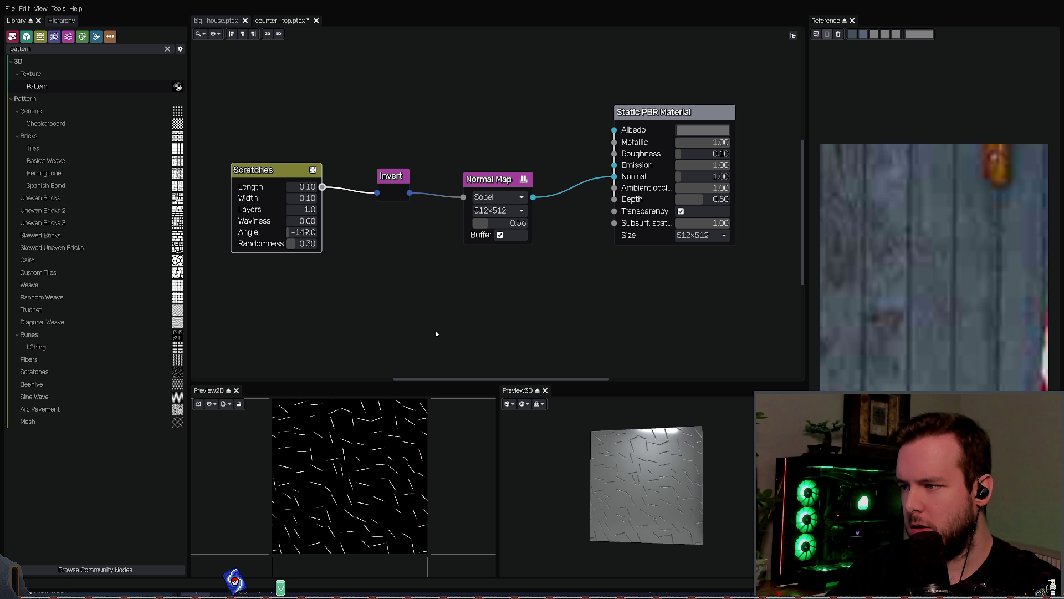
Step: Paste a Gaussian Blur node and wire Invert into it and it into Normal Map
{"action": "key", "text": "ctrl+v"}
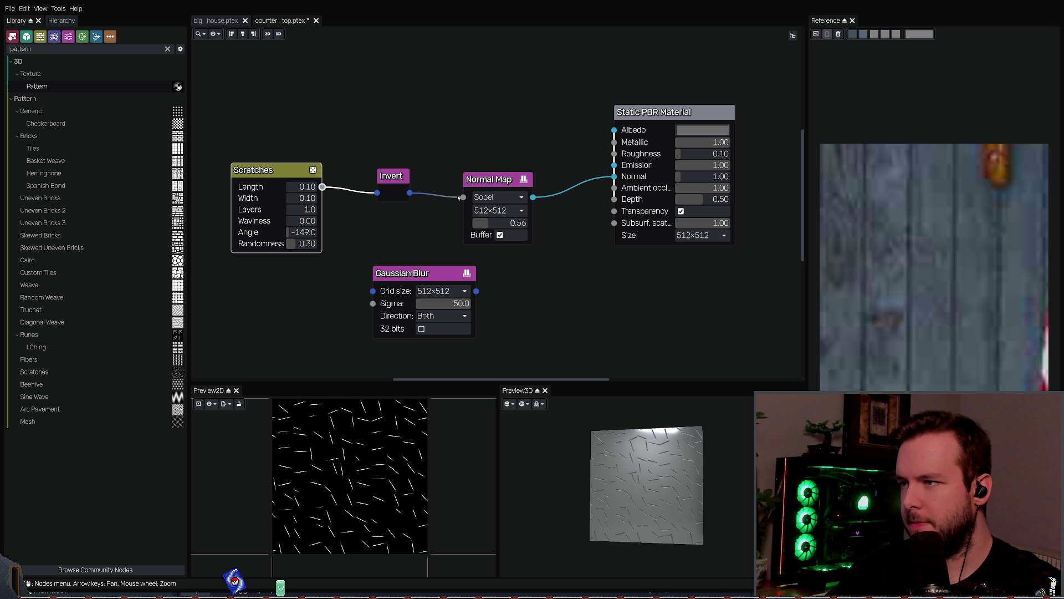
{"action": "mouse_move", "coordinate": [459, 197]}
{"action": "left_mouse_down"}
{"action": "mouse_move", "coordinate": [345, 272]}
{"action": "mouse_move", "coordinate": [368, 292]}
{"action": "left_mouse_up"}
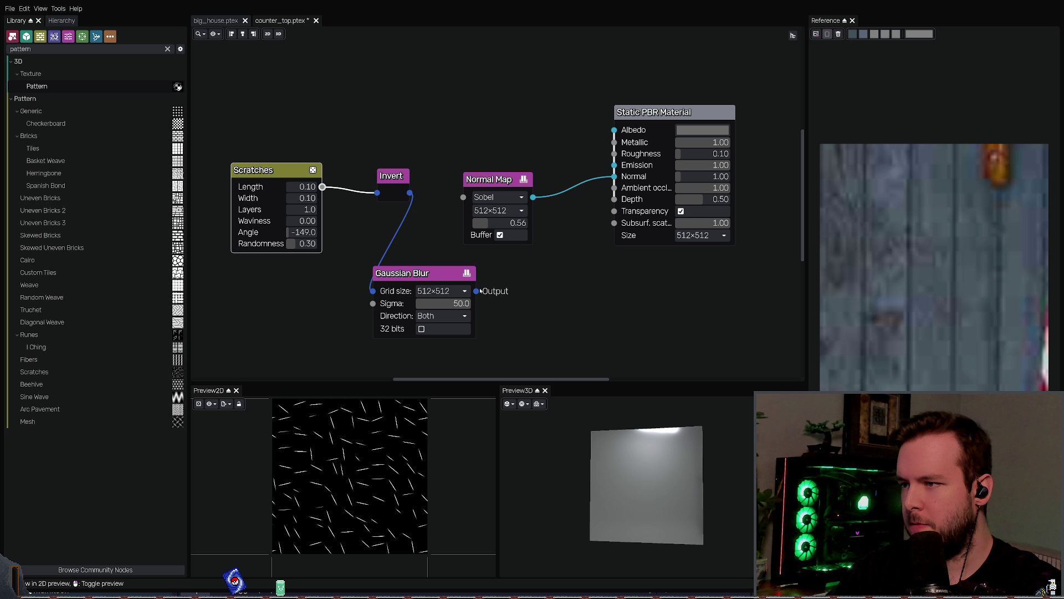
{"action": "mouse_move", "coordinate": [476, 290]}
{"action": "left_mouse_down"}
{"action": "mouse_move", "coordinate": [464, 197]}
{"action": "mouse_move", "coordinate": [509, 204]}
{"action": "left_mouse_up"}
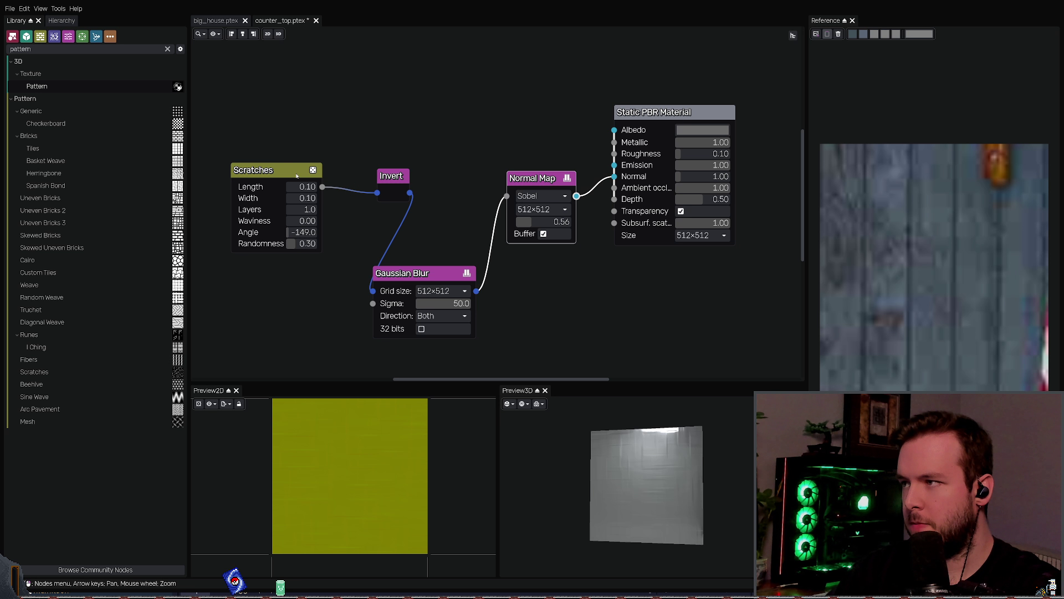
Step: Rearrange the Scratches, Invert and Gaussian Blur nodes into a tidy chain
{"action": "left_click_drag", "start_coordinate": [260, 170], "coordinate": [212, 173]}
{"action": "left_click_drag", "start_coordinate": [392, 176], "coordinate": [340, 147]}
{"action": "left_click_drag", "start_coordinate": [431, 274], "coordinate": [429, 200]}
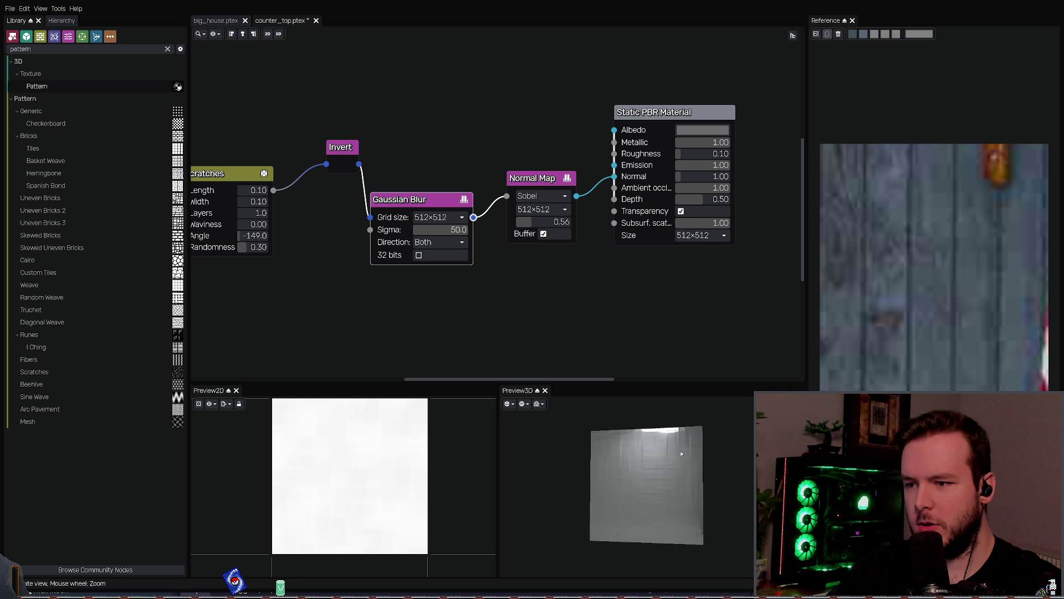
{"action": "mouse_move", "coordinate": [637, 477]}
{"action": "left_mouse_down"}
{"action": "mouse_move", "coordinate": [615, 466]}
{"action": "mouse_move", "coordinate": [680, 437]}
{"action": "mouse_move", "coordinate": [655, 455]}
{"action": "mouse_move", "coordinate": [665, 469]}
{"action": "mouse_move", "coordinate": [579, 270]}
{"action": "left_mouse_up"}
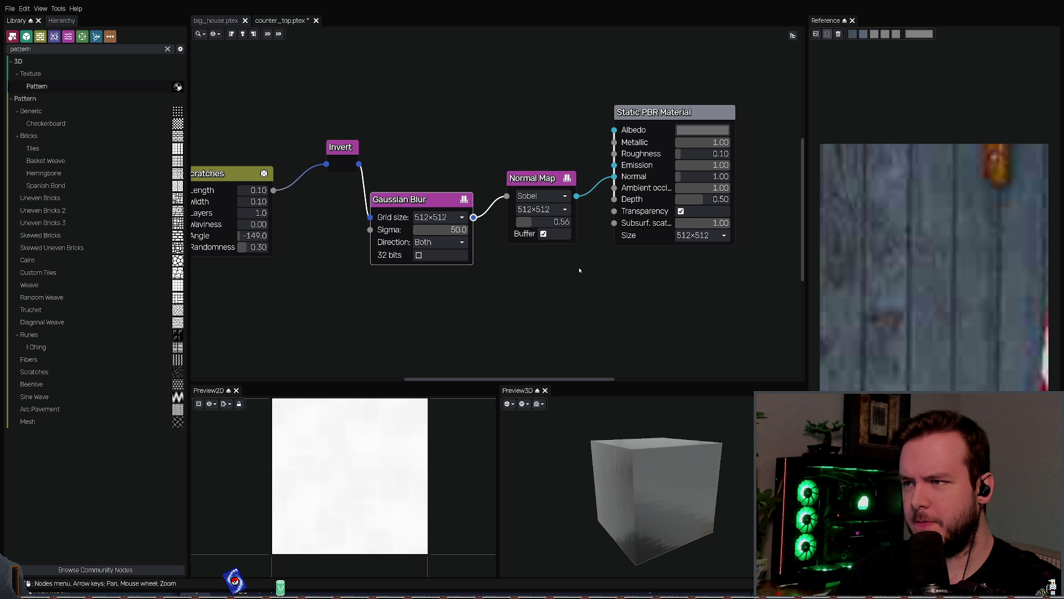
Step: Preview the Invert node's output and move the node down and left
{"action": "scroll", "coordinate": [407, 199], "scroll_direction": "up", "scroll_amount": 1}
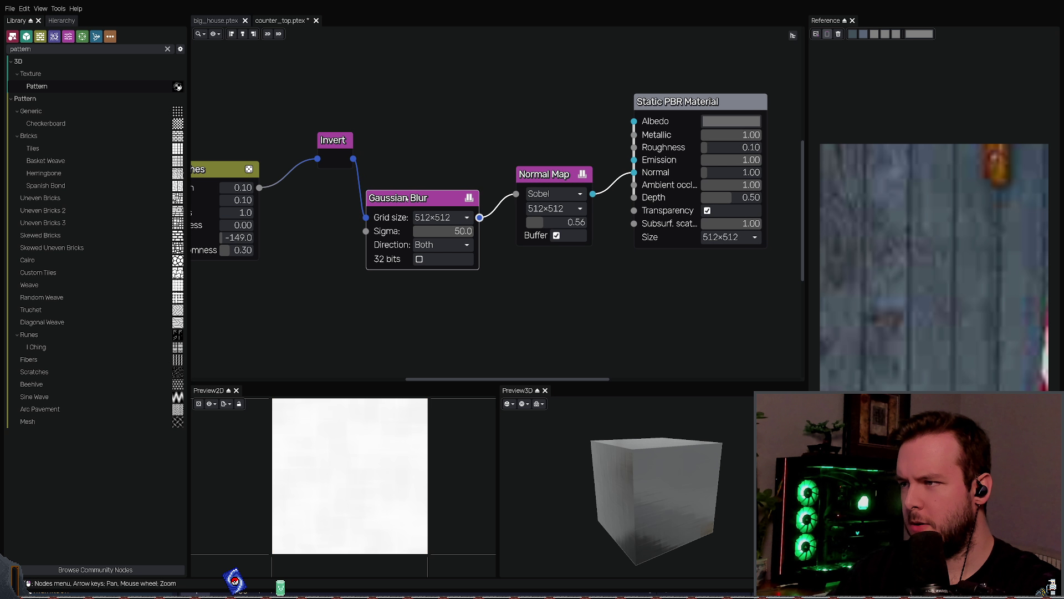
{"action": "scroll", "coordinate": [349, 180], "scroll_direction": "down", "scroll_amount": 1}
{"action": "left_click", "coordinate": [206, 167]}
{"action": "left_click_drag", "start_coordinate": [326, 149], "coordinate": [291, 169]}
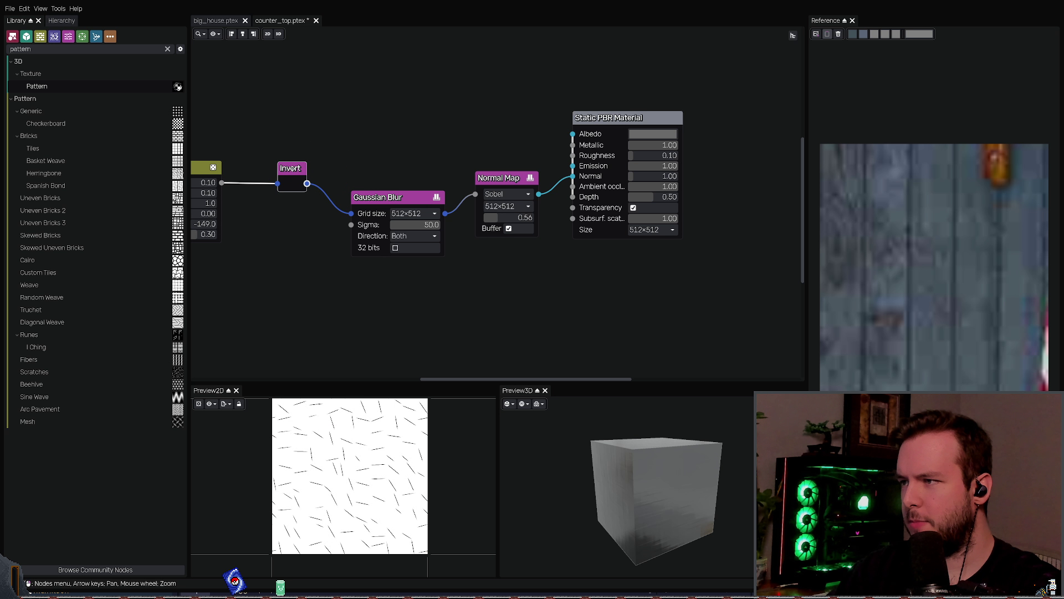
Step: Set the Gaussian Blur Sigma to 1.1, then raise it to about 22.7
{"action": "left_click", "coordinate": [411, 224]}
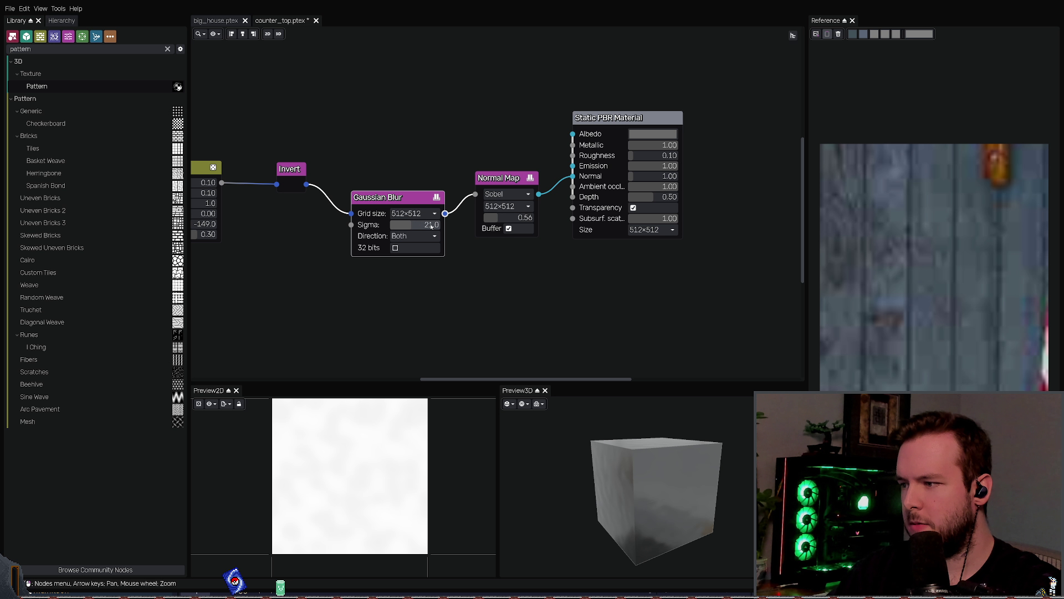
{"action": "type", "text": "1.1"}
{"action": "key", "text": "Return"}
{"action": "left_click_drag", "start_coordinate": [411, 225], "coordinate": [434, 226]}
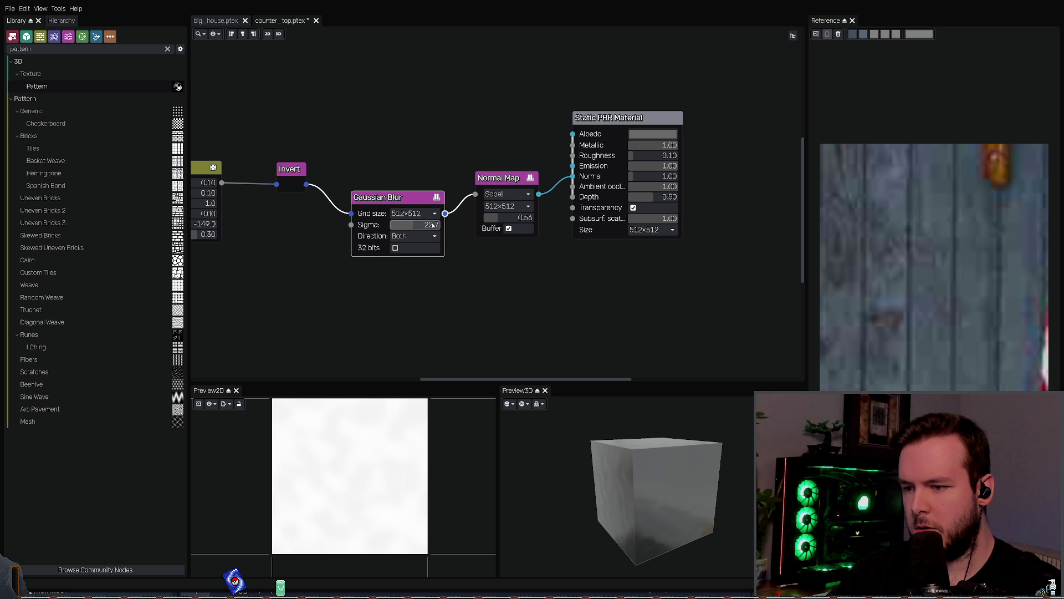
{"action": "mouse_move", "coordinate": [654, 477]}
{"action": "left_mouse_down"}
{"action": "mouse_move", "coordinate": [743, 410]}
{"action": "mouse_move", "coordinate": [662, 407]}
{"action": "left_mouse_up"}
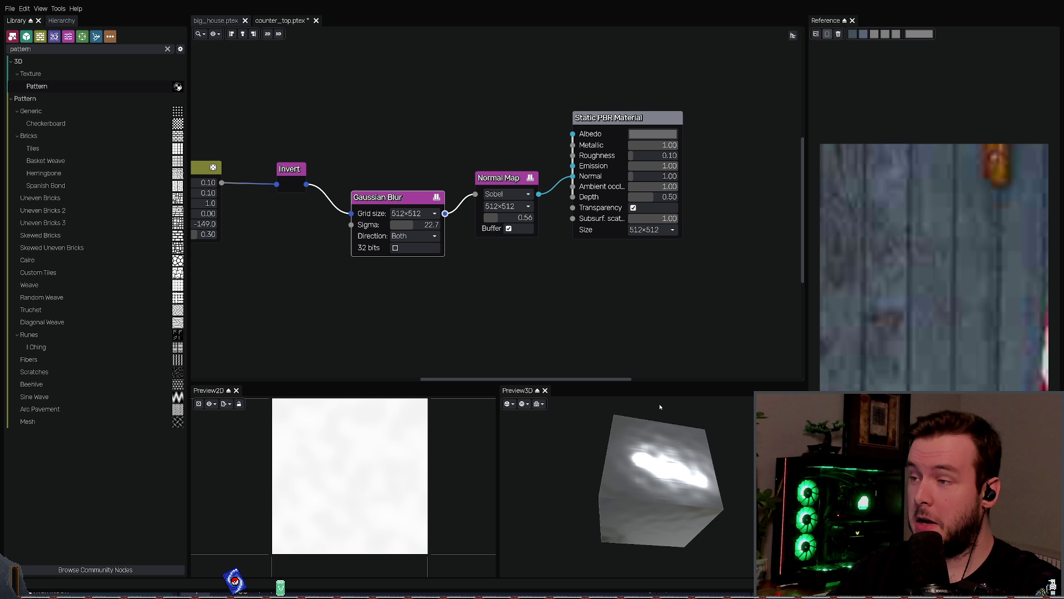
{"action": "middle_click_drag", "start_coordinate": [351, 280], "coordinate": [396, 286]}
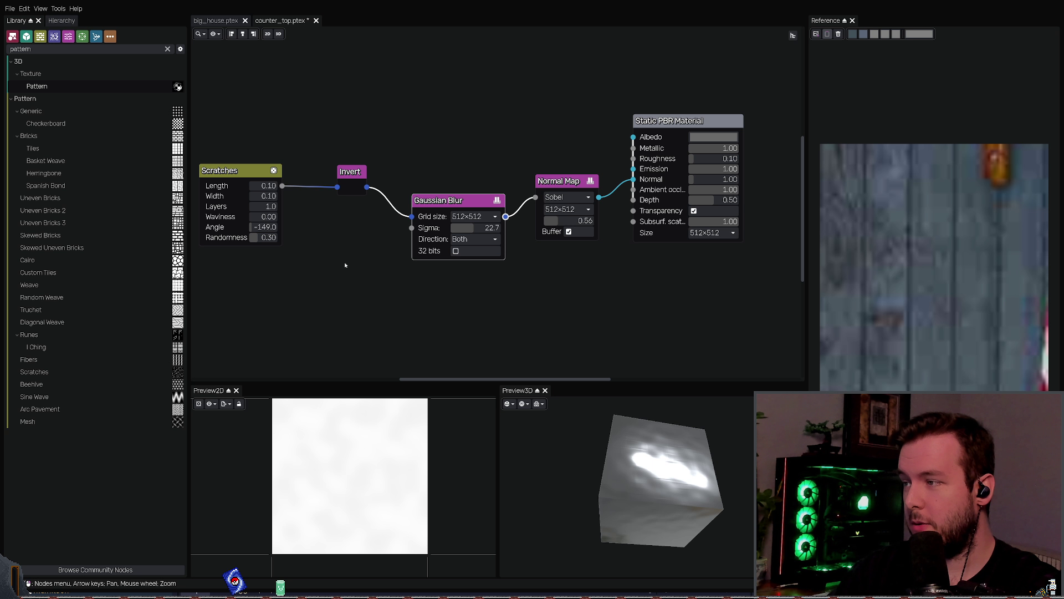
Step: Preview the blurred result and lower the Gaussian Blur grid size to 256×256
{"action": "key", "text": "Right"}
{"action": "scroll", "coordinate": [315, 274], "scroll_direction": "up", "scroll_amount": 1}
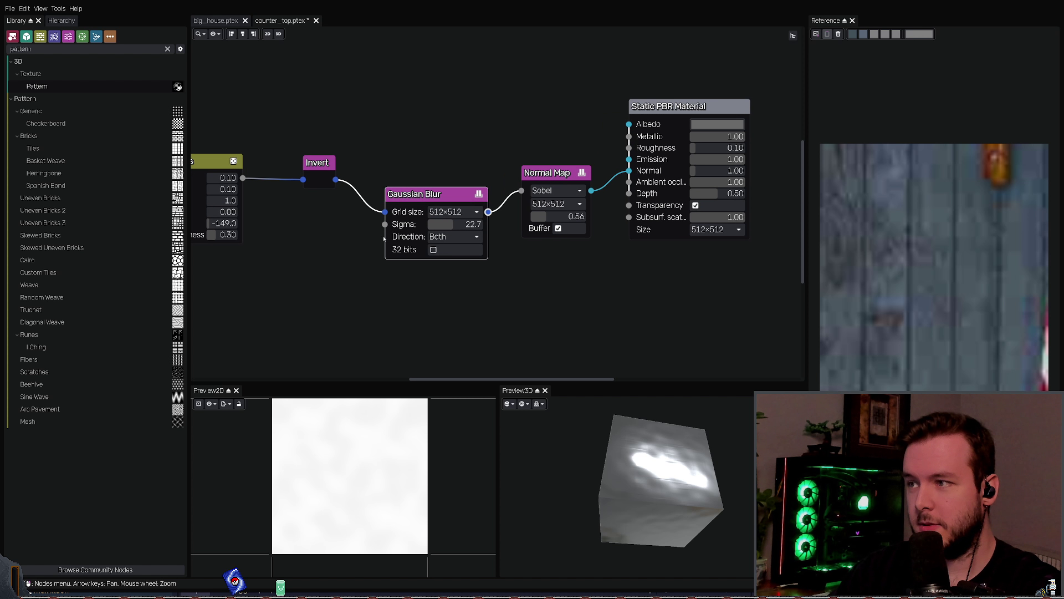
{"action": "left_click", "coordinate": [316, 172]}
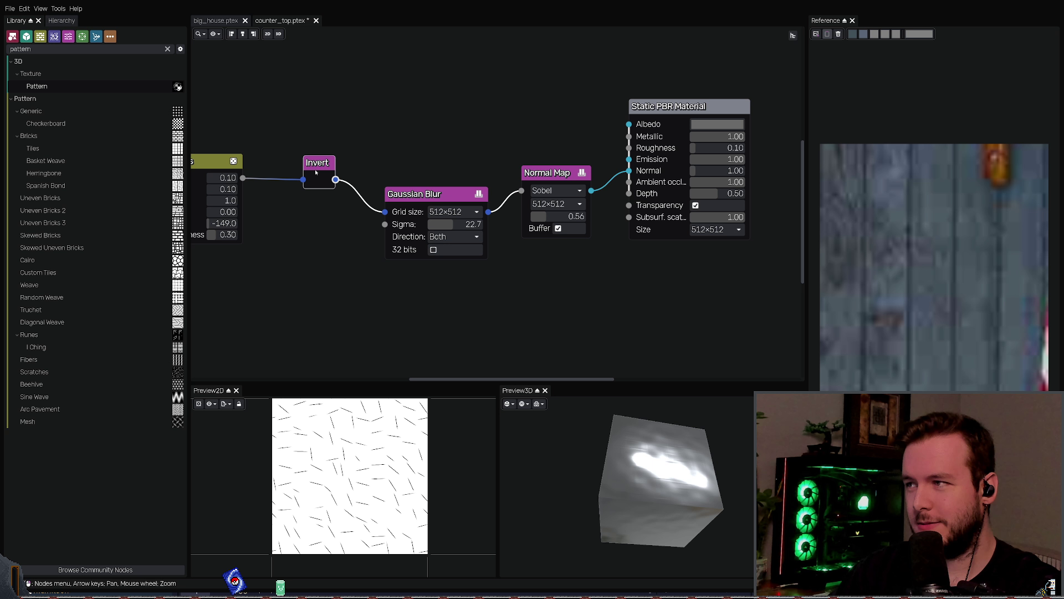
{"action": "left_click", "coordinate": [441, 194]}
{"action": "left_click", "coordinate": [445, 261]}
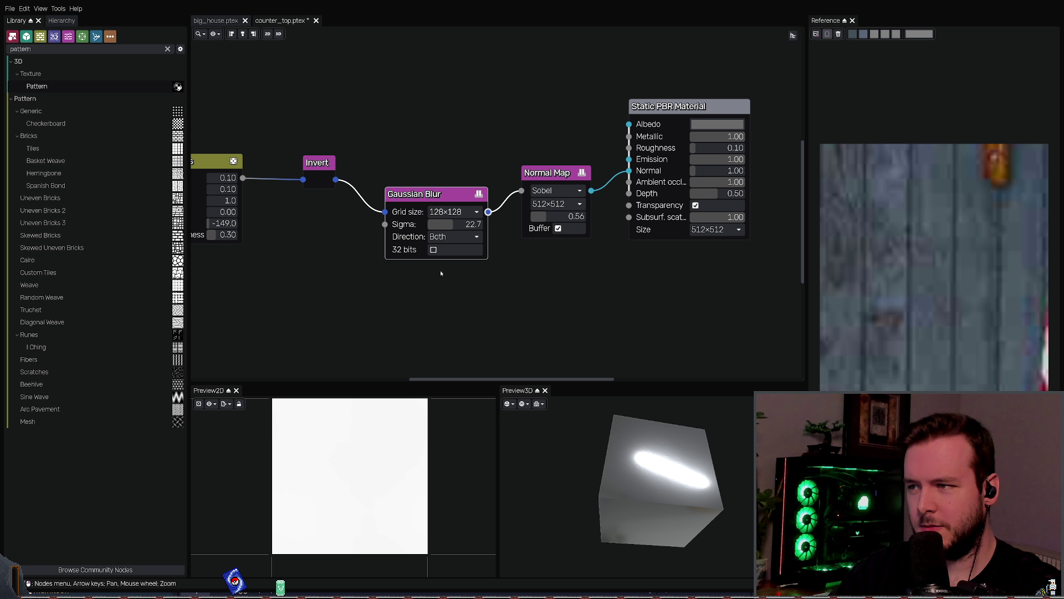
{"action": "mouse_move", "coordinate": [642, 482]}
{"action": "left_mouse_down"}
{"action": "mouse_move", "coordinate": [659, 495]}
{"action": "mouse_move", "coordinate": [646, 506]}
{"action": "mouse_move", "coordinate": [647, 465]}
{"action": "mouse_move", "coordinate": [656, 479]}
{"action": "left_mouse_up"}
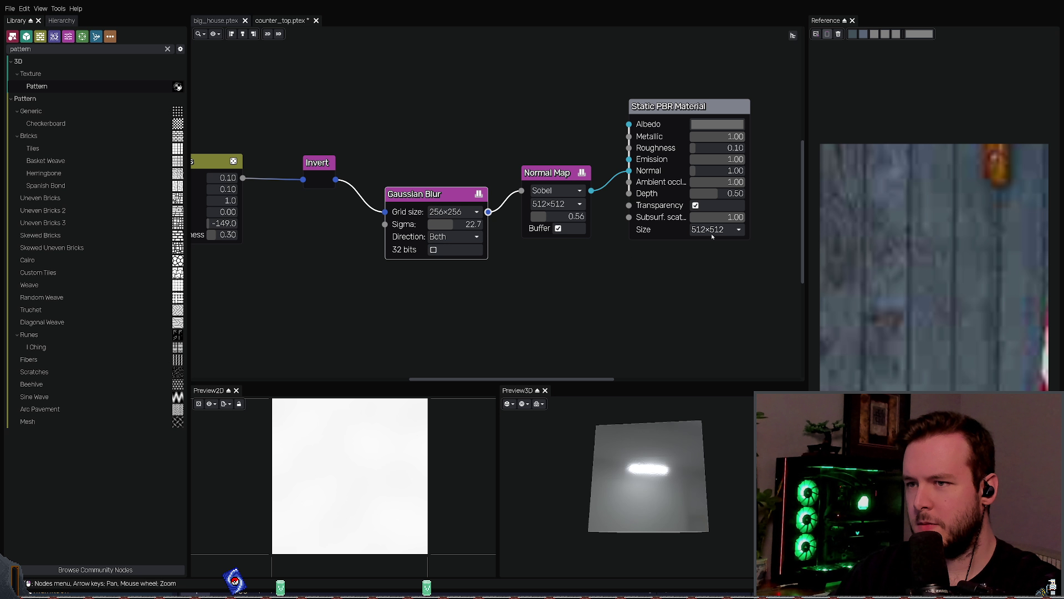
Step: Set both the material output and Normal Map sizes to 128×128
{"action": "left_click", "coordinate": [711, 260]}
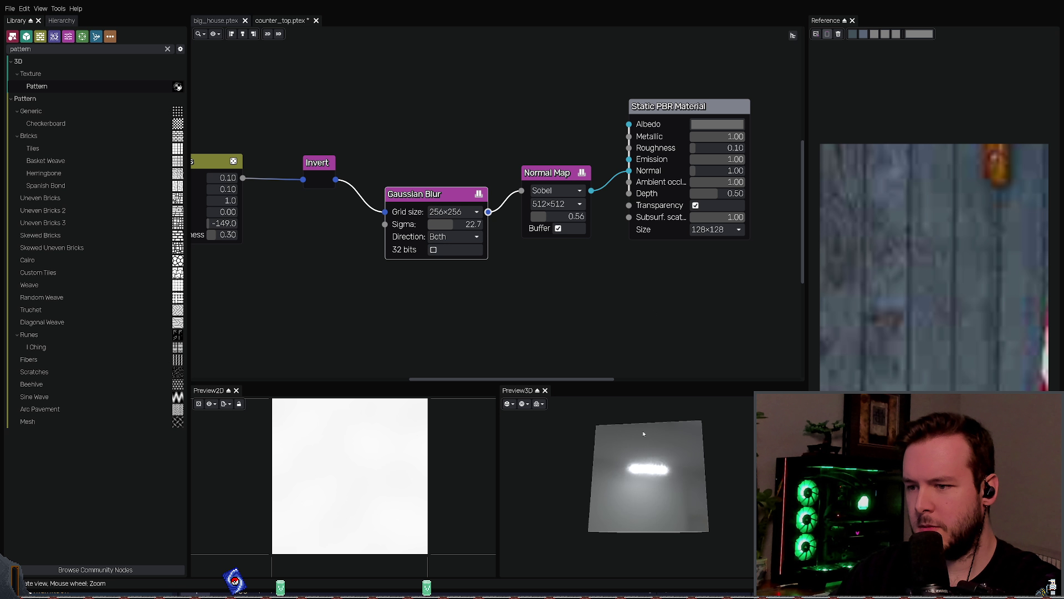
{"action": "left_click_drag", "start_coordinate": [649, 477], "coordinate": [635, 465]}
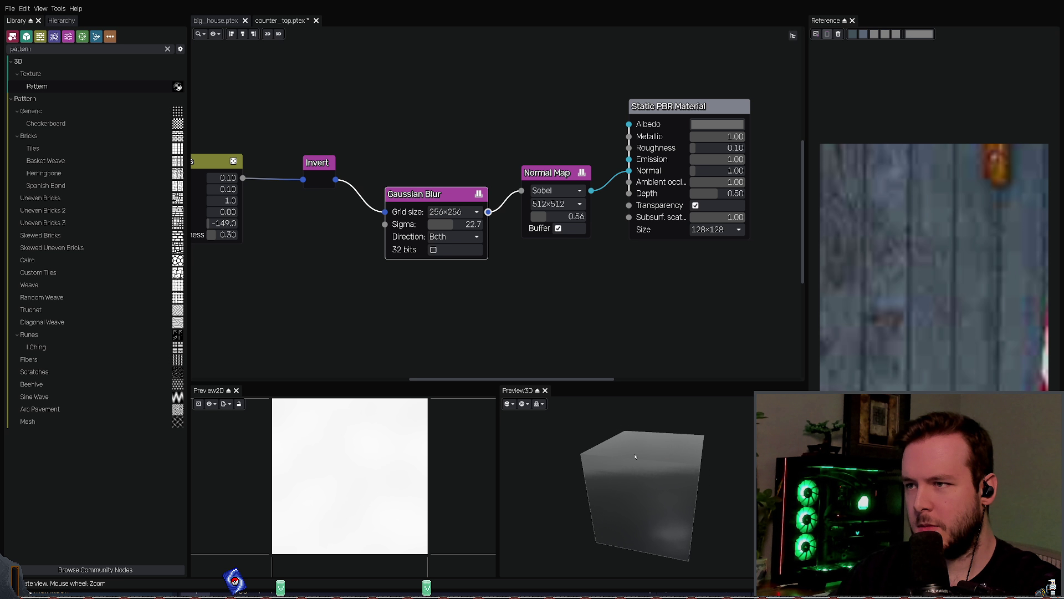
{"action": "left_click", "coordinate": [557, 204]}
{"action": "left_click", "coordinate": [554, 239]}
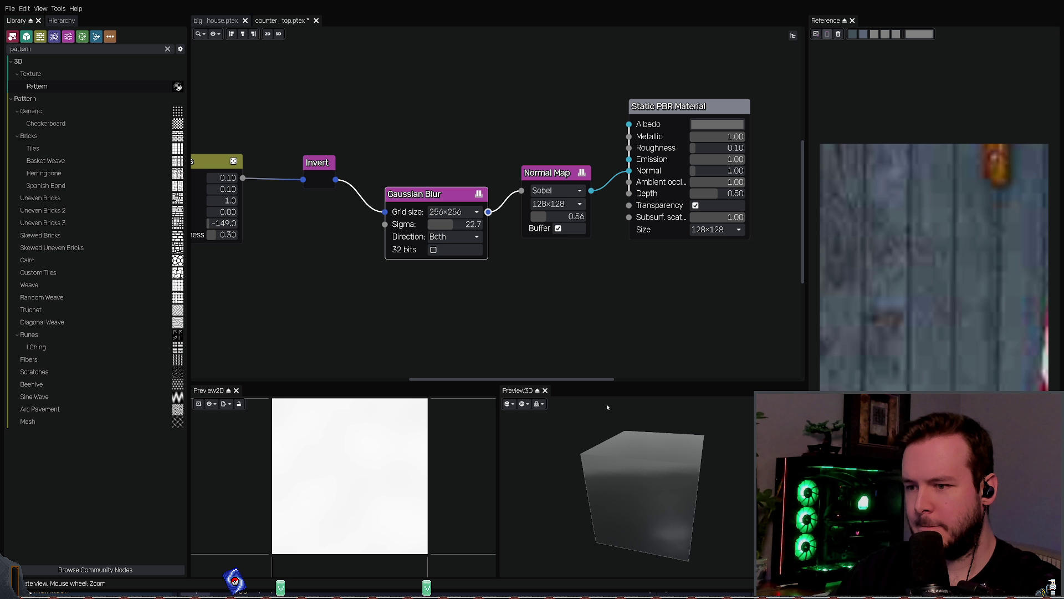
{"action": "left_click_drag", "start_coordinate": [621, 421], "coordinate": [630, 392]}
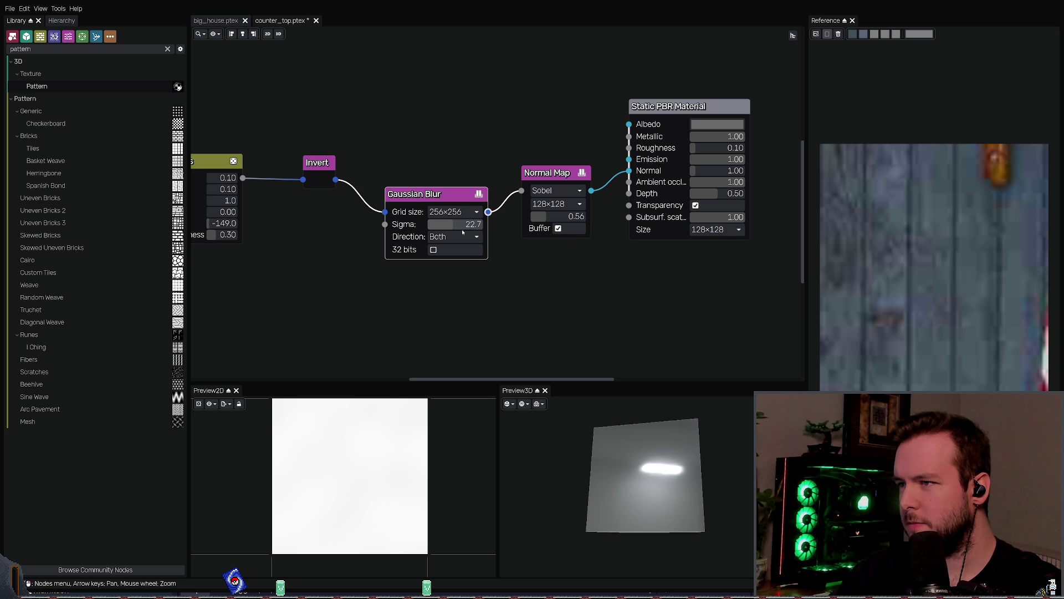
{"action": "left_click", "coordinate": [217, 175]}
Step: Widen the scratches from the Scratches node and preview the blurred output
{"action": "middle_click_drag", "start_coordinate": [217, 175], "coordinate": [300, 201]}
{"action": "mouse_move", "coordinate": [300, 201]}
{"action": "left_mouse_down"}
{"action": "mouse_move", "coordinate": [320, 200]}
{"action": "mouse_move", "coordinate": [294, 199]}
{"action": "mouse_move", "coordinate": [301, 191]}
{"action": "left_mouse_up"}
{"action": "left_click", "coordinate": [505, 203]}
{"action": "mouse_move", "coordinate": [582, 397]}
{"action": "left_mouse_down"}
{"action": "mouse_move", "coordinate": [704, 430]}
{"action": "mouse_move", "coordinate": [673, 443]}
{"action": "left_mouse_up"}
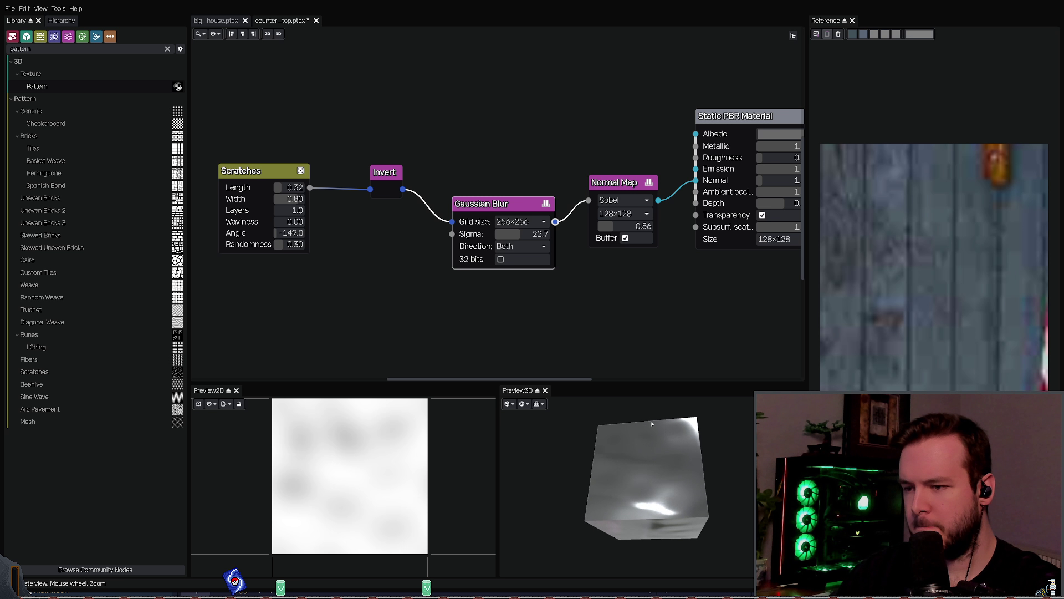
Step: Try scratch Length values of 0.20 and 0.00, comparing the Scratches and Invert previews
{"action": "left_click", "coordinate": [283, 188]}
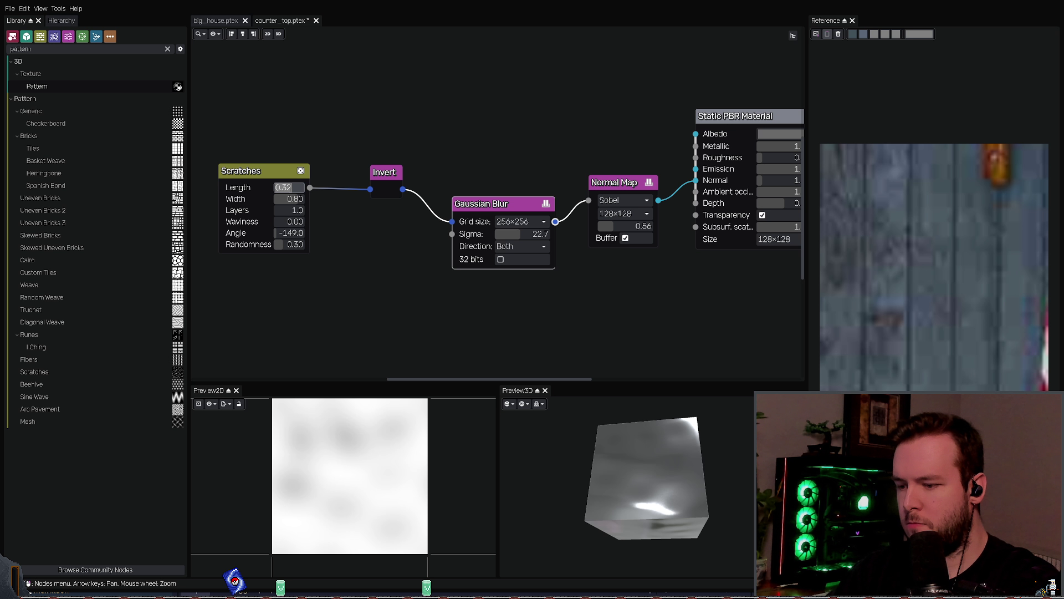
{"action": "type", "text": "0.2"}
{"action": "key", "text": "Return"}
{"action": "mouse_move", "coordinate": [604, 421]}
{"action": "left_mouse_down"}
{"action": "mouse_move", "coordinate": [730, 442]}
{"action": "mouse_move", "coordinate": [715, 438]}
{"action": "left_mouse_up"}
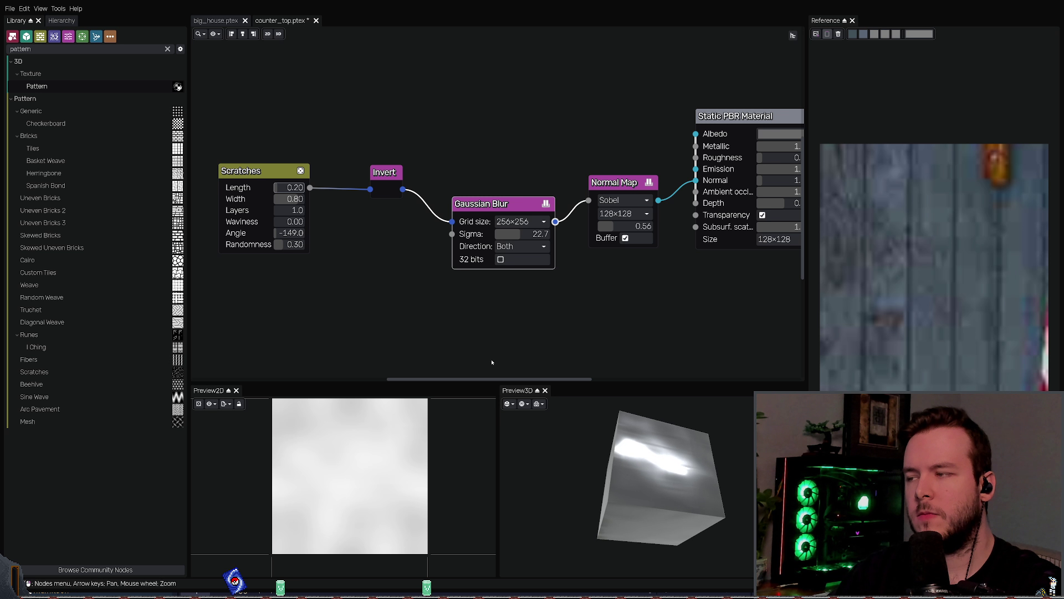
{"action": "left_click", "coordinate": [289, 187]}
{"action": "type", "text": "0"}
{"action": "key", "text": "Return"}
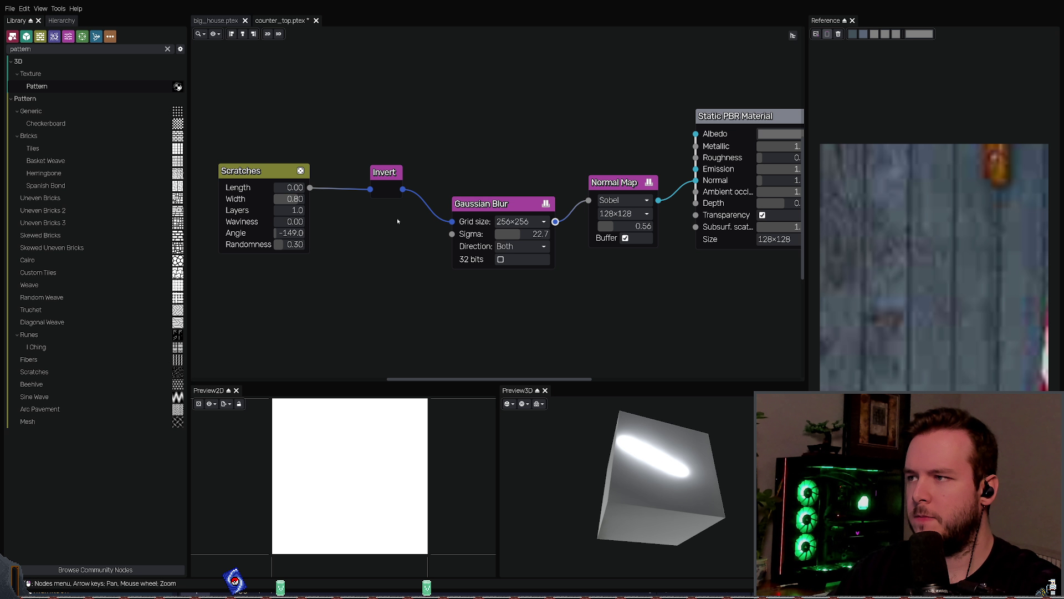
{"action": "left_click", "coordinate": [386, 175]}
{"action": "left_click", "coordinate": [265, 169]}
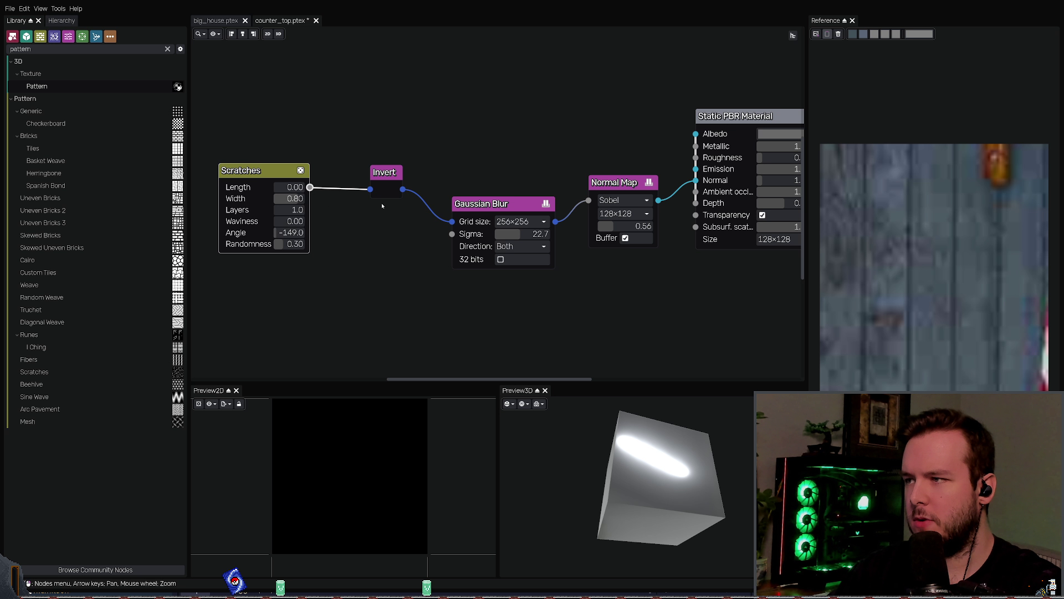
{"action": "left_click", "coordinate": [386, 181]}
Step: Set the scratch Length to 0.40, then settle back on 0.20
{"action": "left_click", "coordinate": [289, 188]}
{"action": "type", "text": "0.4"}
{"action": "key", "text": "Return"}
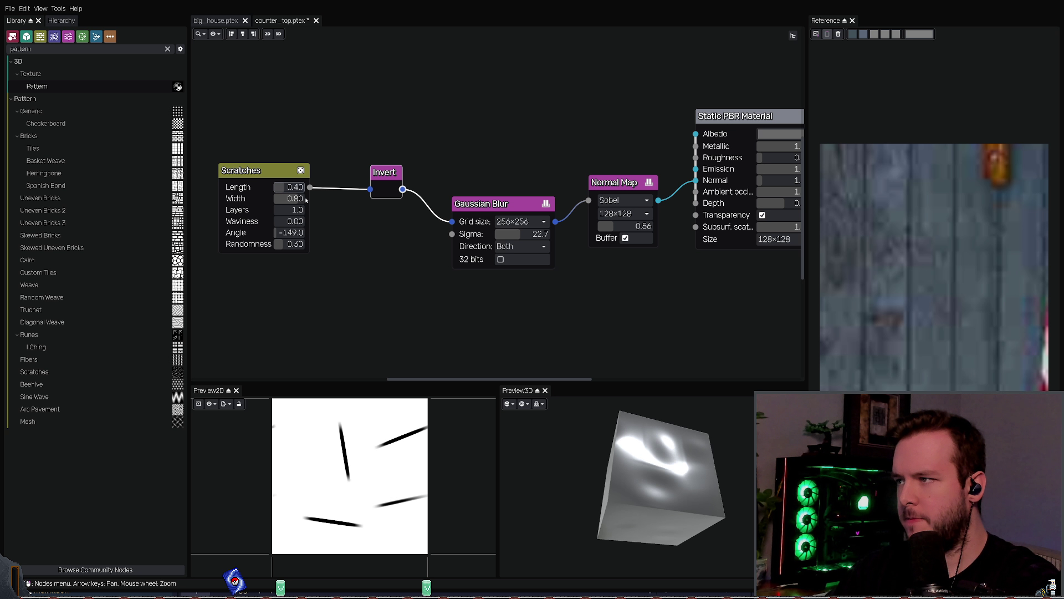
{"action": "mouse_move", "coordinate": [654, 460]}
{"action": "left_mouse_down"}
{"action": "mouse_move", "coordinate": [637, 453]}
{"action": "mouse_move", "coordinate": [665, 437]}
{"action": "mouse_move", "coordinate": [693, 452]}
{"action": "left_mouse_up"}
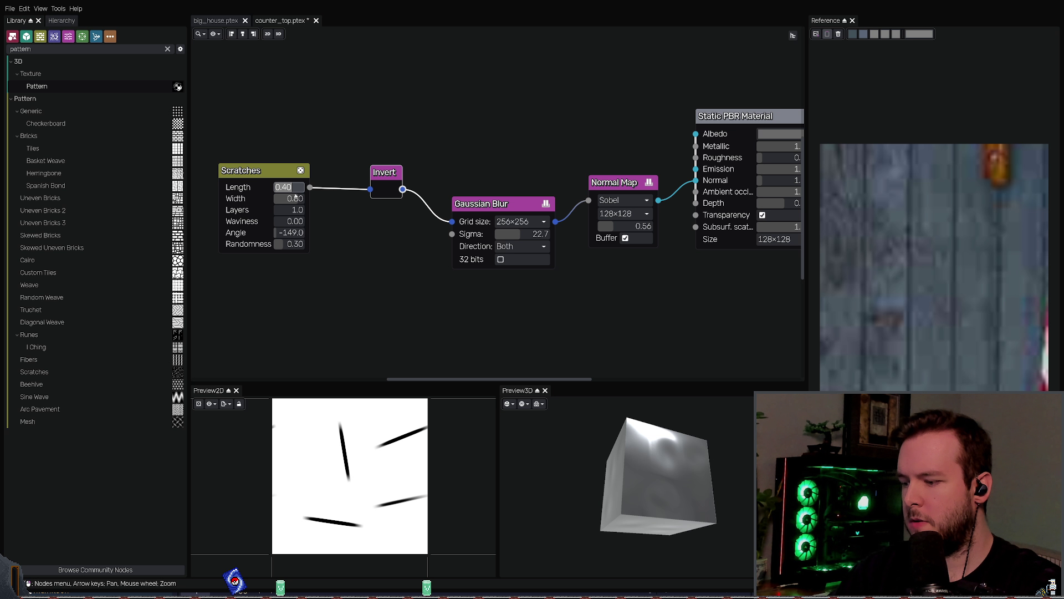
{"action": "type", "text": "0.2"}
{"action": "key", "text": "Return"}
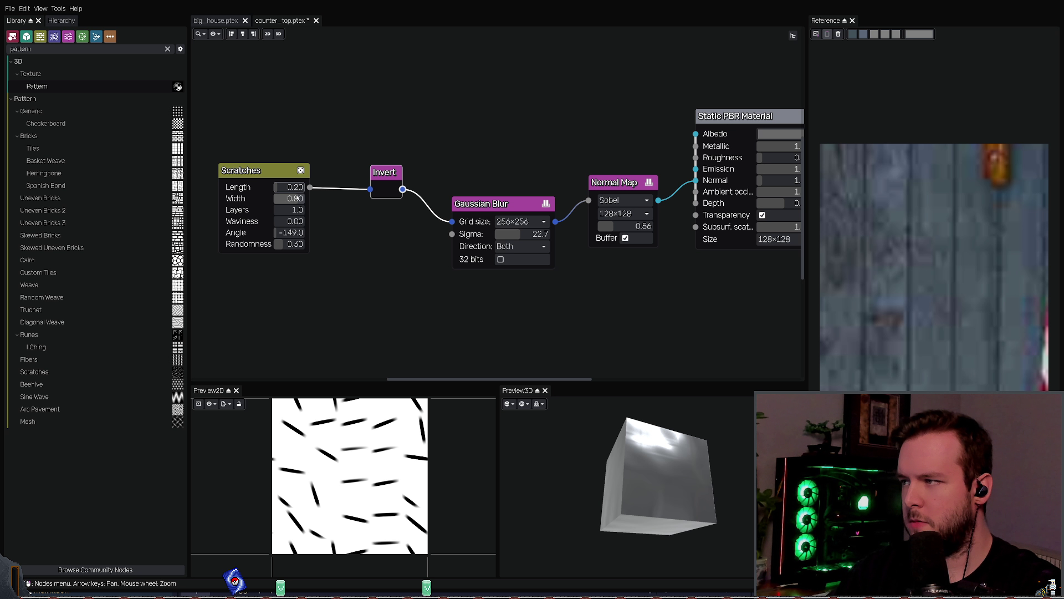
Step: Set the Scratches Width to 0.20, then commit a final width of 0.30
{"action": "left_click", "coordinate": [266, 177]}
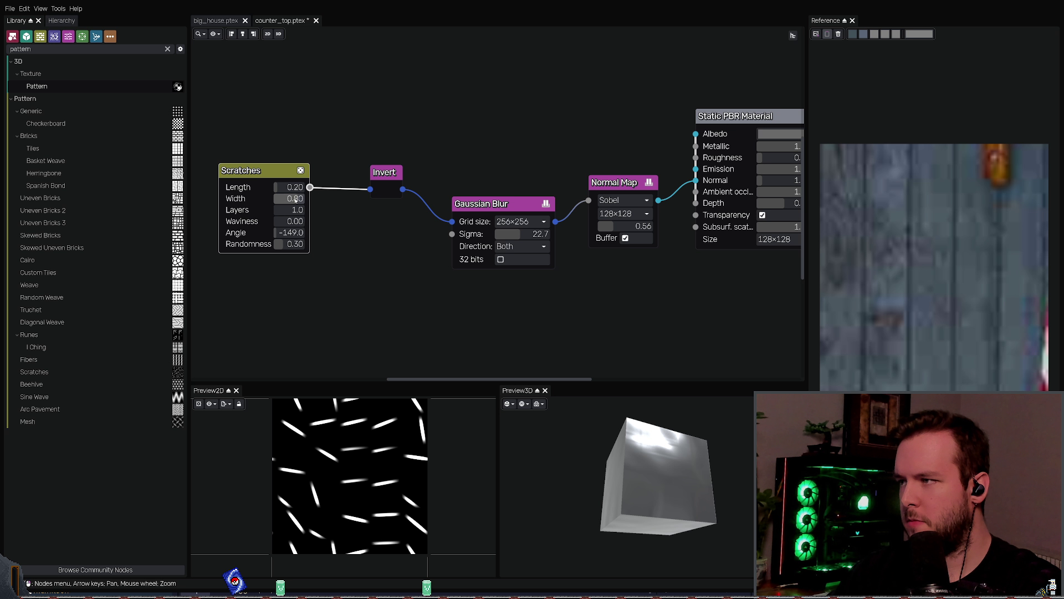
{"action": "type", "text": ".2"}
{"action": "key", "text": "Return"}
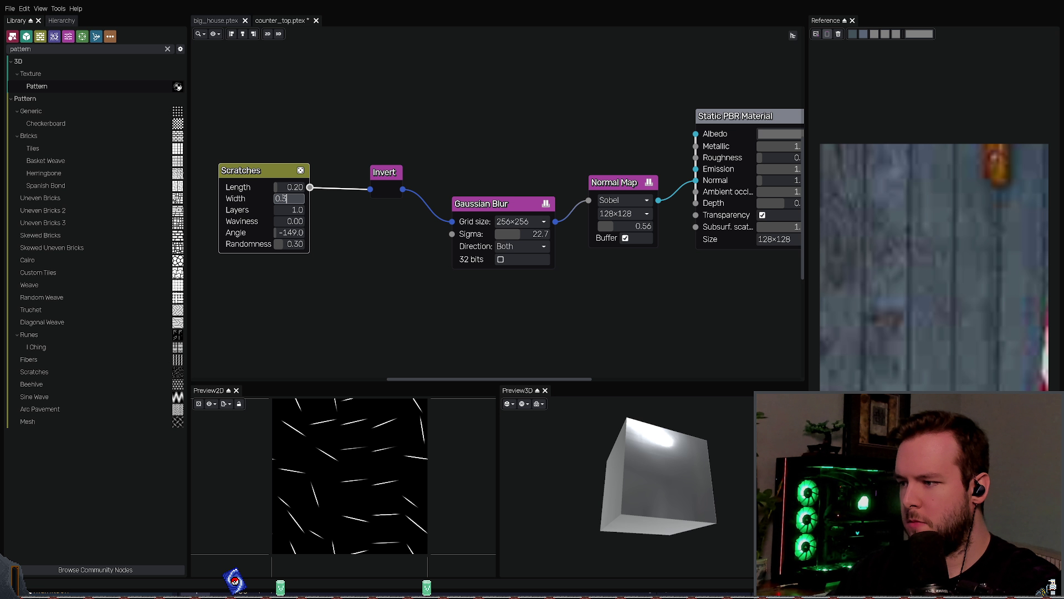
{"action": "key", "text": "Return"}
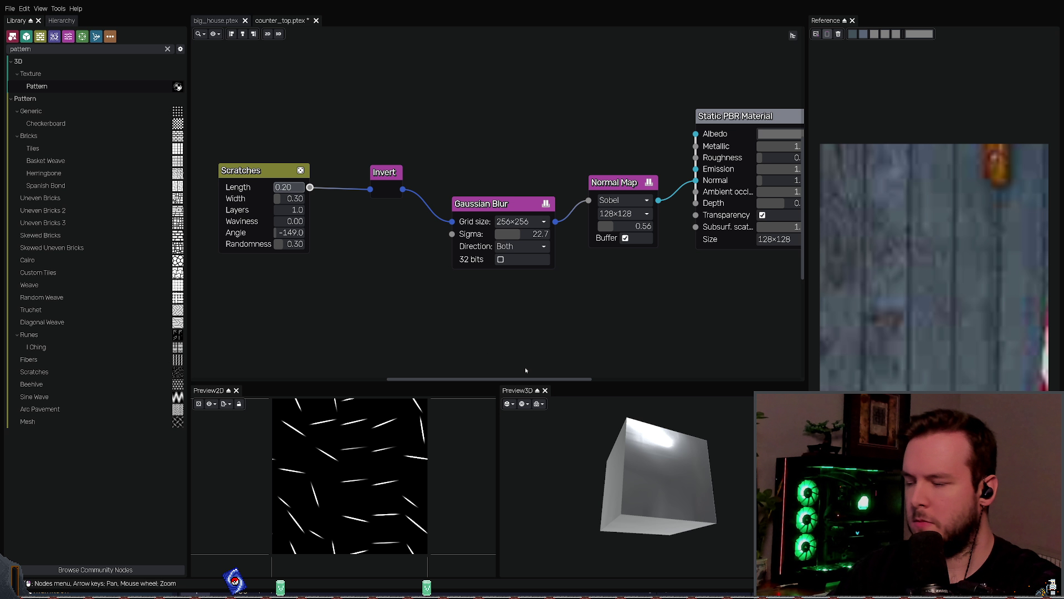
{"action": "left_click_drag", "start_coordinate": [599, 455], "coordinate": [610, 403]}
Step: Lower the Gaussian Blur Sigma to about 16.4, then settle on 18.7
{"action": "left_click", "coordinate": [499, 204]}
{"action": "middle_click_drag", "start_coordinate": [541, 321], "coordinate": [521, 322]}
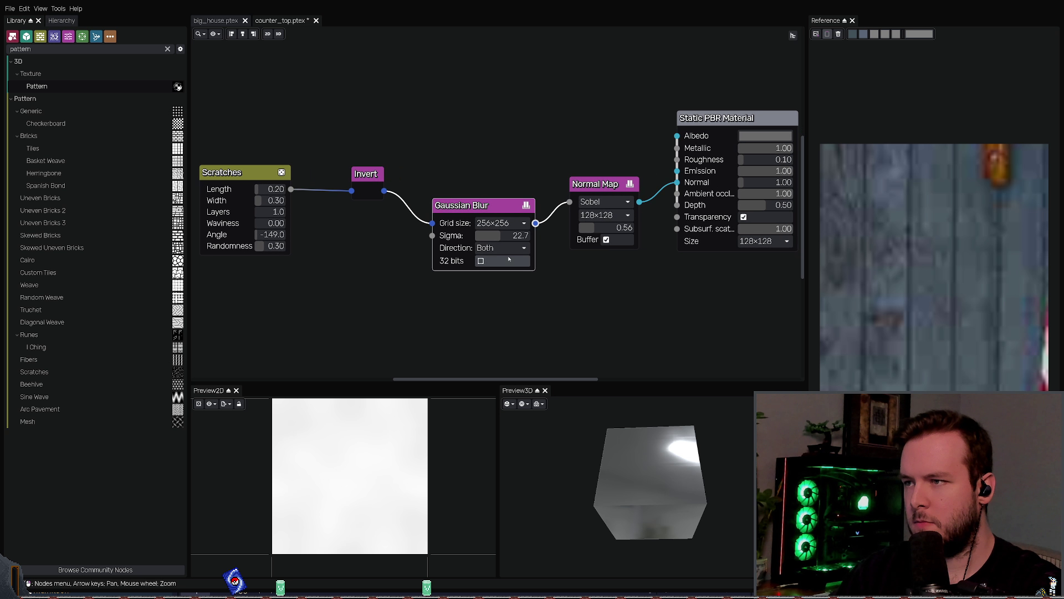
{"action": "left_click_drag", "start_coordinate": [511, 236], "coordinate": [502, 242]}
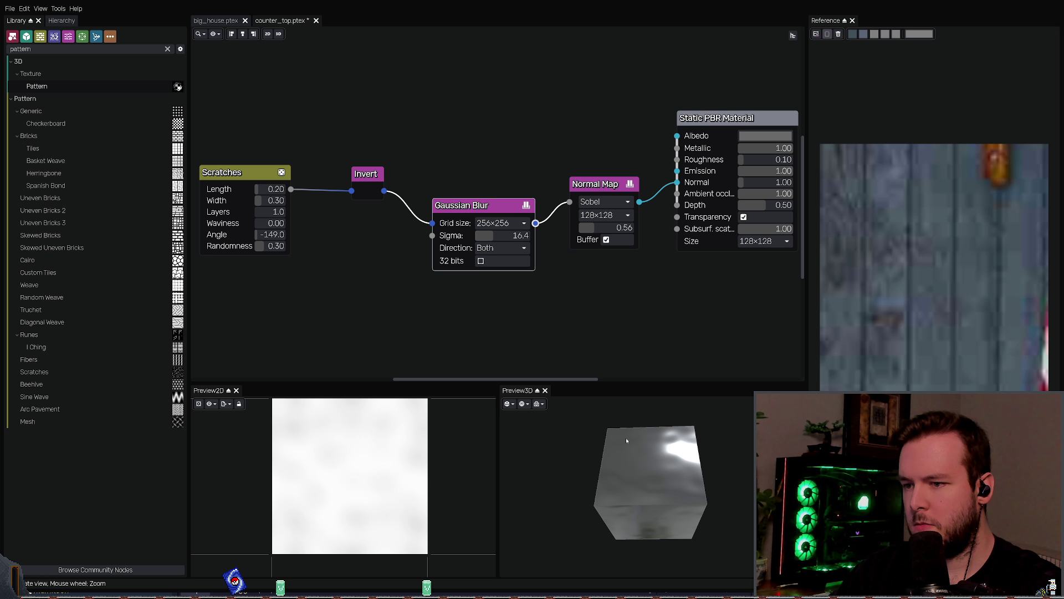
{"action": "left_click_drag", "start_coordinate": [632, 460], "coordinate": [628, 448]}
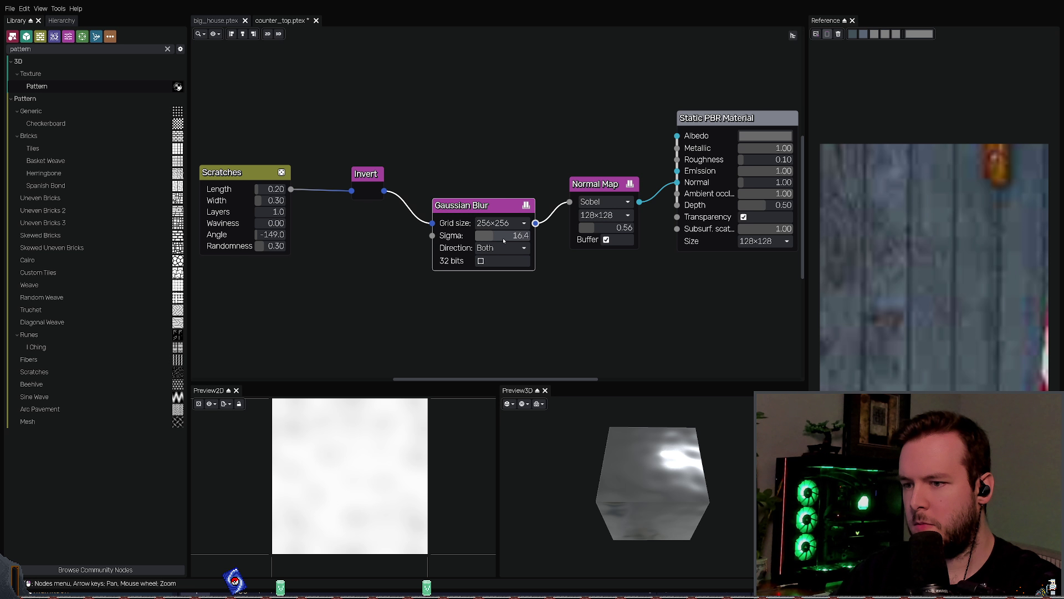
{"action": "left_click_drag", "start_coordinate": [499, 235], "coordinate": [505, 235]}
{"action": "mouse_move", "coordinate": [623, 459]}
{"action": "left_mouse_down"}
{"action": "mouse_move", "coordinate": [632, 486]}
{"action": "mouse_move", "coordinate": [605, 469]}
{"action": "mouse_move", "coordinate": [607, 454]}
{"action": "left_mouse_up"}
Step: Preview the Scratches pattern alone and move its node up and right
{"action": "scroll", "coordinate": [640, 294], "scroll_direction": "down", "scroll_amount": 2}
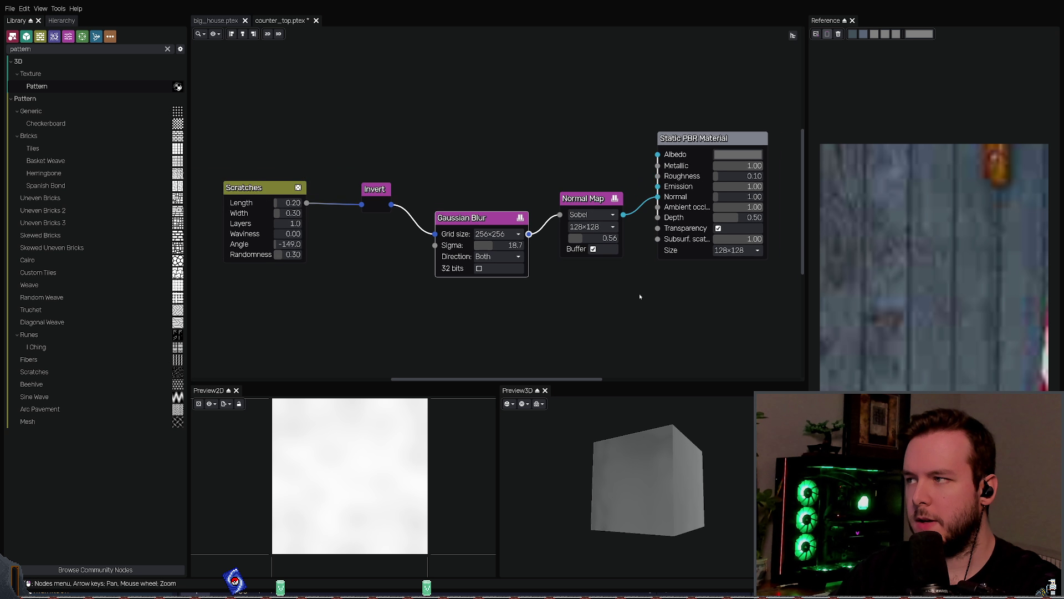
{"action": "left_click", "coordinate": [320, 220]}
{"action": "left_click_drag", "start_coordinate": [299, 197], "coordinate": [321, 195]}
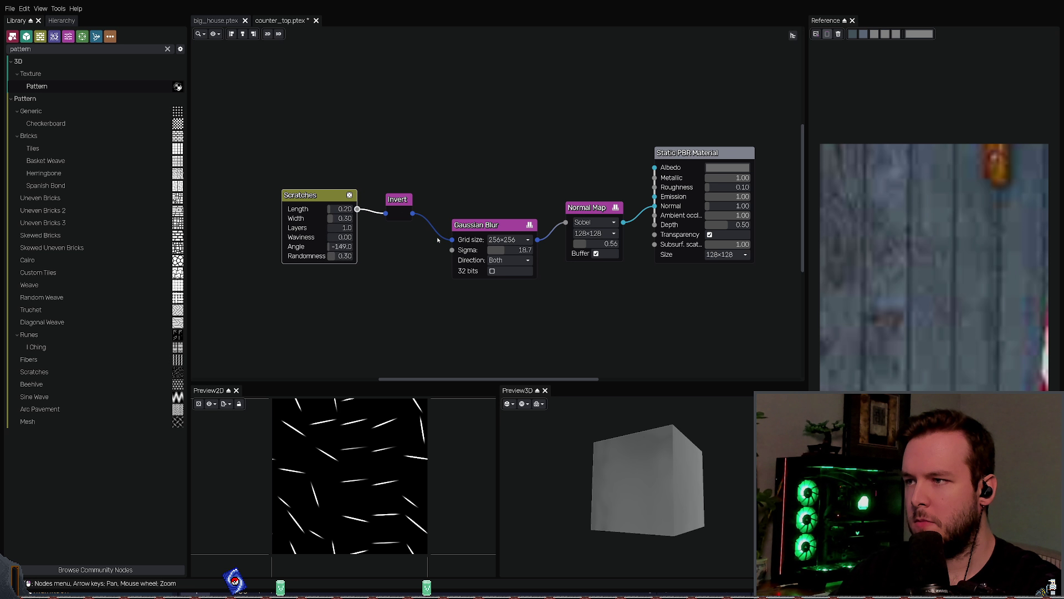
Step: Realign the Gaussian Blur, Scratches and Invert nodes, undoing a right-edge alignment
{"action": "left_click", "coordinate": [501, 227]}
{"action": "left_click_drag", "start_coordinate": [501, 227], "coordinate": [503, 195]}
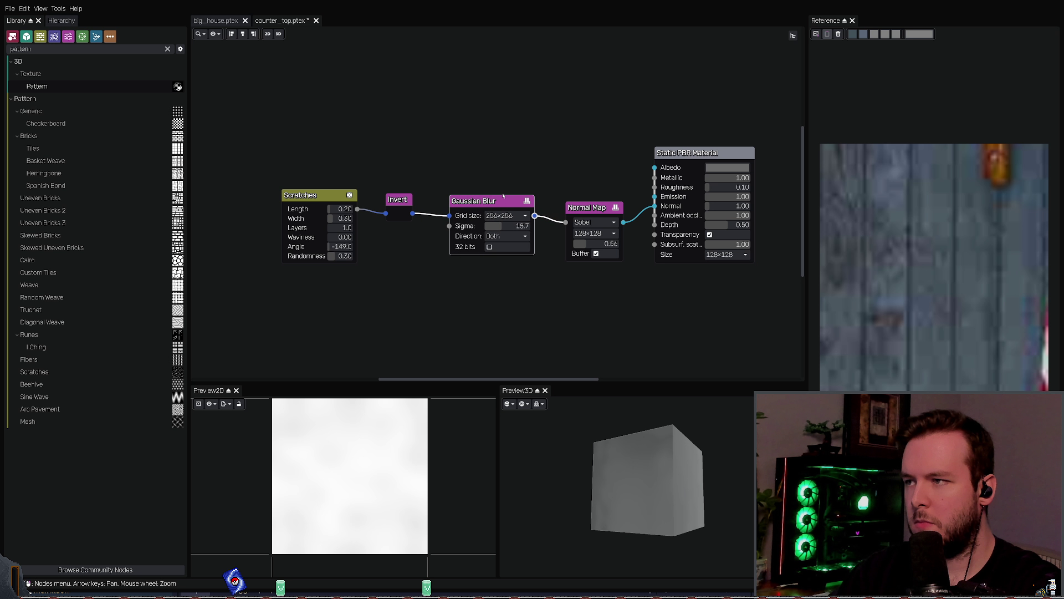
{"action": "left_click_drag", "start_coordinate": [255, 185], "coordinate": [408, 284]}
{"action": "left_click_drag", "start_coordinate": [301, 238], "coordinate": [300, 241]}
{"action": "middle_click_drag", "start_coordinate": [434, 137], "coordinate": [408, 135]}
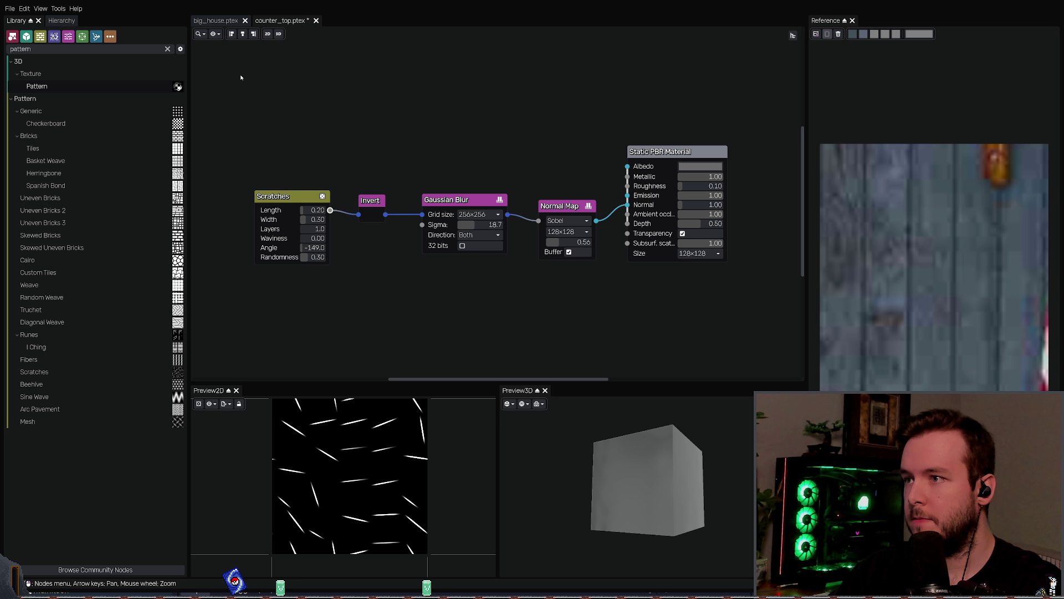
{"action": "mouse_move", "coordinate": [240, 74]}
{"action": "left_mouse_down"}
{"action": "mouse_move", "coordinate": [575, 344]}
{"action": "mouse_move", "coordinate": [382, 311]}
{"action": "mouse_move", "coordinate": [597, 340]}
{"action": "left_mouse_up"}
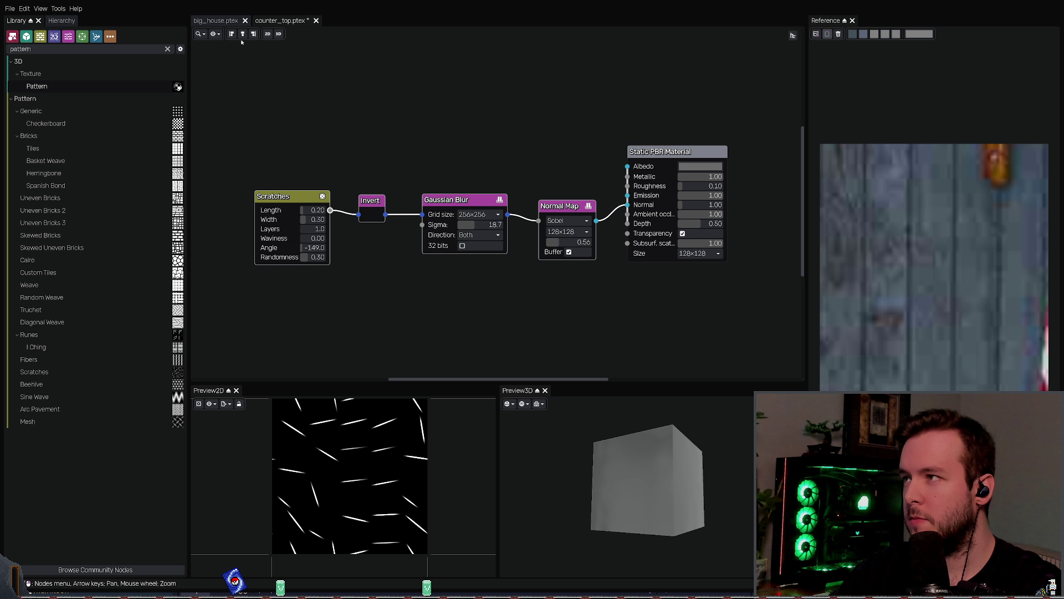
{"action": "left_click", "coordinate": [254, 34]}
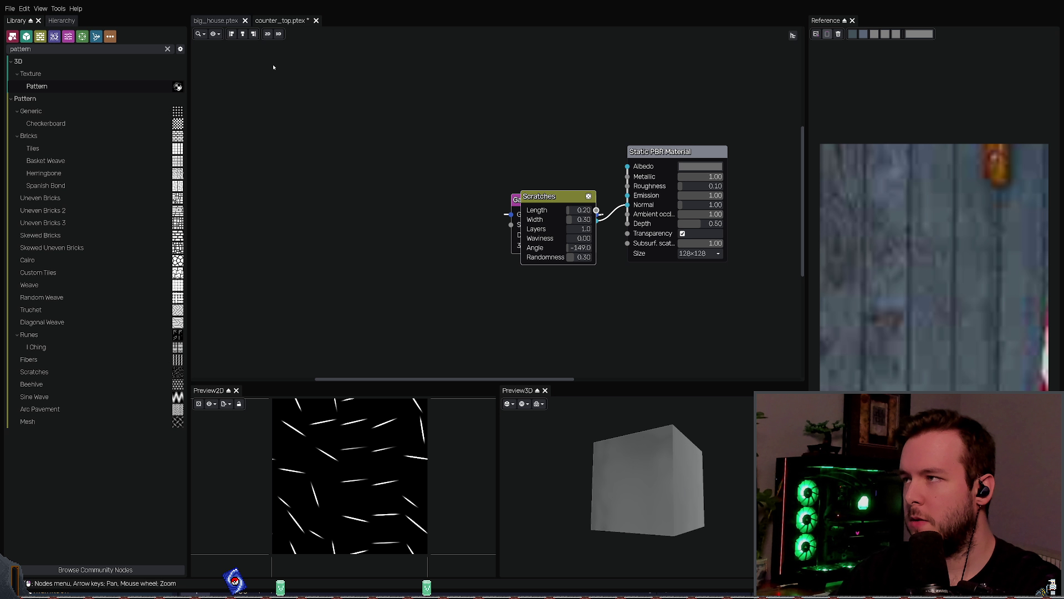
{"action": "key", "text": "ctrl+z"}
Step: Save counter_top.ptex and preview the Normal Map and Gaussian Blur outputs
{"action": "key", "text": "ctrl+s"}
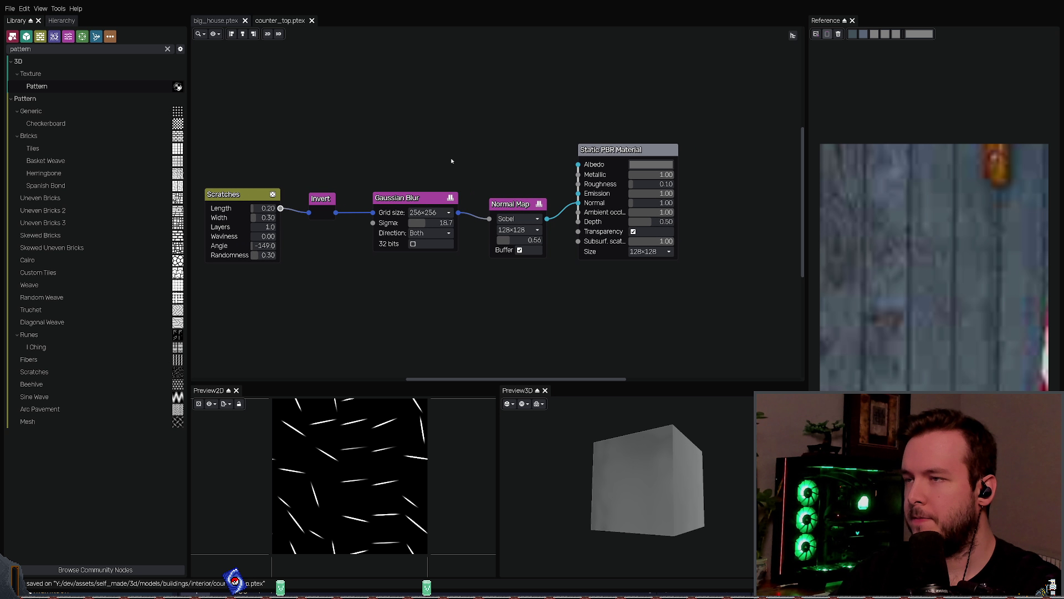
{"action": "scroll", "coordinate": [518, 174], "scroll_direction": "up", "scroll_amount": 1}
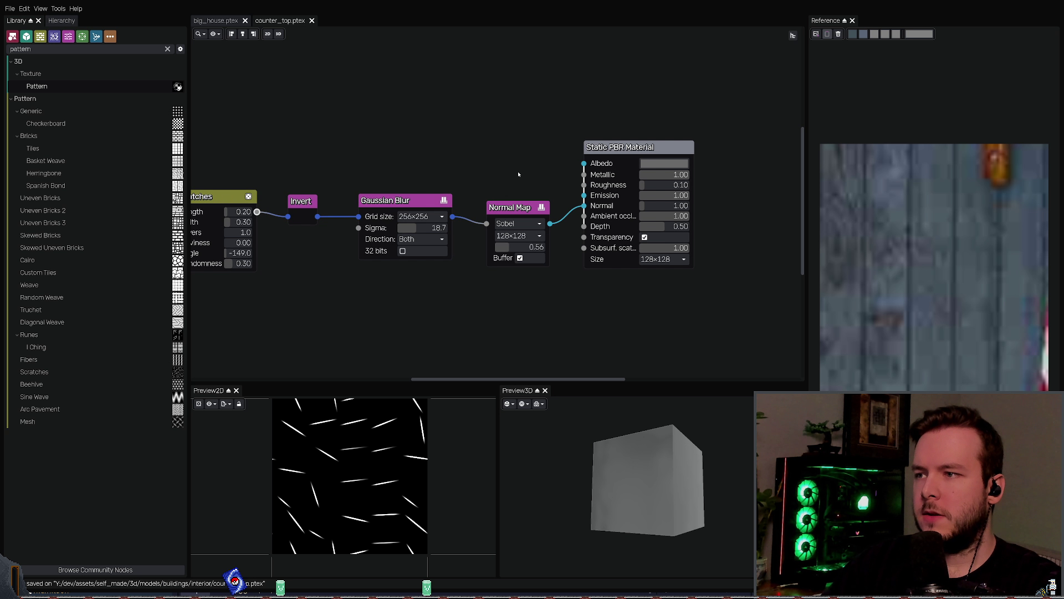
{"action": "mouse_move", "coordinate": [519, 173]}
{"action": "middle_mouse_down"}
{"action": "mouse_move", "coordinate": [480, 134]}
{"action": "mouse_move", "coordinate": [464, 146]}
{"action": "middle_mouse_up"}
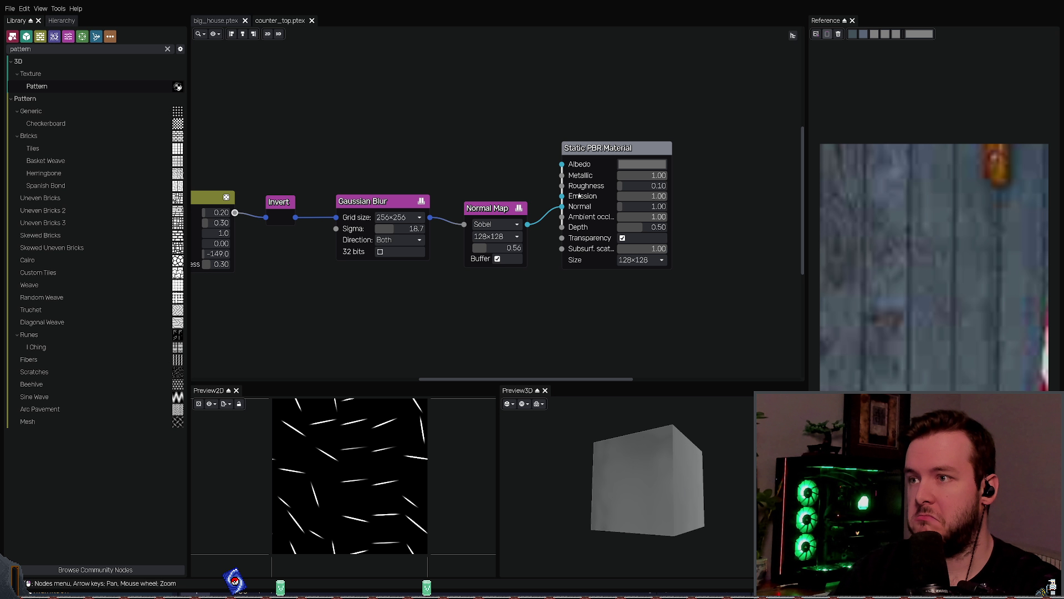
{"action": "middle_click_drag", "start_coordinate": [423, 159], "coordinate": [371, 154]}
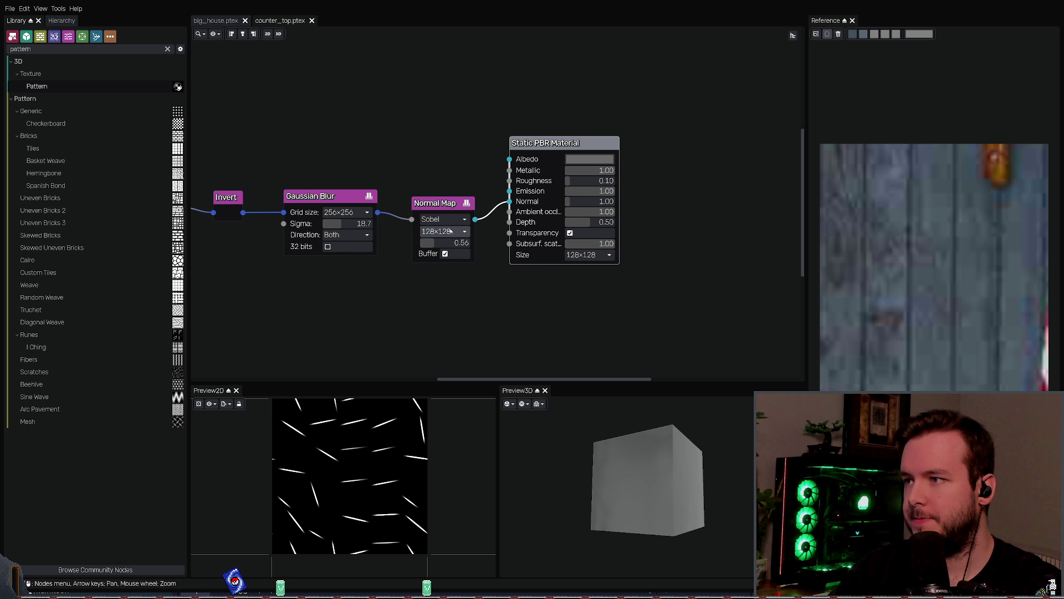
{"action": "left_click", "coordinate": [440, 200]}
{"action": "left_click", "coordinate": [338, 201]}
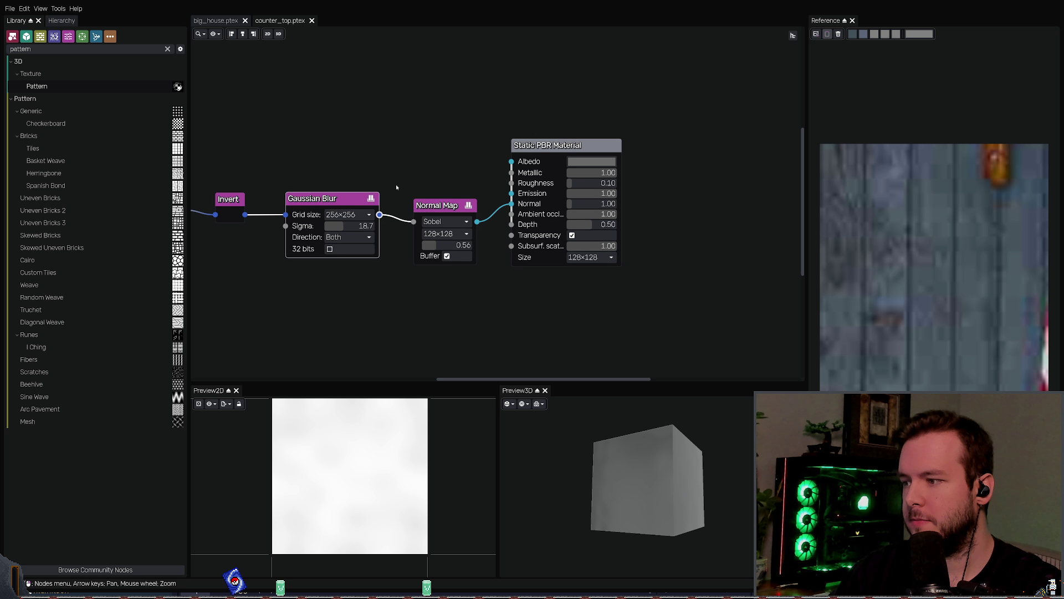
Step: Connect the Gaussian Blur output to the material's Albedo and save counter_top.ptex again
{"action": "middle_click_drag", "start_coordinate": [395, 184], "coordinate": [401, 193]}
{"action": "left_click_drag", "start_coordinate": [383, 221], "coordinate": [516, 168]}
{"action": "mouse_move", "coordinate": [637, 455]}
{"action": "left_mouse_down"}
{"action": "mouse_move", "coordinate": [615, 444]}
{"action": "mouse_move", "coordinate": [632, 432]}
{"action": "mouse_move", "coordinate": [627, 404]}
{"action": "left_mouse_up"}
{"action": "key", "text": "ctrl+z"}
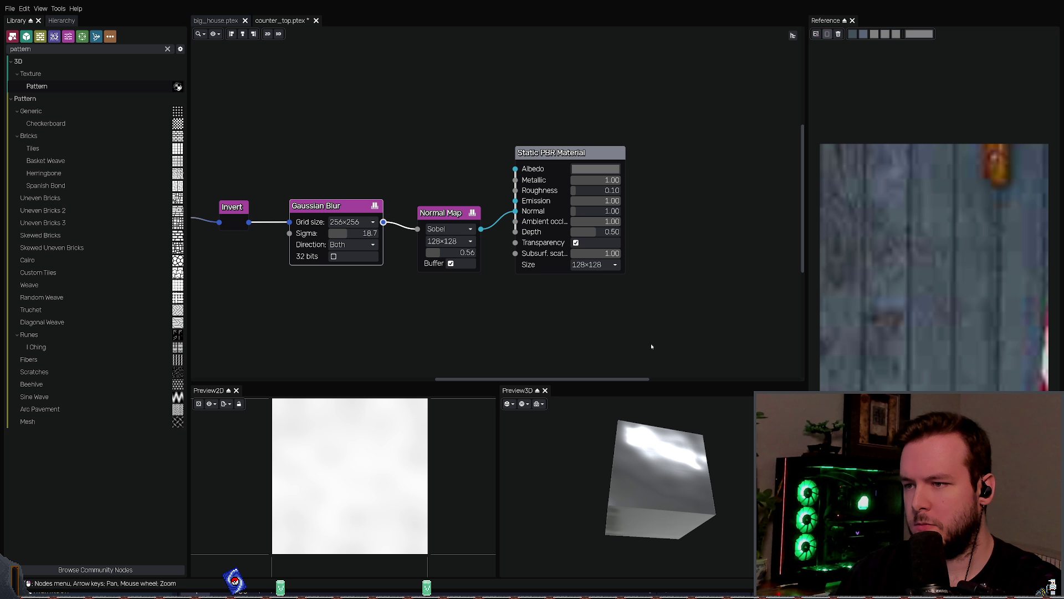
{"action": "key", "text": "ctrl+shift+z"}
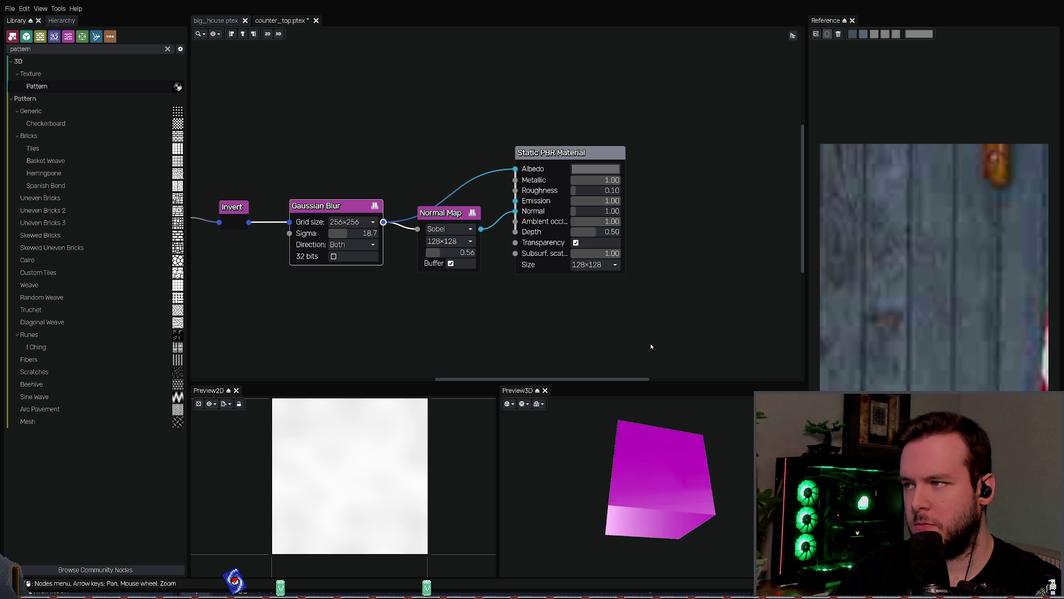
{"action": "key", "text": "ctrl+s"}
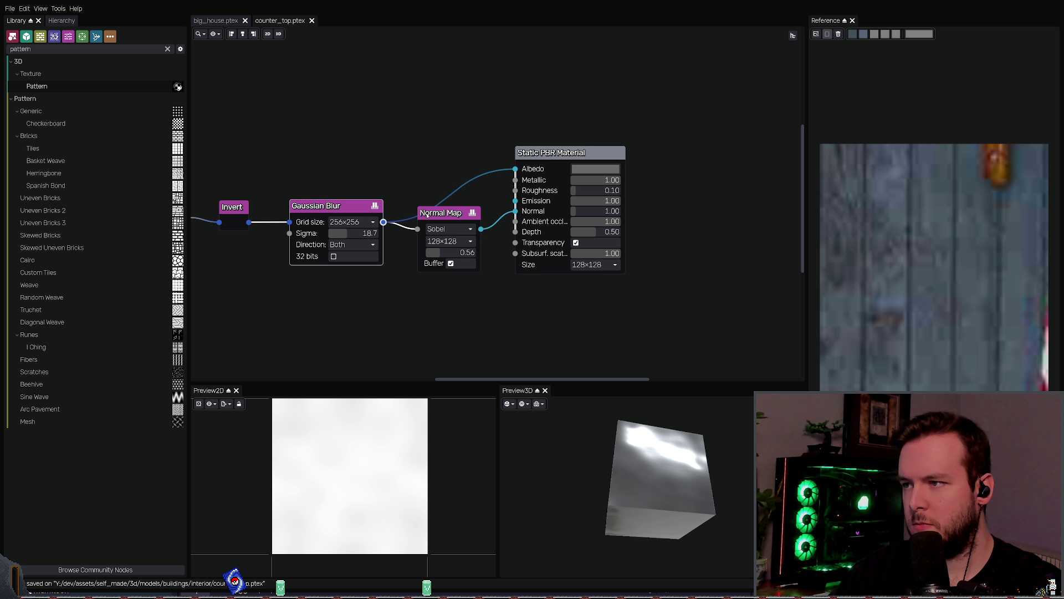
Step: Remove the blur-to-Albedo link and save counter_top.ptex
{"action": "left_click", "coordinate": [427, 215]}
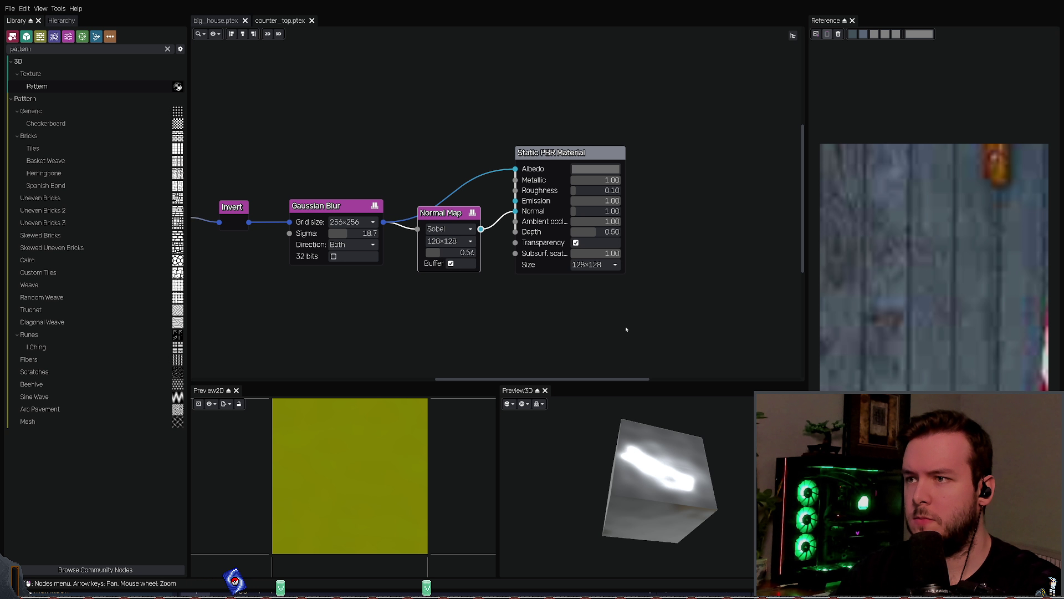
{"action": "left_click", "coordinate": [622, 311]}
{"action": "key", "text": "ctrl+z"}
{"action": "key", "text": "ctrl+s"}
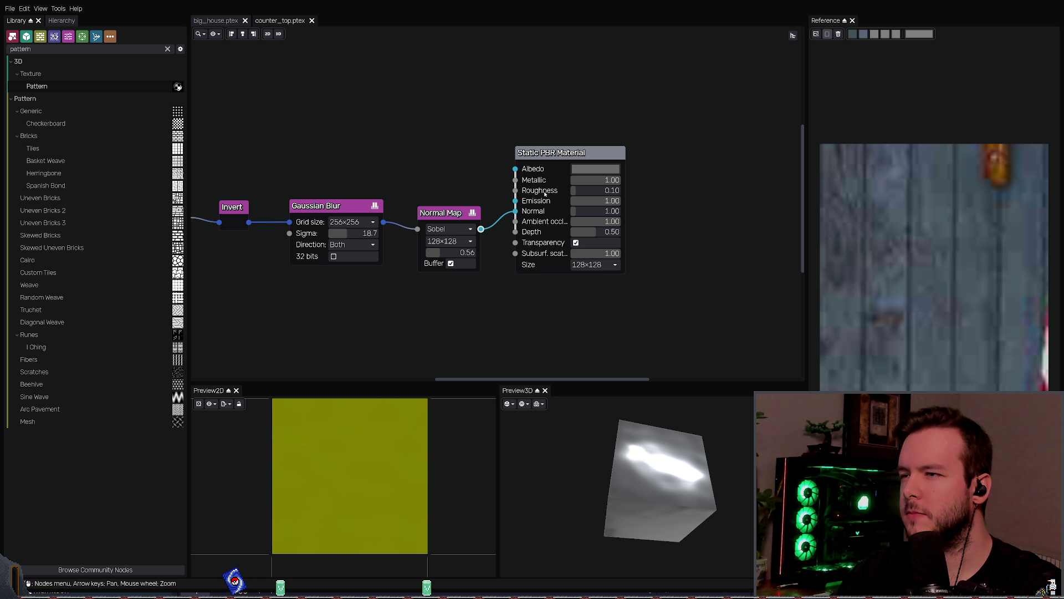
Step: Try wiring the blur into Roughness, undo it, and save again
{"action": "mouse_move", "coordinate": [378, 221]}
{"action": "left_mouse_down"}
{"action": "mouse_move", "coordinate": [448, 189]}
{"action": "mouse_move", "coordinate": [374, 220]}
{"action": "left_mouse_up"}
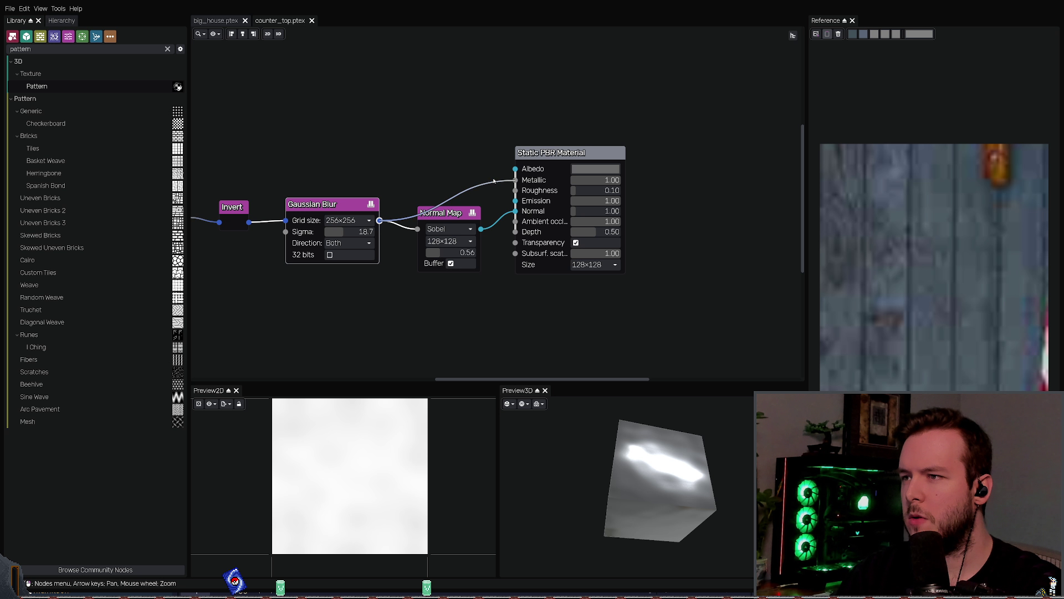
{"action": "left_click_drag", "start_coordinate": [493, 181], "coordinate": [504, 190]}
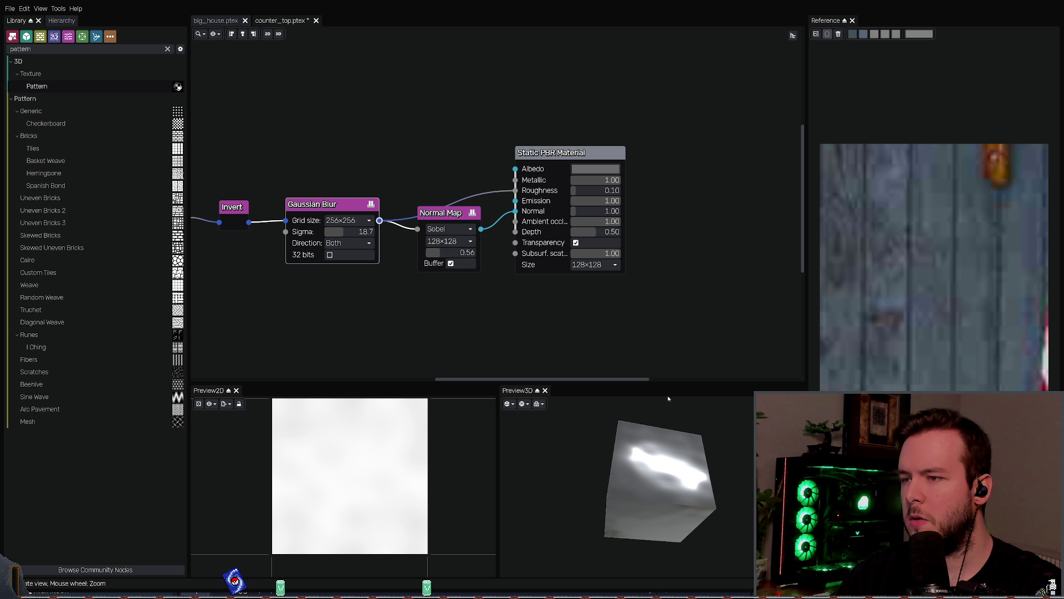
{"action": "key", "text": "ctrl+z"}
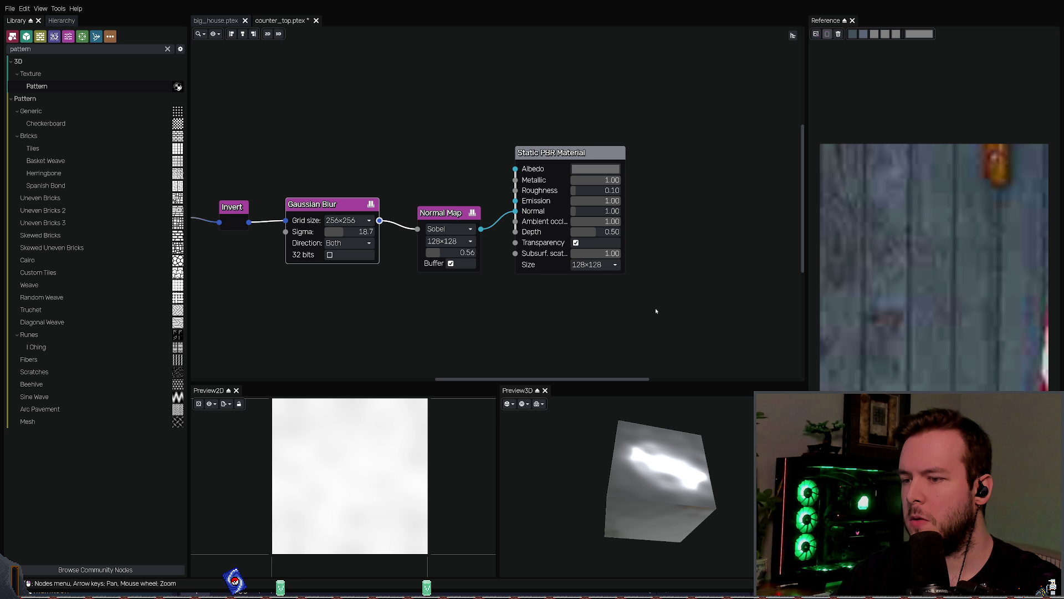
{"action": "key", "text": "ctrl+s"}
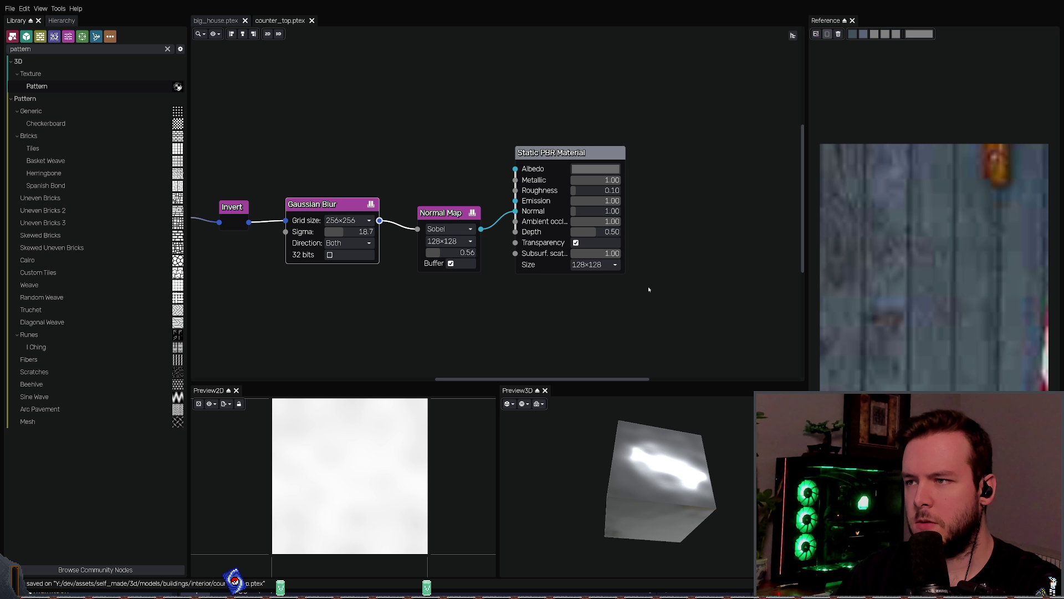
Step: Shift the Gaussian Blur node slightly left to line up the chain
{"action": "left_click", "coordinate": [470, 221]}
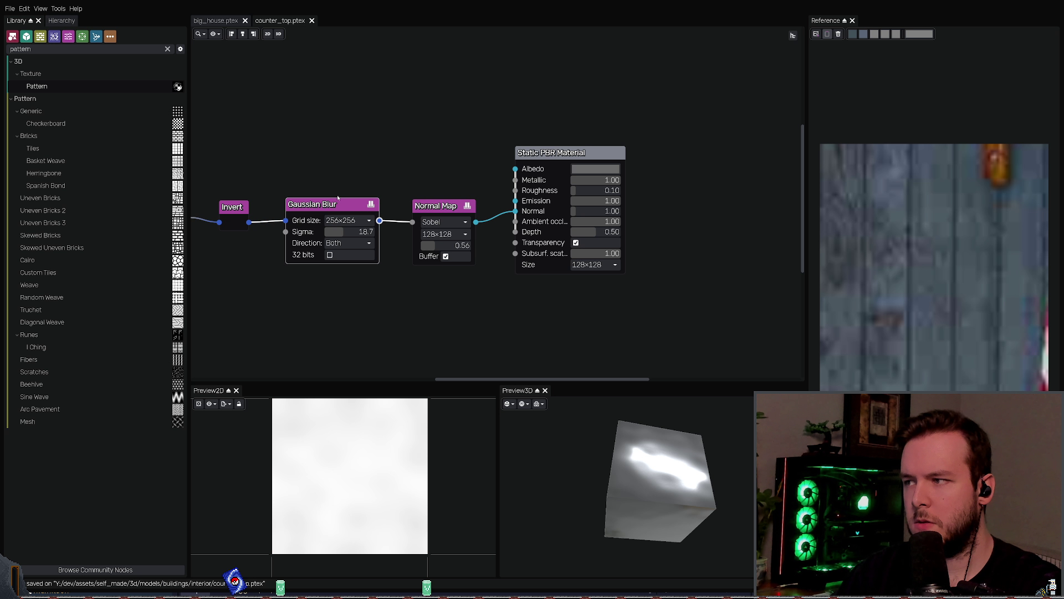
{"action": "middle_click_drag", "start_coordinate": [350, 184], "coordinate": [404, 166]}
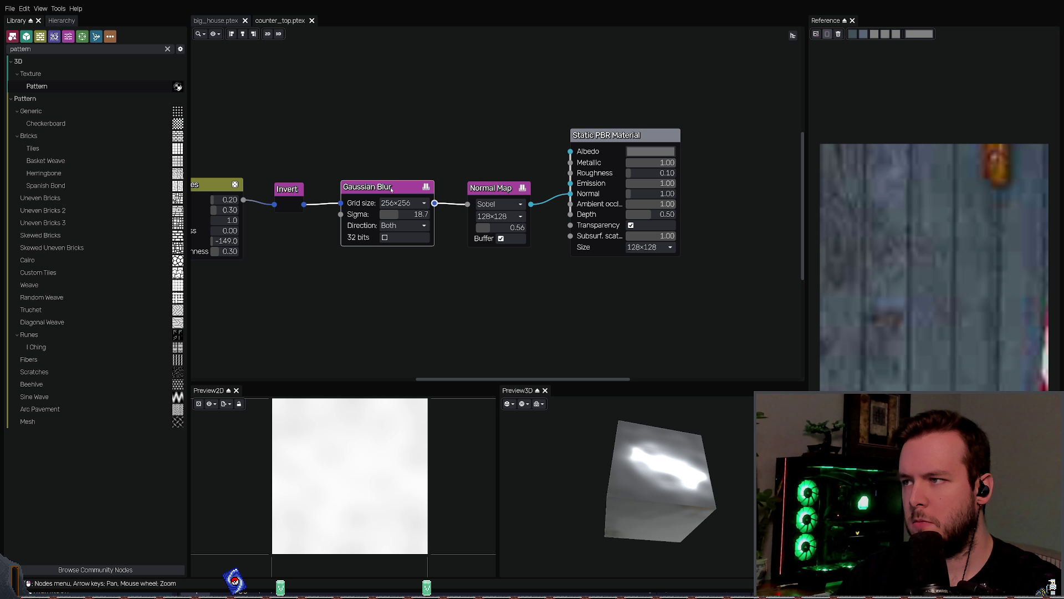
{"action": "left_click_drag", "start_coordinate": [392, 190], "coordinate": [371, 189]}
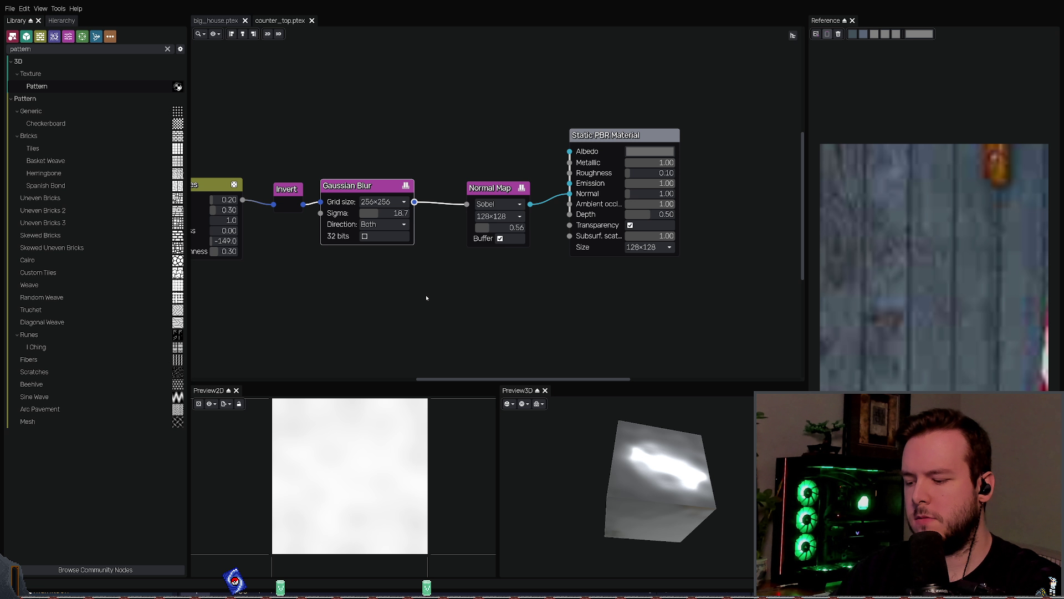
Step: Add a second Invert fed by the blur into Depth, trying depths 0.72 and 1.00
{"action": "key", "text": "ctrl+v"}
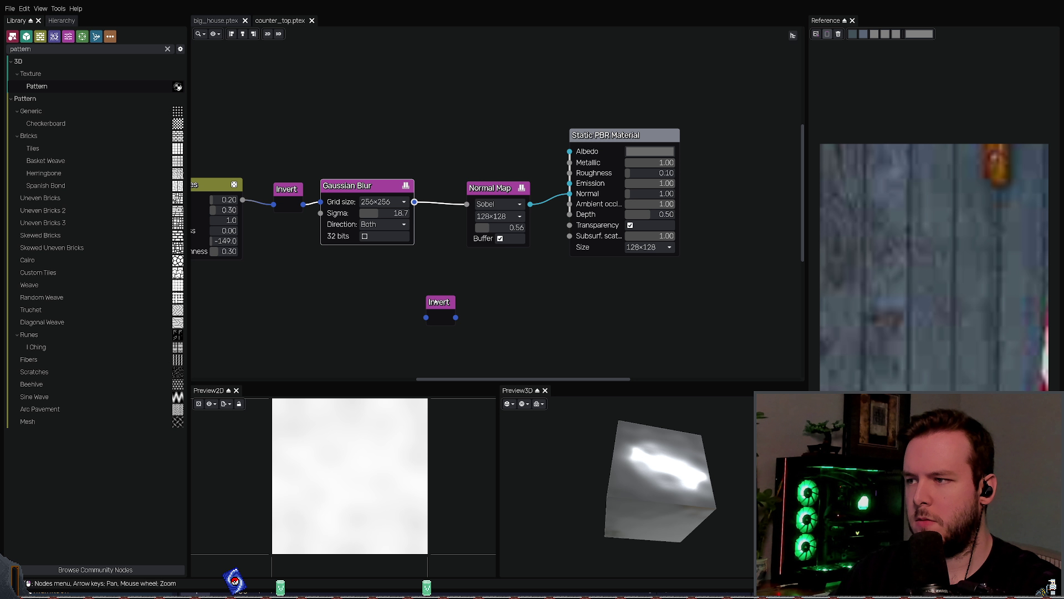
{"action": "mouse_move", "coordinate": [414, 203]}
{"action": "left_mouse_down"}
{"action": "mouse_move", "coordinate": [477, 311]}
{"action": "mouse_move", "coordinate": [569, 215]}
{"action": "left_mouse_up"}
{"action": "mouse_move", "coordinate": [648, 460]}
{"action": "left_mouse_down"}
{"action": "mouse_move", "coordinate": [659, 453]}
{"action": "mouse_move", "coordinate": [651, 431]}
{"action": "mouse_move", "coordinate": [641, 436]}
{"action": "left_mouse_up"}
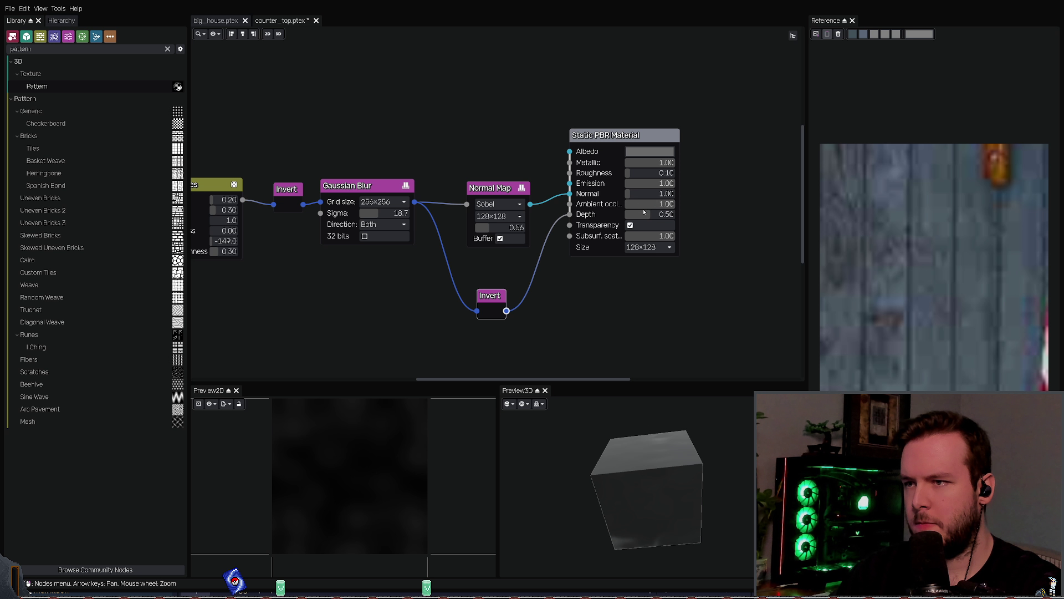
{"action": "left_click_drag", "start_coordinate": [643, 214], "coordinate": [677, 219]}
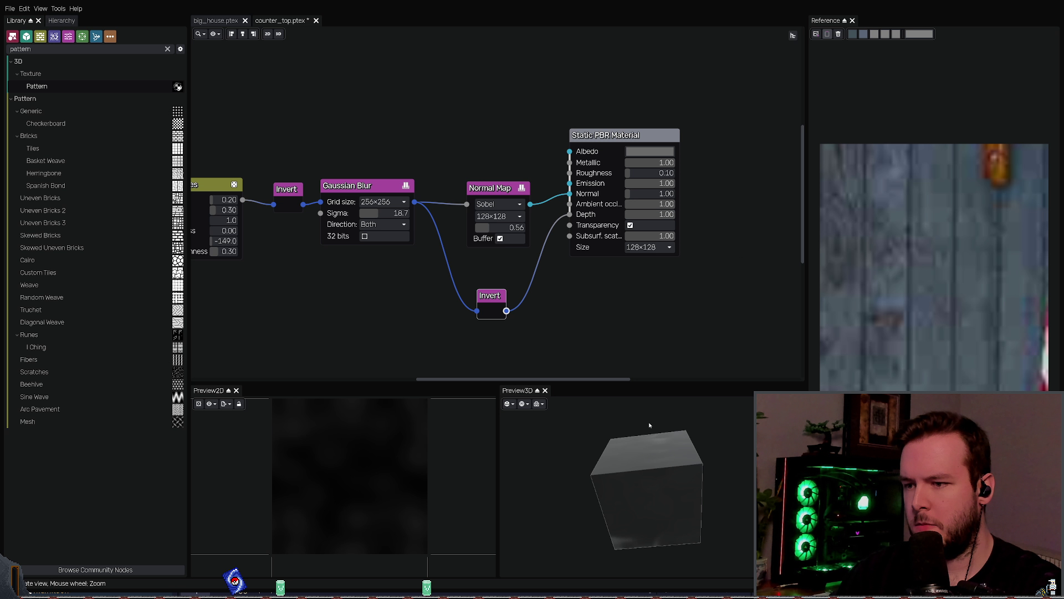
{"action": "left_click_drag", "start_coordinate": [641, 427], "coordinate": [662, 360]}
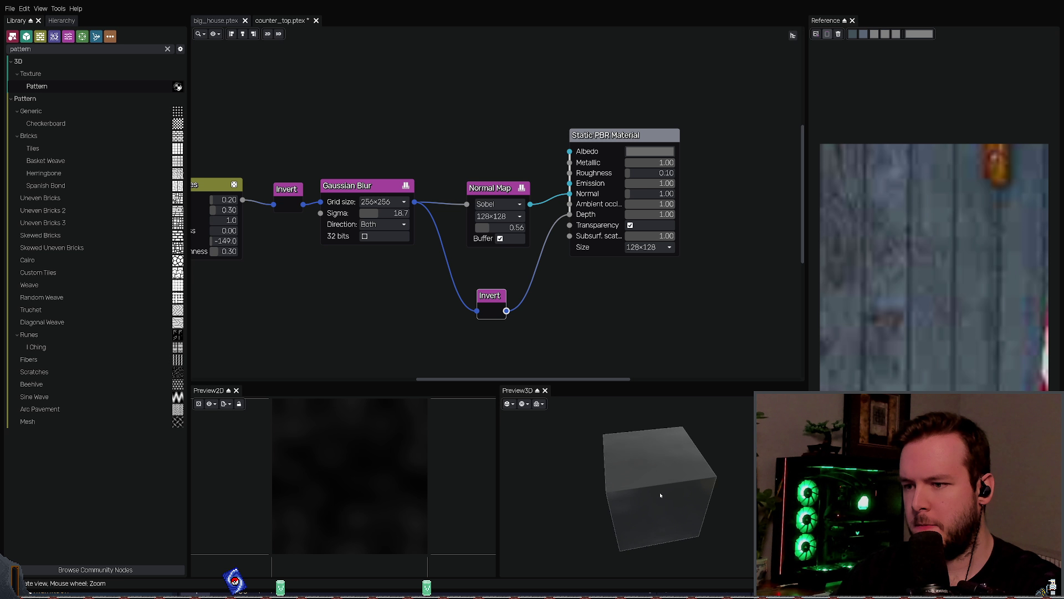
Step: Revert the material Depth to 0.50 and save counter_top.ptex
{"action": "key", "text": "ctrl+z"}
{"action": "key", "text": "ctrl+z"}
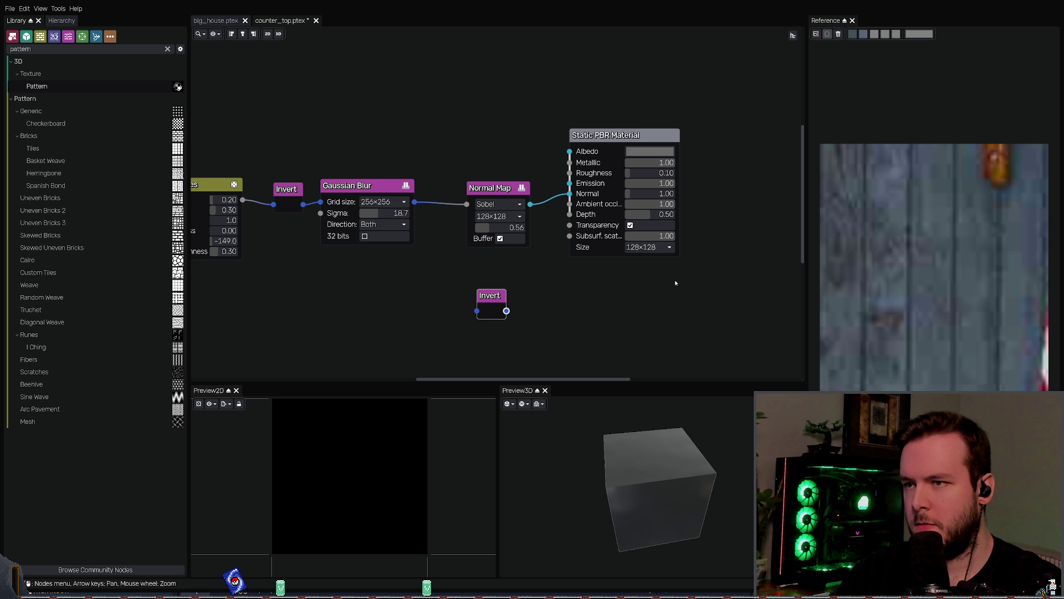
{"action": "key", "text": "ctrl+z"}
{"action": "key", "text": "ctrl+shift+z"}
{"action": "key", "text": "ctrl+shift+z"}
{"action": "key", "text": "ctrl+s"}
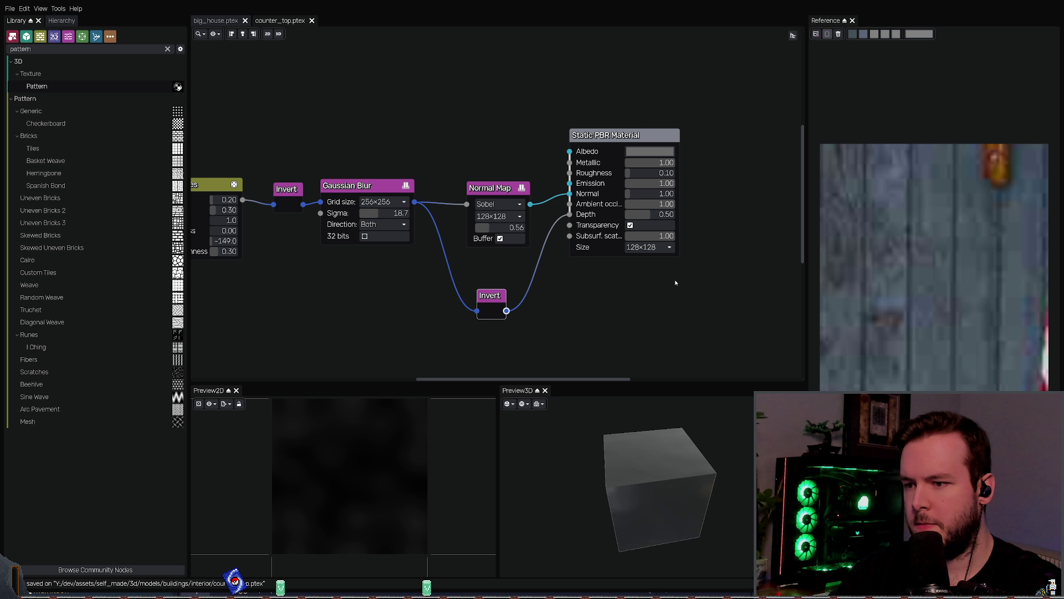
{"action": "mouse_move", "coordinate": [632, 438]}
{"action": "left_mouse_down"}
{"action": "mouse_move", "coordinate": [610, 425]}
{"action": "mouse_move", "coordinate": [572, 310]}
{"action": "left_mouse_up"}
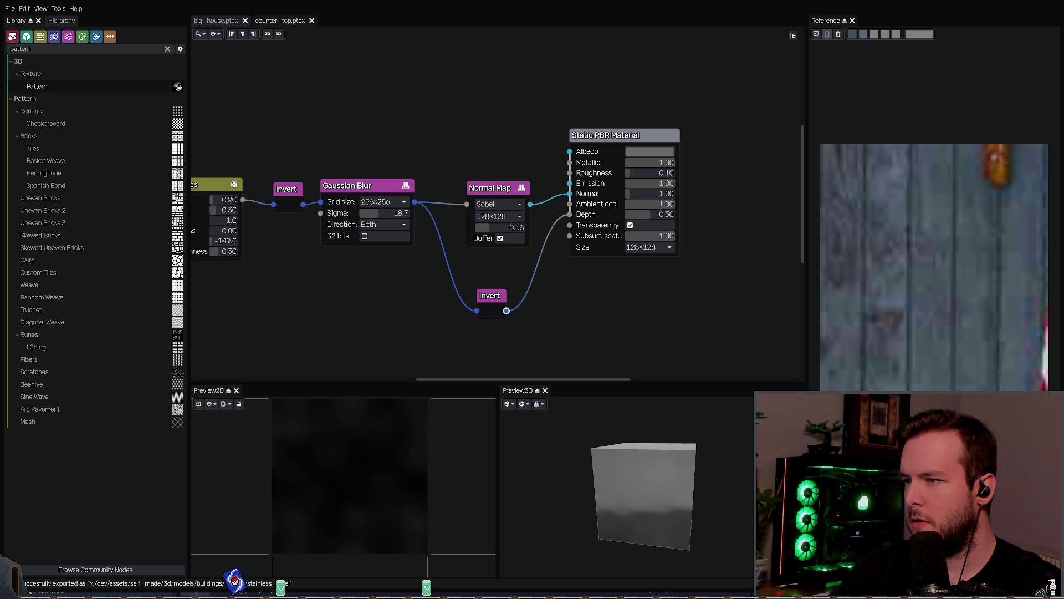
{"action": "key", "text": "alt+Tab"}
Step: Add a Node Wrangler principled texture setup with the stainless steel displacement and normal maps on the Principled BSDF
{"action": "key", "text": "shift+w"}
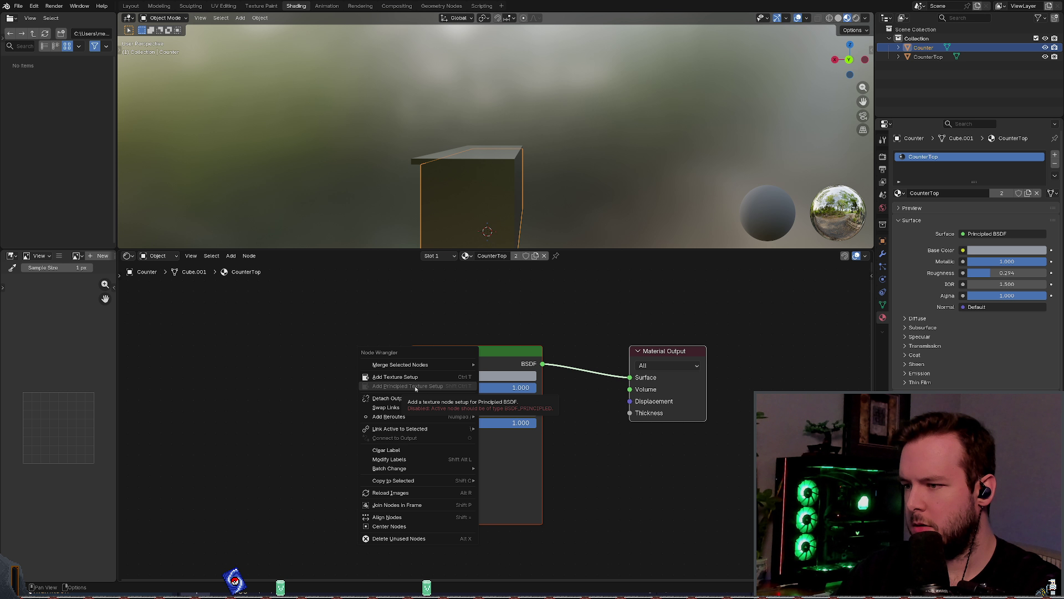
{"action": "key", "text": "Escape"}
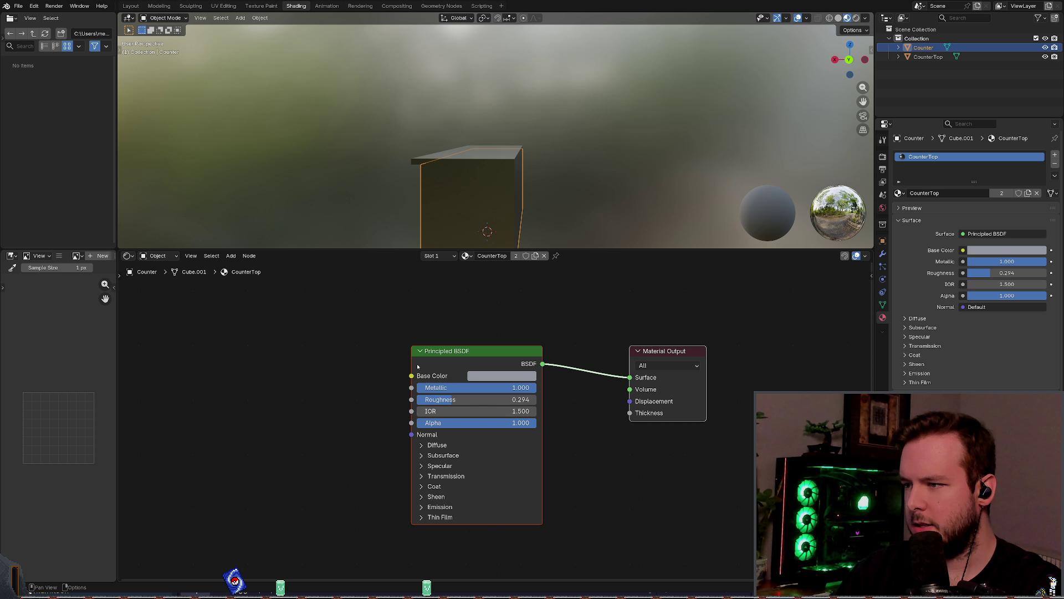
{"action": "left_click", "coordinate": [425, 355]}
{"action": "key", "text": "shift+w"}
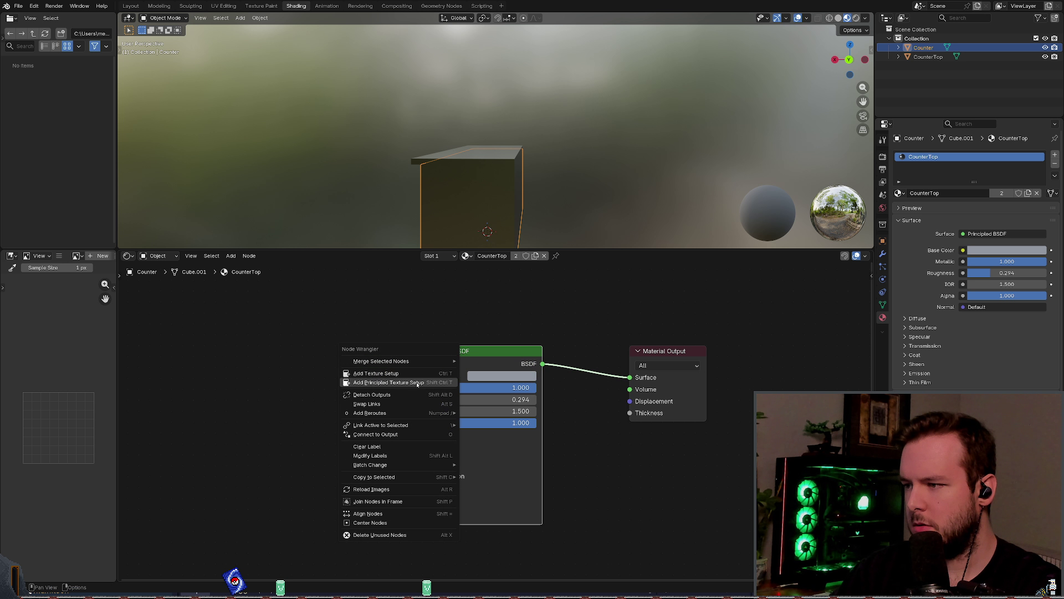
{"action": "key", "text": "Escape"}
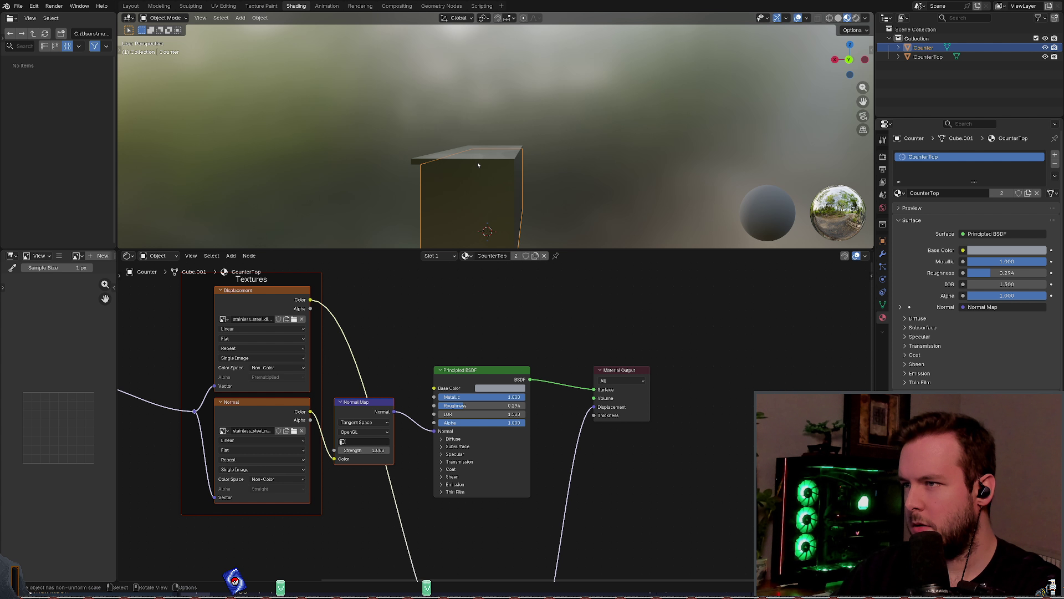
{"action": "mouse_move", "coordinate": [488, 166]}
{"action": "middle_mouse_down"}
{"action": "mouse_move", "coordinate": [529, 190]}
{"action": "mouse_move", "coordinate": [582, 166]}
{"action": "mouse_move", "coordinate": [508, 181]}
{"action": "mouse_move", "coordinate": [521, 169]}
{"action": "mouse_move", "coordinate": [513, 148]}
{"action": "mouse_move", "coordinate": [525, 167]}
{"action": "mouse_move", "coordinate": [507, 157]}
{"action": "mouse_move", "coordinate": [623, 150]}
{"action": "mouse_move", "coordinate": [632, 166]}
{"action": "middle_mouse_up"}
{"action": "left_click", "coordinate": [614, 153]}
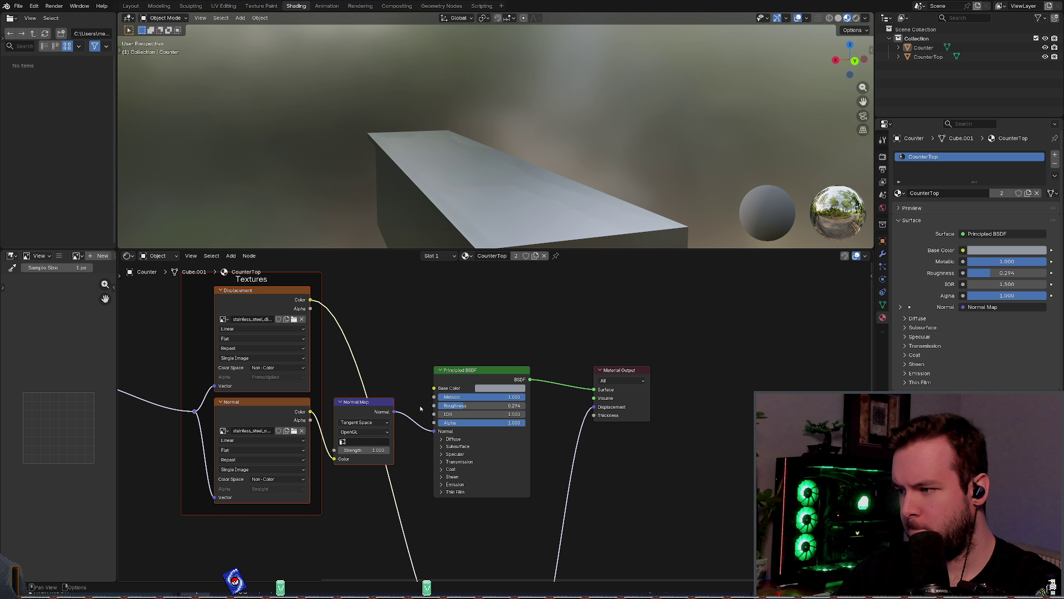
Step: Rearrange the Displacement and Principled BSDF nodes in the CounterTop node tree
{"action": "scroll", "coordinate": [398, 330], "scroll_direction": "down", "scroll_amount": 1}
{"action": "scroll", "coordinate": [432, 336], "scroll_direction": "down", "scroll_amount": 2}
{"action": "middle_click_drag", "start_coordinate": [474, 519], "coordinate": [499, 438]}
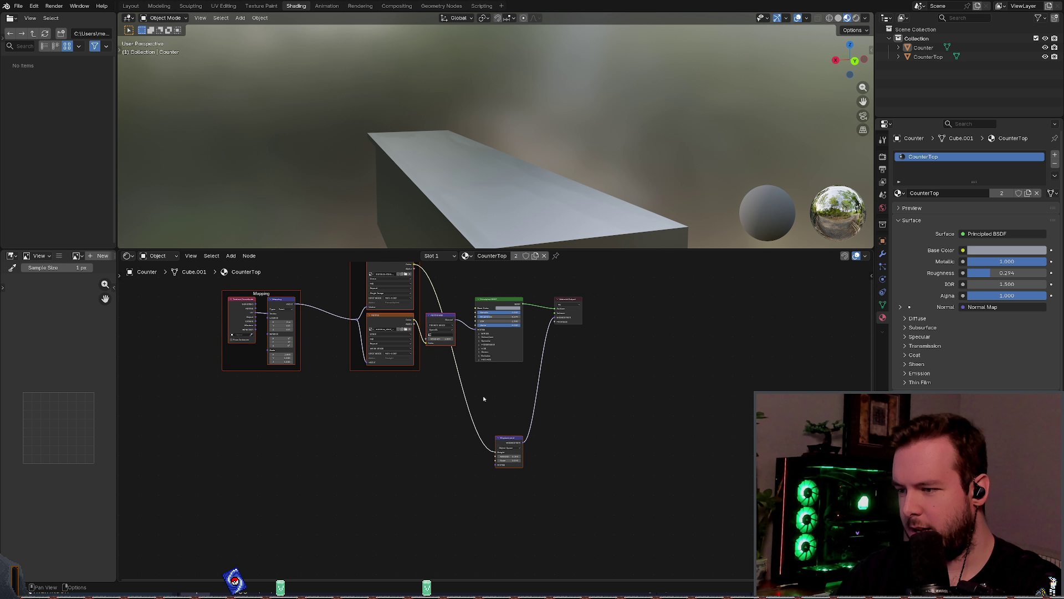
{"action": "scroll", "coordinate": [499, 438], "scroll_direction": "up", "scroll_amount": 2}
{"action": "mouse_move", "coordinate": [499, 436]}
{"action": "left_mouse_down"}
{"action": "mouse_move", "coordinate": [495, 379]}
{"action": "mouse_move", "coordinate": [499, 402]}
{"action": "left_mouse_up"}
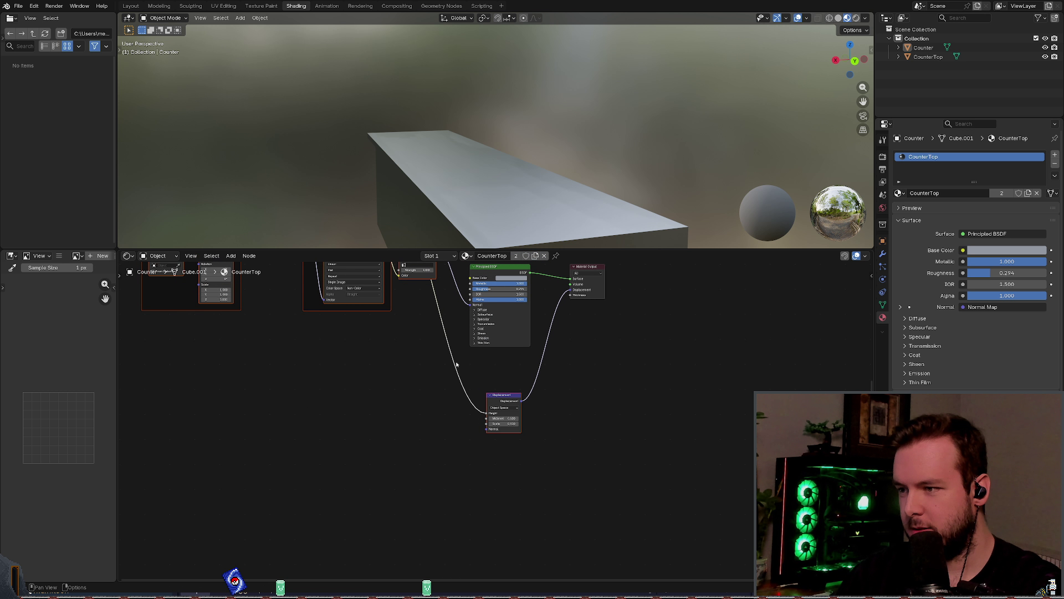
{"action": "scroll", "coordinate": [499, 402], "scroll_direction": "down", "scroll_amount": 2}
{"action": "middle_click_drag", "start_coordinate": [382, 283], "coordinate": [428, 297]}
{"action": "scroll", "coordinate": [552, 432], "scroll_direction": "up", "scroll_amount": 3}
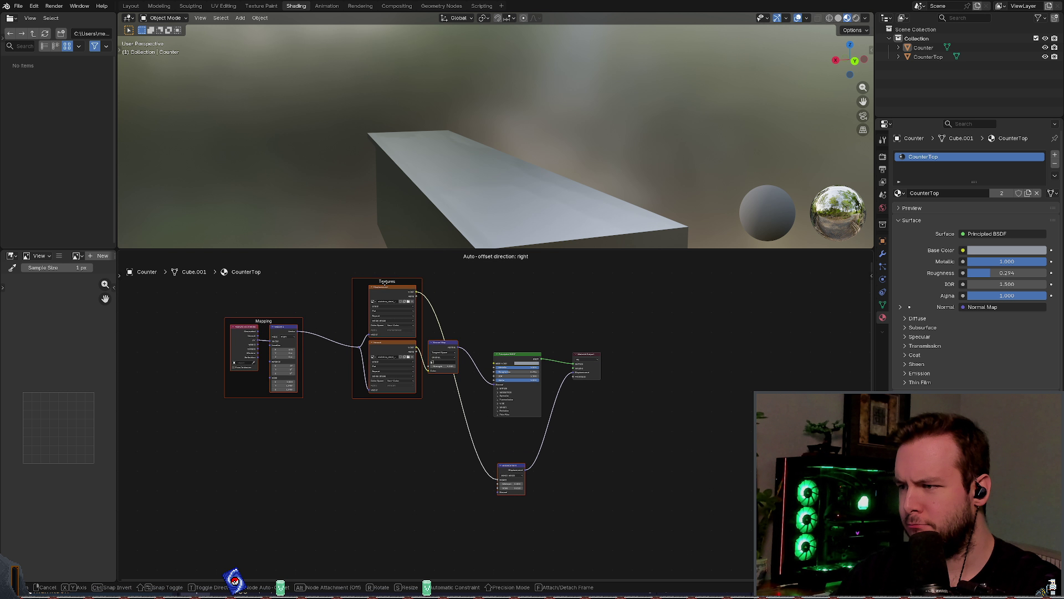
{"action": "left_click_drag", "start_coordinate": [517, 321], "coordinate": [495, 317]}
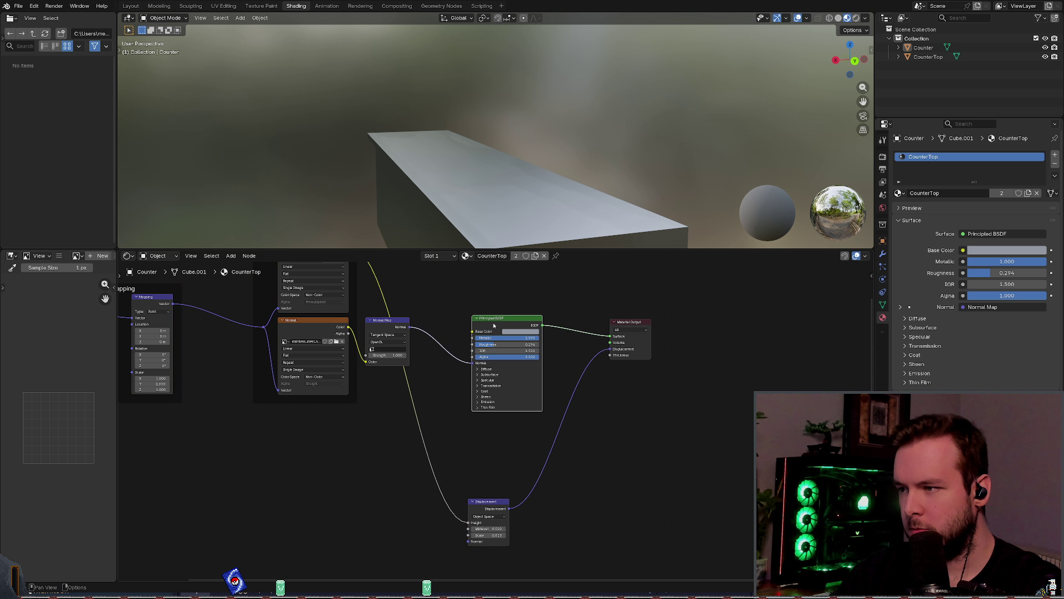
{"action": "scroll", "coordinate": [547, 437], "scroll_direction": "up", "scroll_amount": 2}
{"action": "mouse_move", "coordinate": [547, 437]}
{"action": "middle_mouse_down"}
{"action": "mouse_move", "coordinate": [534, 430]}
{"action": "mouse_move", "coordinate": [541, 367]}
{"action": "middle_mouse_up"}
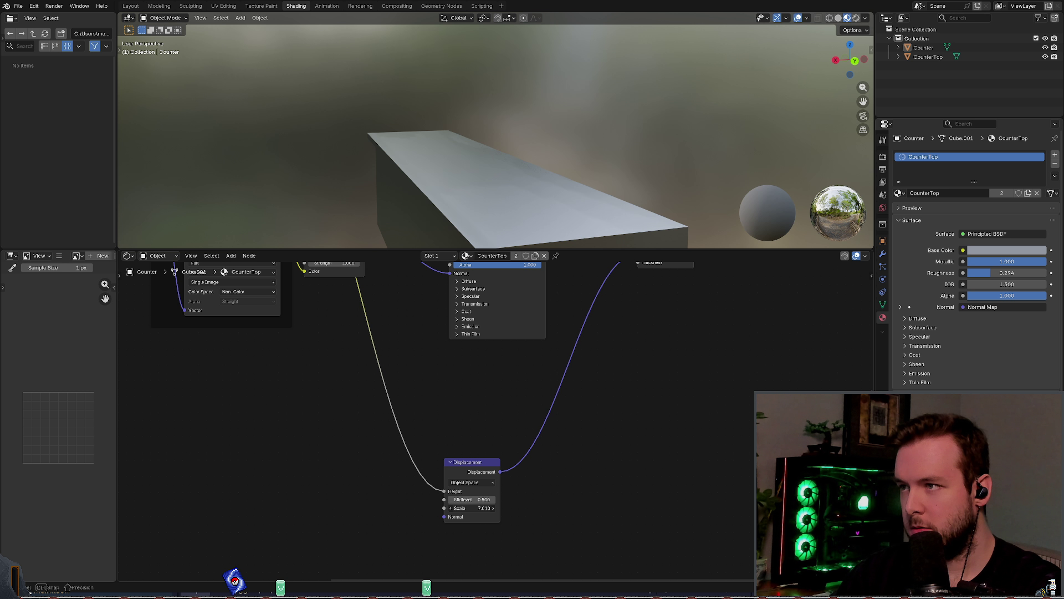
Step: Set the Displacement node's Scale to 0.010 after briefly trying 18.710
{"action": "left_click_drag", "start_coordinate": [472, 508], "coordinate": [483, 507]}
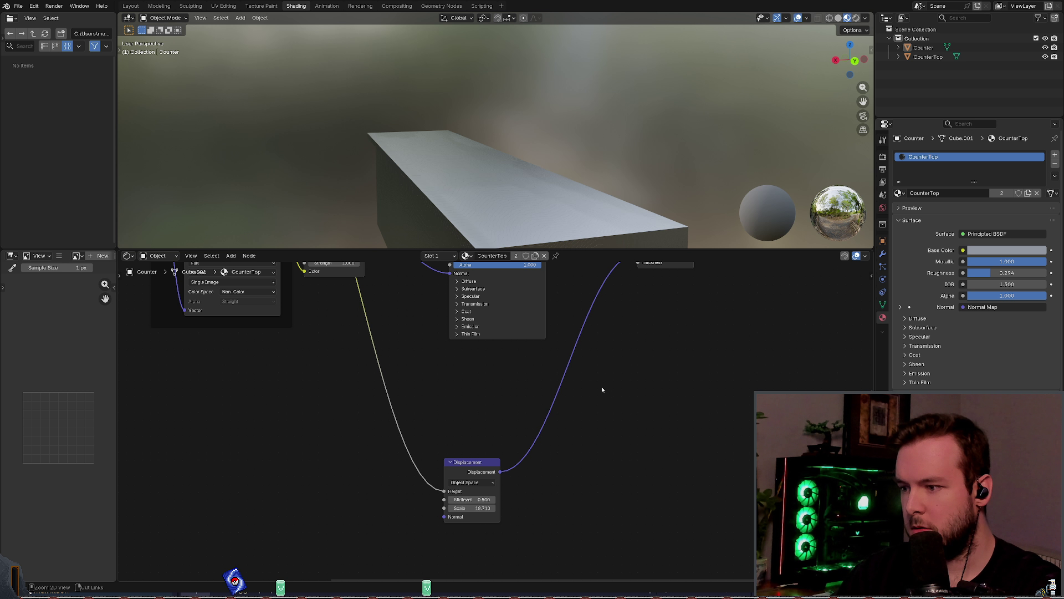
{"action": "key", "text": "ctrl+z"}
{"action": "key", "text": "ctrl+z"}
{"action": "mouse_move", "coordinate": [597, 348]}
{"action": "middle_mouse_down"}
{"action": "mouse_move", "coordinate": [550, 414]}
{"action": "mouse_move", "coordinate": [582, 440]}
{"action": "middle_mouse_up"}
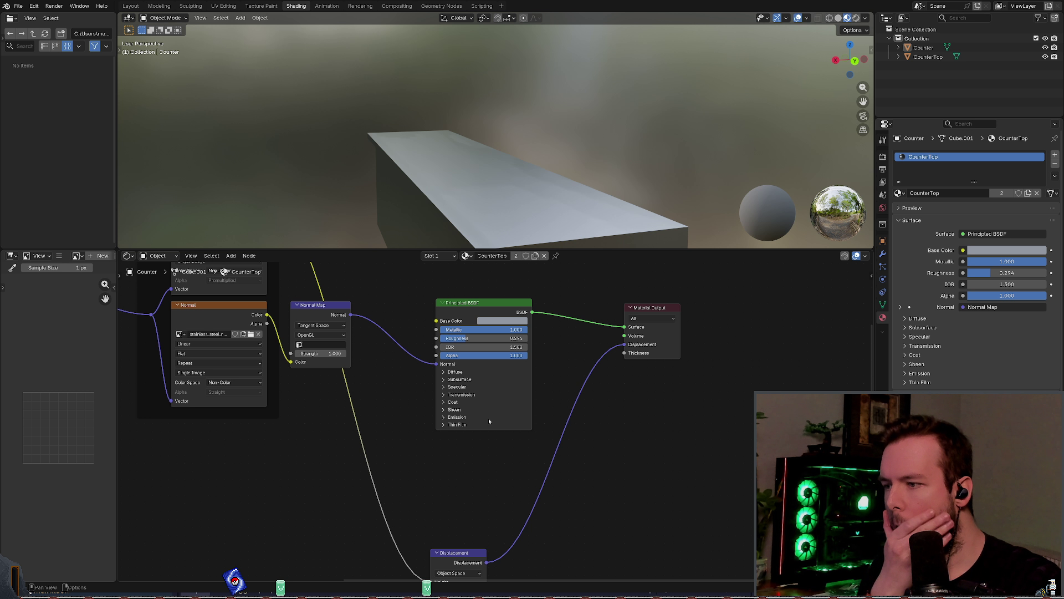
{"action": "middle_click_drag", "start_coordinate": [488, 420], "coordinate": [526, 422]}
{"action": "mouse_move", "coordinate": [455, 387]}
{"action": "middle_mouse_down"}
{"action": "mouse_move", "coordinate": [511, 406]}
{"action": "mouse_move", "coordinate": [417, 388]}
{"action": "middle_mouse_up"}
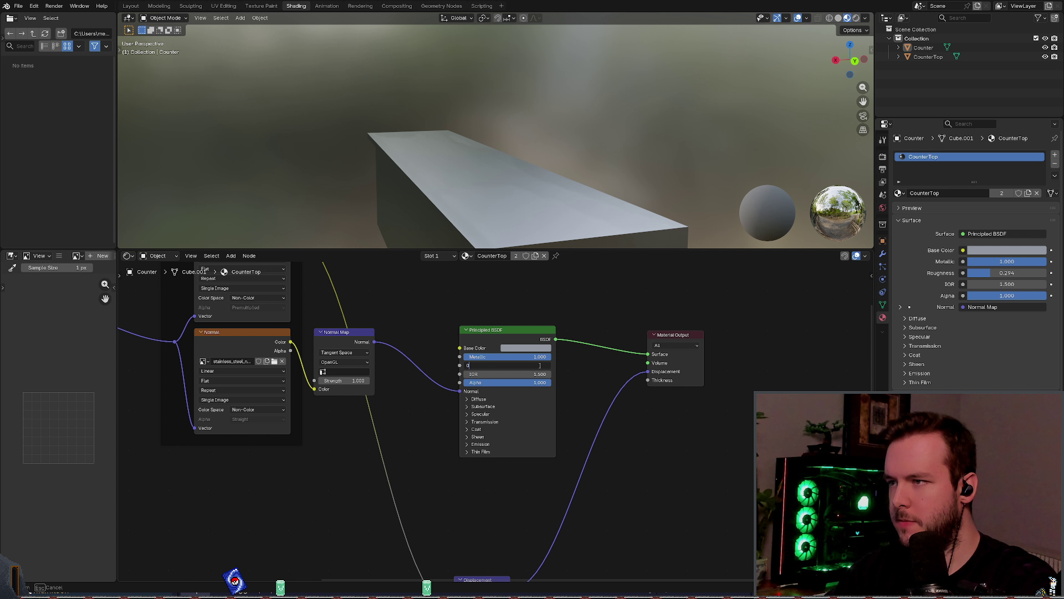
Step: Enter 0.1 as the Principled BSDF Roughness and orbit to view the glossy counter top
{"action": "type", "text": ".1"}
{"action": "key", "text": "Return"}
{"action": "mouse_move", "coordinate": [604, 233]}
{"action": "middle_mouse_down"}
{"action": "mouse_move", "coordinate": [581, 197]}
{"action": "mouse_move", "coordinate": [589, 204]}
{"action": "middle_mouse_up"}
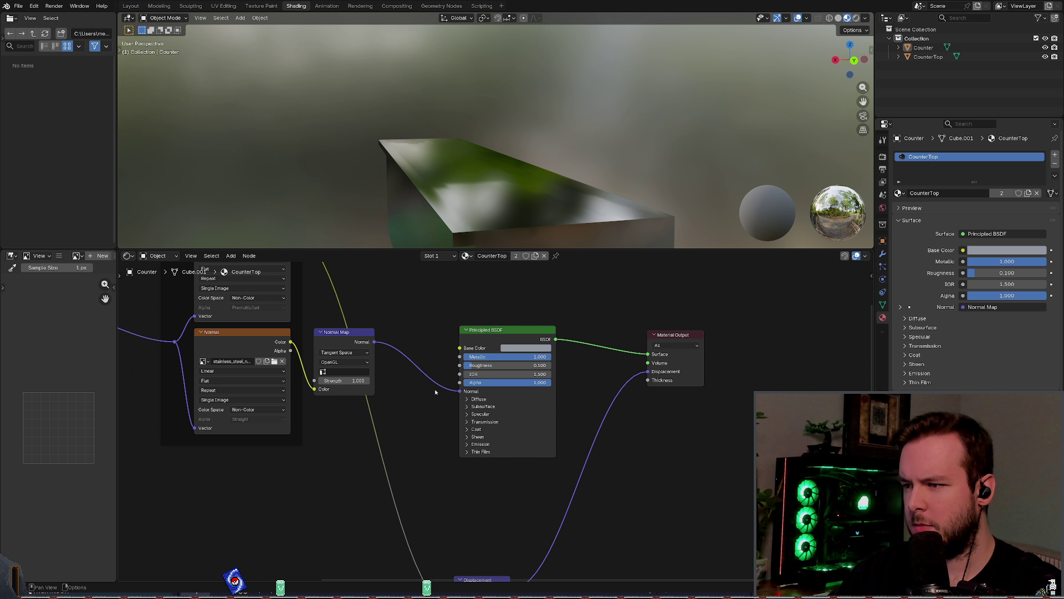
{"action": "scroll", "coordinate": [449, 422], "scroll_direction": "left", "scroll_amount": 5}
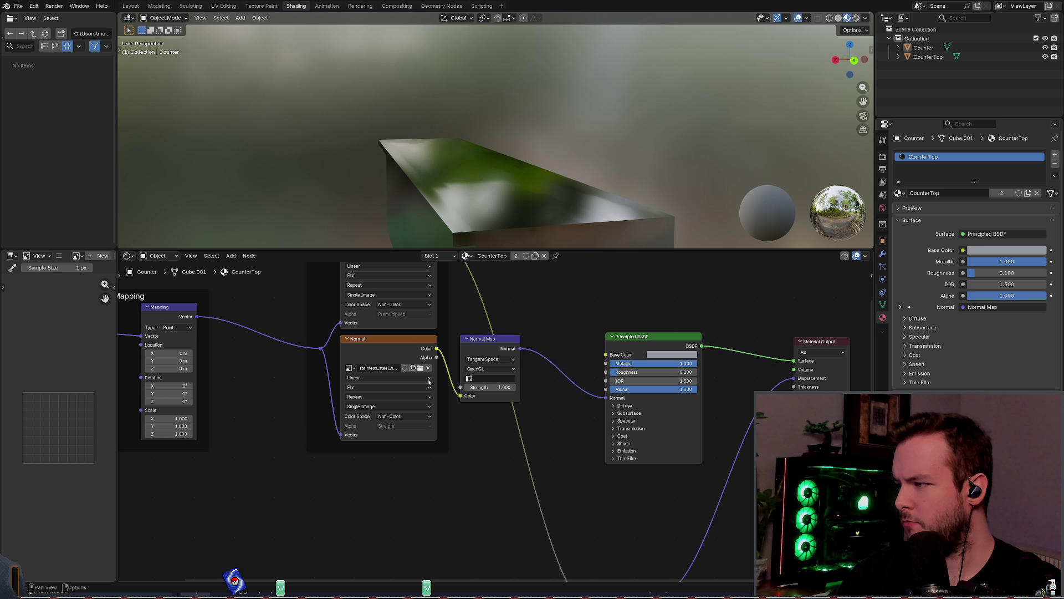
Step: Pan the node editor across the shader nodes, then enlarge the 3D viewport above it
{"action": "mouse_move", "coordinate": [293, 353]}
{"action": "middle_mouse_down"}
{"action": "mouse_move", "coordinate": [390, 388]}
{"action": "mouse_move", "coordinate": [358, 377]}
{"action": "middle_mouse_up"}
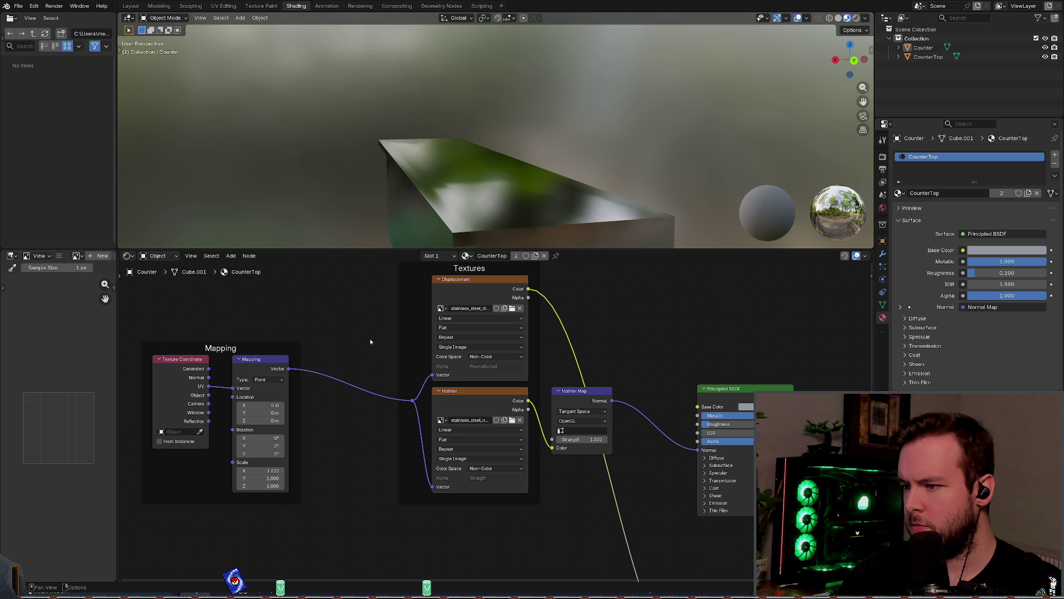
{"action": "scroll", "coordinate": [466, 348], "scroll_direction": "down", "scroll_amount": 1}
{"action": "middle_click_drag", "start_coordinate": [635, 345], "coordinate": [419, 266]}
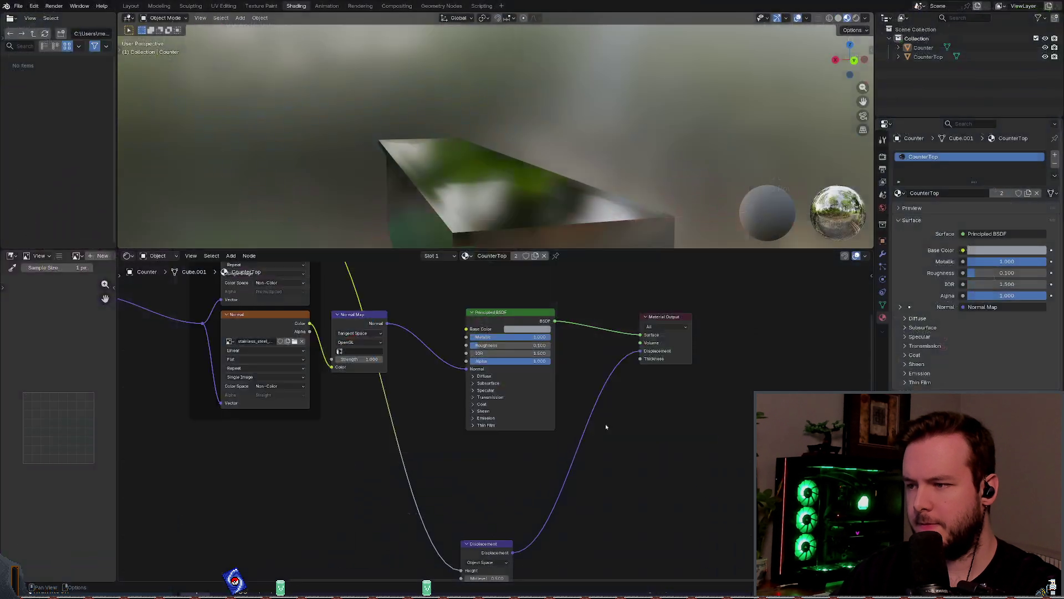
{"action": "mouse_move", "coordinate": [605, 424]}
{"action": "middle_mouse_down"}
{"action": "mouse_move", "coordinate": [586, 444]}
{"action": "mouse_move", "coordinate": [574, 439]}
{"action": "mouse_move", "coordinate": [593, 384]}
{"action": "middle_mouse_up"}
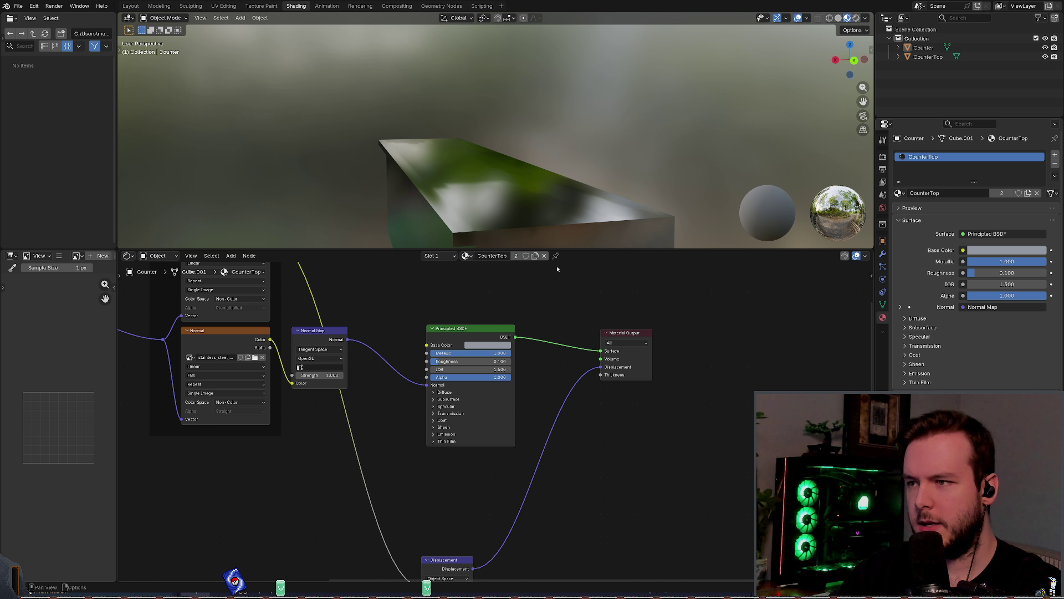
{"action": "left_click_drag", "start_coordinate": [576, 249], "coordinate": [580, 274]}
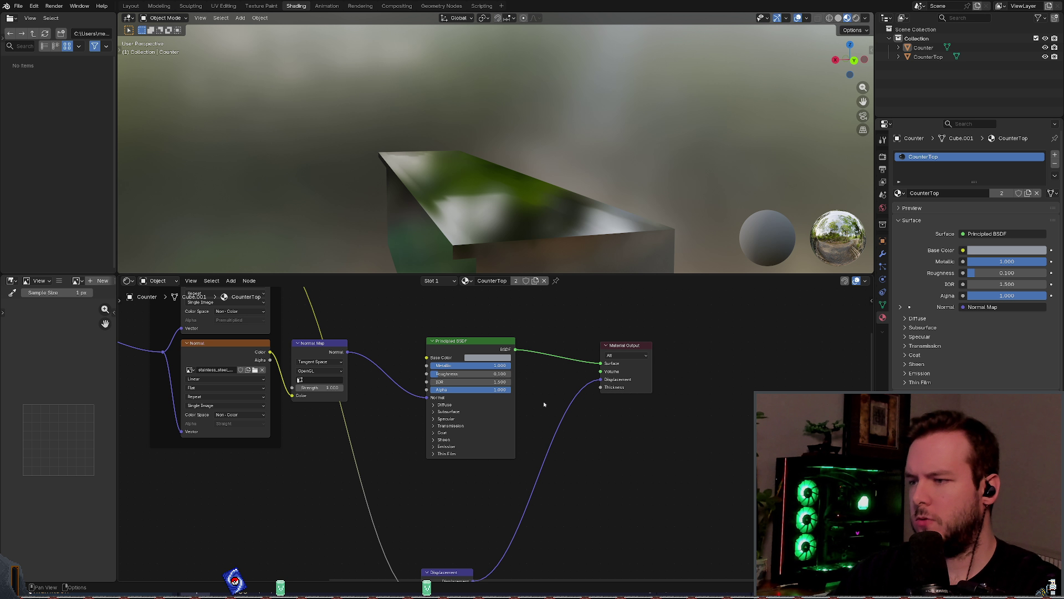
Step: Expand and collapse the shader's Diffuse, Subsurface, Specular and Transmission panels
{"action": "left_click", "coordinate": [452, 405]}
{"action": "left_click", "coordinate": [451, 405]}
{"action": "left_click", "coordinate": [452, 419]}
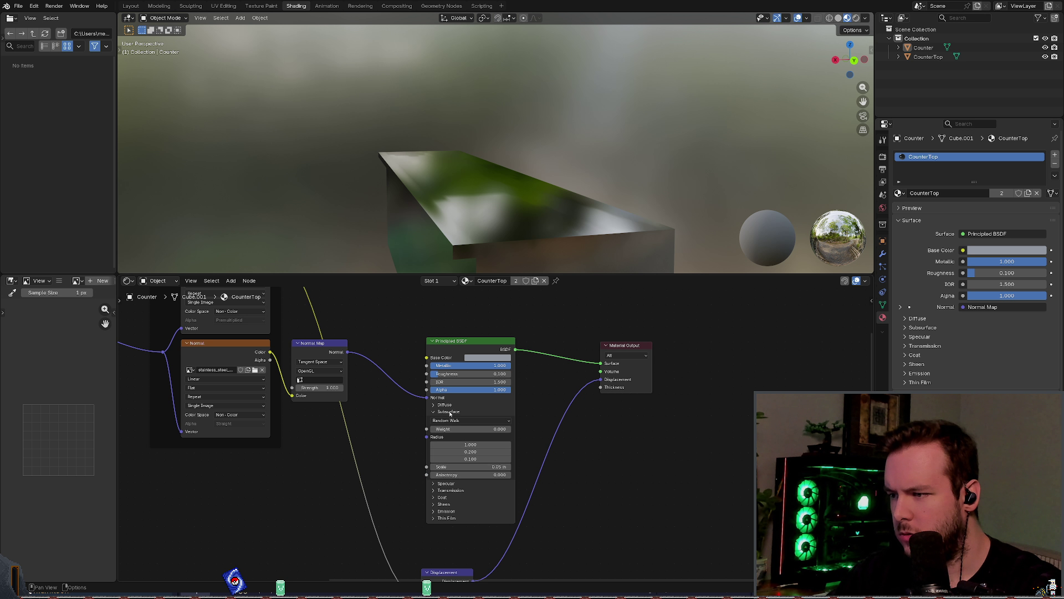
{"action": "left_click", "coordinate": [452, 420]}
{"action": "left_click", "coordinate": [453, 419]}
{"action": "left_click", "coordinate": [453, 419]}
{"action": "left_click", "coordinate": [454, 426]}
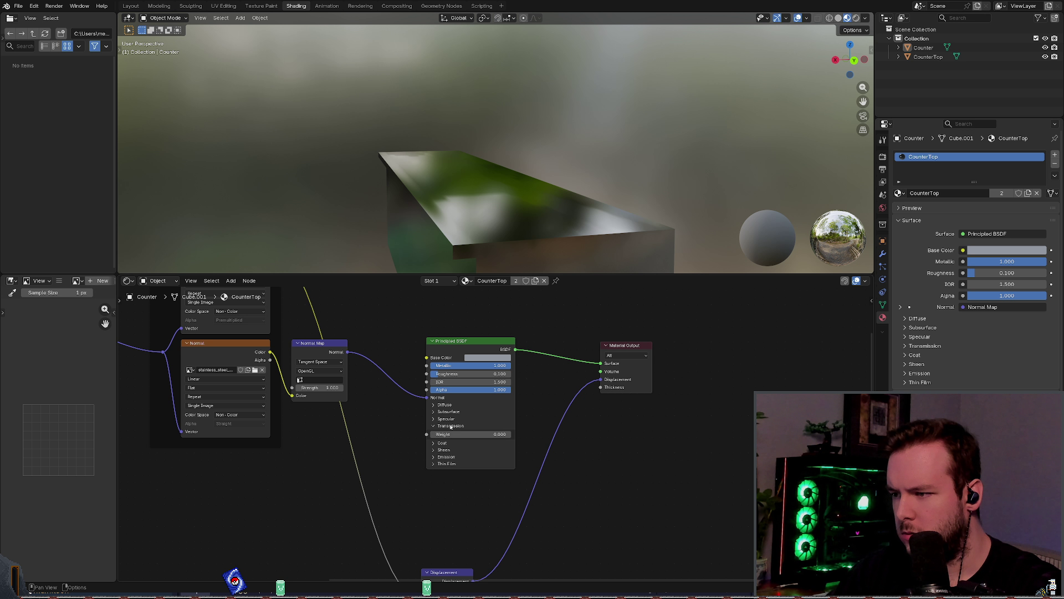
{"action": "left_click", "coordinate": [455, 426]}
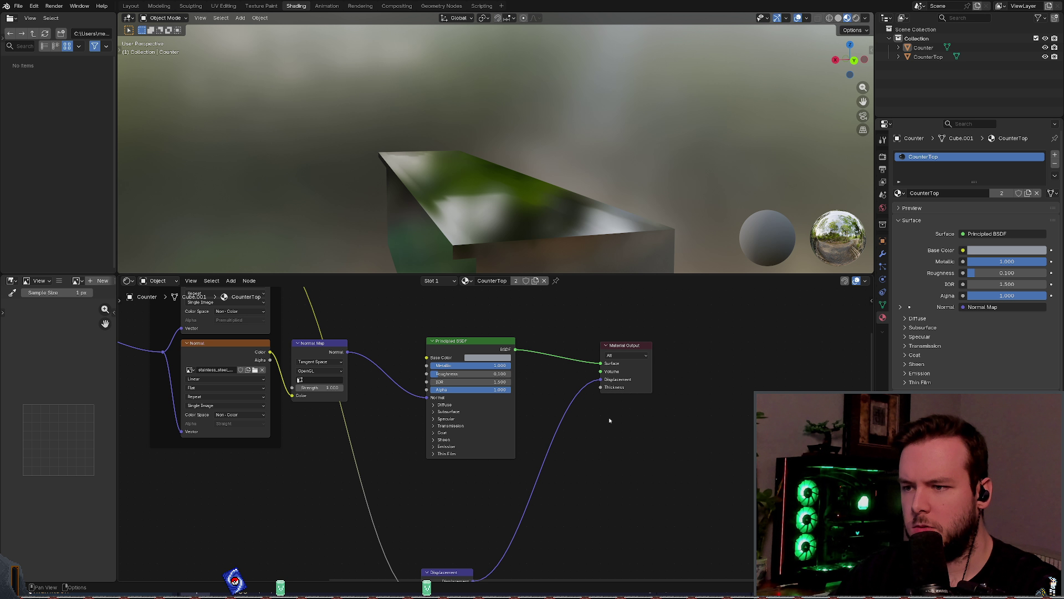
Step: Center and zoom the node editor on the Displacement node
{"action": "middle_click_drag", "start_coordinate": [609, 420], "coordinate": [636, 352]}
{"action": "mouse_move", "coordinate": [589, 438]}
{"action": "middle_mouse_down"}
{"action": "mouse_move", "coordinate": [571, 447]}
{"action": "mouse_move", "coordinate": [577, 356]}
{"action": "mouse_move", "coordinate": [547, 416]}
{"action": "mouse_move", "coordinate": [571, 389]}
{"action": "mouse_move", "coordinate": [522, 408]}
{"action": "middle_mouse_up"}
{"action": "scroll", "coordinate": [571, 446], "scroll_direction": "up", "scroll_amount": 2}
Step: Try World Space, then keep Object Space, midlevel 0.500 and scale 0.010 on the Displacement node
{"action": "left_click", "coordinate": [418, 438]}
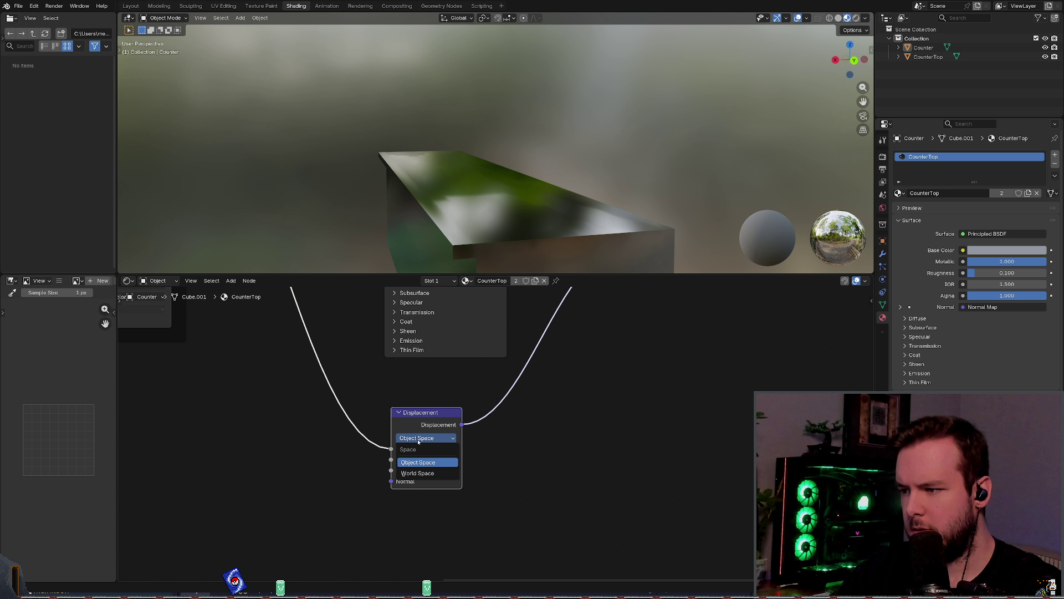
{"action": "left_click", "coordinate": [419, 473]}
{"action": "left_click", "coordinate": [424, 438]}
{"action": "left_click", "coordinate": [431, 462]}
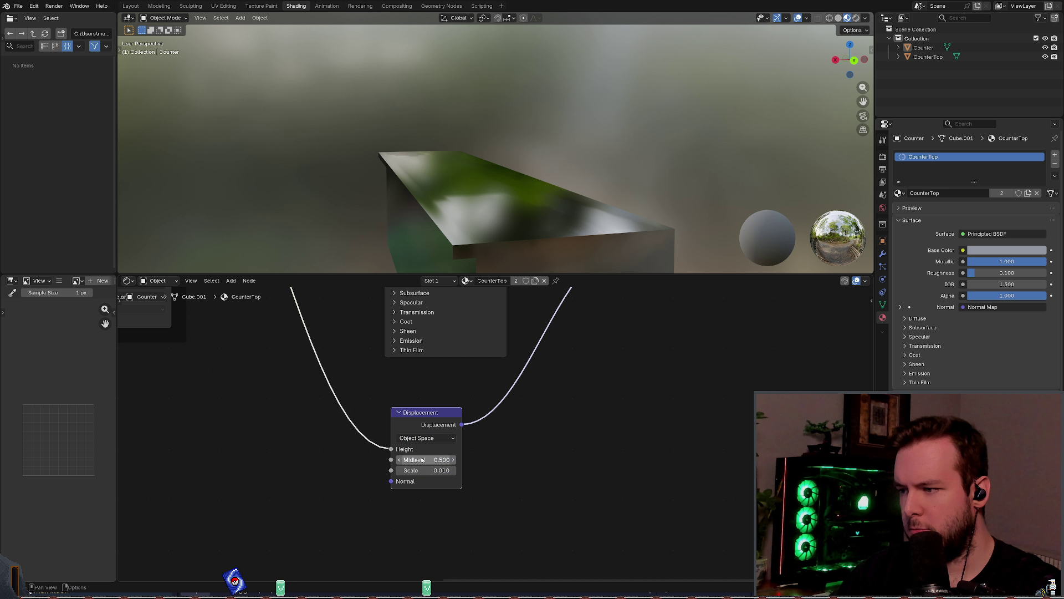
{"action": "left_click_drag", "start_coordinate": [414, 460], "coordinate": [446, 470]}
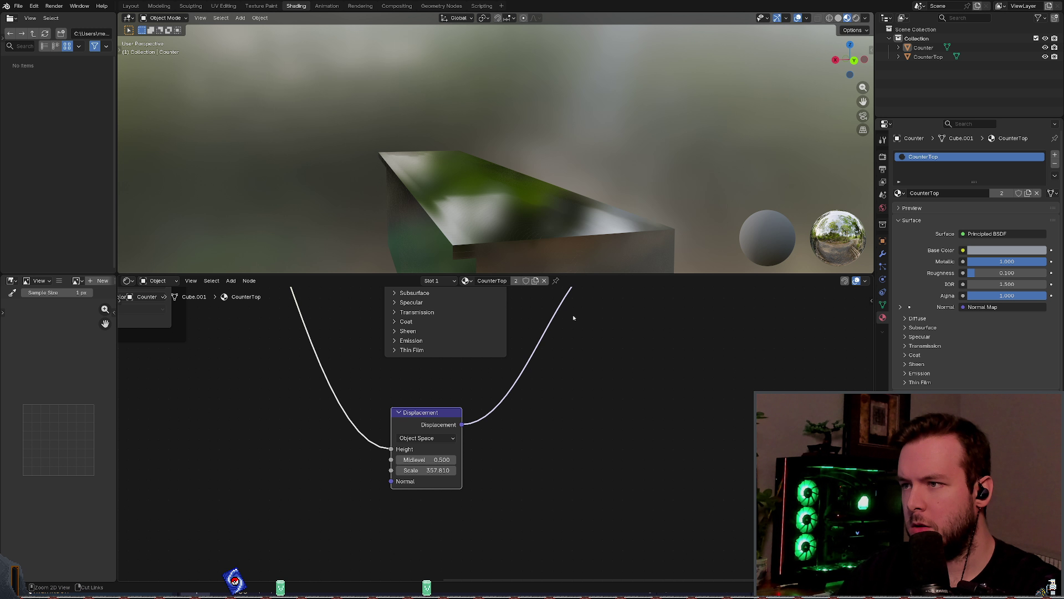
{"action": "mouse_move", "coordinate": [532, 210]}
{"action": "middle_mouse_down"}
{"action": "mouse_move", "coordinate": [565, 235]}
{"action": "mouse_move", "coordinate": [560, 221]}
{"action": "mouse_move", "coordinate": [602, 217]}
{"action": "mouse_move", "coordinate": [589, 221]}
{"action": "mouse_move", "coordinate": [592, 208]}
{"action": "mouse_move", "coordinate": [622, 212]}
{"action": "mouse_move", "coordinate": [612, 219]}
{"action": "mouse_move", "coordinate": [618, 240]}
{"action": "mouse_move", "coordinate": [565, 249]}
{"action": "mouse_move", "coordinate": [504, 228]}
{"action": "mouse_move", "coordinate": [513, 253]}
{"action": "mouse_move", "coordinate": [452, 16]}
{"action": "mouse_move", "coordinate": [380, 254]}
{"action": "mouse_move", "coordinate": [483, 140]}
{"action": "middle_mouse_up"}
{"action": "key", "text": "ctrl+z"}
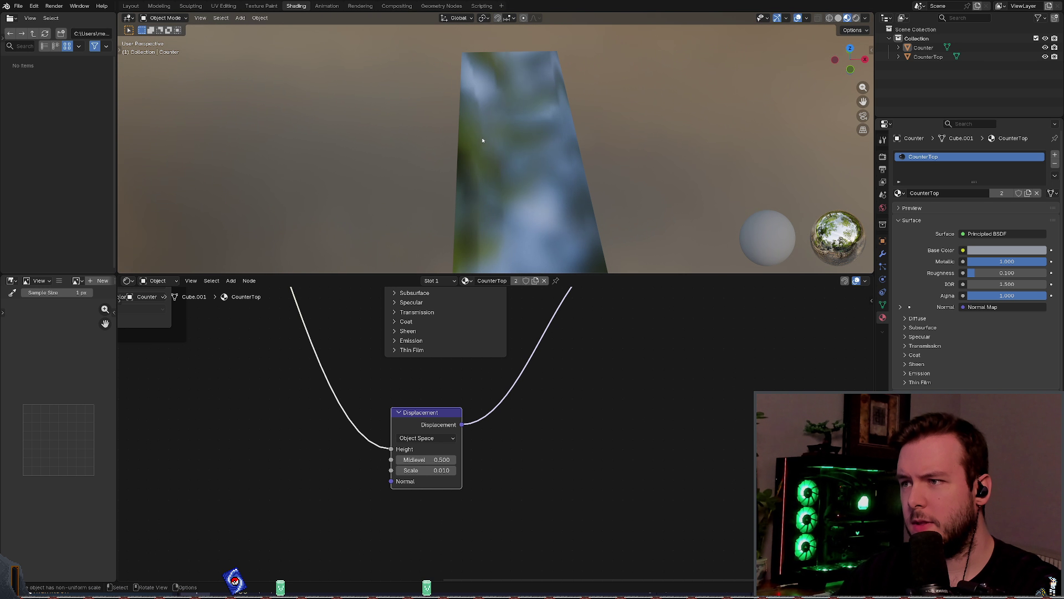
Step: Orbit around the countertop, enlarge the 3D view, and save the blend file
{"action": "mouse_move", "coordinate": [476, 98]}
{"action": "middle_mouse_down"}
{"action": "mouse_move", "coordinate": [537, 169]}
{"action": "mouse_move", "coordinate": [546, 205]}
{"action": "middle_mouse_up"}
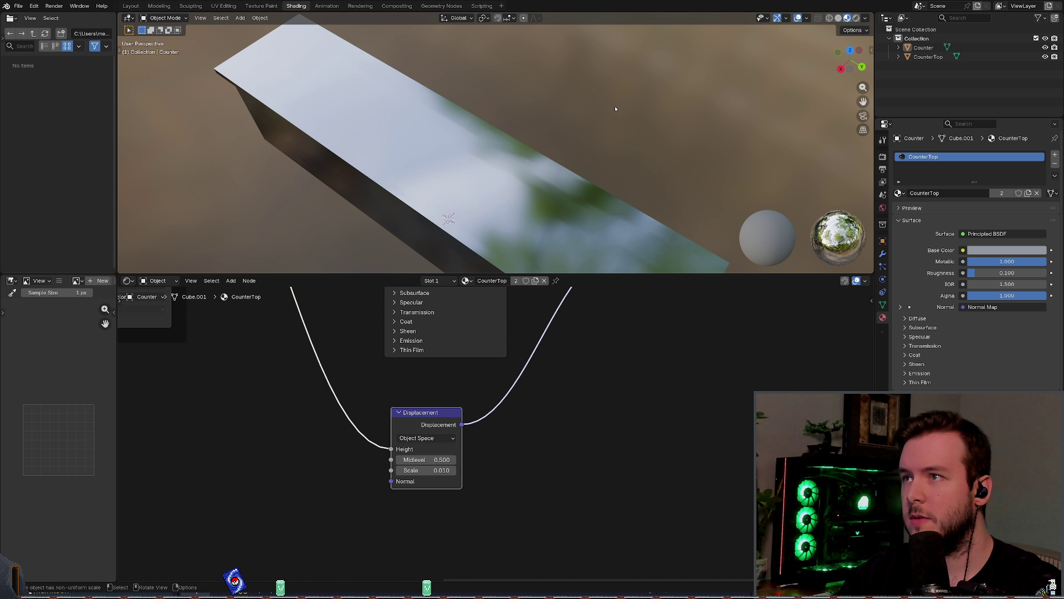
{"action": "middle_click_drag", "start_coordinate": [305, 66], "coordinate": [598, 137]}
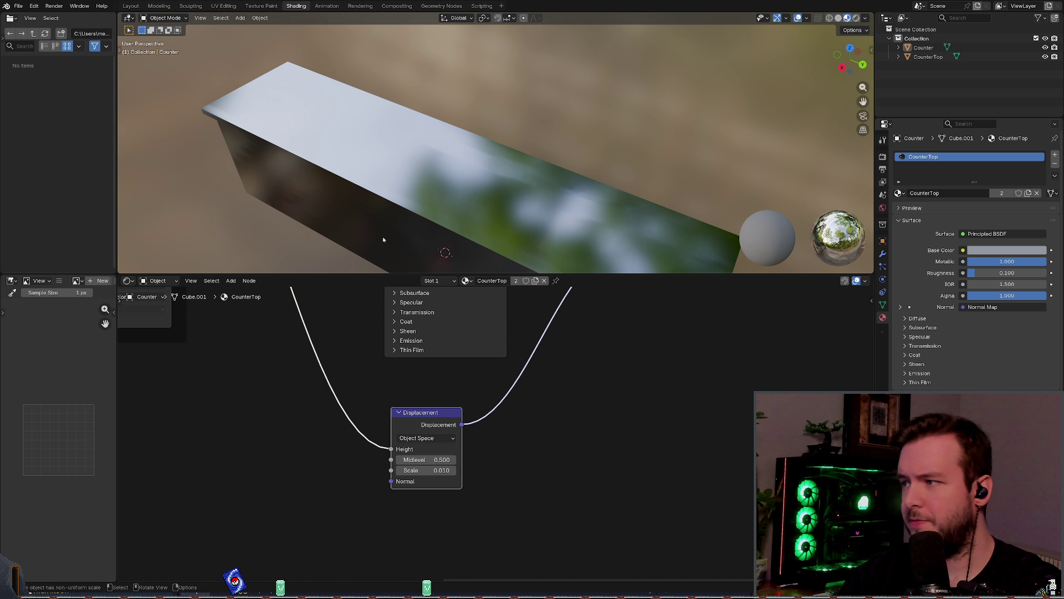
{"action": "left_click_drag", "start_coordinate": [333, 273], "coordinate": [333, 320]}
{"action": "key", "text": "ctrl+s"}
Step: Apply Shade Smooth to the counter and switch the viewport to solid shading
{"action": "right_click", "coordinate": [778, 286]}
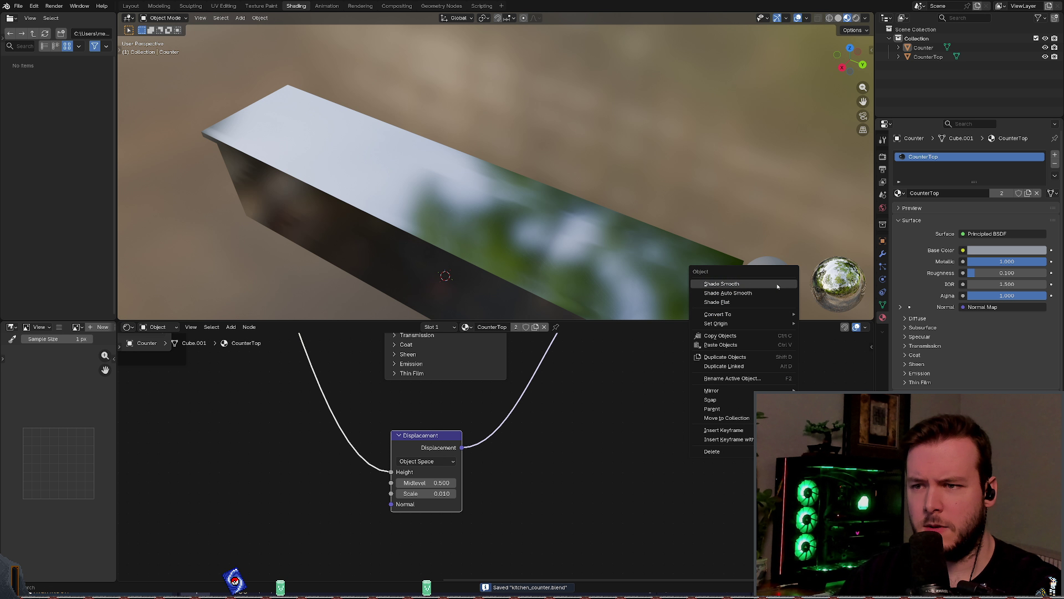
{"action": "left_click", "coordinate": [777, 283]}
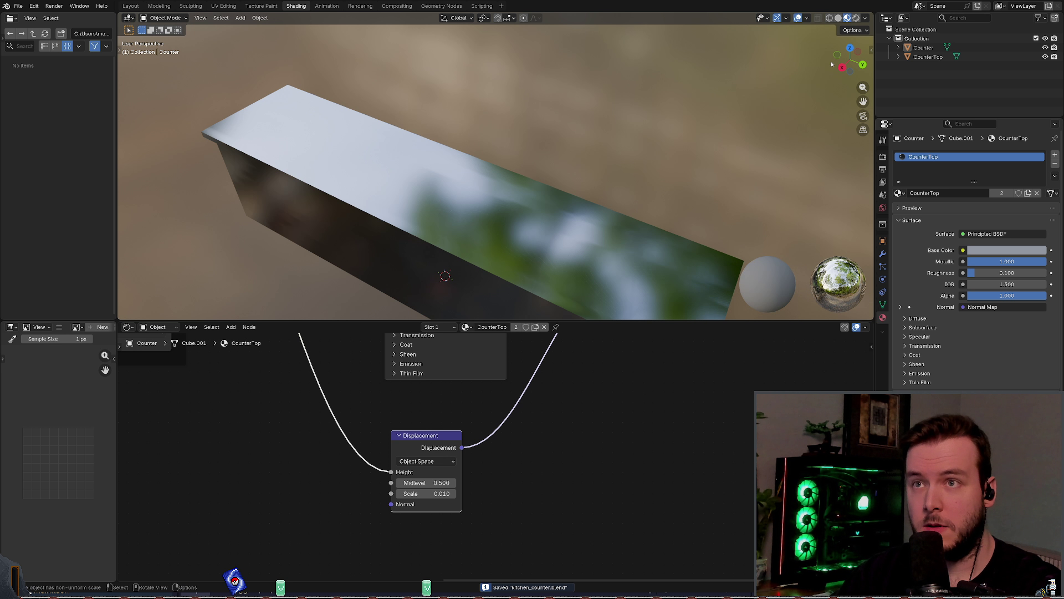
{"action": "left_click", "coordinate": [838, 17]}
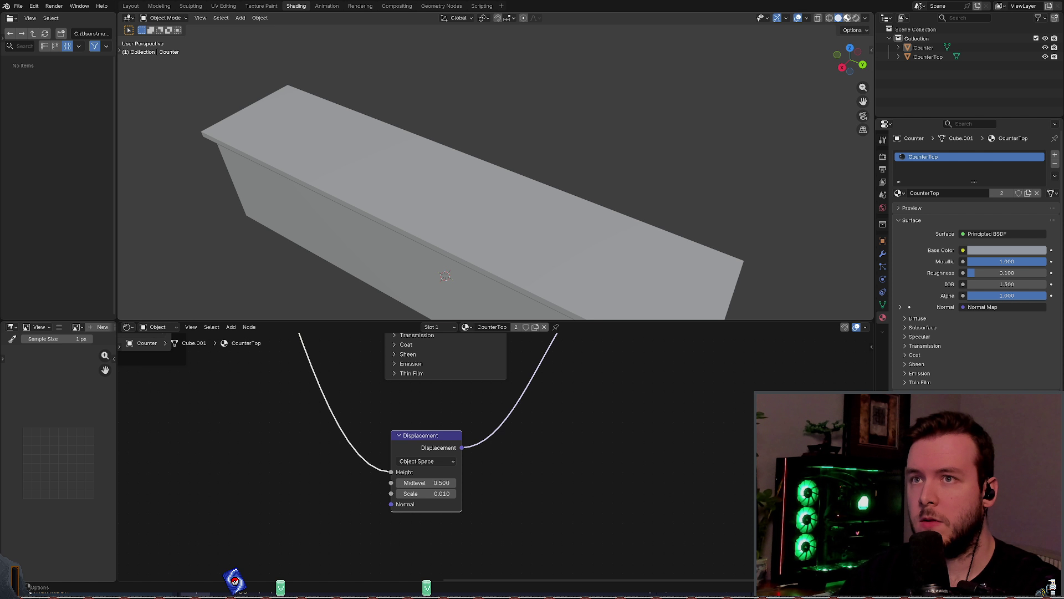
Step: Cycle the viewport through material preview and rendered shading, ending on material preview
{"action": "left_click", "coordinate": [847, 17]}
{"action": "left_click", "coordinate": [856, 18]}
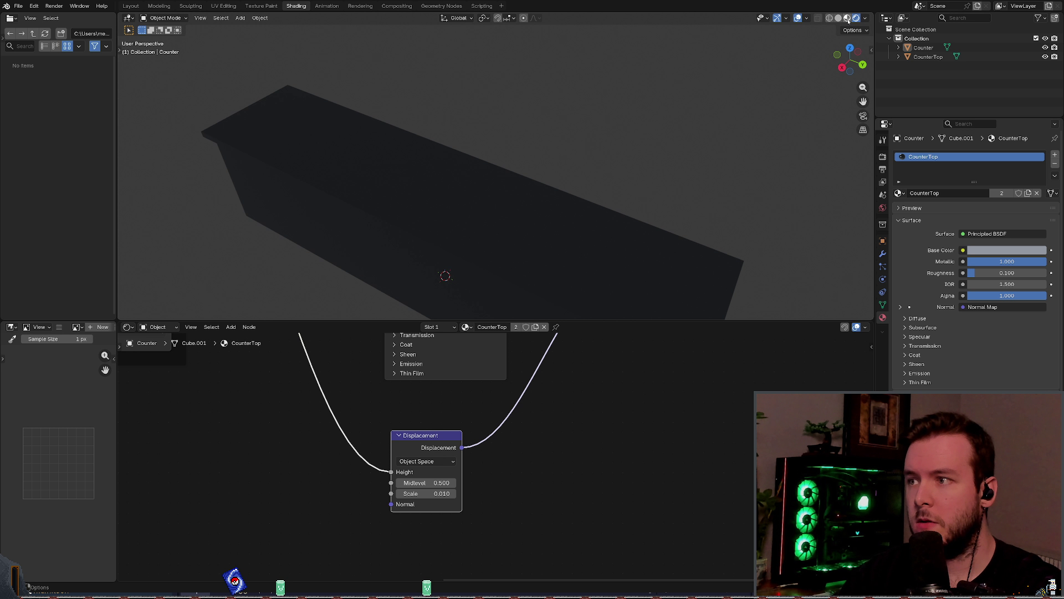
{"action": "left_click", "coordinate": [847, 18]}
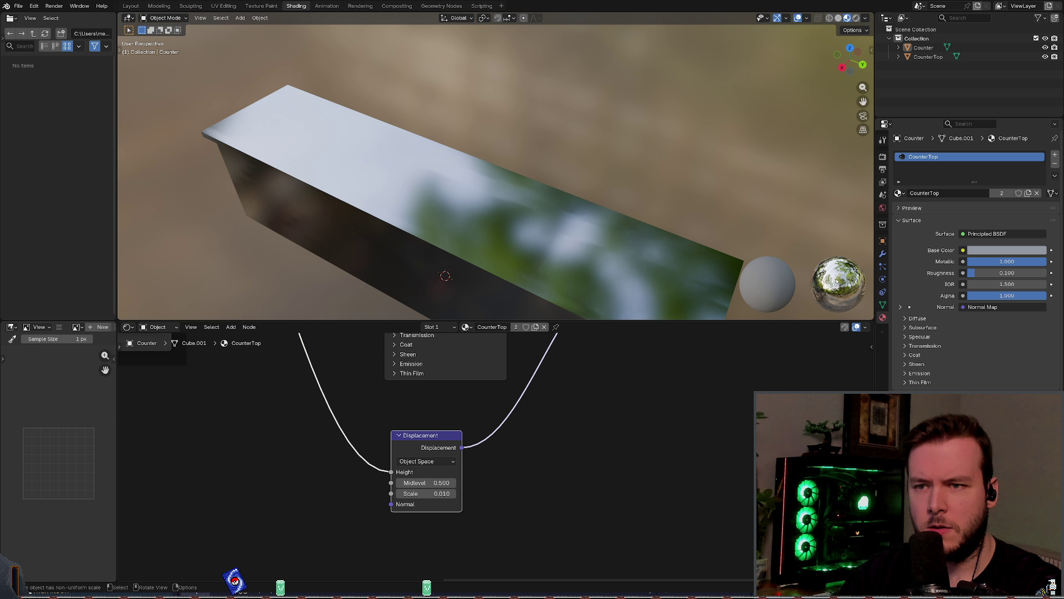
{"action": "right_click", "coordinate": [790, 280]}
{"action": "right_click", "coordinate": [710, 272]}
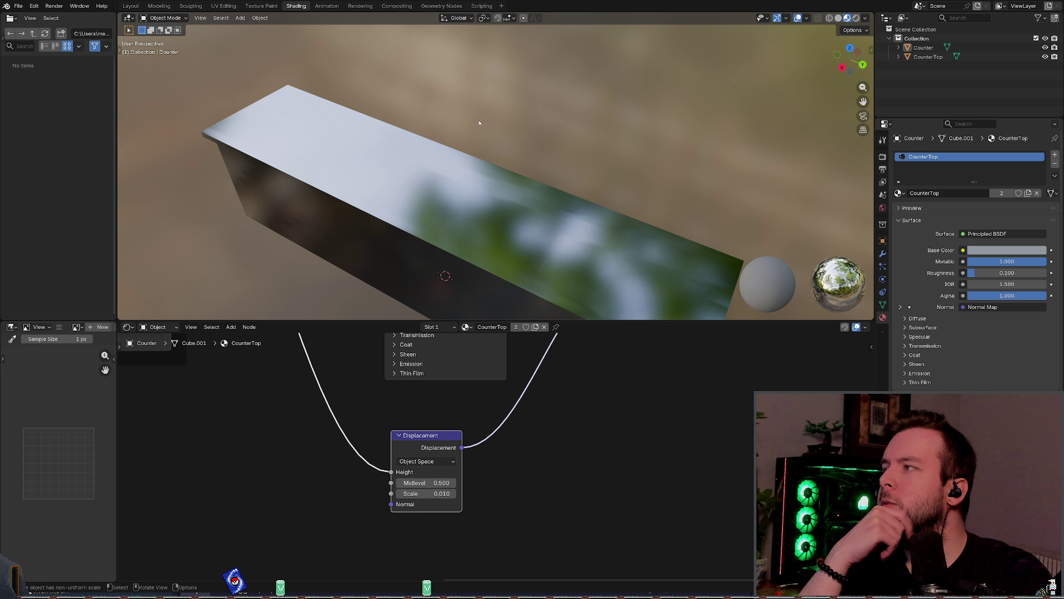
Step: Check the View menu, then move from Layout and Shading to the UV Editing workspace
{"action": "left_click", "coordinate": [201, 18]}
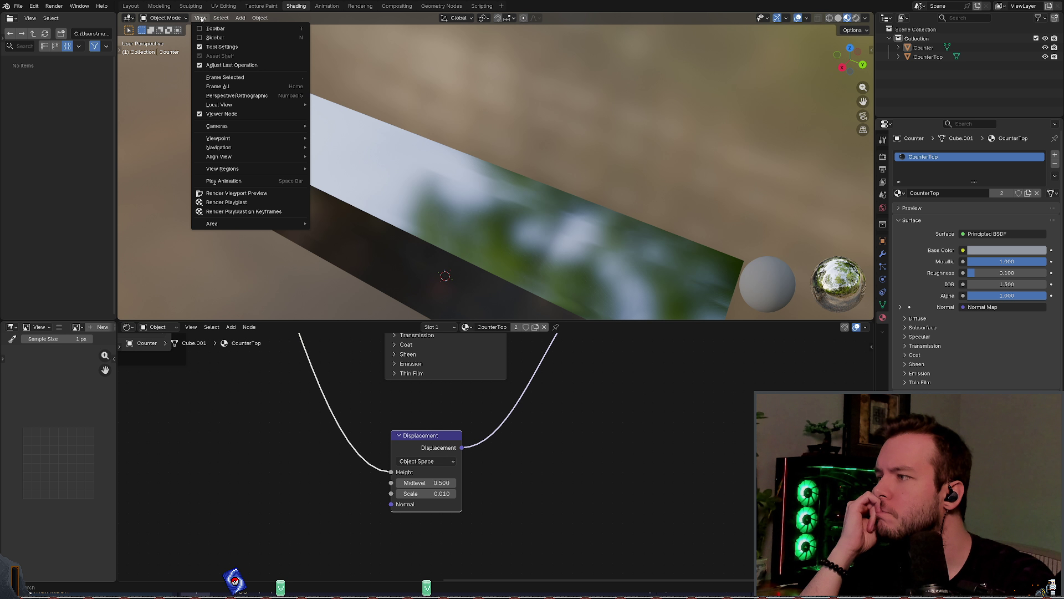
{"action": "mouse_move", "coordinate": [260, 18]}
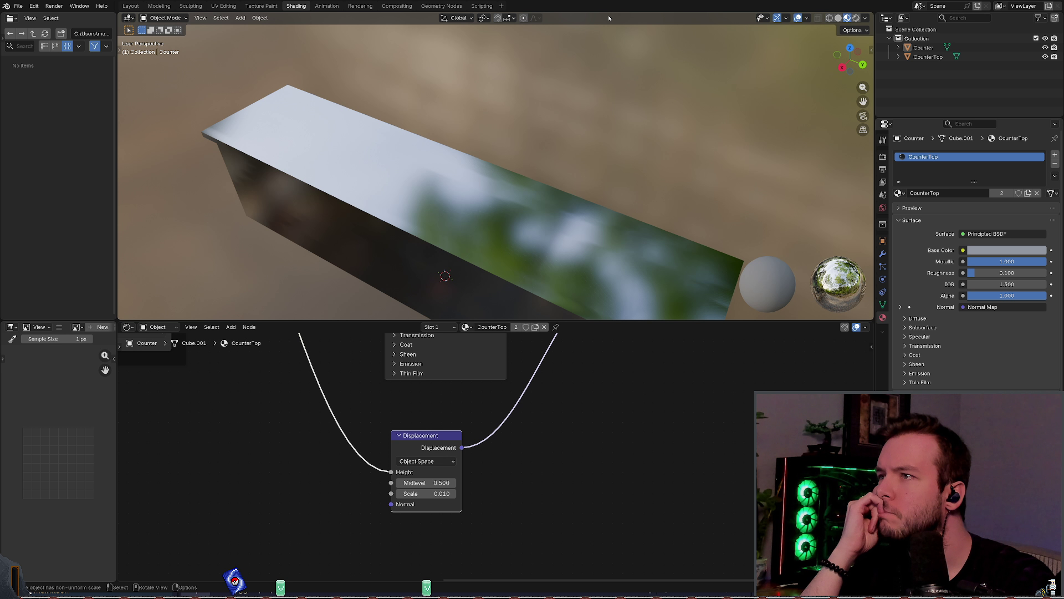
{"action": "left_click", "coordinate": [131, 6]}
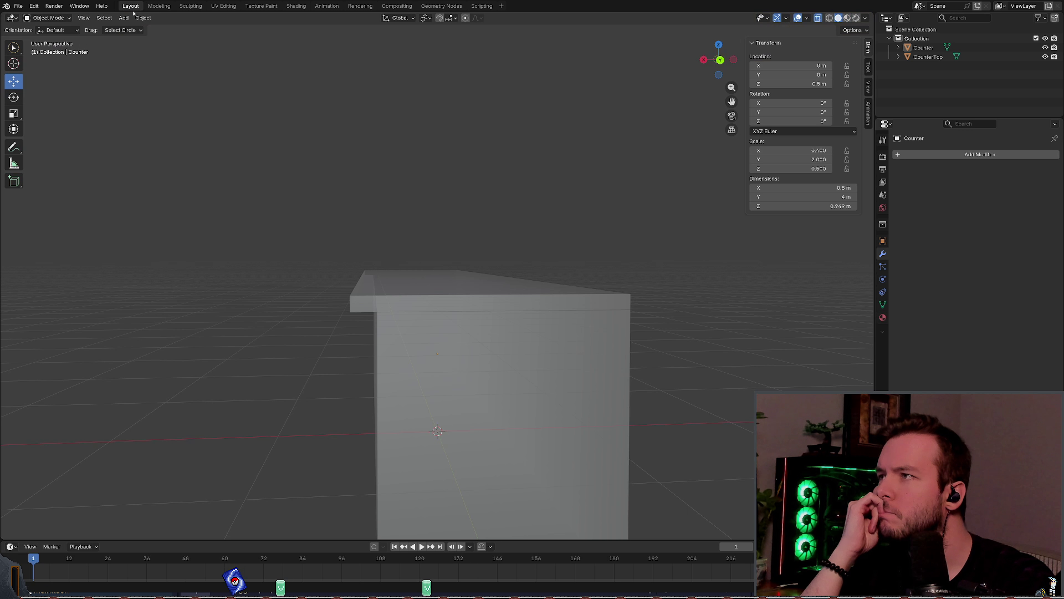
{"action": "left_click", "coordinate": [296, 6]}
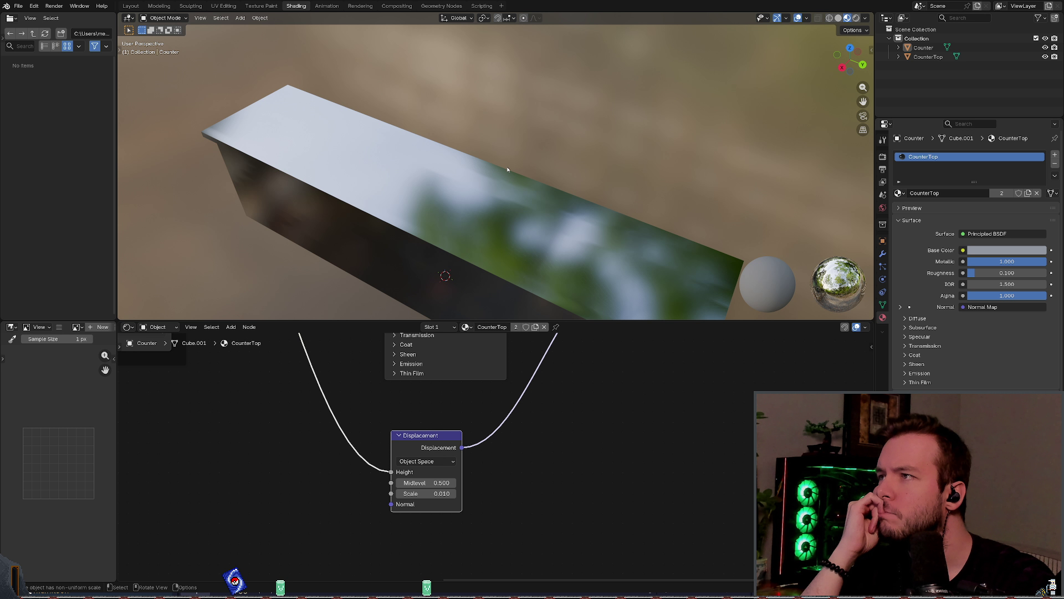
{"action": "left_click", "coordinate": [224, 5]}
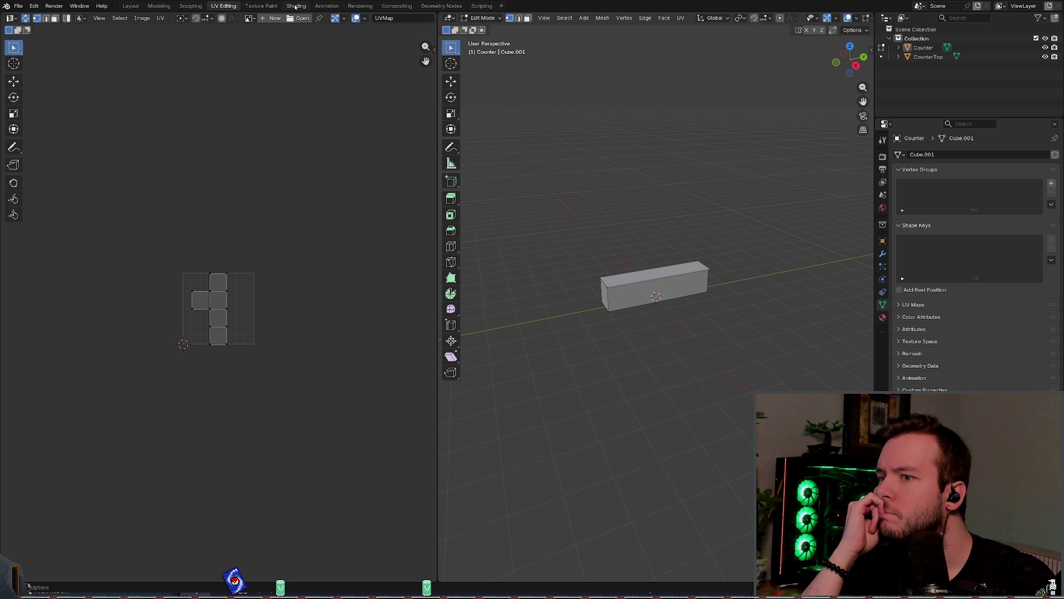
Step: Orbit the counter mesh and zoom the UV editor in to inspect the unwrapped layout
{"action": "left_click", "coordinate": [260, 5]}
{"action": "left_click", "coordinate": [223, 6]}
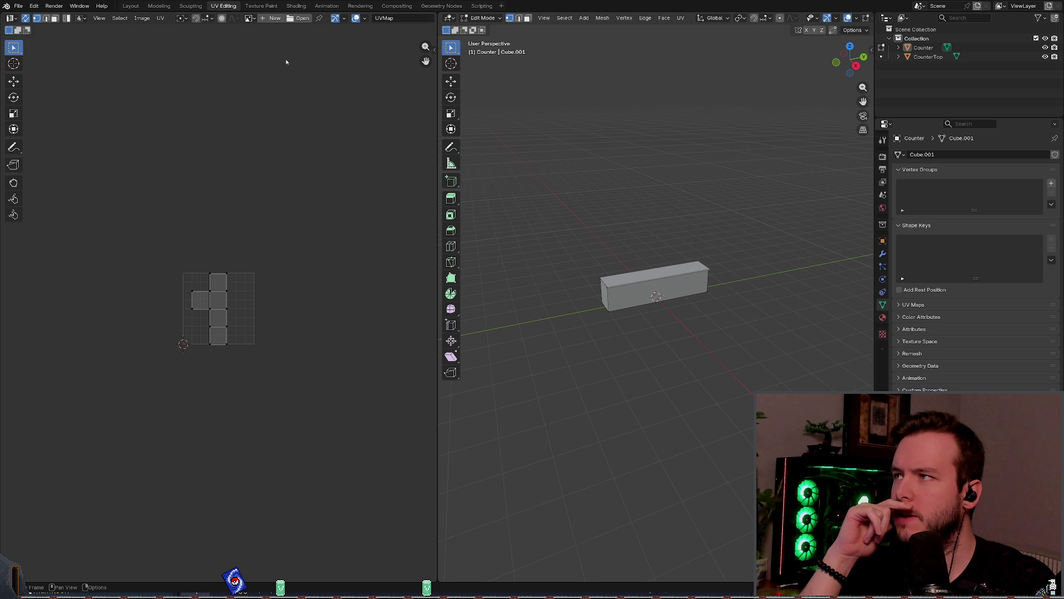
{"action": "scroll", "coordinate": [655, 304], "scroll_direction": "up", "scroll_amount": 5}
{"action": "mouse_move", "coordinate": [682, 233]}
{"action": "middle_mouse_down"}
{"action": "mouse_move", "coordinate": [709, 219]}
{"action": "mouse_move", "coordinate": [616, 239]}
{"action": "middle_mouse_up"}
{"action": "middle_click_drag", "start_coordinate": [587, 187], "coordinate": [544, 182]}
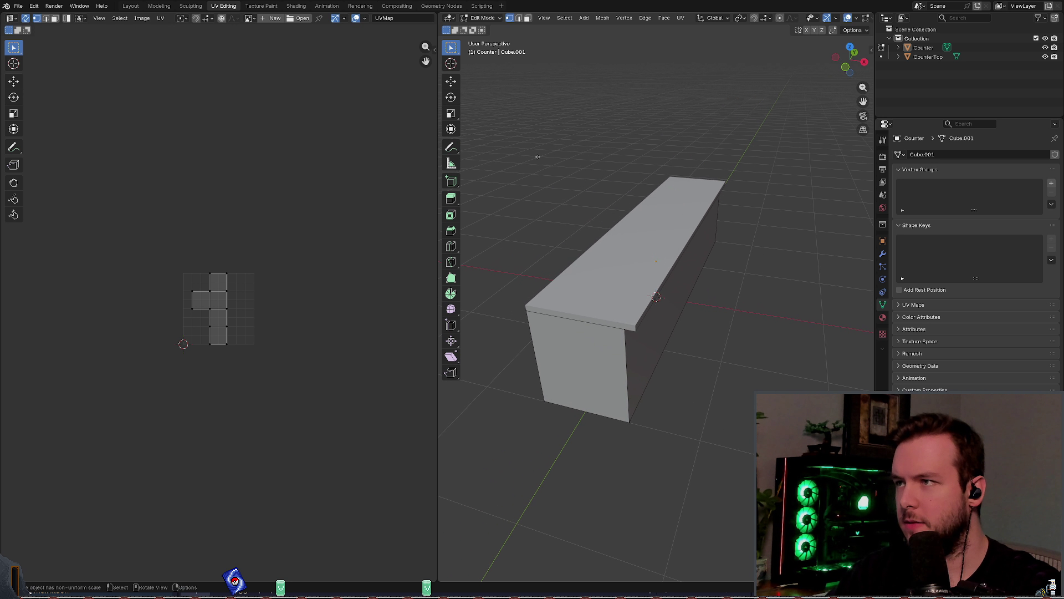
{"action": "middle_click_drag", "start_coordinate": [224, 186], "coordinate": [274, 147]}
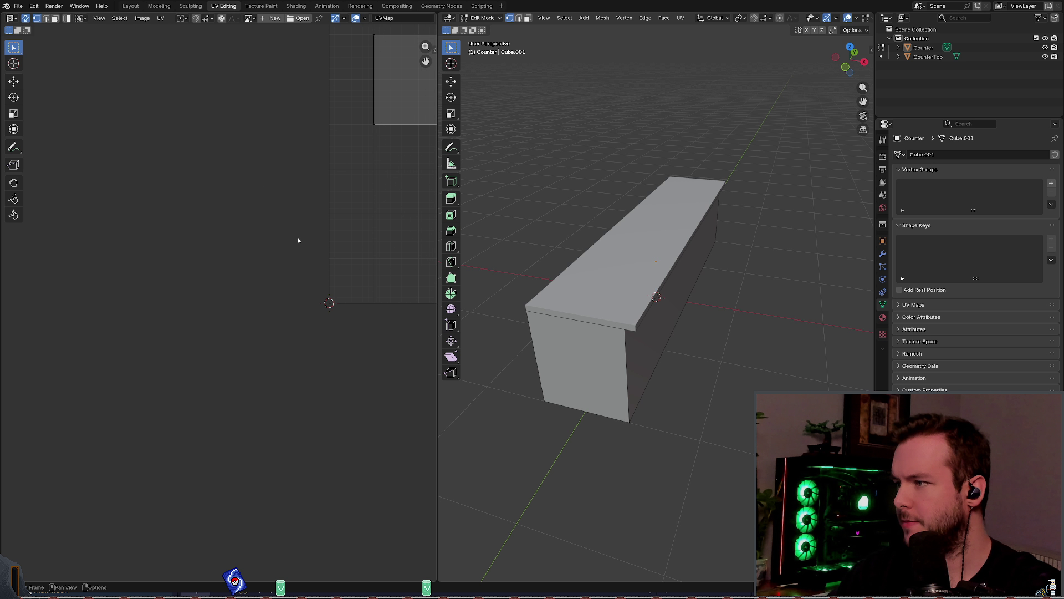
{"action": "scroll", "coordinate": [229, 201], "scroll_direction": "up", "scroll_amount": 4}
{"action": "middle_click_drag", "start_coordinate": [229, 200], "coordinate": [216, 204]}
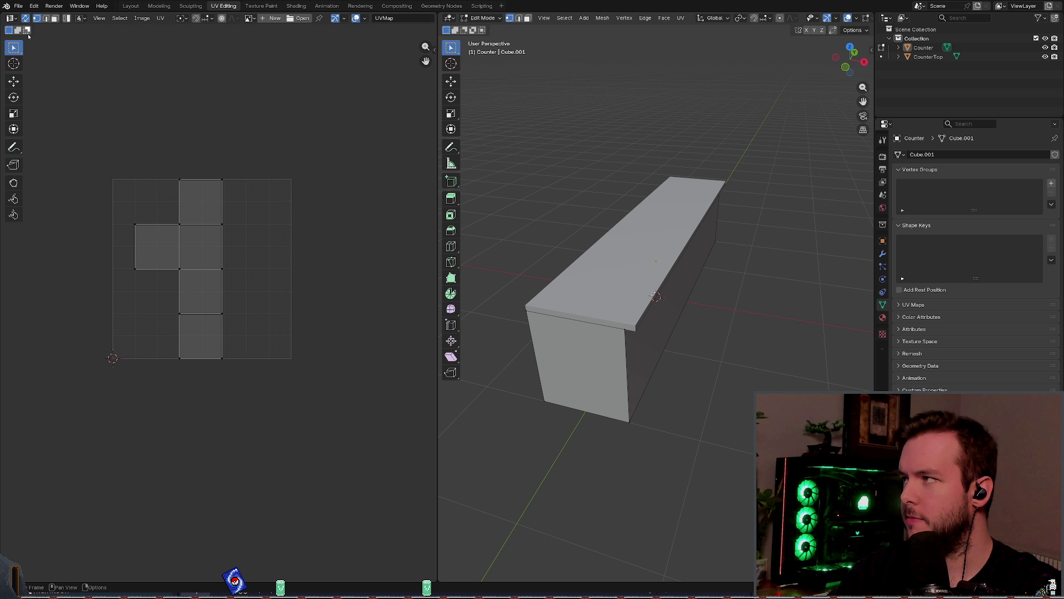
{"action": "left_click", "coordinate": [260, 7]}
Step: Back in the Shading workspace, apply Shade Smooth to the counter from its context menu
{"action": "left_click", "coordinate": [297, 6]}
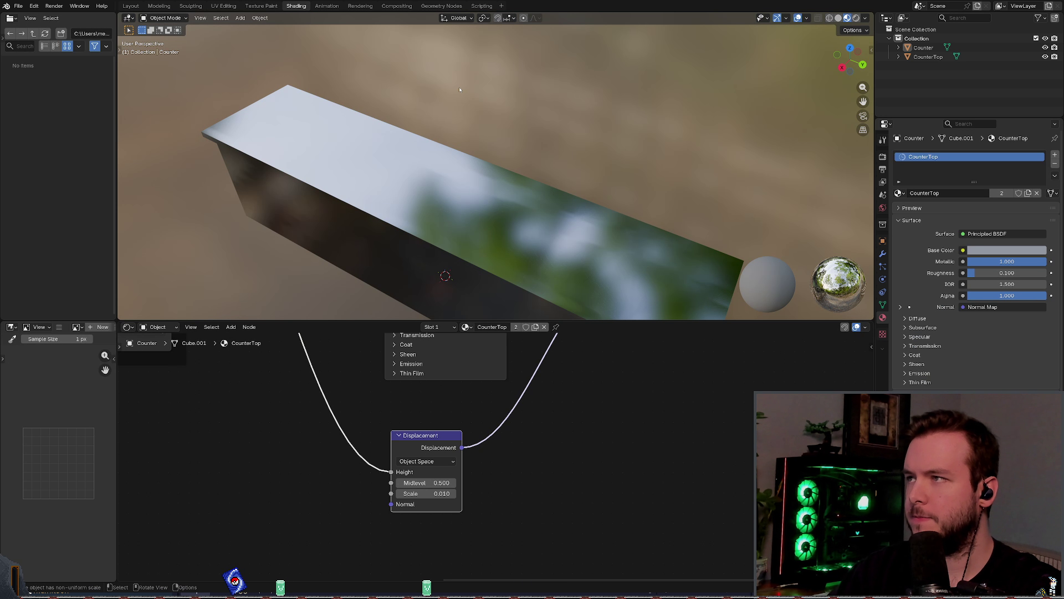
{"action": "mouse_move", "coordinate": [472, 130]}
{"action": "middle_mouse_down"}
{"action": "mouse_move", "coordinate": [486, 98]}
{"action": "mouse_move", "coordinate": [547, 193]}
{"action": "middle_mouse_up"}
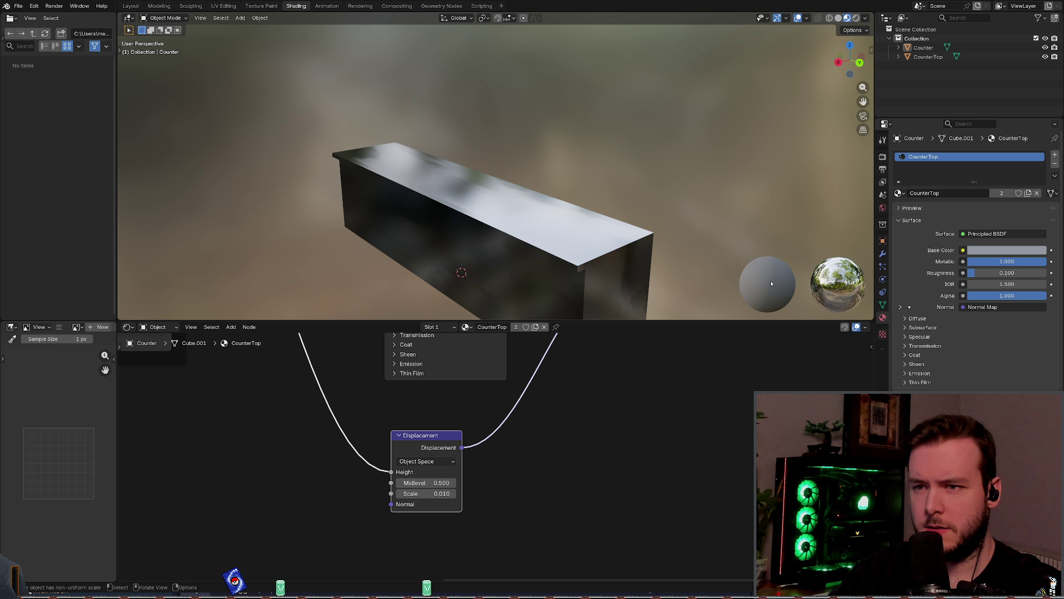
{"action": "right_click", "coordinate": [842, 290]}
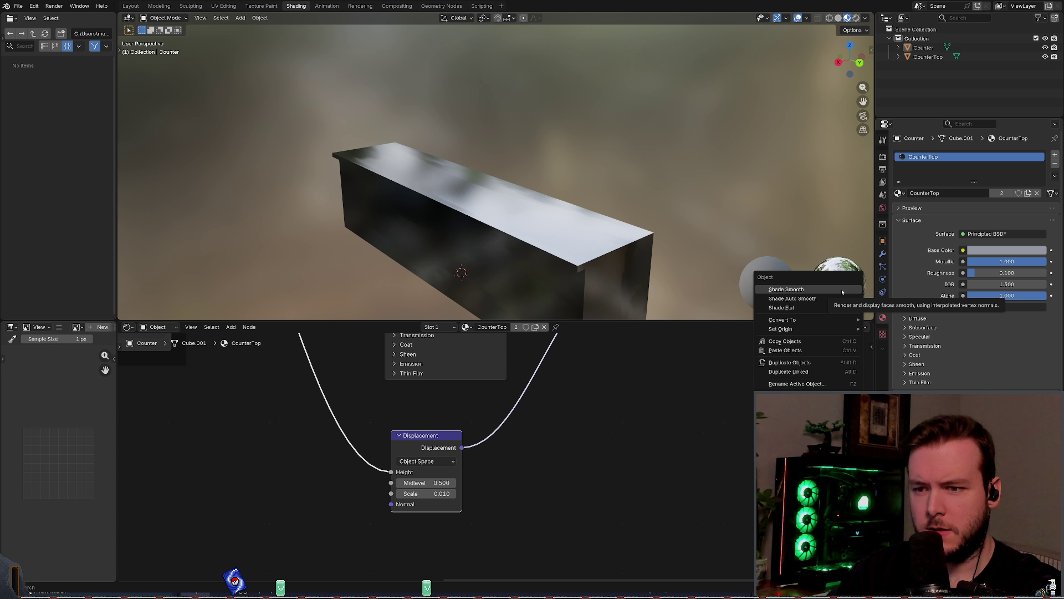
{"action": "left_click", "coordinate": [841, 289]}
{"action": "mouse_move", "coordinate": [841, 288]}
{"action": "middle_mouse_down"}
{"action": "mouse_move", "coordinate": [671, 195]}
{"action": "mouse_move", "coordinate": [610, 233]}
{"action": "middle_mouse_up"}
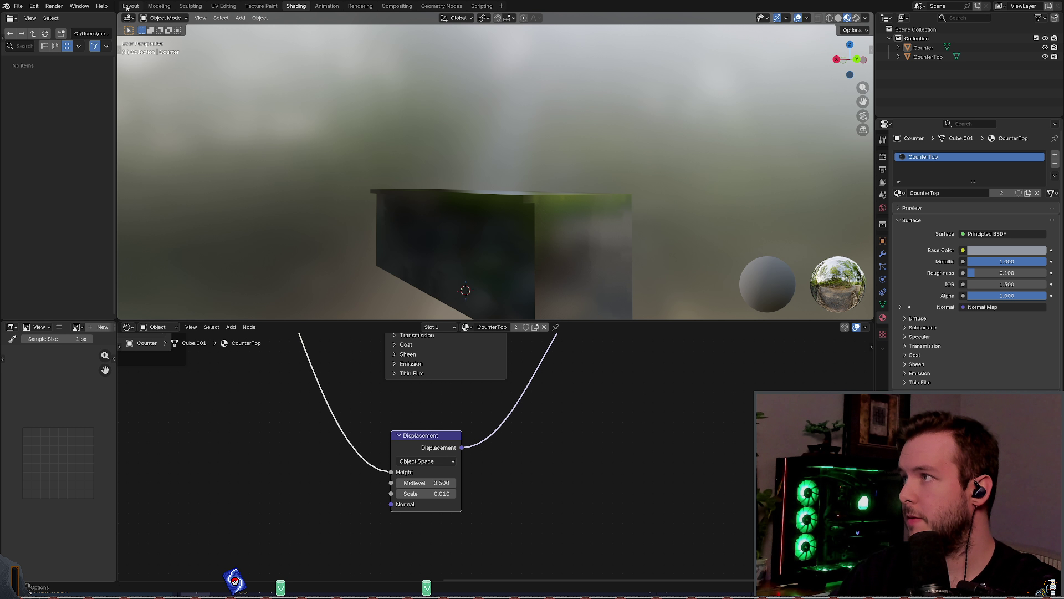
Step: Assign the Counter material to the counter body and save the file
{"action": "left_click", "coordinate": [164, 18]}
{"action": "left_click", "coordinate": [508, 257]}
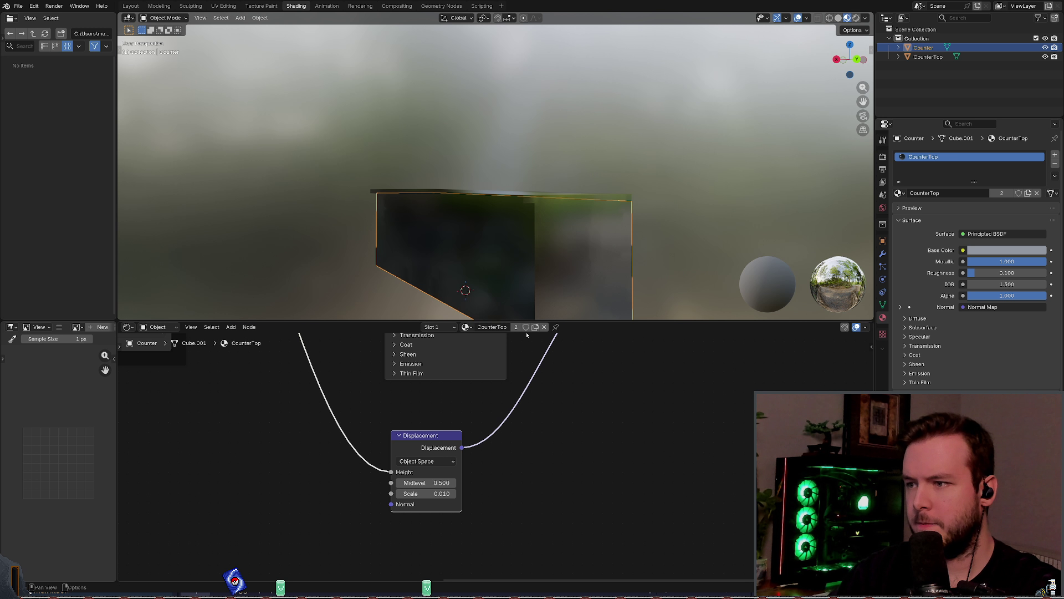
{"action": "double_click", "coordinate": [477, 326]}
{"action": "left_click", "coordinate": [470, 327]}
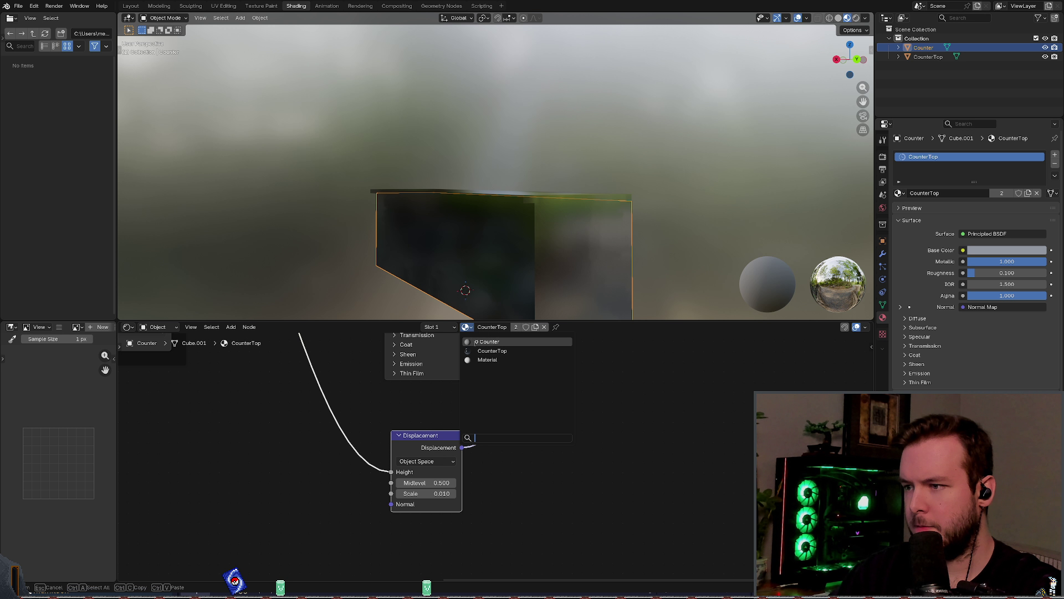
{"action": "left_click", "coordinate": [487, 340]}
{"action": "left_click", "coordinate": [691, 225]}
{"action": "mouse_move", "coordinate": [691, 226]}
{"action": "middle_mouse_down"}
{"action": "mouse_move", "coordinate": [672, 251]}
{"action": "mouse_move", "coordinate": [620, 239]}
{"action": "mouse_move", "coordinate": [658, 233]}
{"action": "mouse_move", "coordinate": [613, 224]}
{"action": "middle_mouse_up"}
{"action": "key", "text": "ctrl+s"}
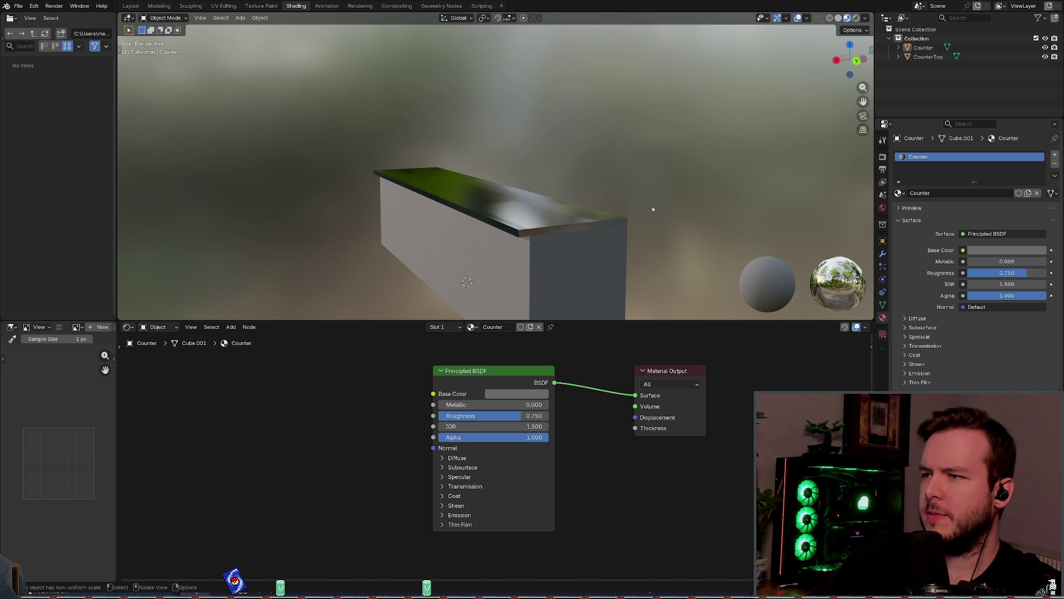
Step: Orbit around the counter and select the countertop to show its CounterTop material
{"action": "middle_click_drag", "start_coordinate": [626, 189], "coordinate": [620, 192]}
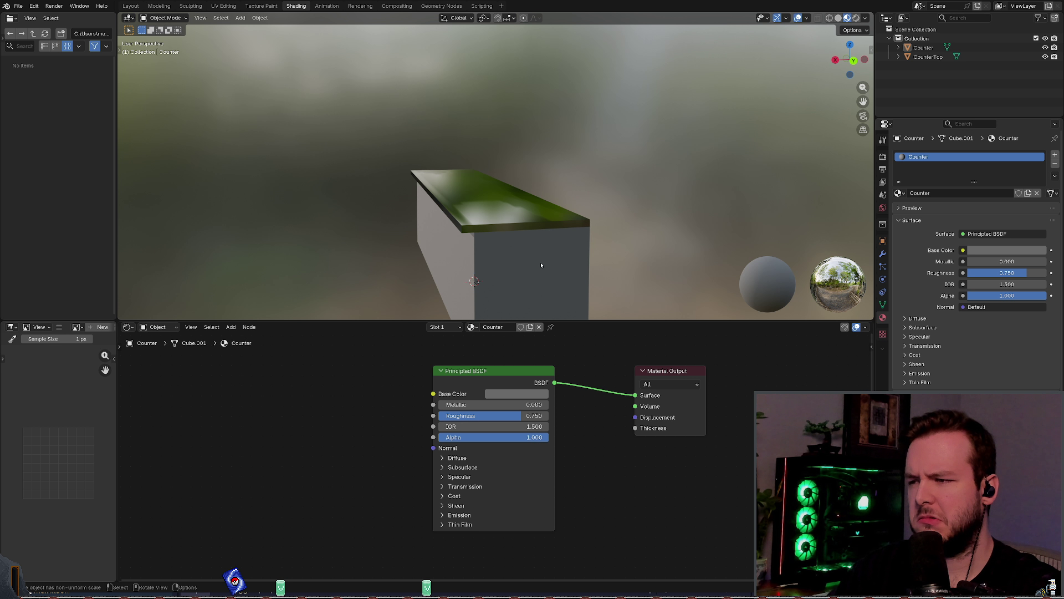
{"action": "mouse_move", "coordinate": [541, 265]}
{"action": "middle_mouse_down"}
{"action": "mouse_move", "coordinate": [511, 270]}
{"action": "mouse_move", "coordinate": [526, 260]}
{"action": "mouse_move", "coordinate": [532, 269]}
{"action": "middle_mouse_up"}
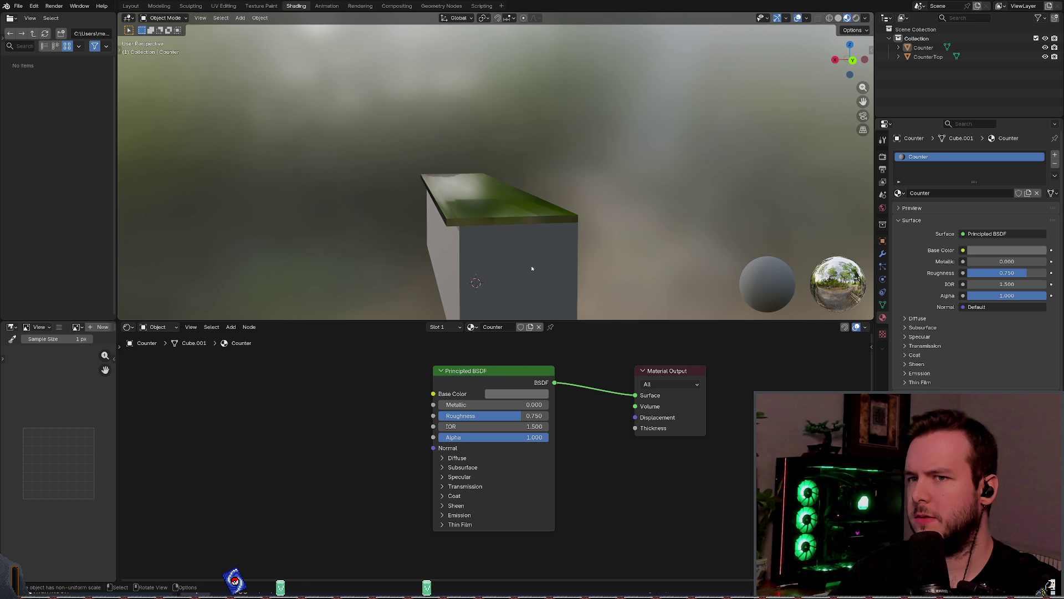
{"action": "left_click", "coordinate": [494, 230]}
{"action": "scroll", "coordinate": [430, 396], "scroll_direction": "up", "scroll_amount": 3}
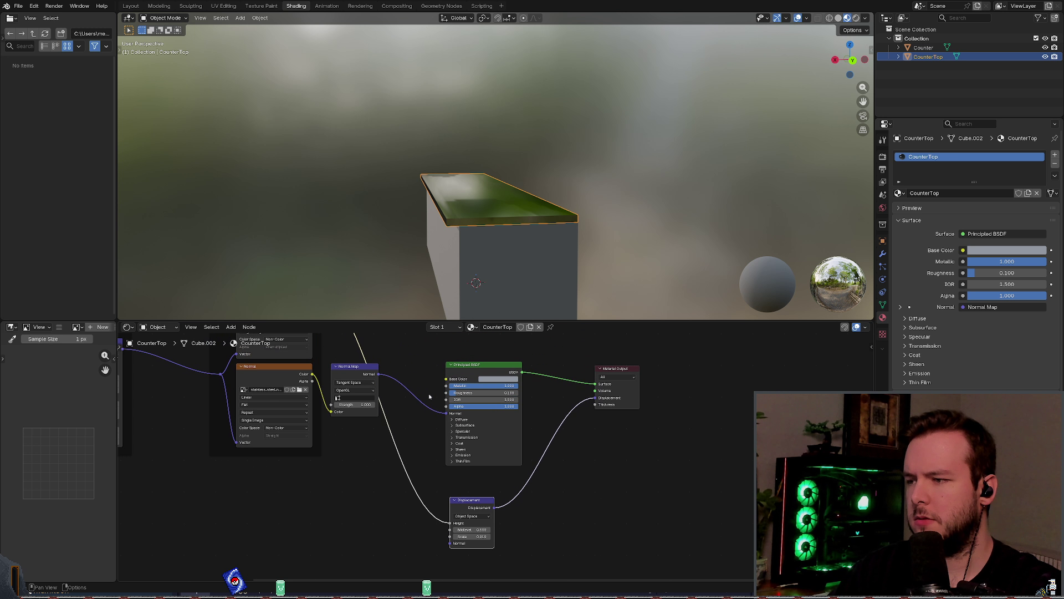
Step: Box-select and delete the old CounterTop nodes, keeping only Material Output
{"action": "scroll", "coordinate": [443, 388], "scroll_direction": "down", "scroll_amount": 3}
{"action": "left_click_drag", "start_coordinate": [269, 334], "coordinate": [565, 551]}
{"action": "key", "text": "x"}
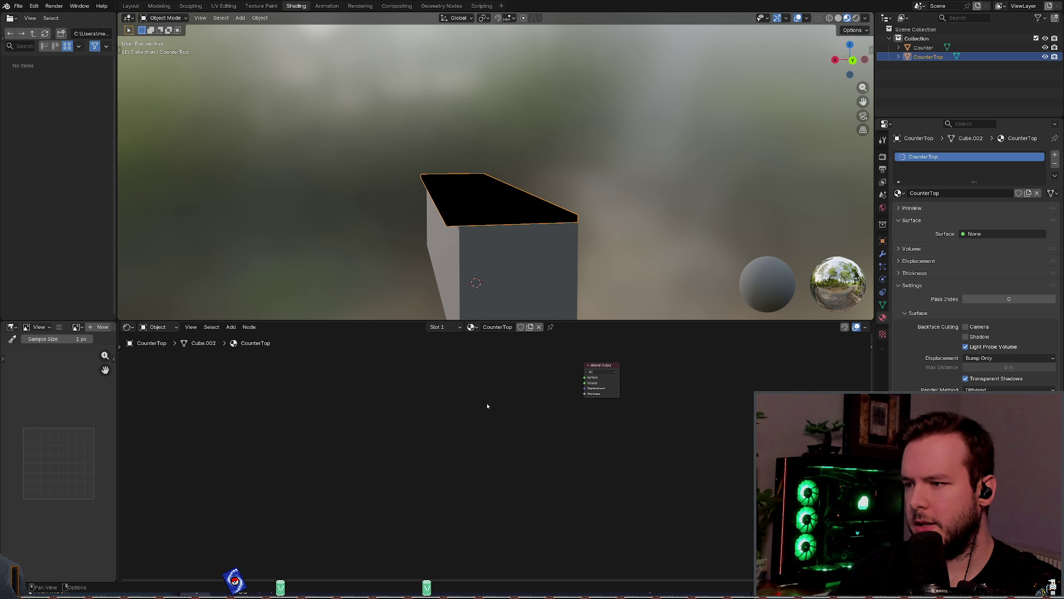
Step: Add a new, unconnected Principled BSDF shader node to the material
{"action": "right_click", "coordinate": [487, 406]}
{"action": "mouse_move", "coordinate": [488, 403]}
{"action": "mouse_move", "coordinate": [547, 407]}
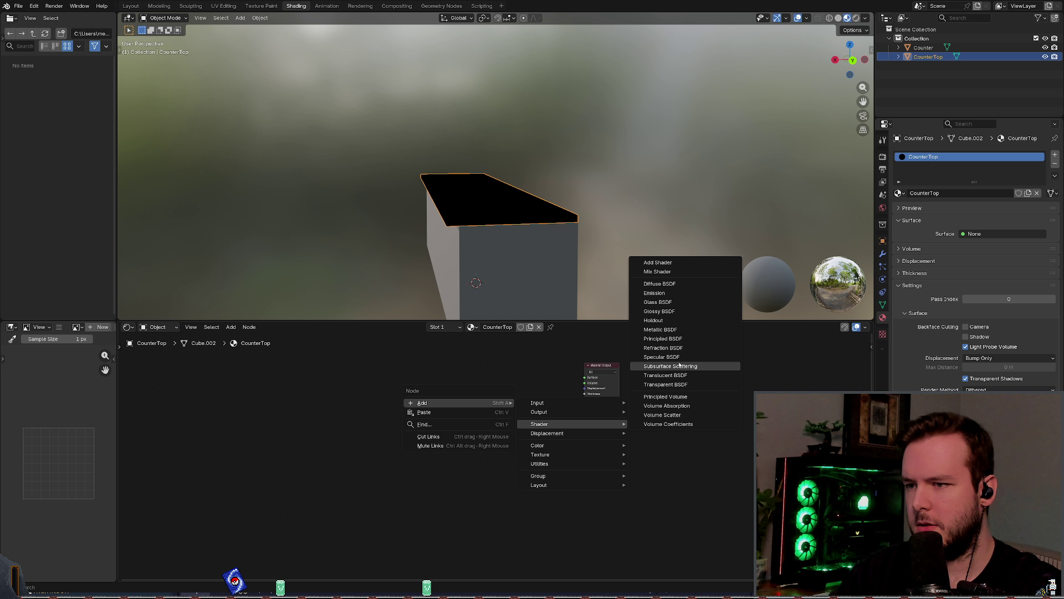
{"action": "left_click", "coordinate": [663, 338]}
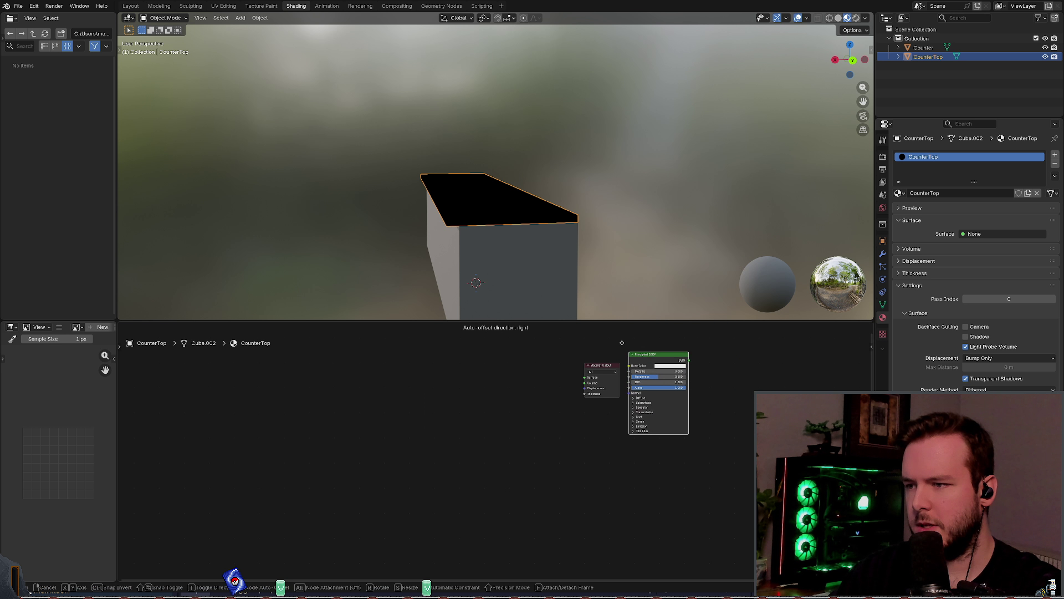
{"action": "scroll", "coordinate": [467, 344], "scroll_direction": "up", "scroll_amount": 1}
{"action": "scroll", "coordinate": [464, 346], "scroll_direction": "down", "scroll_amount": 3}
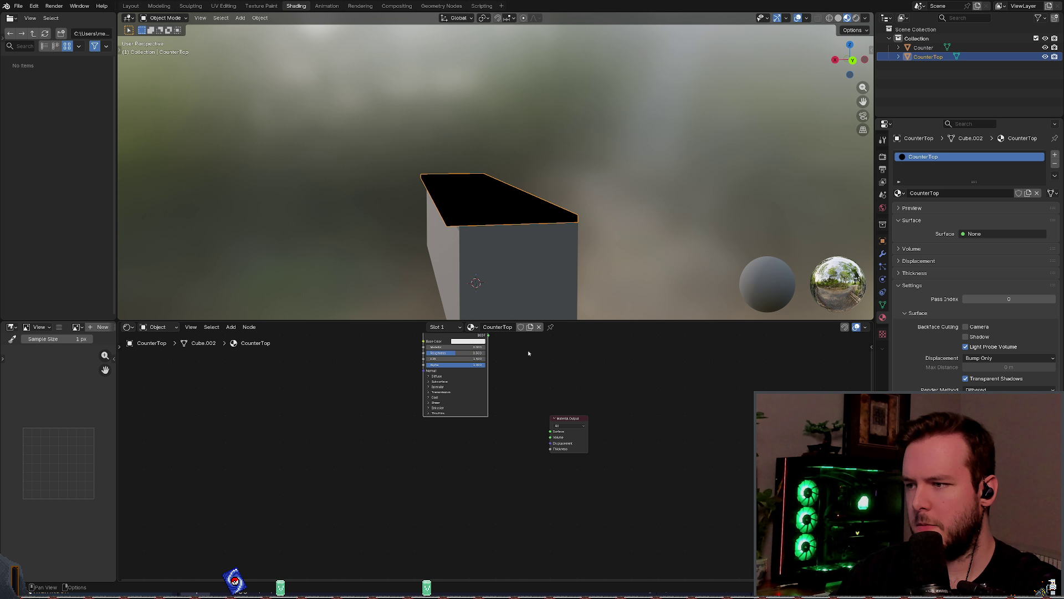
{"action": "scroll", "coordinate": [463, 359], "scroll_direction": "up", "scroll_amount": 3}
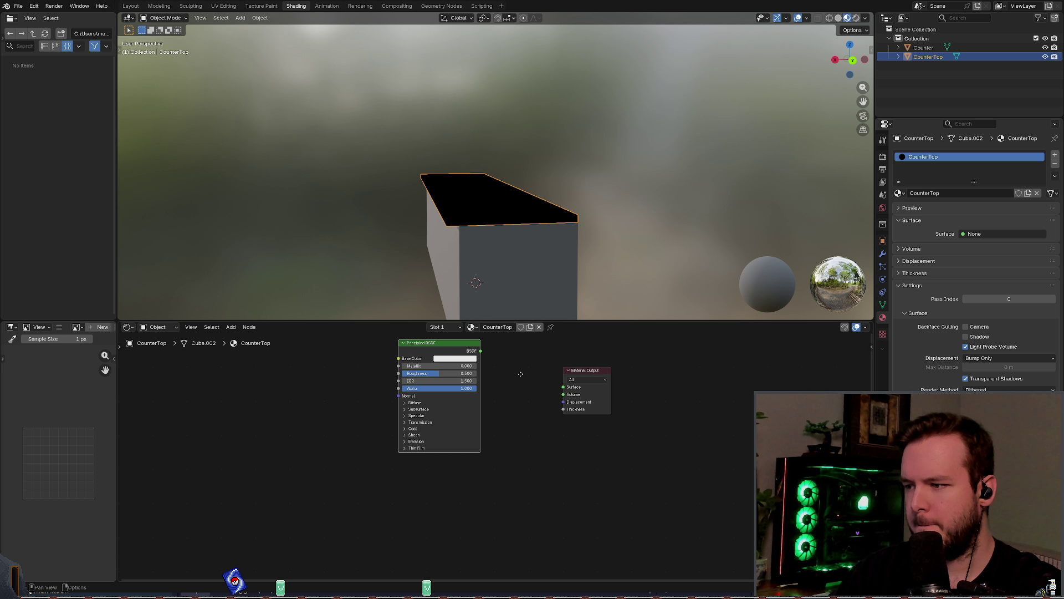
{"action": "key", "text": "shift+w"}
{"action": "key", "text": "Escape"}
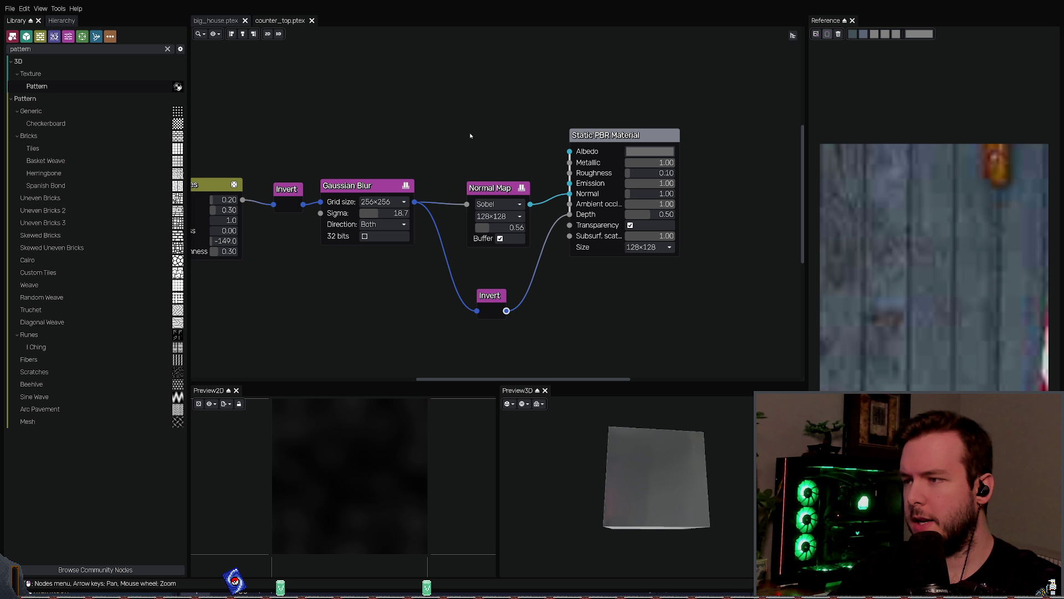
Step: Paste a Uniform colour node into Albedo, save counter_top.ptex, and export the stainless_steel textures
{"action": "key", "text": "ctrl+v"}
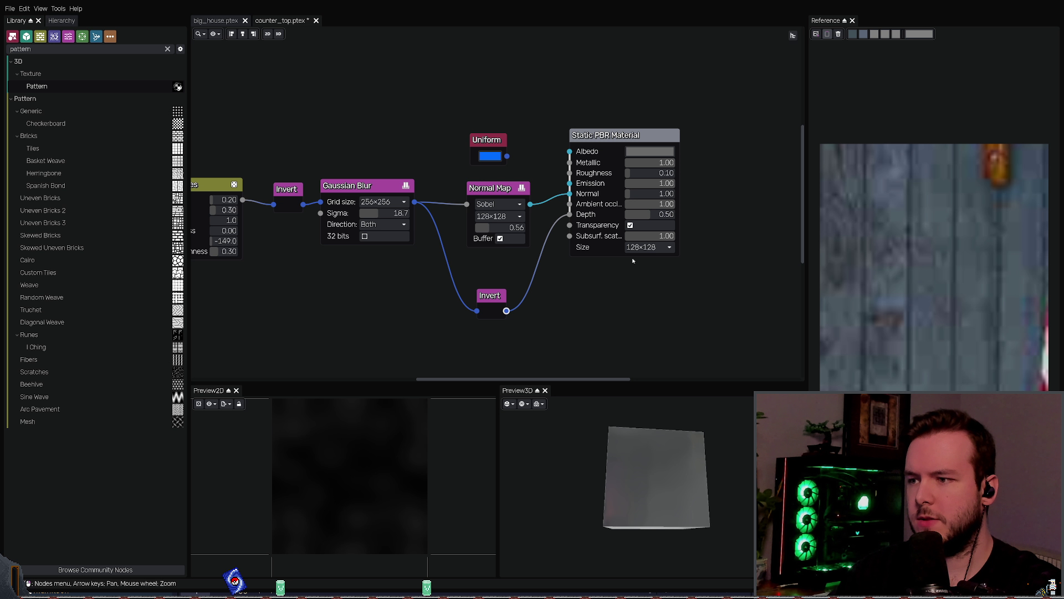
{"action": "mouse_move", "coordinate": [490, 145]}
{"action": "left_mouse_down"}
{"action": "mouse_move", "coordinate": [462, 129]}
{"action": "mouse_move", "coordinate": [570, 152]}
{"action": "left_mouse_up"}
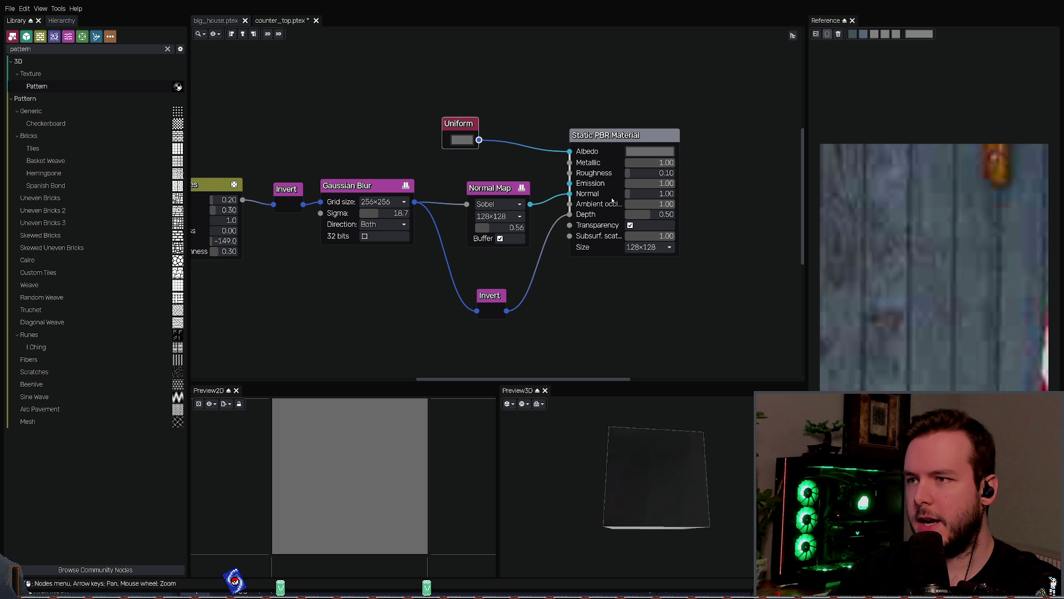
{"action": "key", "text": "ctrl+s"}
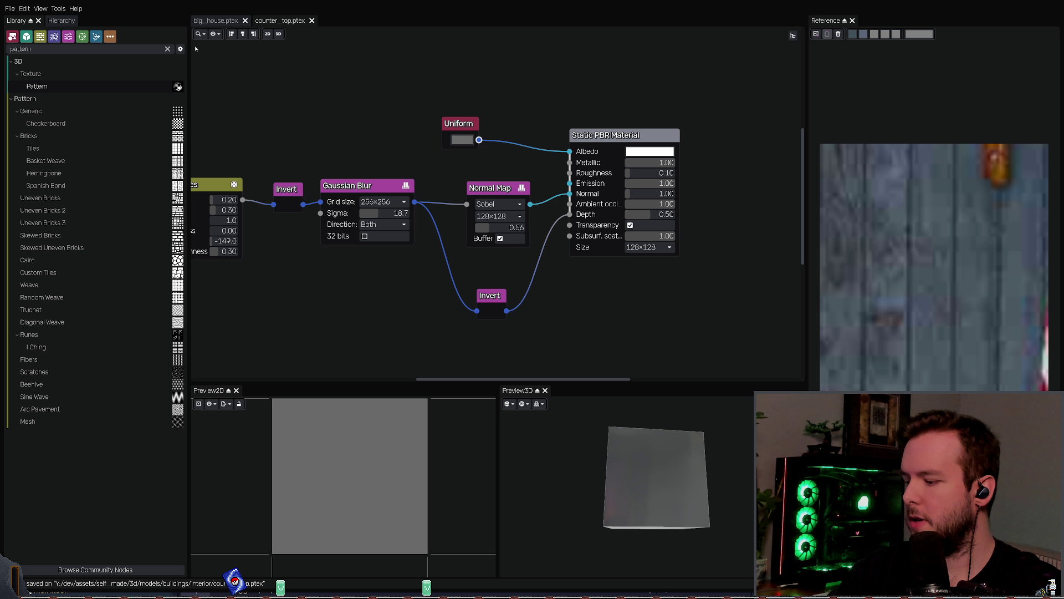
{"action": "key", "text": "ctrl+e"}
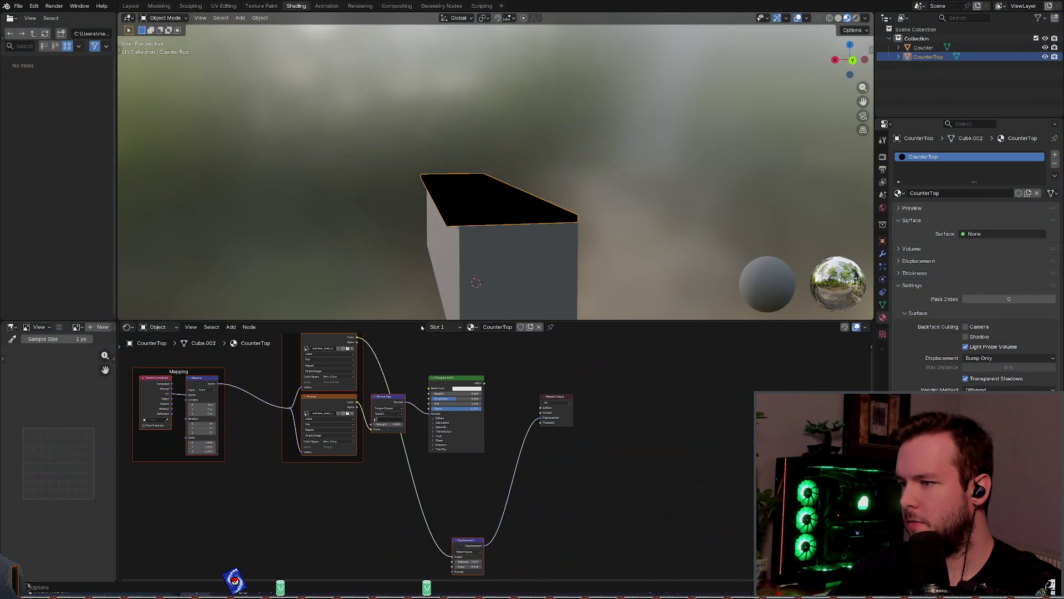
Step: Box-select and delete the previous material nodes, then undo to restore Material Output
{"action": "scroll", "coordinate": [415, 432], "scroll_direction": "down", "scroll_amount": 2}
{"action": "left_click_drag", "start_coordinate": [225, 334], "coordinate": [502, 541]}
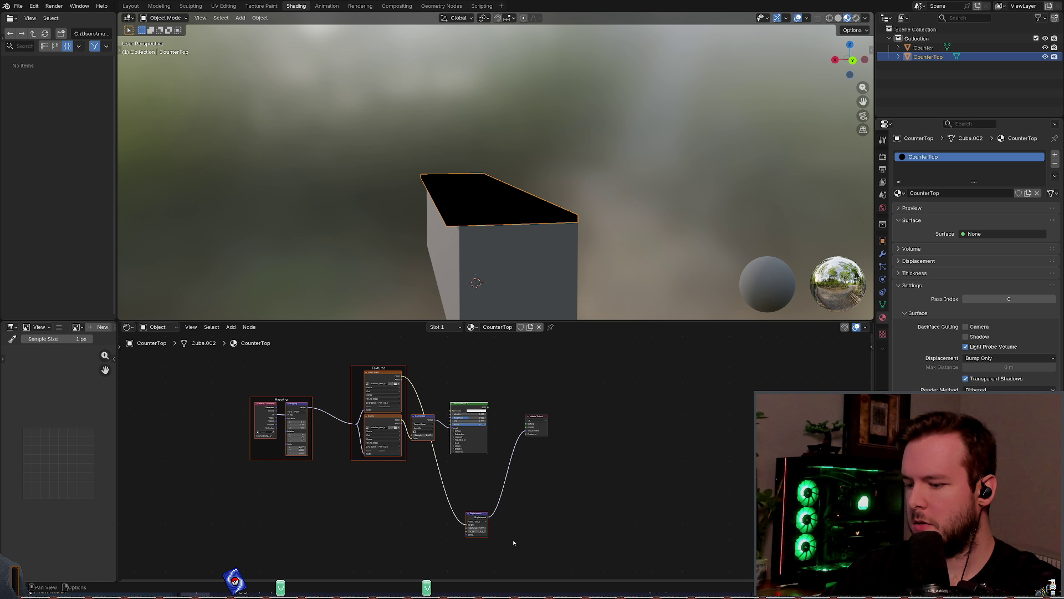
{"action": "key", "text": "x"}
{"action": "right_click", "coordinate": [435, 395]}
{"action": "mouse_move", "coordinate": [435, 395]}
{"action": "key", "text": "Escape"}
{"action": "key", "text": "ctrl+z"}
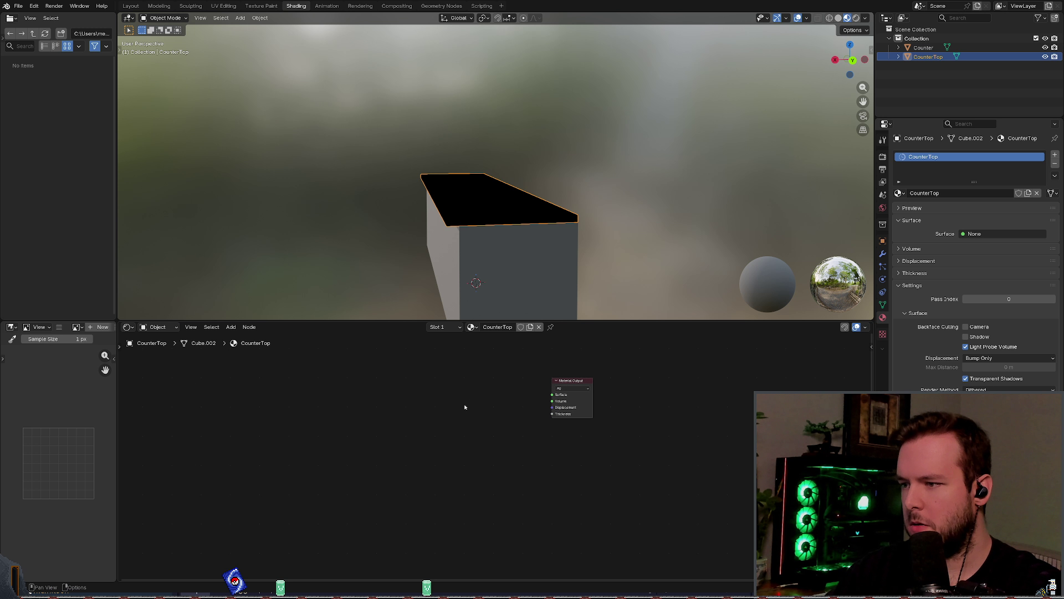
Step: Add a Principled BSDF beside Material Output and load the texture set via Node Wrangler
{"action": "right_click", "coordinate": [422, 385]}
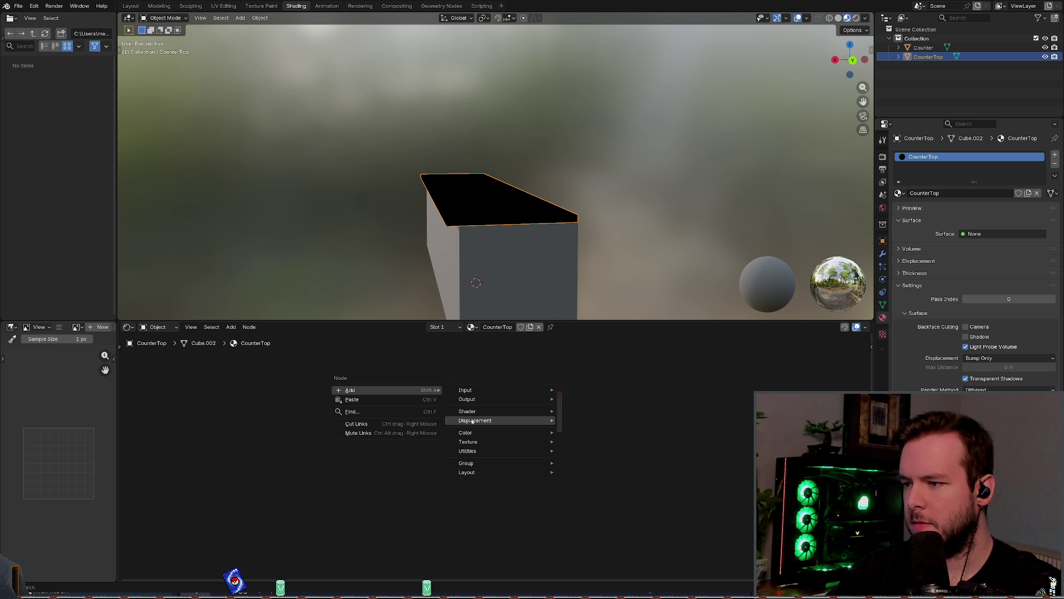
{"action": "mouse_move", "coordinate": [430, 390]}
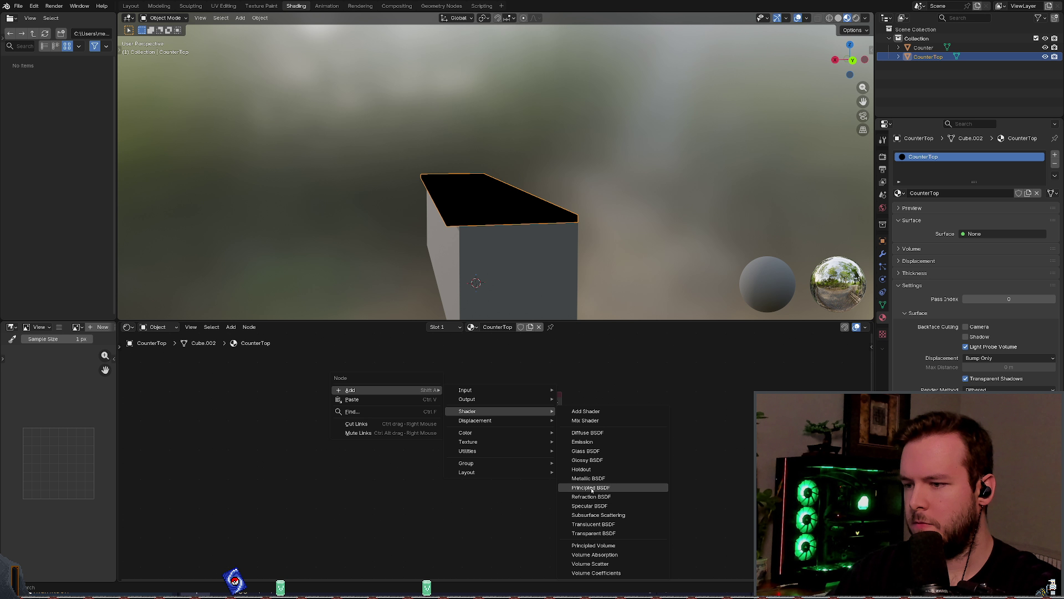
{"action": "left_click", "coordinate": [601, 485]}
{"action": "left_click", "coordinate": [422, 367]}
{"action": "key", "text": "shift+w"}
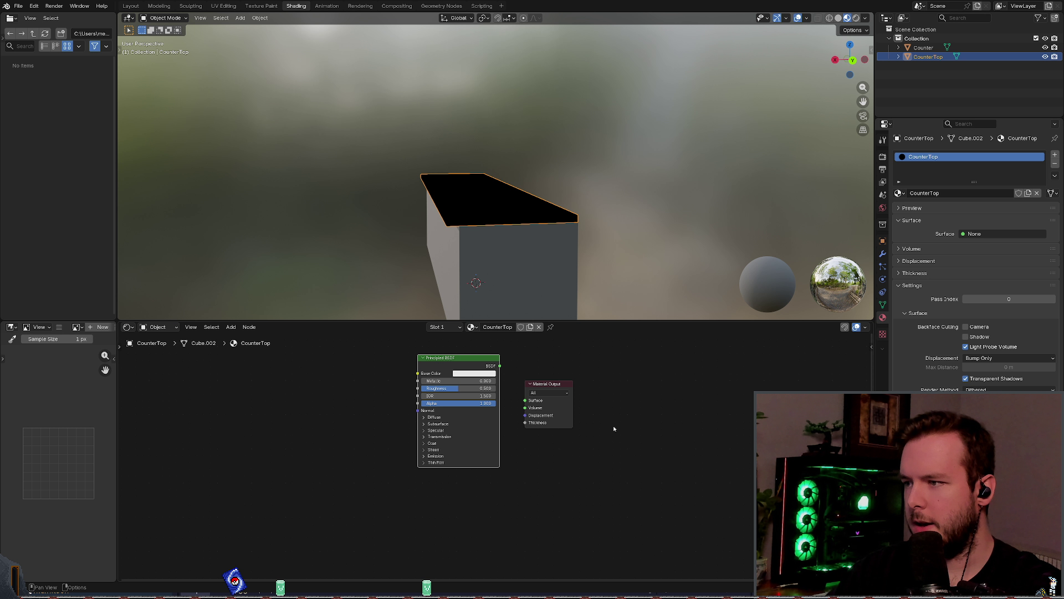
{"action": "key", "text": "Home"}
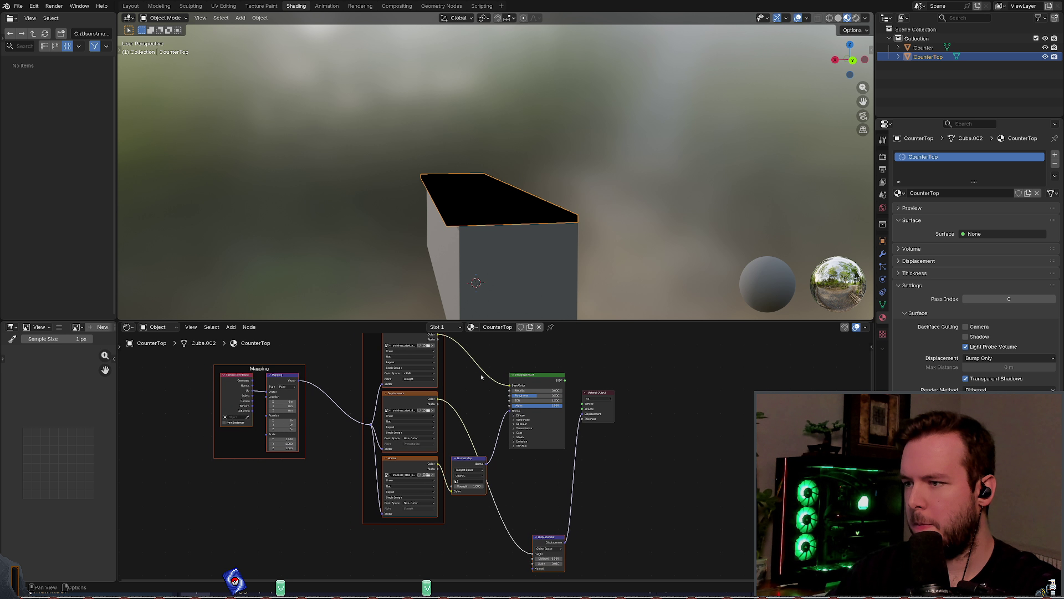
Step: Save kitchen_counter.blend, then inspect the textured countertop and its Displacement node
{"action": "key", "text": "ctrl+s"}
{"action": "scroll", "coordinate": [536, 249], "scroll_direction": "down", "scroll_amount": 5}
{"action": "mouse_move", "coordinate": [537, 250]}
{"action": "middle_mouse_down"}
{"action": "mouse_move", "coordinate": [556, 263]}
{"action": "mouse_move", "coordinate": [590, 202]}
{"action": "mouse_move", "coordinate": [536, 209]}
{"action": "mouse_move", "coordinate": [557, 346]}
{"action": "middle_mouse_up"}
{"action": "left_click", "coordinate": [557, 345]}
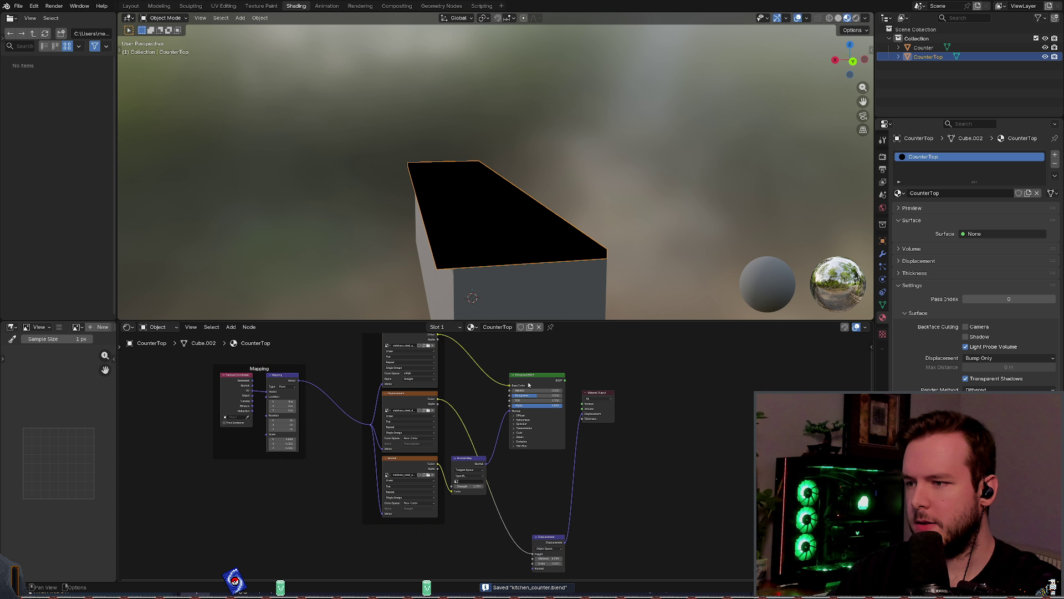
{"action": "scroll", "coordinate": [589, 380], "scroll_direction": "up", "scroll_amount": 1}
{"action": "scroll", "coordinate": [584, 380], "scroll_direction": "up", "scroll_amount": 1}
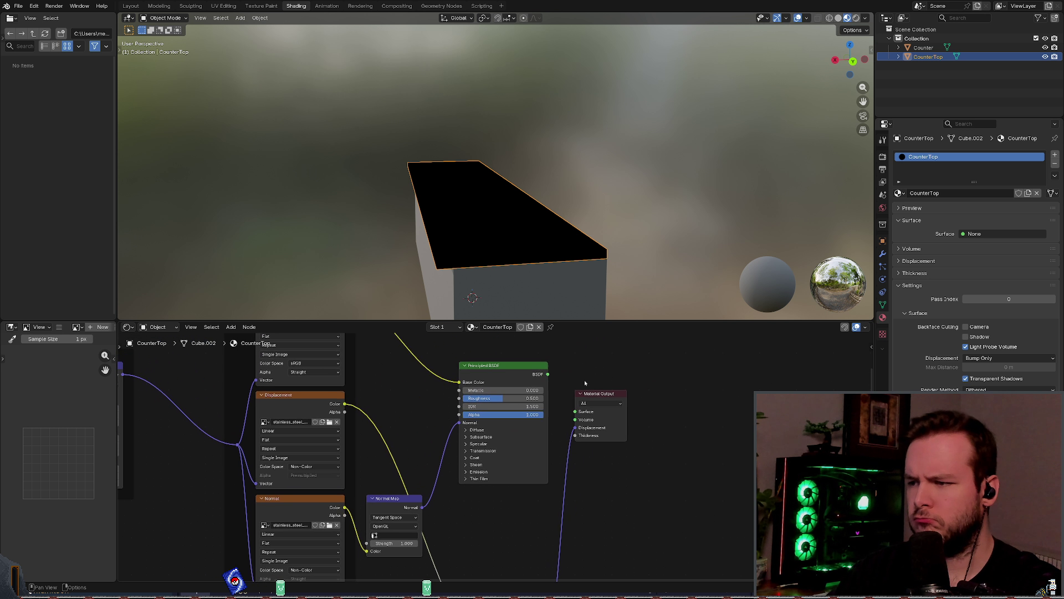
{"action": "scroll", "coordinate": [577, 364], "scroll_direction": "down", "scroll_amount": 2}
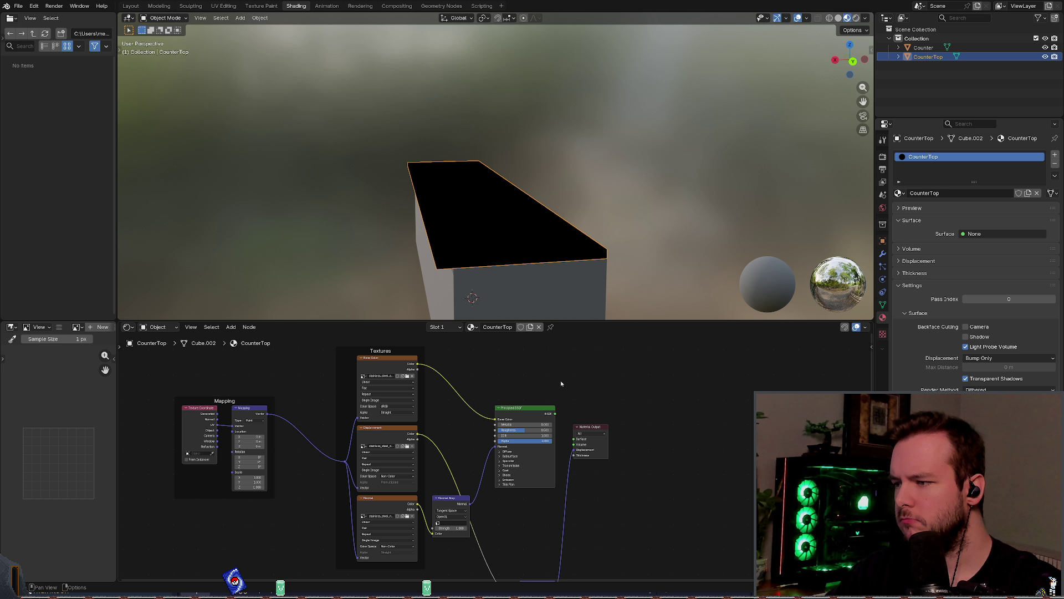
{"action": "middle_click_drag", "start_coordinate": [672, 412], "coordinate": [669, 388]}
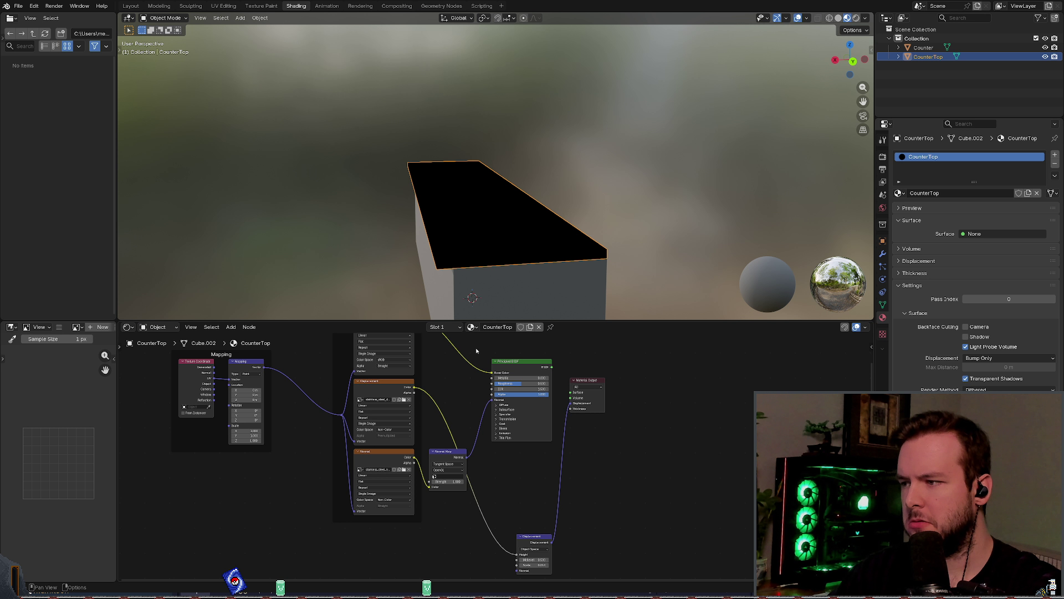
{"action": "middle_click_drag", "start_coordinate": [413, 335], "coordinate": [406, 347]}
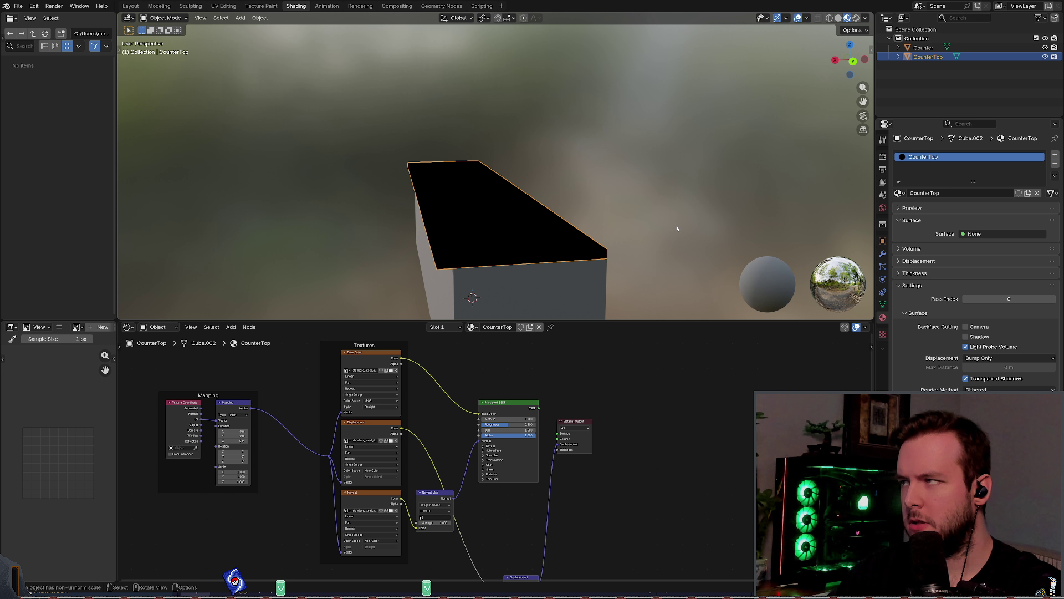
Step: Undo and redo to compare material states, check the material list, and review the node tree
{"action": "key", "text": "ctrl+z"}
{"action": "key", "text": "ctrl+z"}
{"action": "key", "text": "ctrl+shift+z"}
{"action": "key", "text": "ctrl+shift+z"}
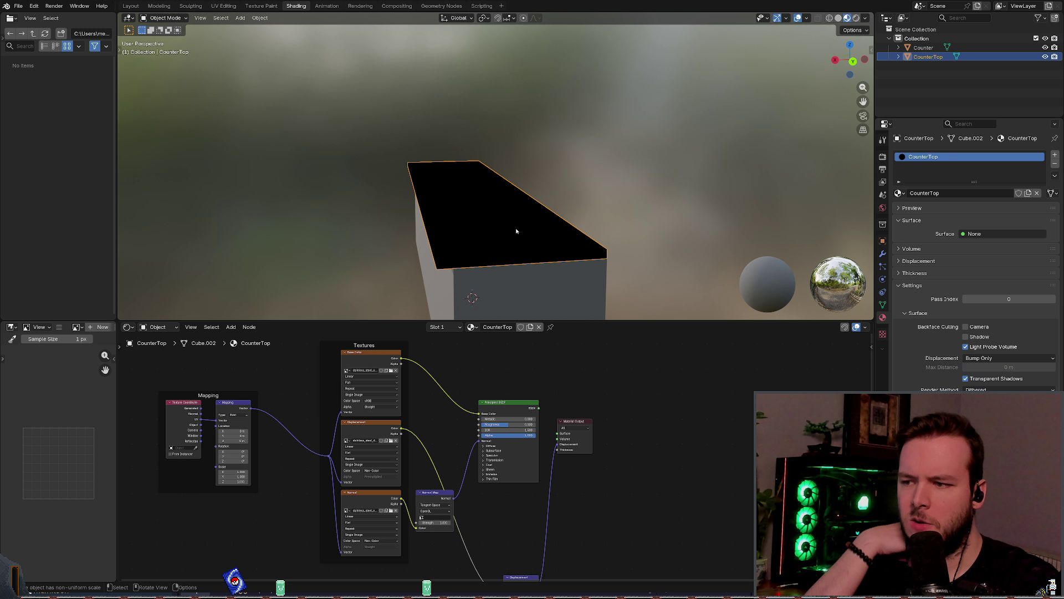
{"action": "left_click", "coordinate": [488, 328]}
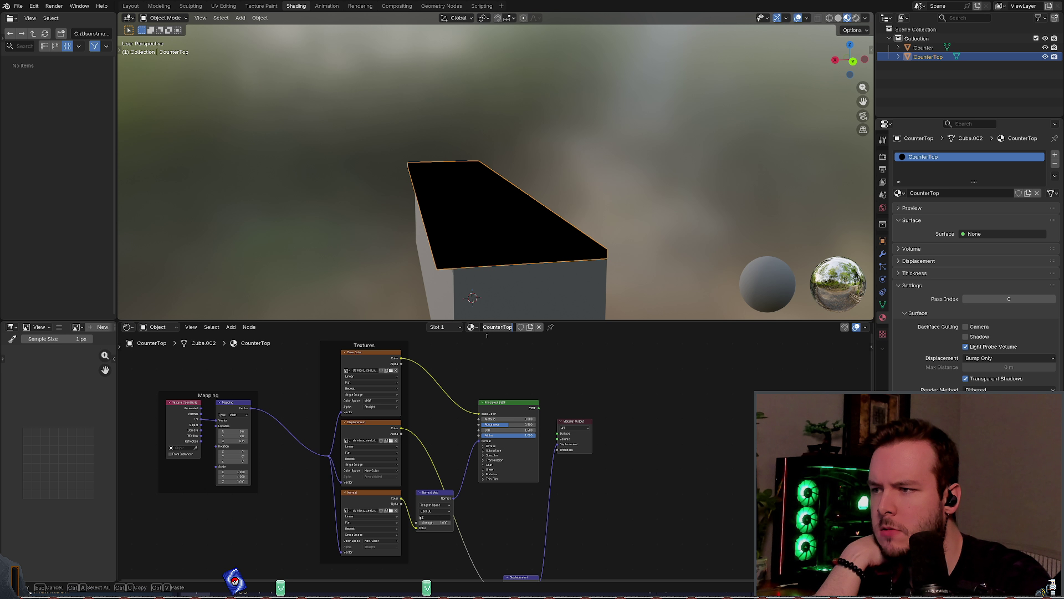
{"action": "left_click", "coordinate": [478, 329]}
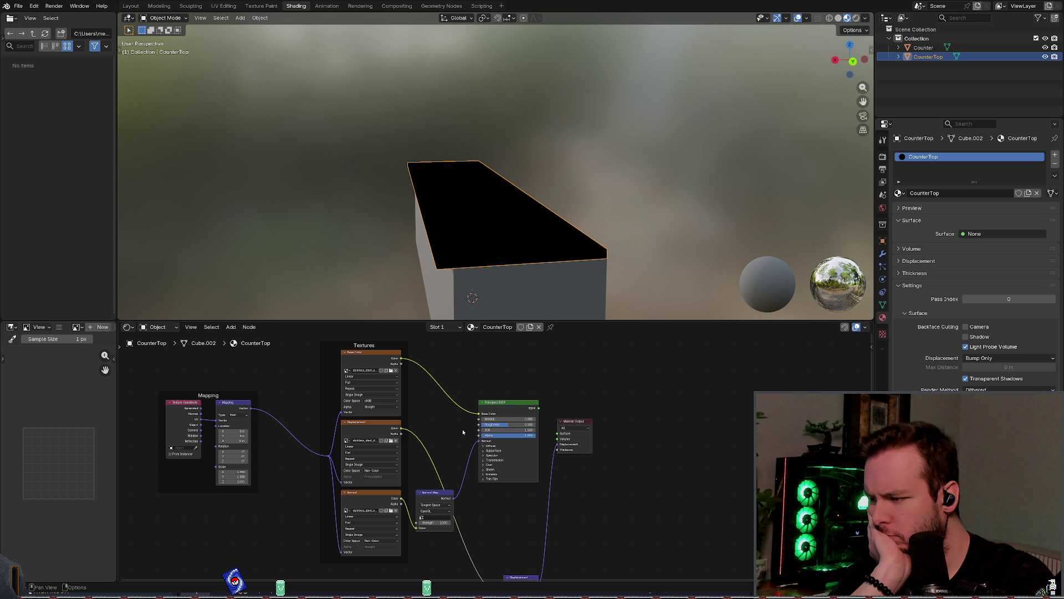
{"action": "middle_click_drag", "start_coordinate": [473, 520], "coordinate": [426, 431]}
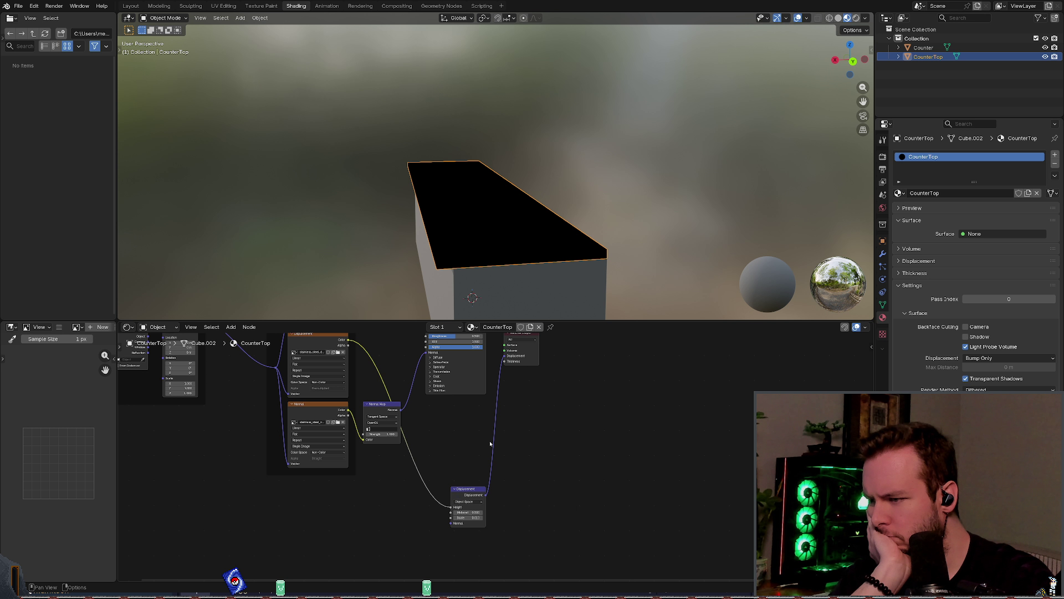
{"action": "middle_click_drag", "start_coordinate": [472, 430], "coordinate": [479, 481]}
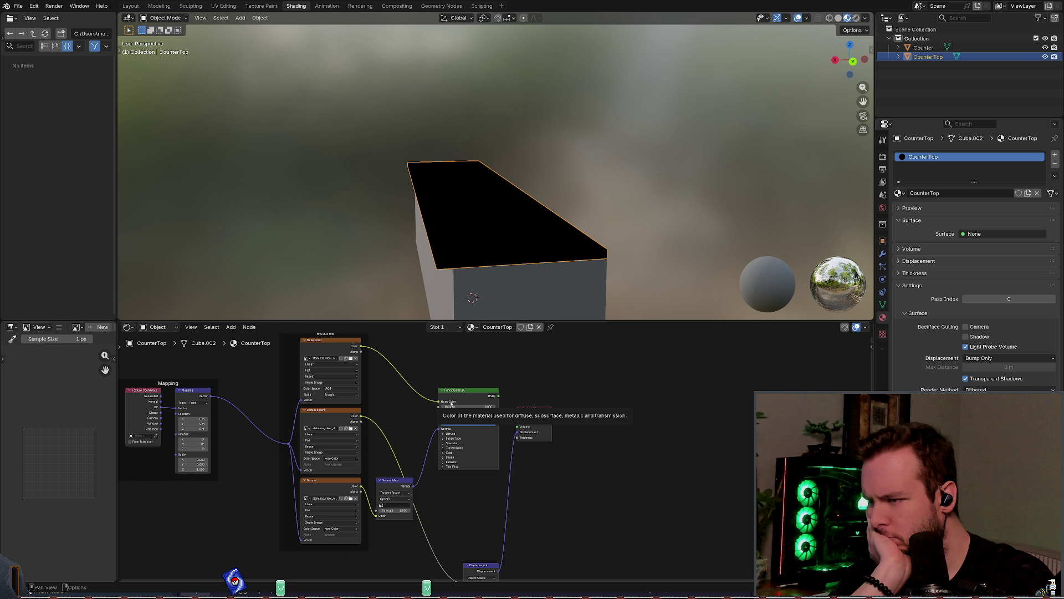
{"action": "middle_click_drag", "start_coordinate": [476, 340], "coordinate": [483, 375]}
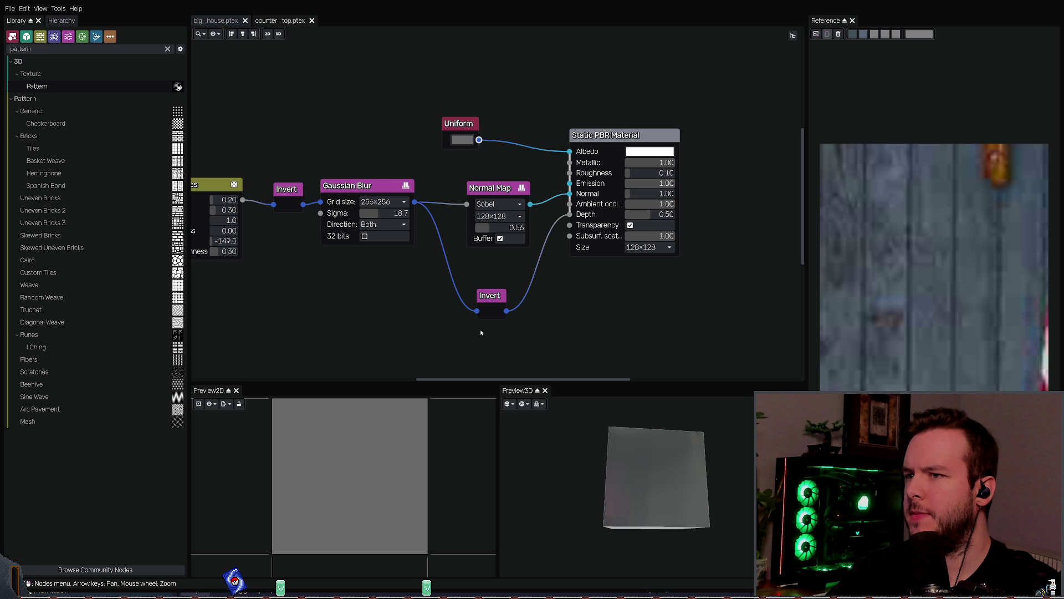
Step: Inspect the preview cube and save the graph as stainless_steel.ptex
{"action": "mouse_move", "coordinate": [647, 488]}
{"action": "left_mouse_down"}
{"action": "mouse_move", "coordinate": [629, 451]}
{"action": "mouse_move", "coordinate": [622, 465]}
{"action": "mouse_move", "coordinate": [667, 477]}
{"action": "mouse_move", "coordinate": [610, 444]}
{"action": "mouse_move", "coordinate": [624, 489]}
{"action": "mouse_move", "coordinate": [620, 477]}
{"action": "left_mouse_up"}
{"action": "key", "text": "ctrl+s"}
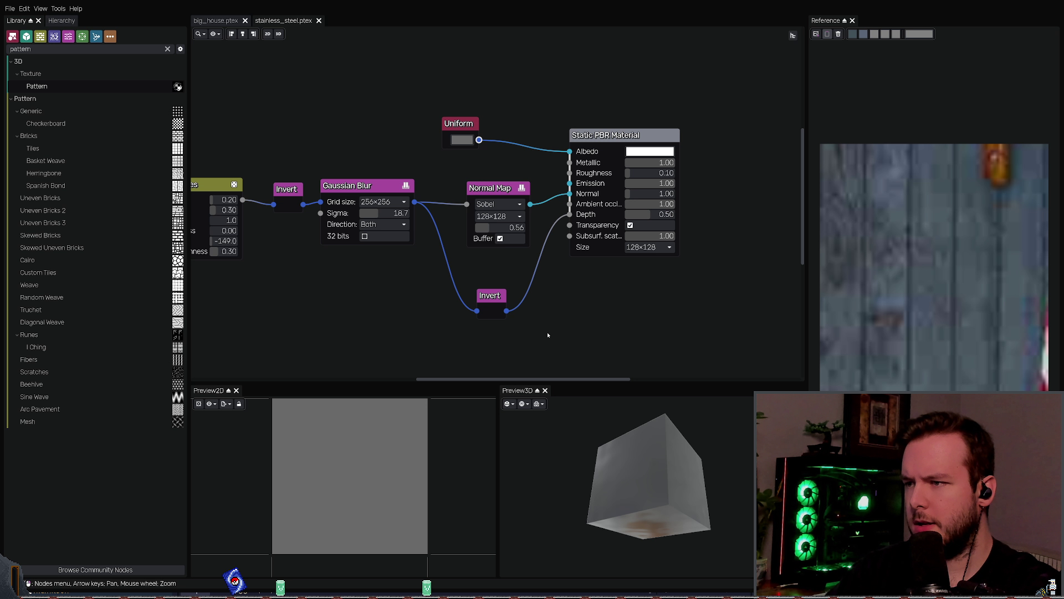
Step: Preview the Invert, Gaussian Blur and Normal Map outputs of the scratch chain
{"action": "scroll", "coordinate": [438, 240], "scroll_direction": "down", "scroll_amount": 1}
{"action": "scroll", "coordinate": [341, 225], "scroll_direction": "up", "scroll_amount": 1}
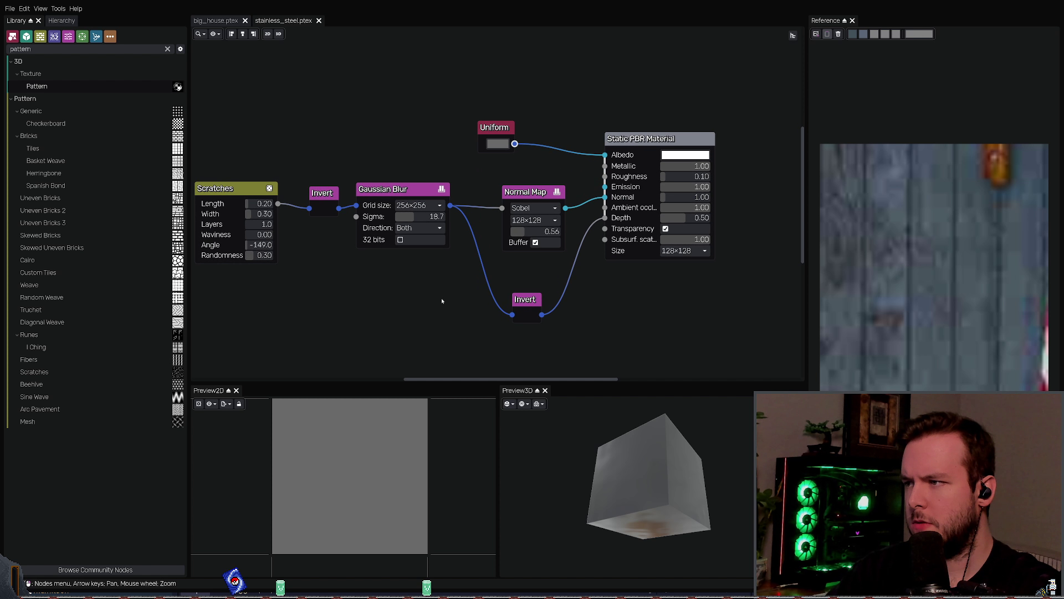
{"action": "left_click", "coordinate": [321, 206]}
{"action": "left_click", "coordinate": [383, 189]}
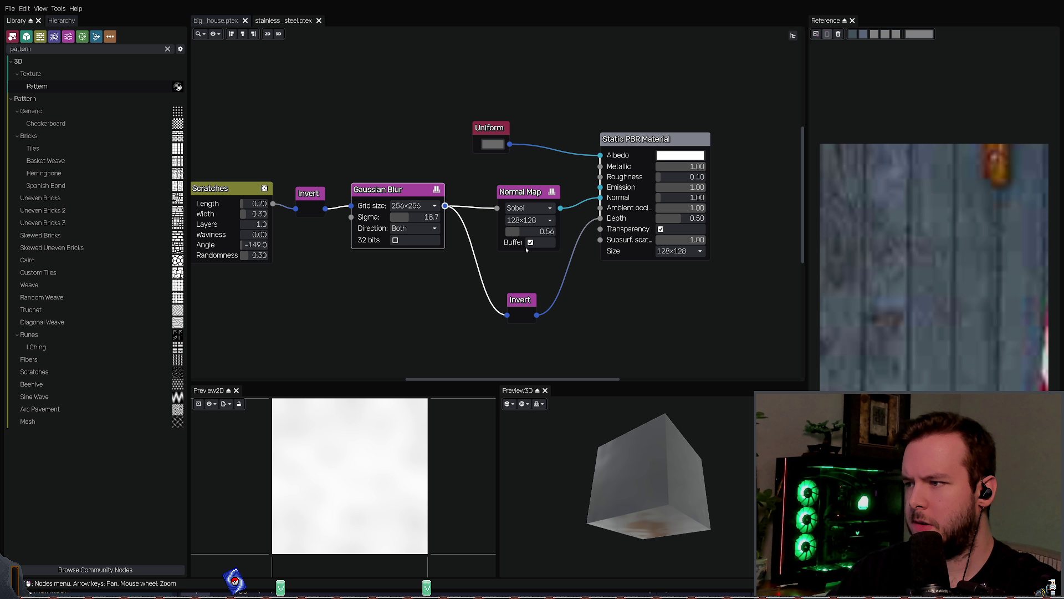
{"action": "middle_click_drag", "start_coordinate": [589, 263], "coordinate": [521, 259]}
{"action": "left_click", "coordinate": [443, 186]}
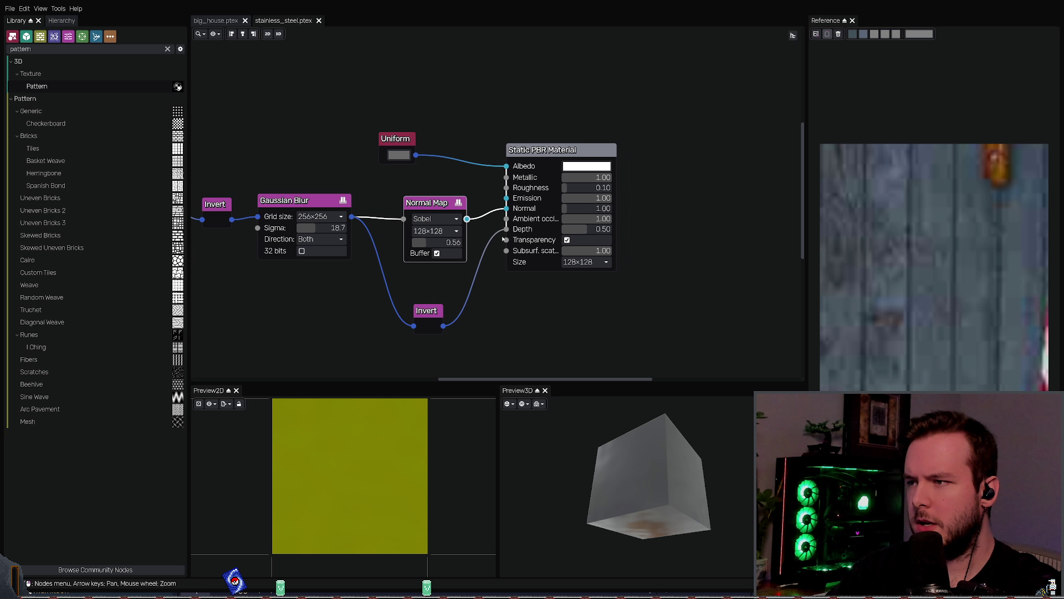
{"action": "scroll", "coordinate": [515, 273], "scroll_direction": "up", "scroll_amount": 1}
Step: Change the Gaussian Blur grid size to 128×128 and check the preview cube's reflections
{"action": "left_click", "coordinate": [516, 272]}
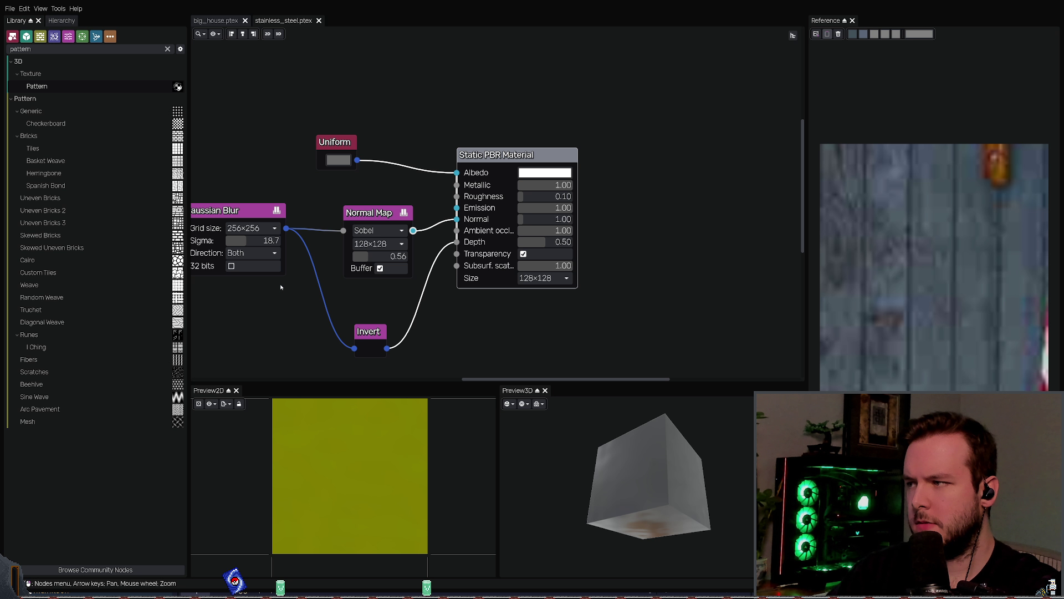
{"action": "key", "text": "Left"}
{"action": "key", "text": "Left"}
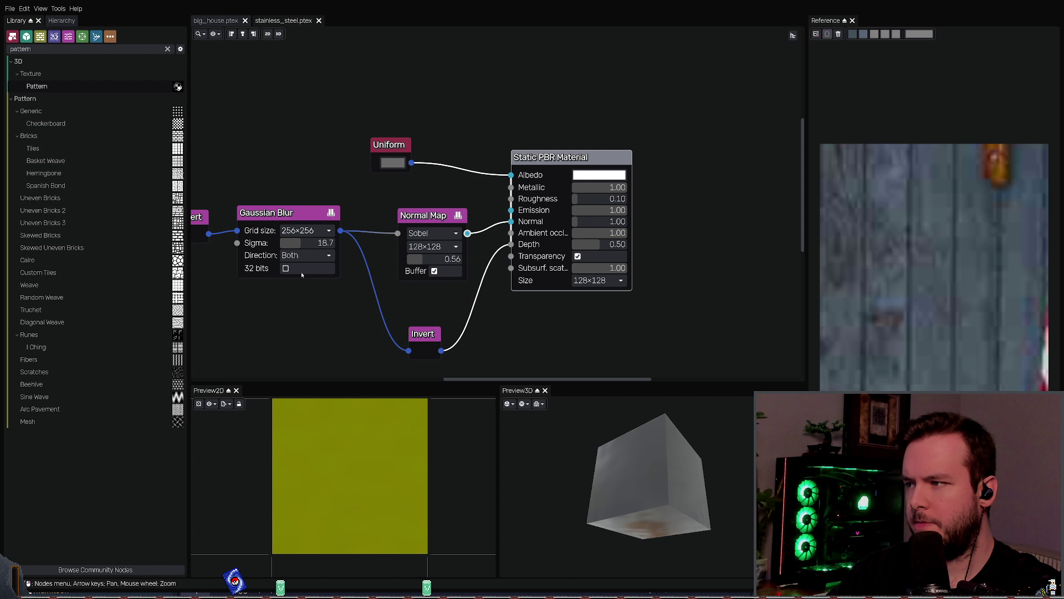
{"action": "left_click", "coordinate": [305, 230]}
{"action": "left_click", "coordinate": [315, 289]}
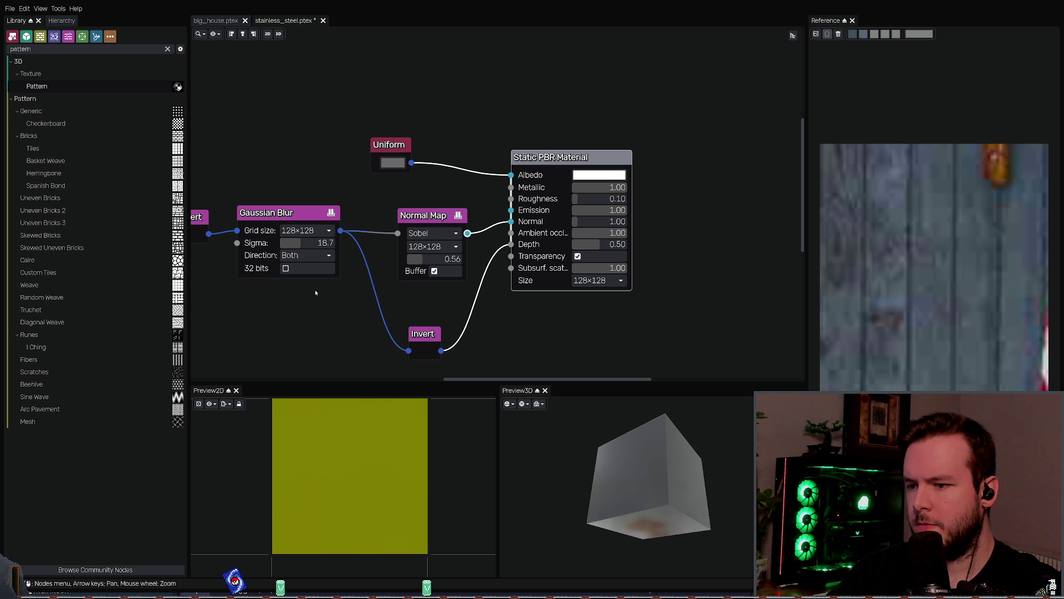
{"action": "mouse_move", "coordinate": [638, 455]}
{"action": "left_mouse_down"}
{"action": "mouse_move", "coordinate": [587, 476]}
{"action": "mouse_move", "coordinate": [600, 383]}
{"action": "left_mouse_up"}
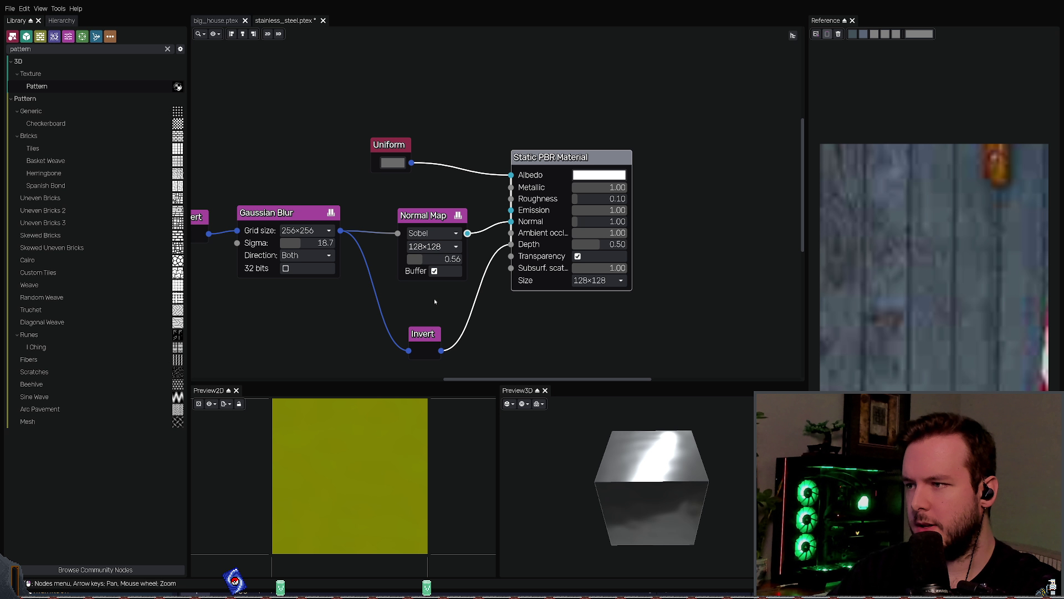
{"action": "mouse_move", "coordinate": [654, 460]}
{"action": "left_mouse_down"}
{"action": "mouse_move", "coordinate": [659, 452]}
{"action": "mouse_move", "coordinate": [645, 444]}
{"action": "mouse_move", "coordinate": [623, 458]}
{"action": "mouse_move", "coordinate": [612, 433]}
{"action": "left_mouse_up"}
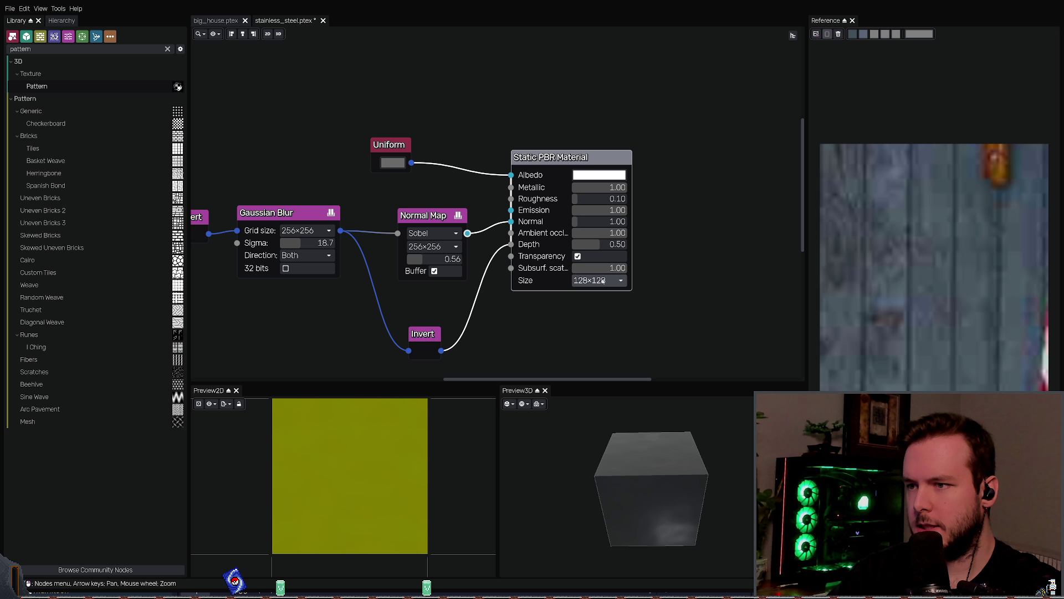
Step: Set the Gaussian Blur sigma to 10.4 and save stainless_steel.ptex
{"action": "key", "text": "ctrl+s"}
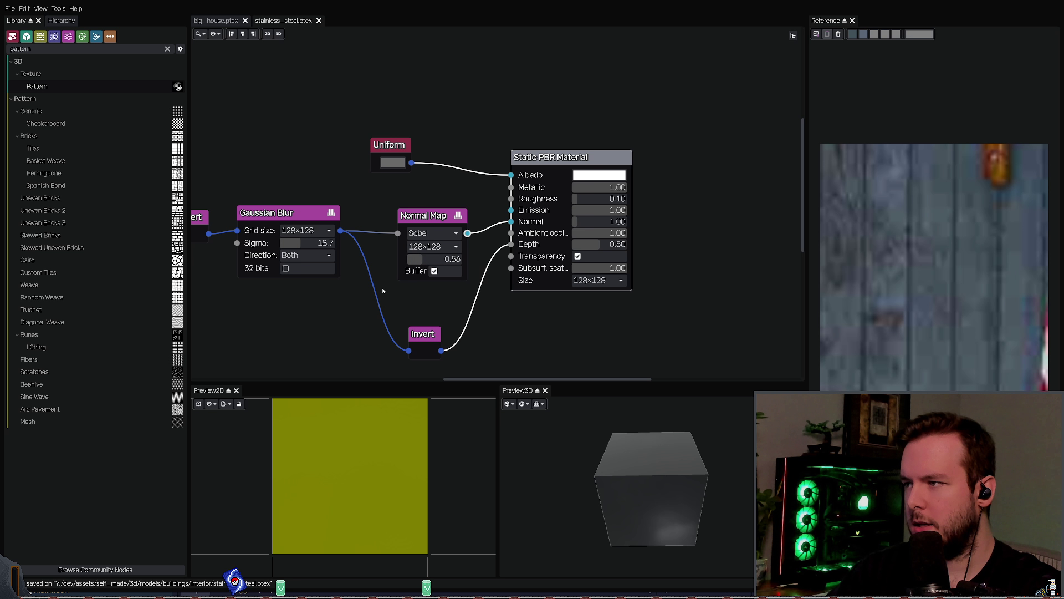
{"action": "mouse_move", "coordinate": [654, 482]}
{"action": "left_mouse_down"}
{"action": "mouse_move", "coordinate": [653, 512]}
{"action": "mouse_move", "coordinate": [661, 507]}
{"action": "left_mouse_up"}
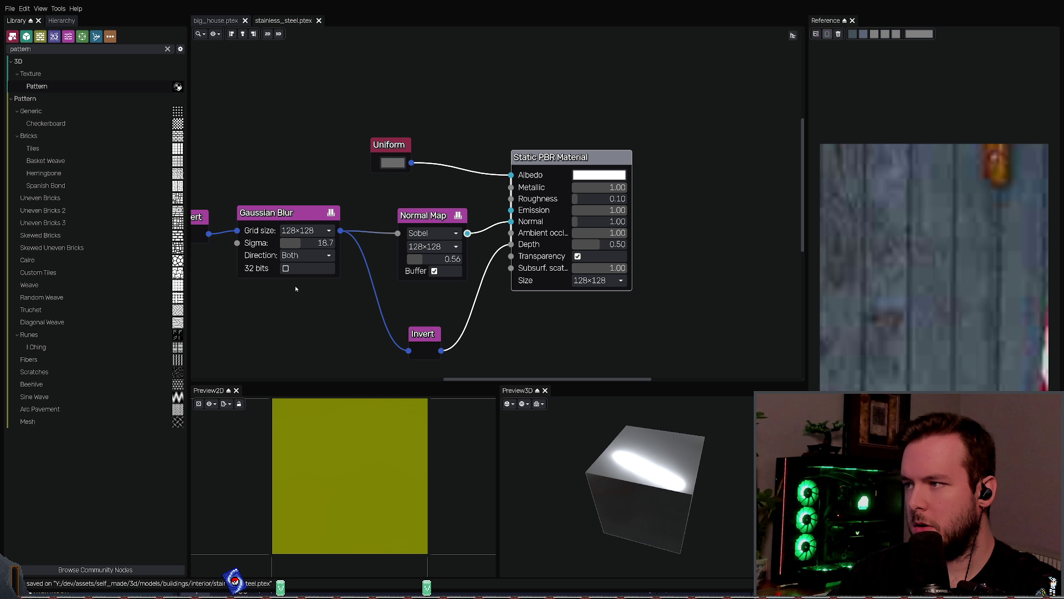
{"action": "left_click_drag", "start_coordinate": [293, 243], "coordinate": [285, 248]}
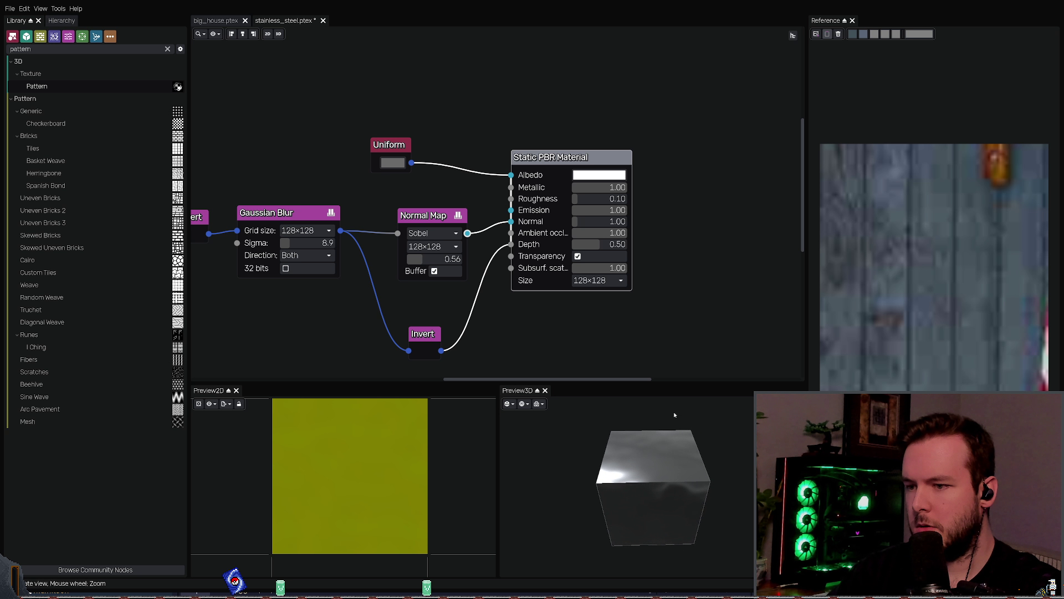
{"action": "left_click_drag", "start_coordinate": [302, 242], "coordinate": [304, 243]}
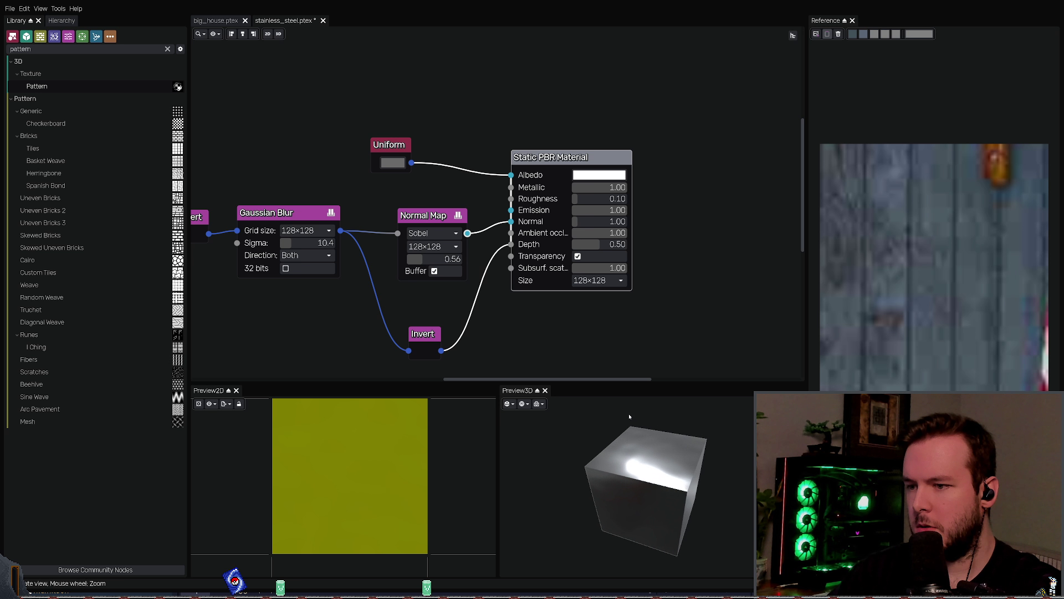
{"action": "key", "text": "ctrl+s"}
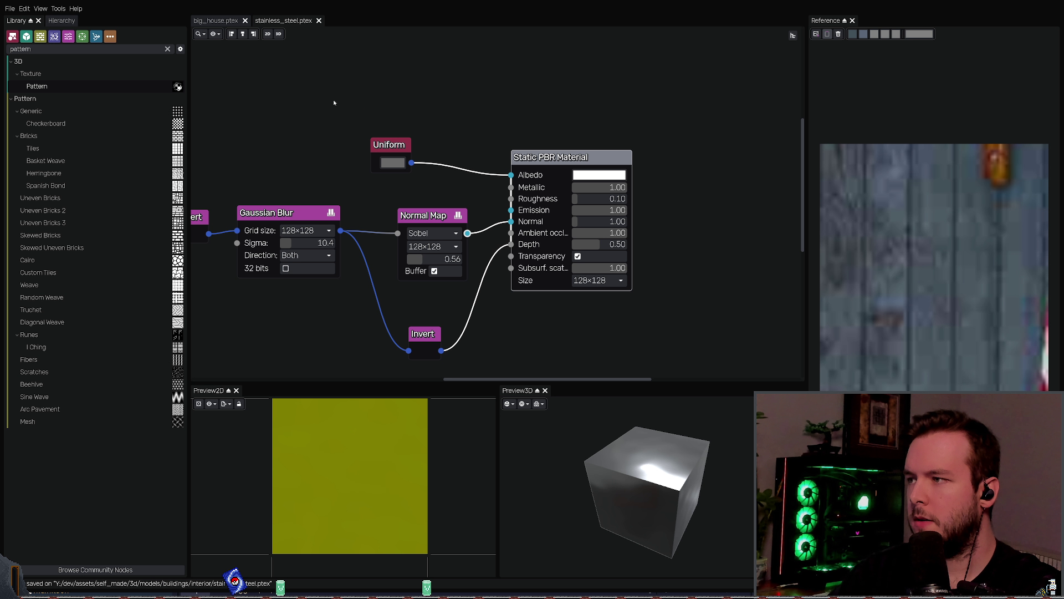
Step: Export the stainless_steel textures and return to Blender
{"action": "mouse_move", "coordinate": [334, 103]}
{"action": "middle_mouse_down"}
{"action": "mouse_move", "coordinate": [604, 111]}
{"action": "mouse_move", "coordinate": [358, 78]}
{"action": "middle_mouse_up"}
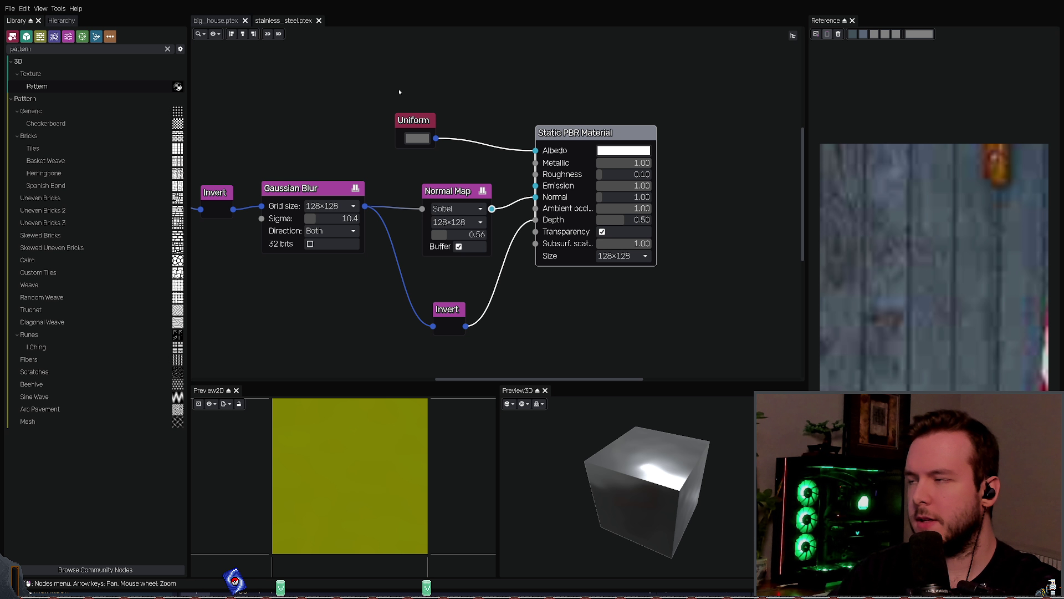
{"action": "key", "text": "ctrl+e"}
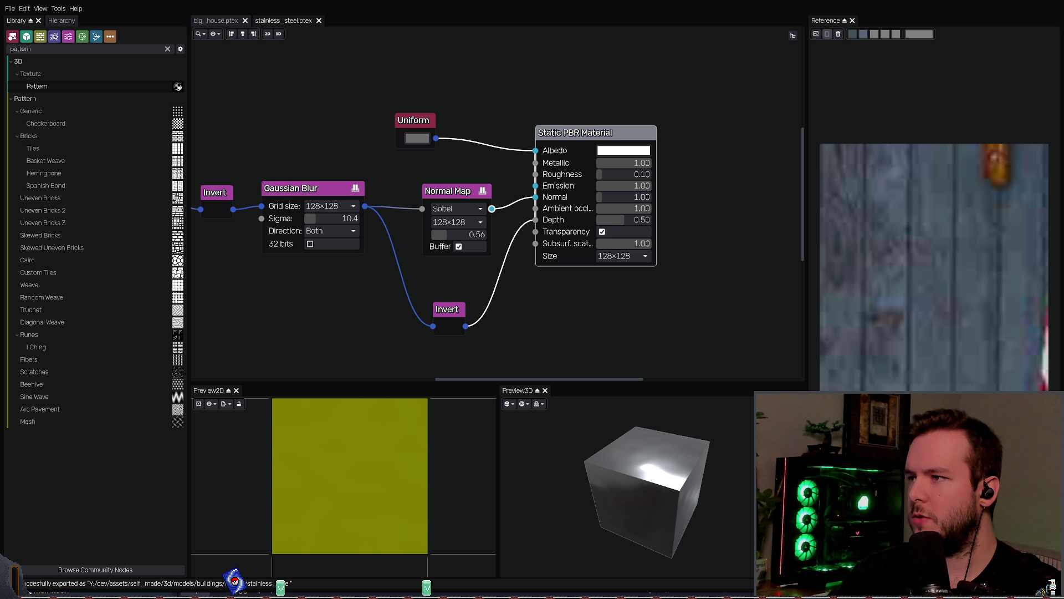
{"action": "key", "text": "alt+Tab"}
{"action": "mouse_move", "coordinate": [352, 178]}
{"action": "middle_mouse_down"}
{"action": "mouse_move", "coordinate": [316, 161]}
{"action": "mouse_move", "coordinate": [330, 164]}
{"action": "middle_mouse_up"}
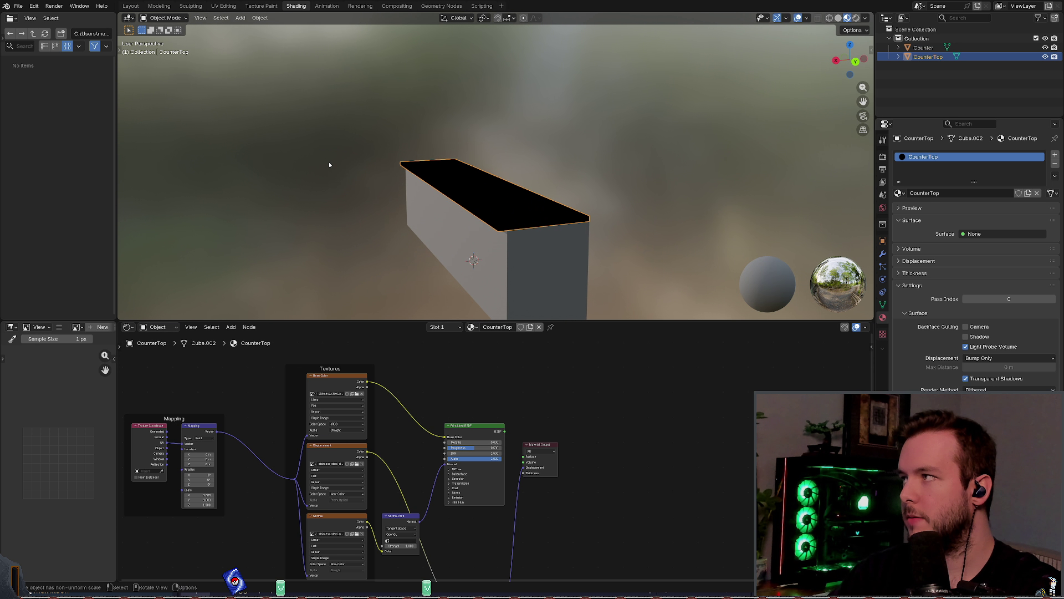
Step: Save the blend file and delete the counter top's old shader nodes
{"action": "key", "text": "ctrl+s"}
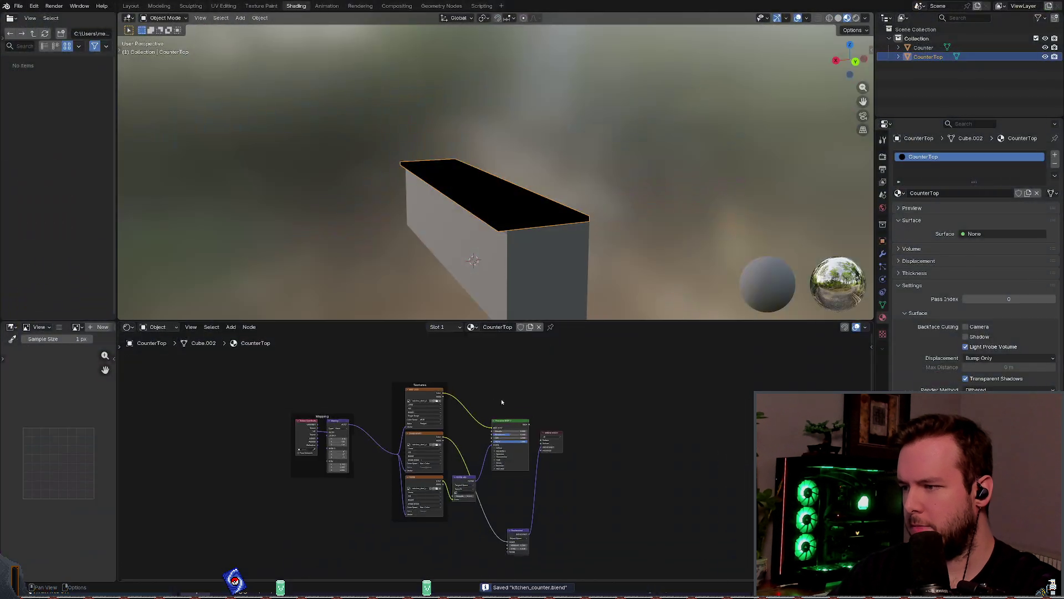
{"action": "left_click_drag", "start_coordinate": [536, 360], "coordinate": [289, 570]}
{"action": "key", "text": "x"}
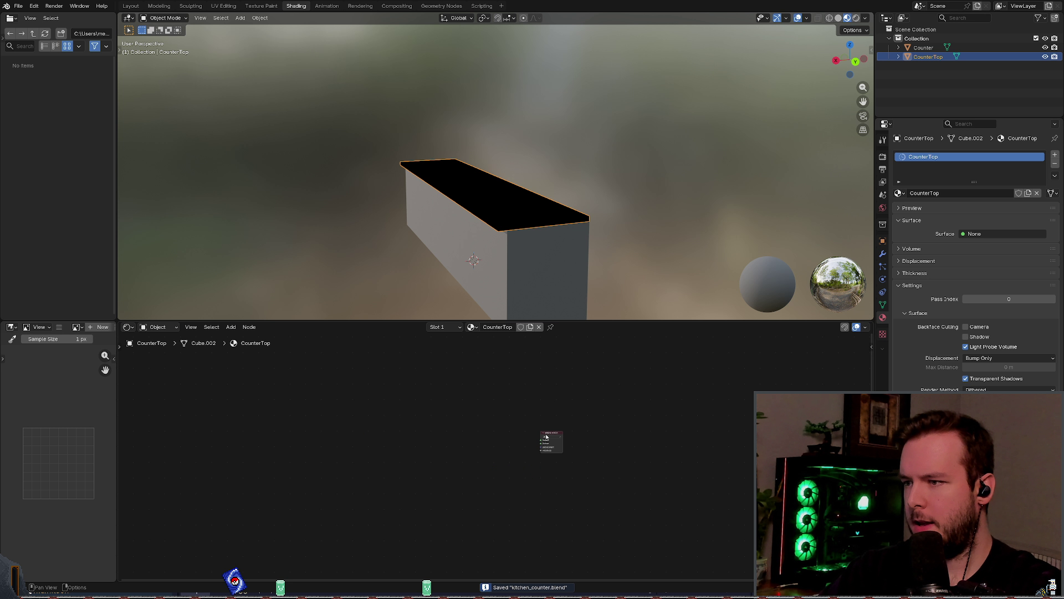
{"action": "double_click", "coordinate": [493, 326]}
{"action": "key", "text": "Return"}
Step: Unlink the CounterTop material so the slot is empty, and list available materials
{"action": "scroll", "coordinate": [523, 441], "scroll_direction": "up", "scroll_amount": 2}
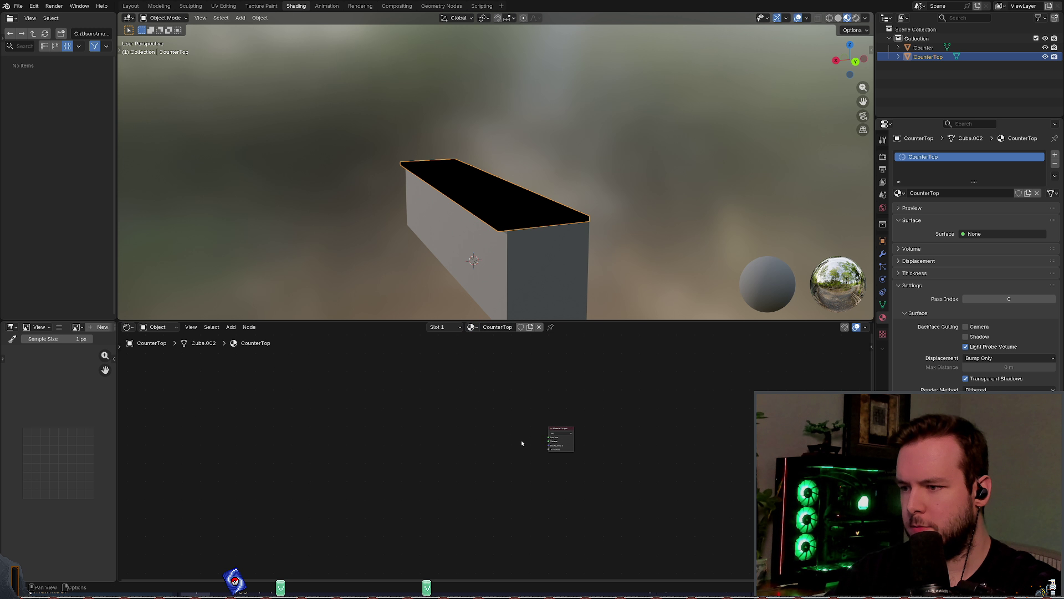
{"action": "middle_click_drag", "start_coordinate": [523, 441], "coordinate": [455, 413]}
{"action": "scroll", "coordinate": [455, 413], "scroll_direction": "up", "scroll_amount": 1}
{"action": "key", "text": "shift+a"}
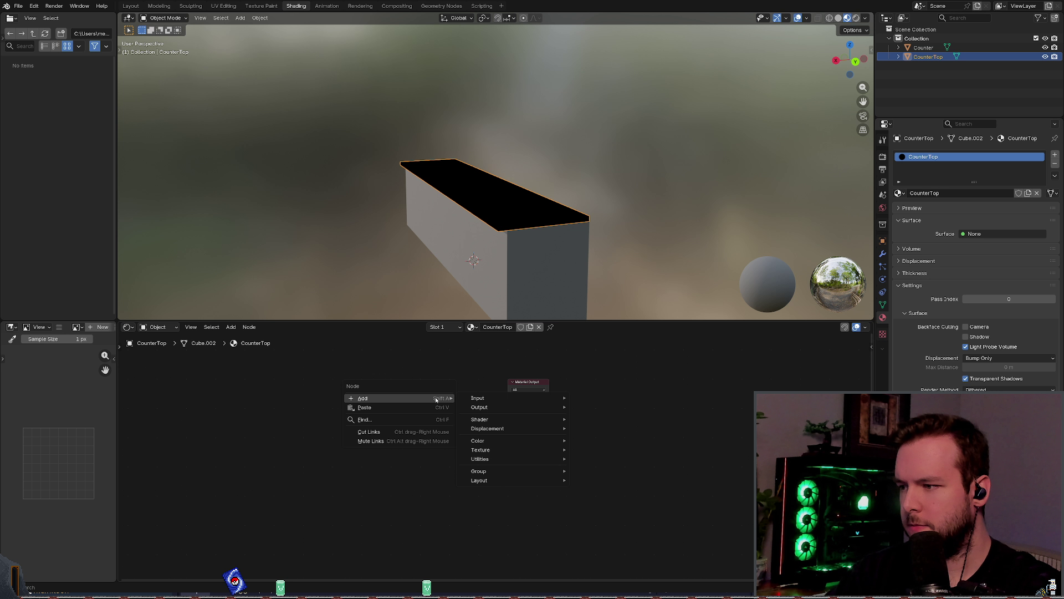
{"action": "key", "text": "Escape"}
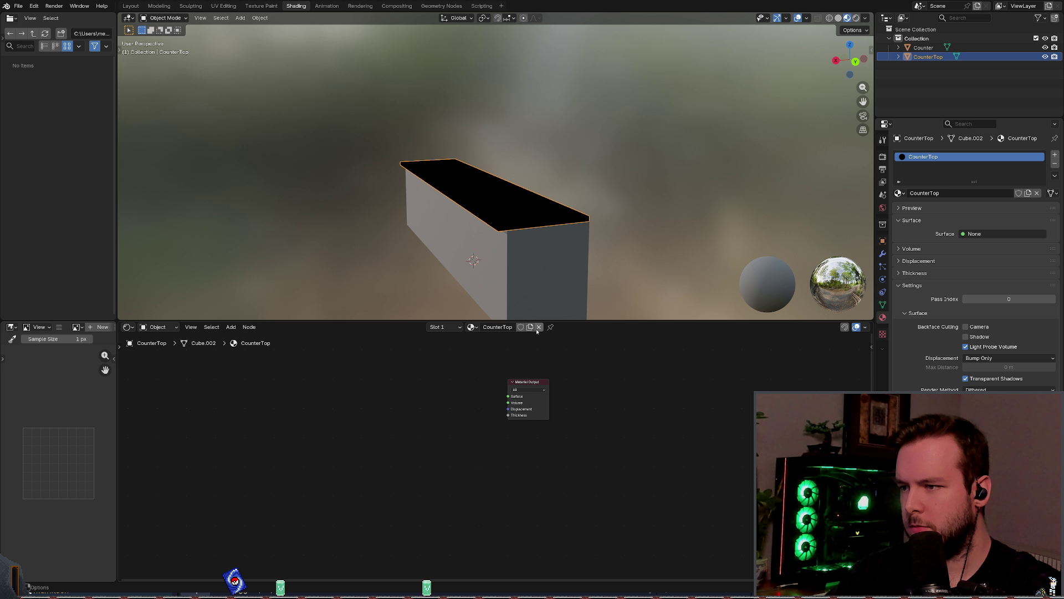
{"action": "left_click", "coordinate": [538, 327]}
{"action": "left_click", "coordinate": [475, 327]}
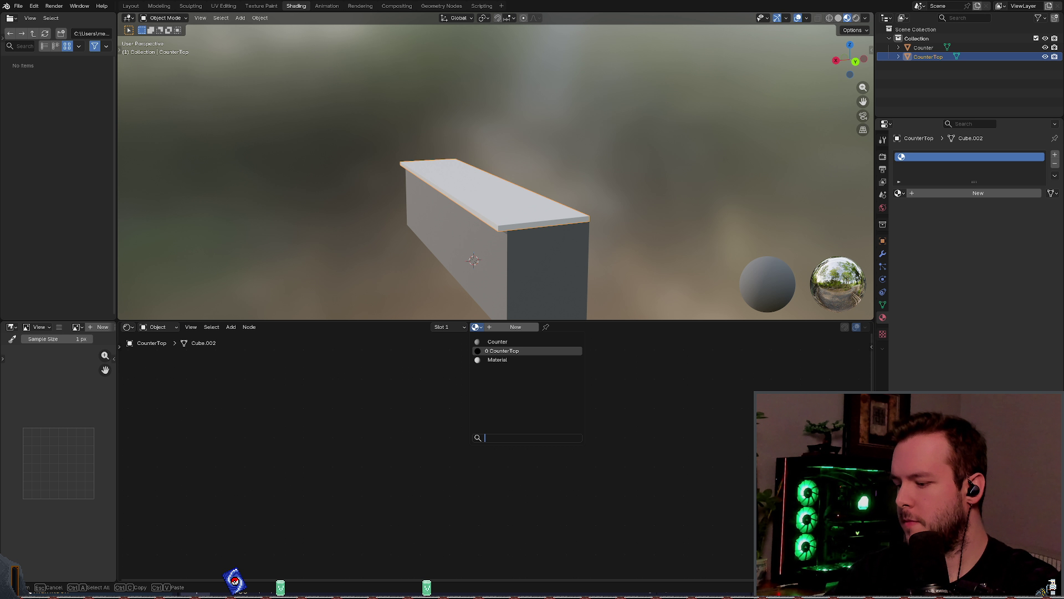
{"action": "key", "text": "alt+Tab"}
{"action": "left_click", "coordinate": [211, 27]}
Step: Search Brave for 'blender delete material' and expand the AI summary
{"action": "type", "text": "blender delete material"}
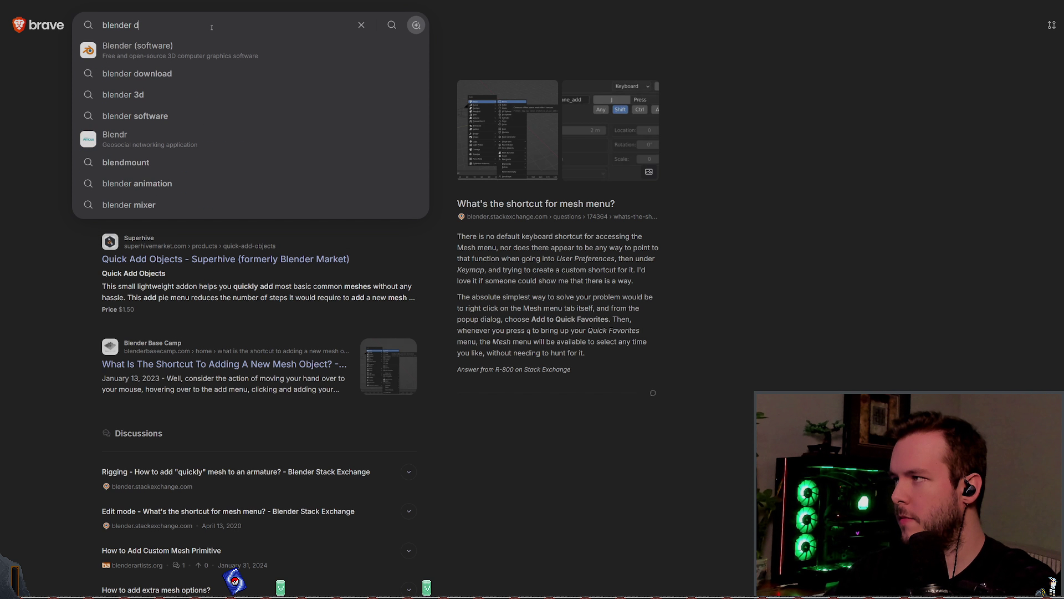
{"action": "key", "text": "Return"}
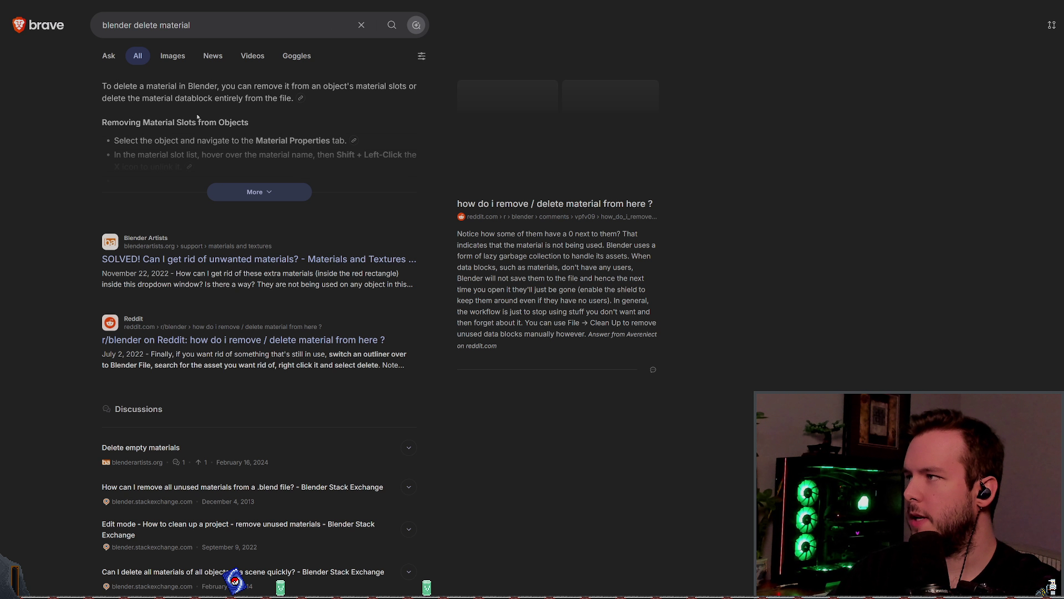
{"action": "left_click", "coordinate": [233, 193]}
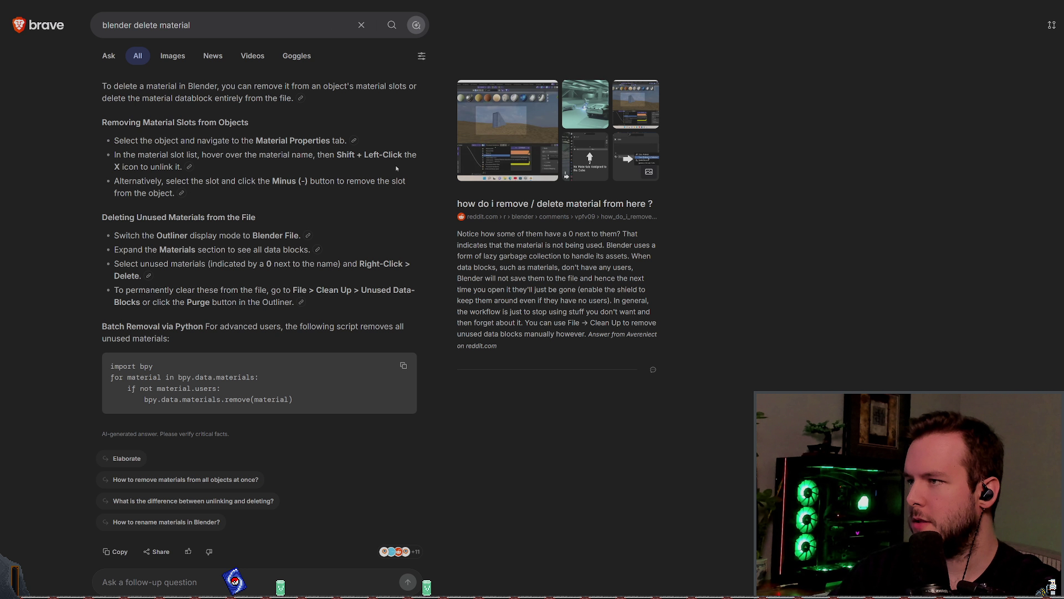
{"action": "key", "text": "alt+Tab"}
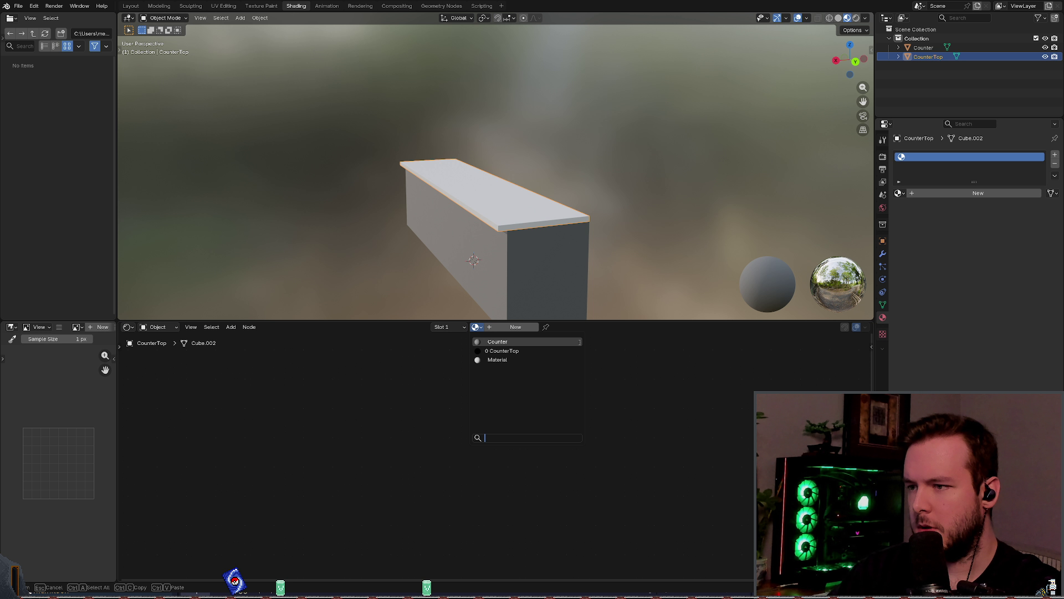
Step: Assign the Counter material to the counter top, then unlink it again
{"action": "left_click", "coordinate": [579, 342]}
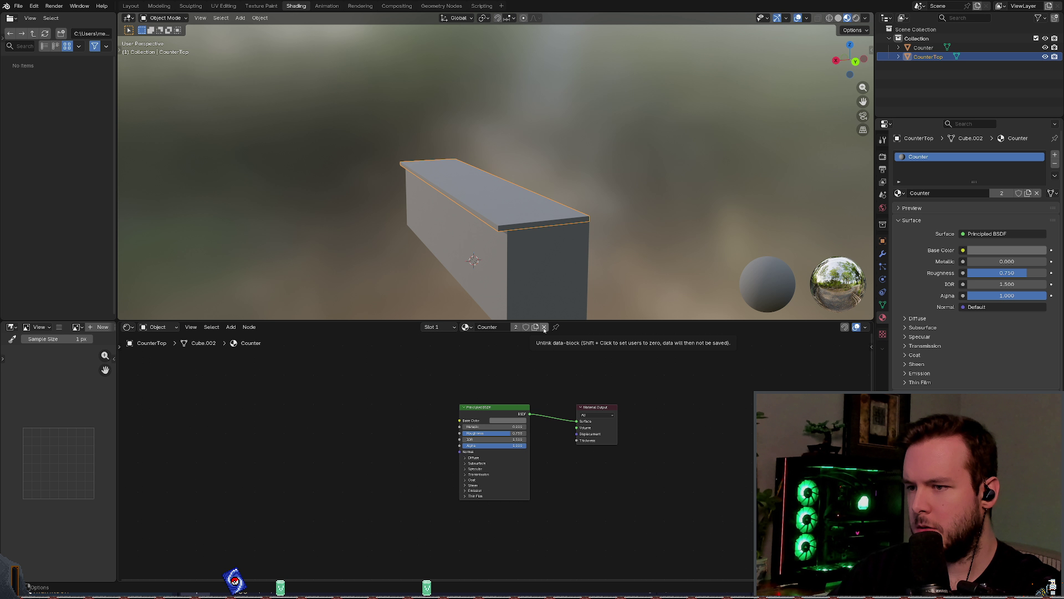
{"action": "left_click", "coordinate": [543, 328]}
{"action": "left_click", "coordinate": [475, 327]}
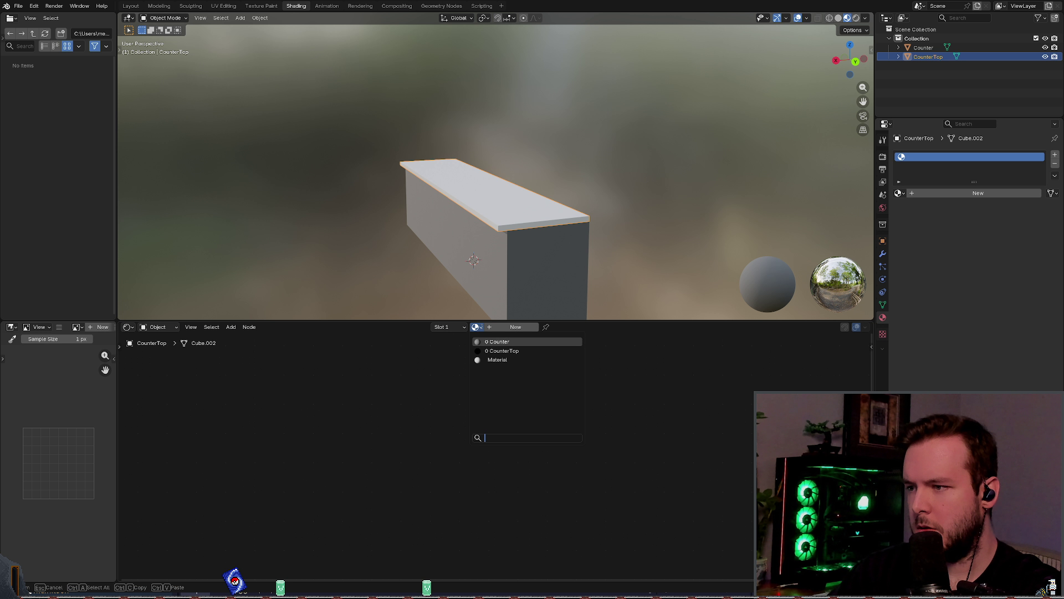
{"action": "key", "text": "Escape"}
{"action": "key", "text": "alt+Tab"}
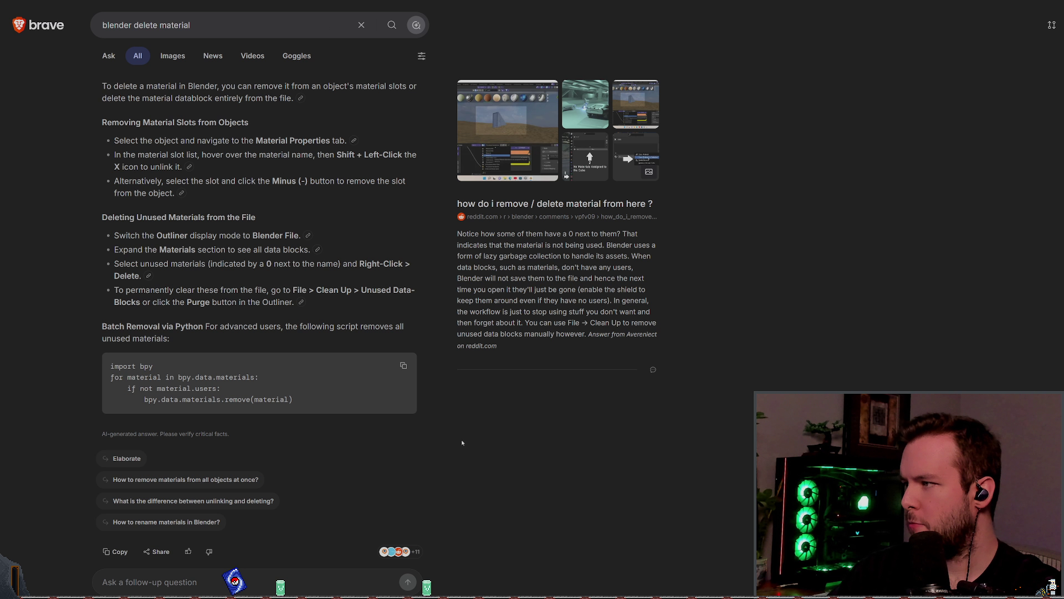
Step: Open the Stack Exchange question on deleting unwanted materials and read its answers
{"action": "scroll", "coordinate": [461, 441], "scroll_direction": "down", "scroll_amount": 3}
{"action": "left_click", "coordinate": [420, 384]}
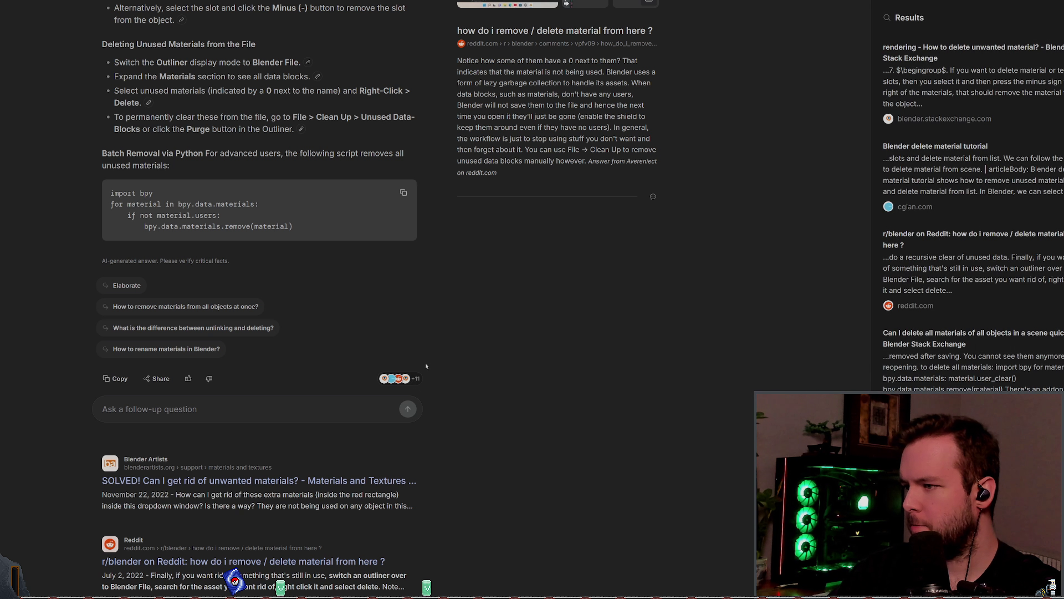
{"action": "left_click", "coordinate": [932, 58]}
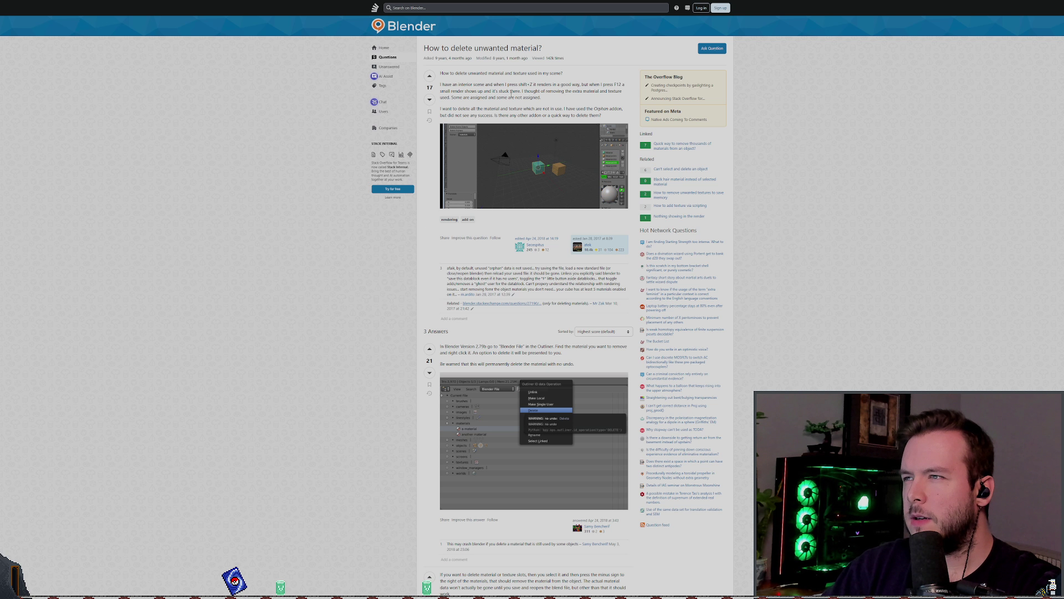
{"action": "scroll", "coordinate": [512, 94], "scroll_direction": "down", "scroll_amount": 3}
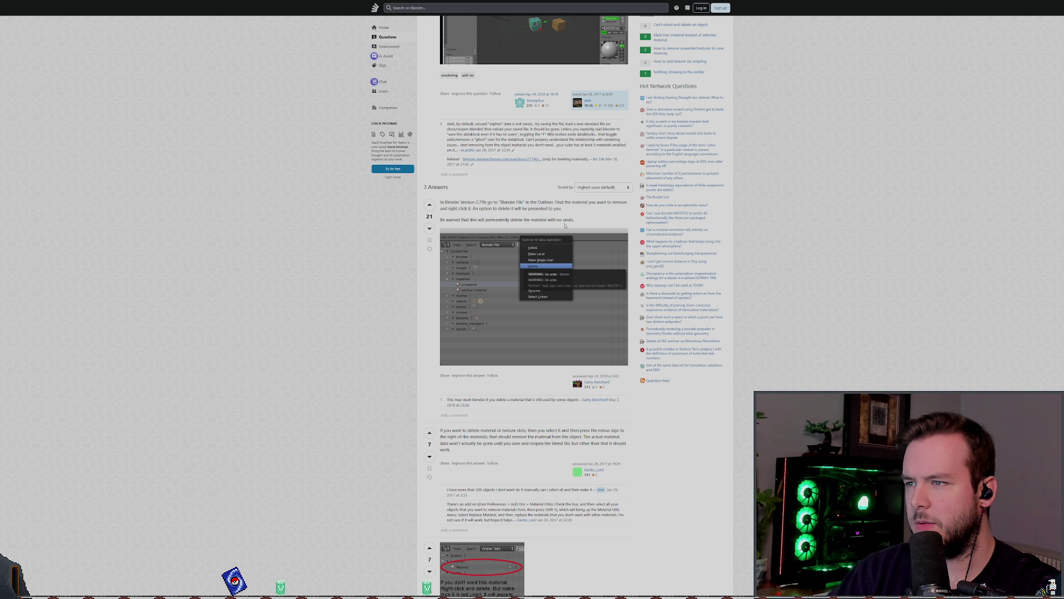
{"action": "key", "text": "alt+Tab"}
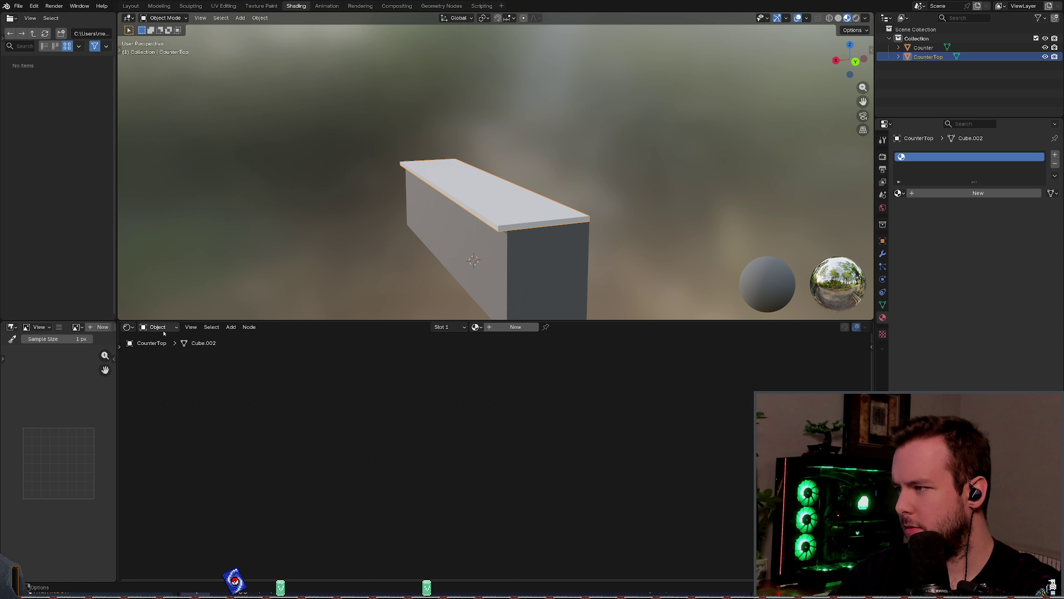
{"action": "left_click", "coordinate": [157, 327]}
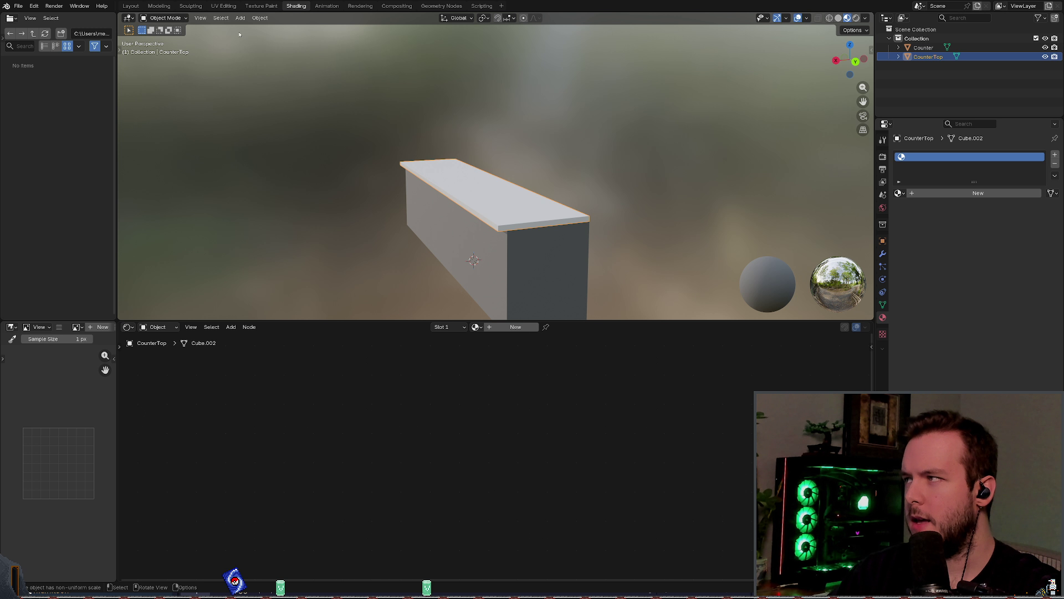
{"action": "left_click", "coordinate": [899, 57]}
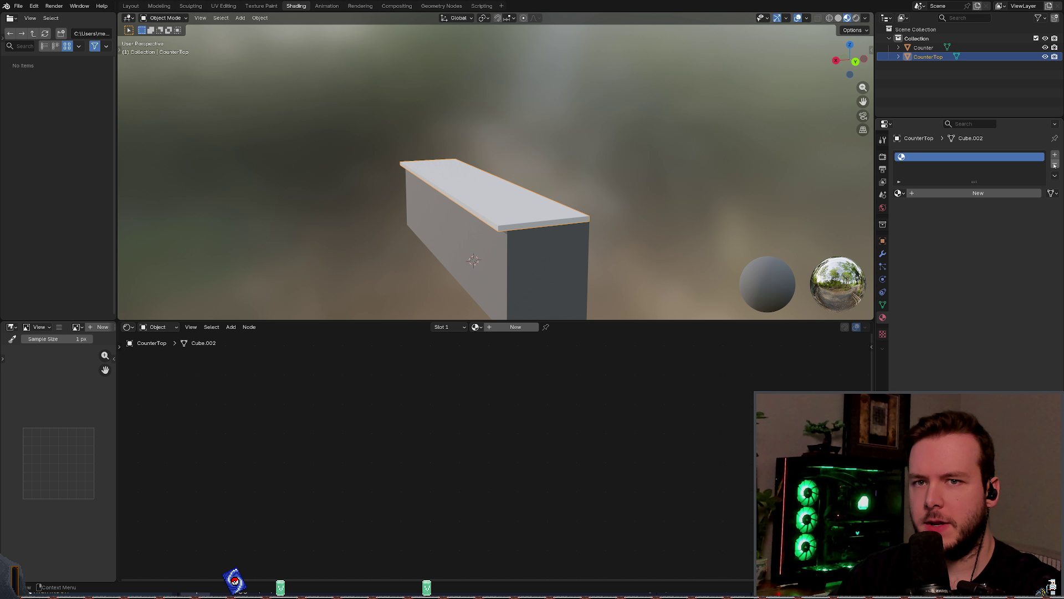
{"action": "left_click", "coordinate": [898, 193]}
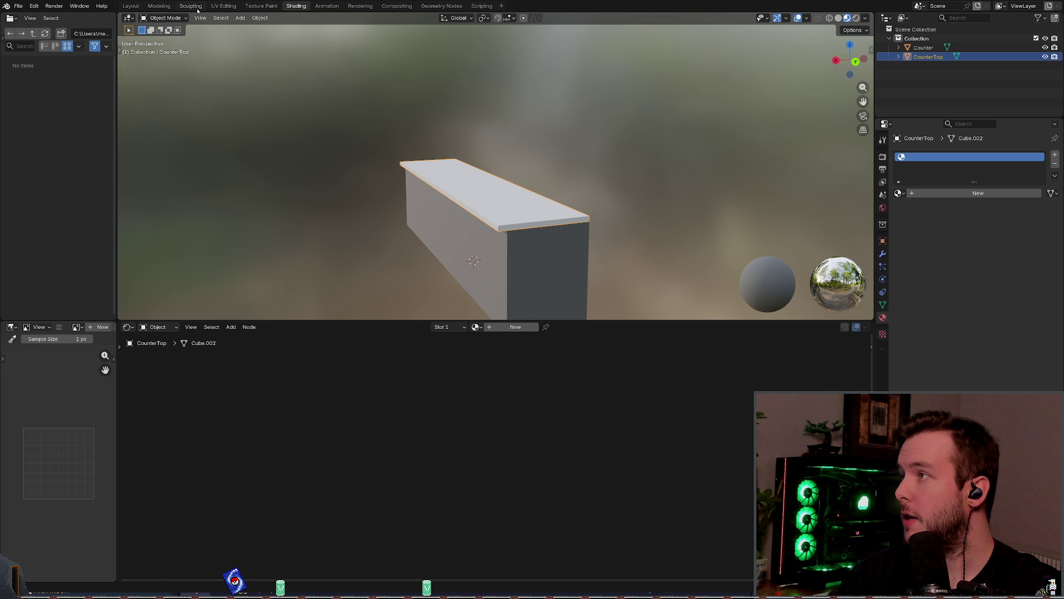
{"action": "left_click", "coordinate": [33, 6]}
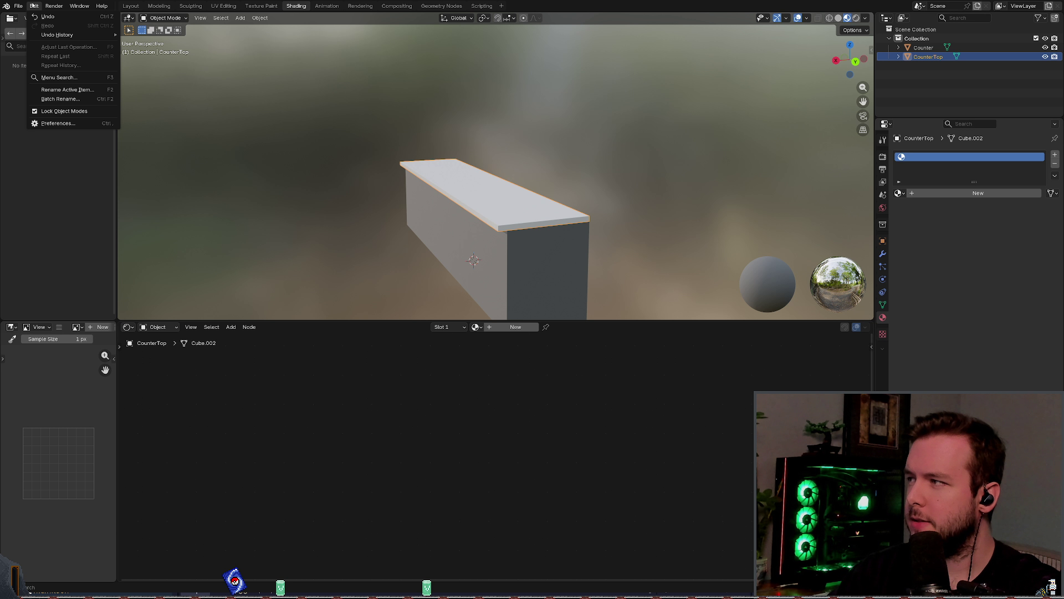
{"action": "mouse_move", "coordinate": [101, 6]}
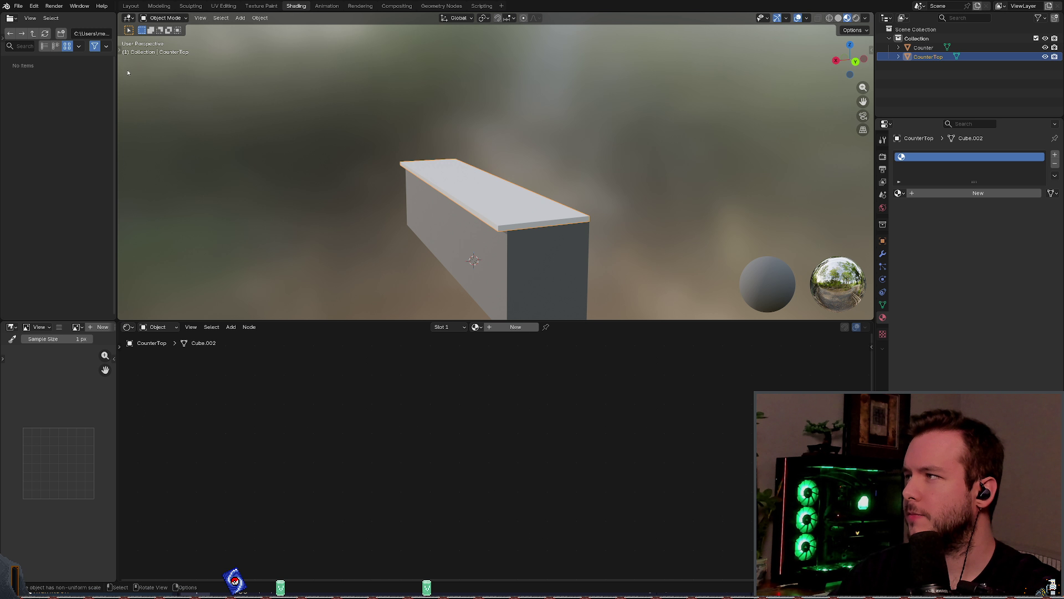
{"action": "left_click", "coordinate": [30, 18]}
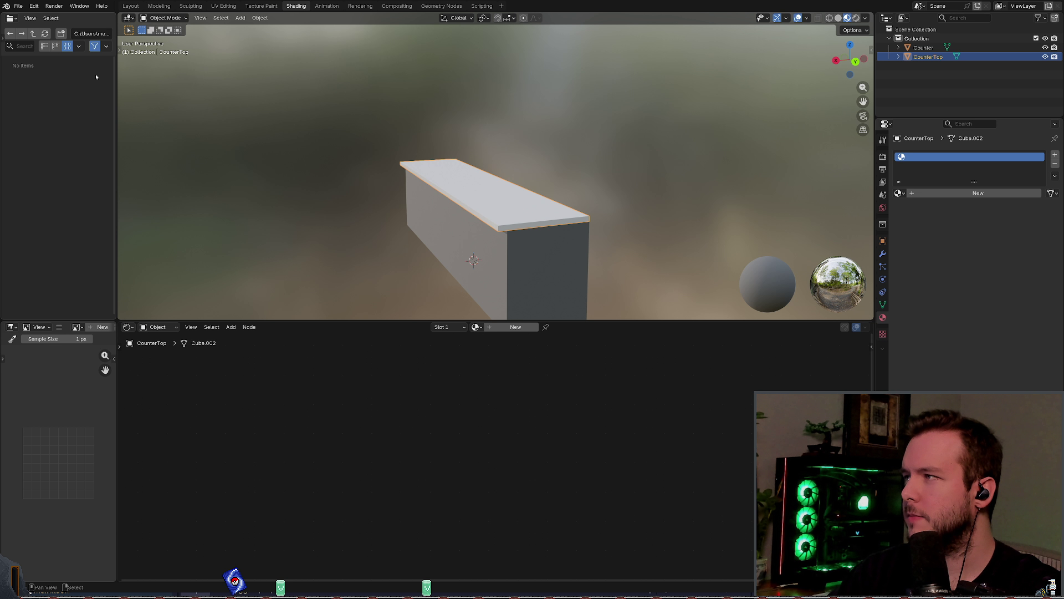
{"action": "mouse_move", "coordinate": [553, 259]}
{"action": "middle_mouse_down"}
{"action": "mouse_move", "coordinate": [543, 252]}
{"action": "mouse_move", "coordinate": [557, 244]}
{"action": "mouse_move", "coordinate": [526, 270]}
{"action": "middle_mouse_up"}
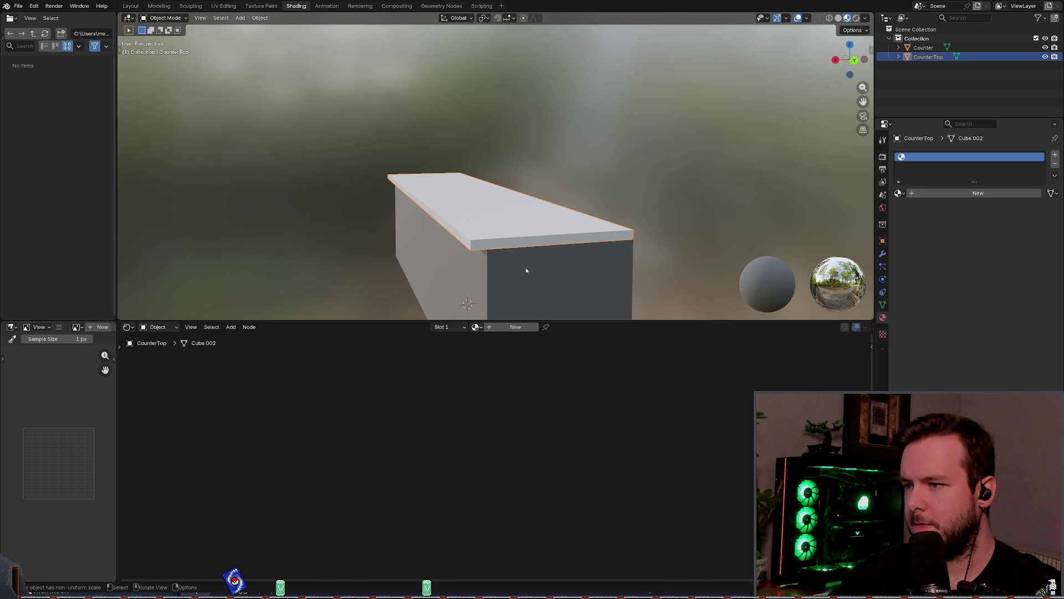
Step: Assign the CounterTop material to the counter top and save the file
{"action": "left_click", "coordinate": [476, 326]}
{"action": "left_click", "coordinate": [499, 347]}
{"action": "scroll", "coordinate": [465, 389], "scroll_direction": "up", "scroll_amount": 2}
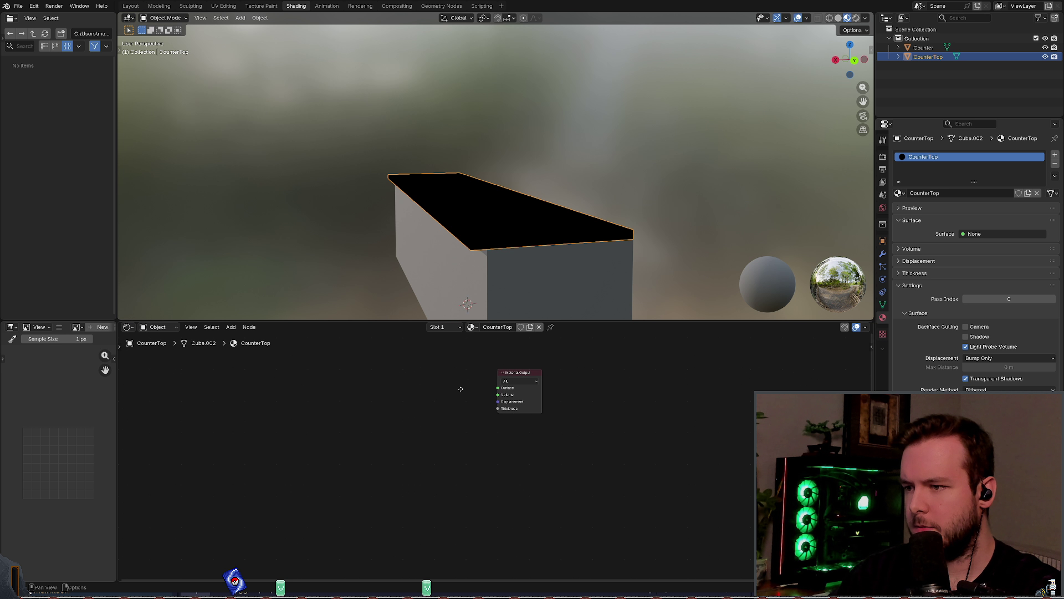
{"action": "key", "text": "ctrl+s"}
Step: Add a Principled BSDF wired to Surface and load the stainless steel textures via Node Wrangler
{"action": "right_click", "coordinate": [429, 365]}
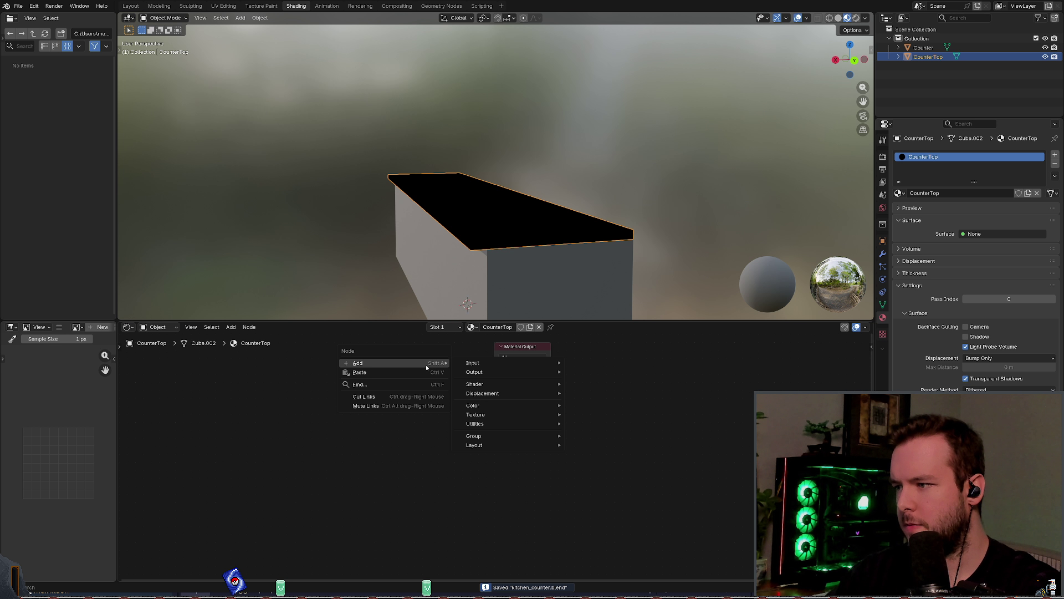
{"action": "mouse_move", "coordinate": [498, 384]}
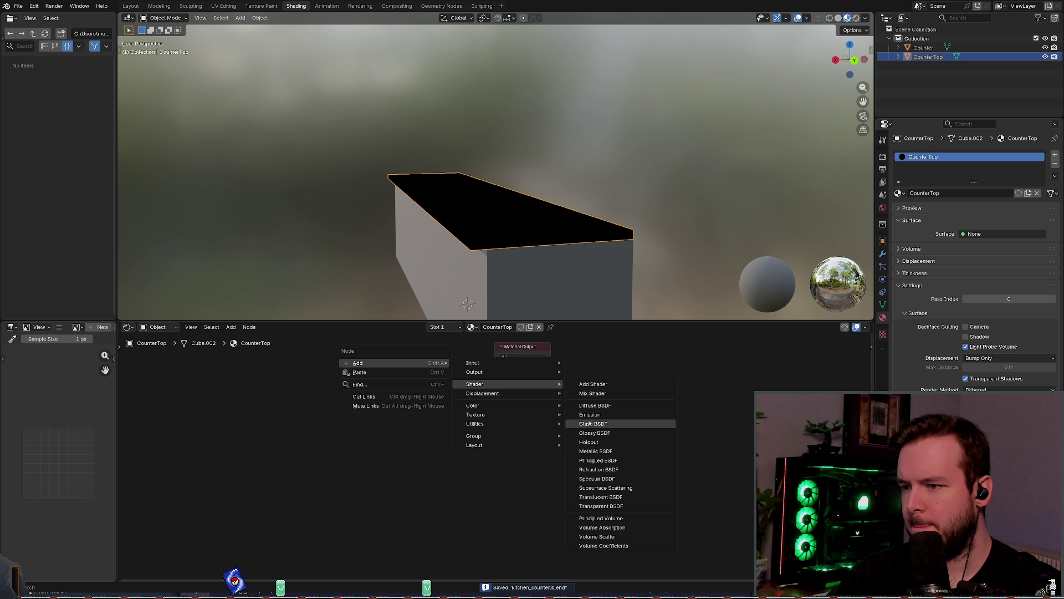
{"action": "left_click", "coordinate": [598, 460]}
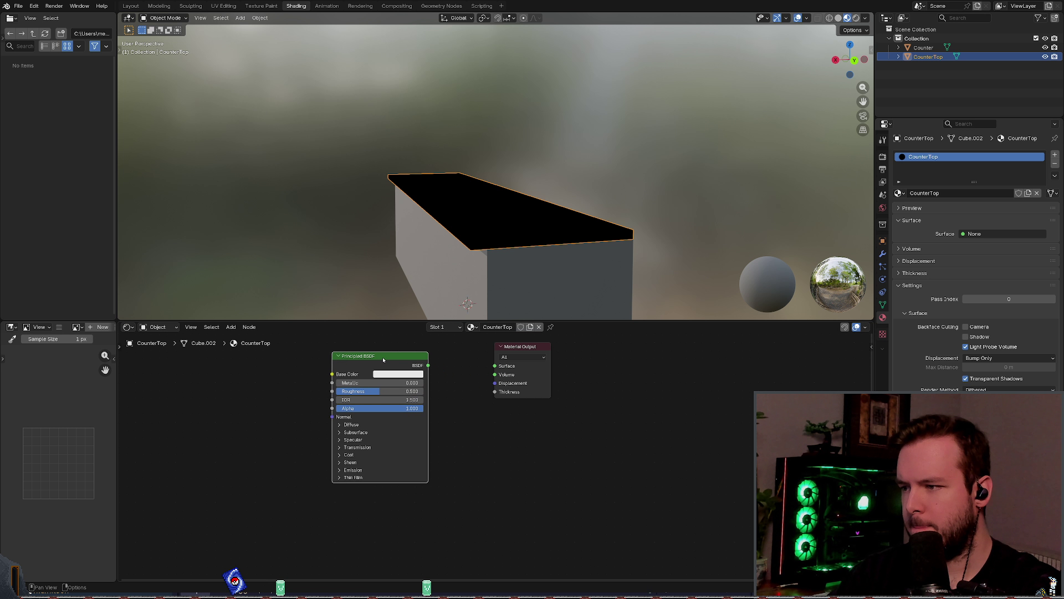
{"action": "left_click_drag", "start_coordinate": [427, 365], "coordinate": [491, 369]}
{"action": "mouse_move", "coordinate": [491, 368]}
{"action": "middle_mouse_down"}
{"action": "mouse_move", "coordinate": [476, 352]}
{"action": "mouse_move", "coordinate": [485, 345]}
{"action": "middle_mouse_up"}
{"action": "key", "text": "ctrl+s"}
{"action": "key", "text": "shift+w"}
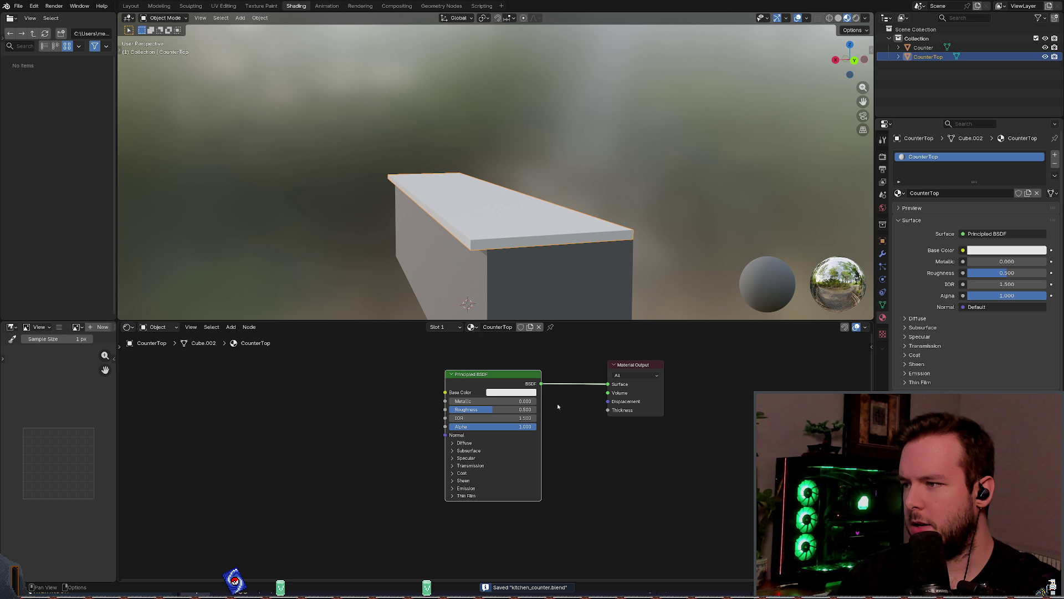
{"action": "mouse_move", "coordinate": [576, 211]}
{"action": "middle_mouse_down"}
{"action": "mouse_move", "coordinate": [605, 223]}
{"action": "mouse_move", "coordinate": [592, 233]}
{"action": "mouse_move", "coordinate": [629, 199]}
{"action": "mouse_move", "coordinate": [611, 205]}
{"action": "middle_mouse_up"}
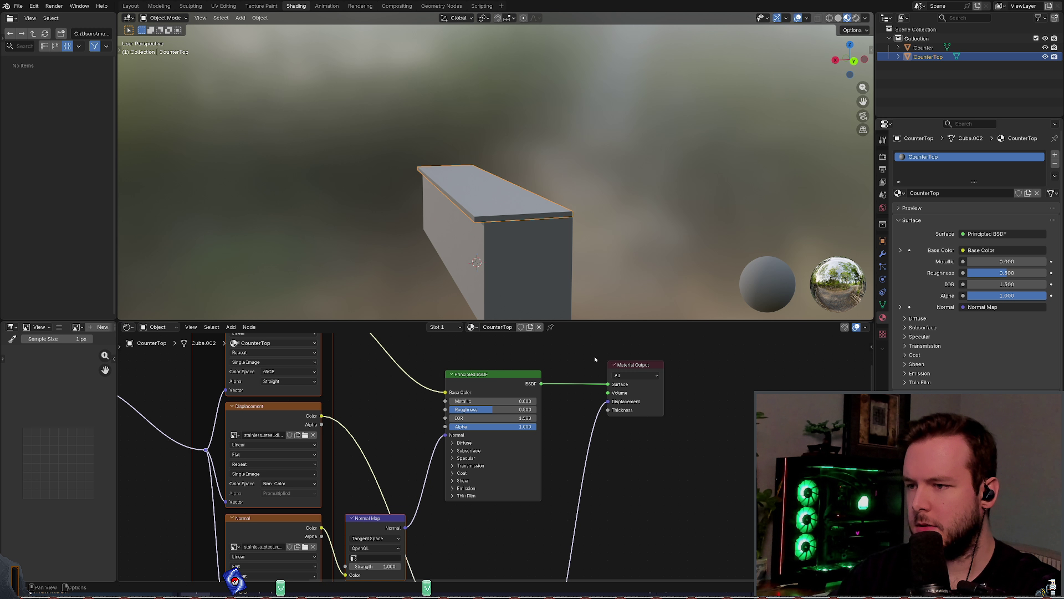
{"action": "key", "text": "Home"}
{"action": "scroll", "coordinate": [527, 239], "scroll_direction": "up", "scroll_amount": 5}
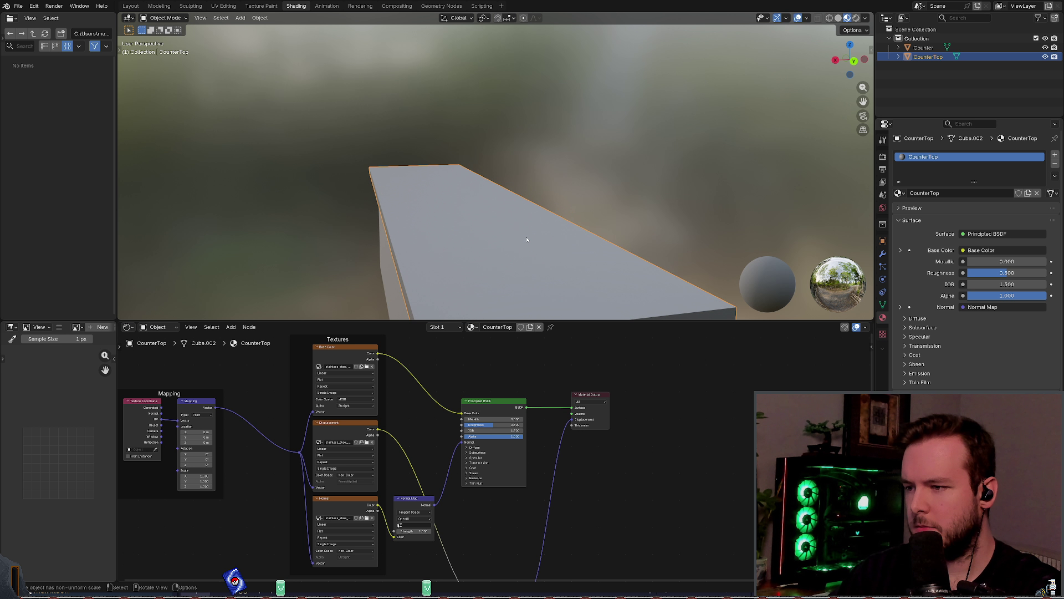
{"action": "middle_click_drag", "start_coordinate": [527, 239], "coordinate": [517, 233]}
{"action": "scroll", "coordinate": [514, 245], "scroll_direction": "down", "scroll_amount": 2}
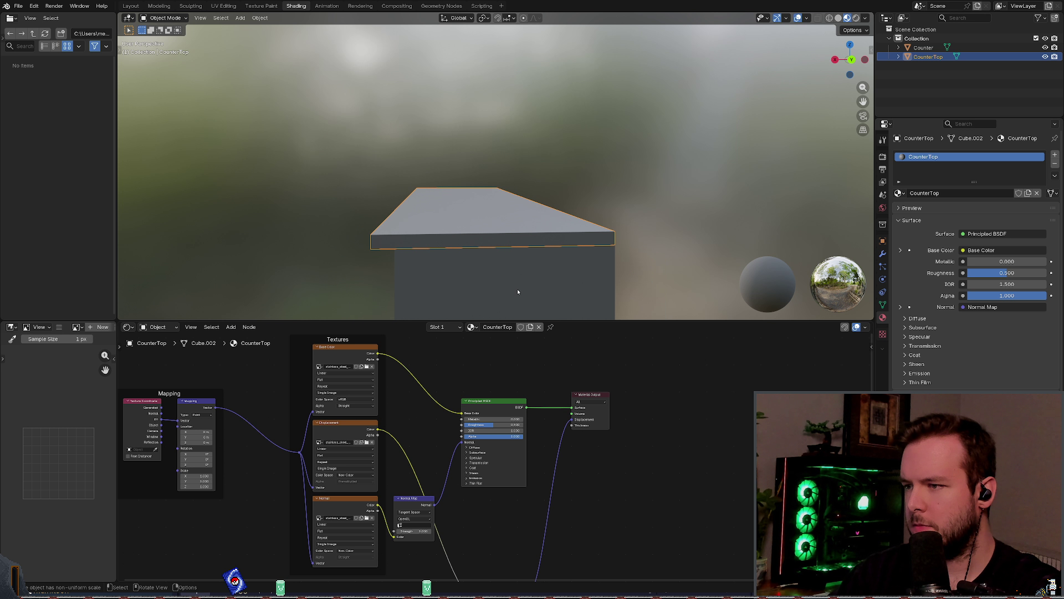
{"action": "scroll", "coordinate": [497, 459], "scroll_direction": "down", "scroll_amount": 1}
{"action": "left_click_drag", "start_coordinate": [210, 354], "coordinate": [531, 573]}
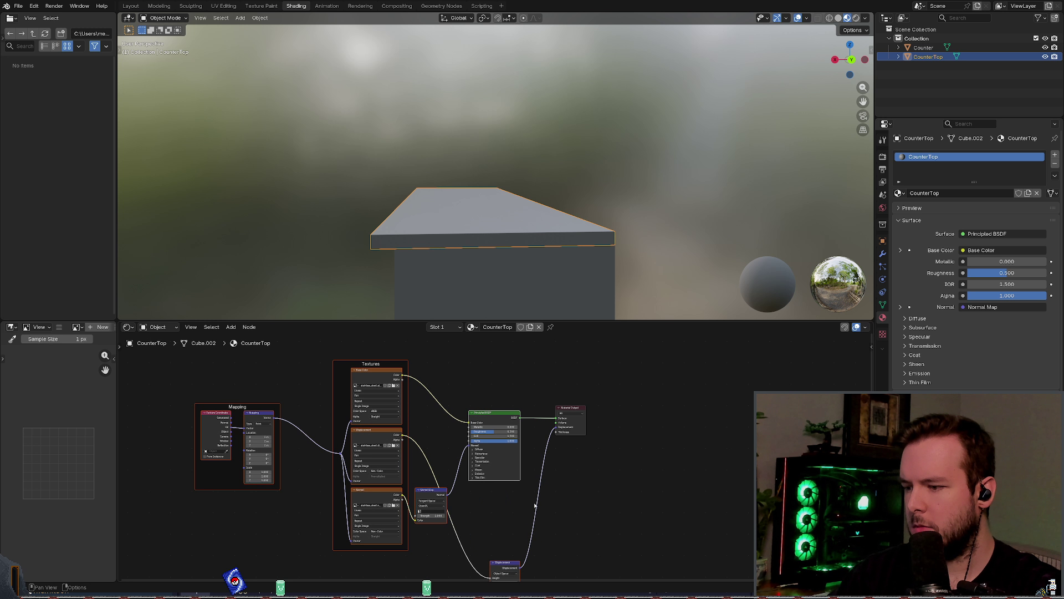
{"action": "scroll", "coordinate": [524, 382], "scroll_direction": "up", "scroll_amount": 1}
{"action": "middle_click_drag", "start_coordinate": [526, 375], "coordinate": [513, 349]}
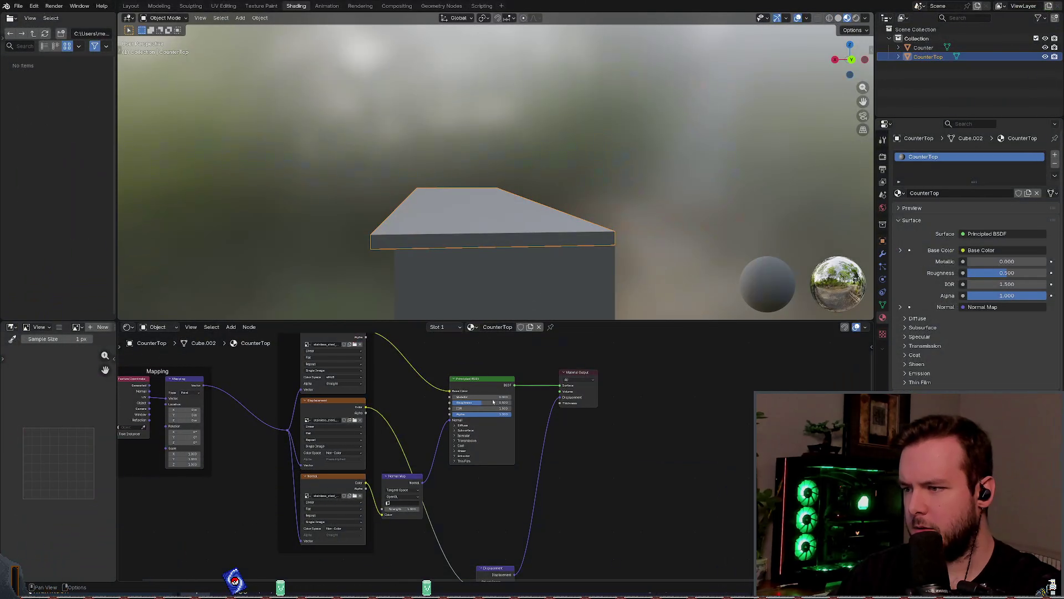
Step: Set Metallic to 1 and Roughness to 0.1 on the Principled BSDF, then save kitchen_counter.blend
{"action": "left_click", "coordinate": [503, 381]}
{"action": "type", "text": "1"}
{"action": "key", "text": "Tab"}
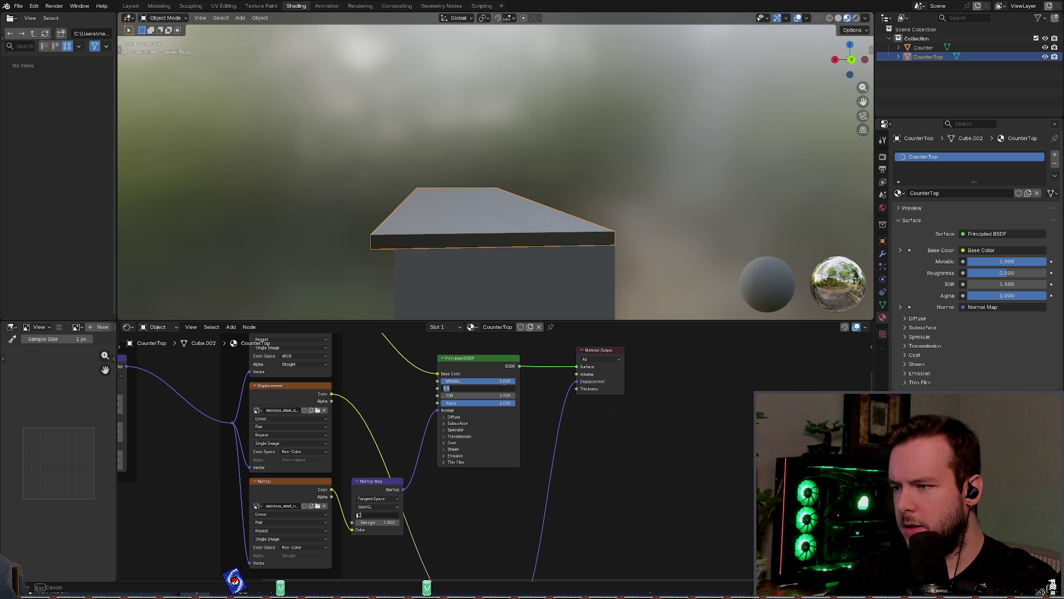
{"action": "type", "text": "0.3"}
{"action": "key", "text": "Return"}
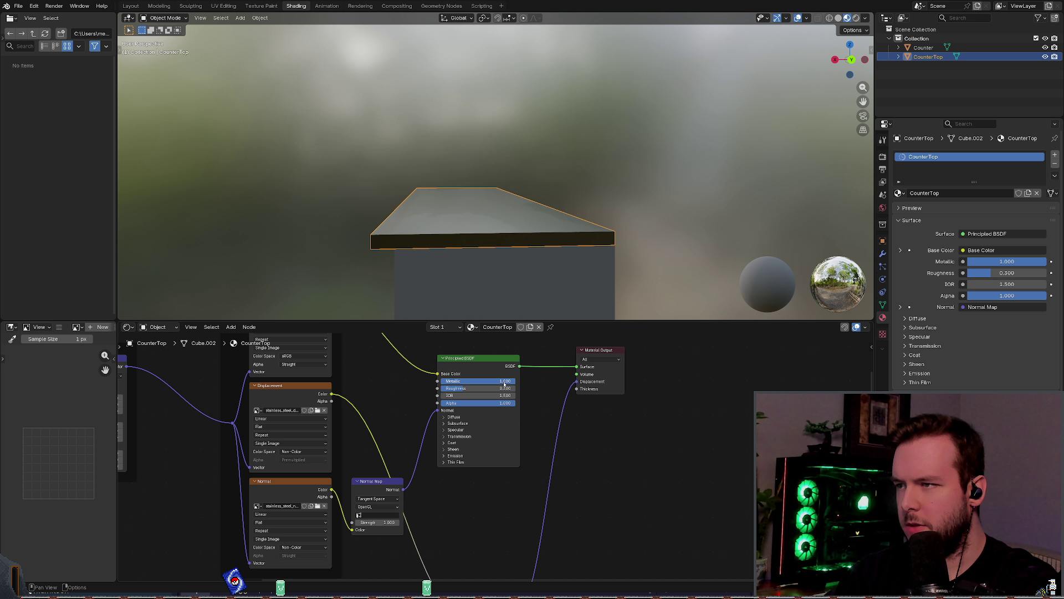
{"action": "mouse_move", "coordinate": [615, 189]}
{"action": "middle_mouse_down"}
{"action": "mouse_move", "coordinate": [568, 225]}
{"action": "mouse_move", "coordinate": [587, 216]}
{"action": "mouse_move", "coordinate": [573, 207]}
{"action": "middle_mouse_up"}
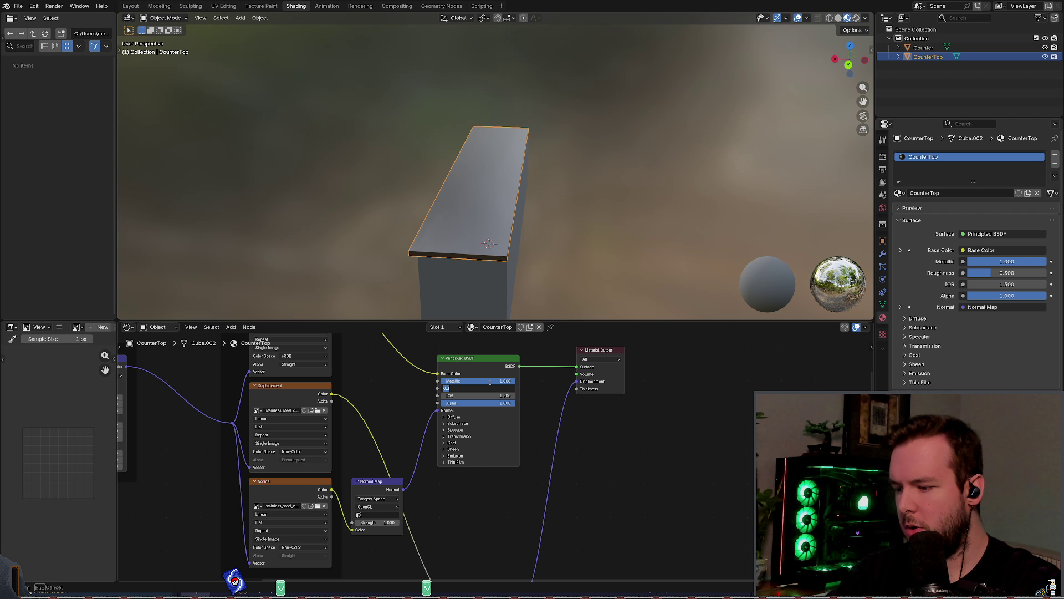
{"action": "type", "text": ".1"}
{"action": "key", "text": "Return"}
{"action": "mouse_move", "coordinate": [582, 188]}
{"action": "middle_mouse_down"}
{"action": "mouse_move", "coordinate": [613, 178]}
{"action": "mouse_move", "coordinate": [559, 206]}
{"action": "mouse_move", "coordinate": [592, 183]}
{"action": "middle_mouse_up"}
{"action": "middle_click_drag", "start_coordinate": [591, 198], "coordinate": [580, 185]}
{"action": "key", "text": "ctrl+s"}
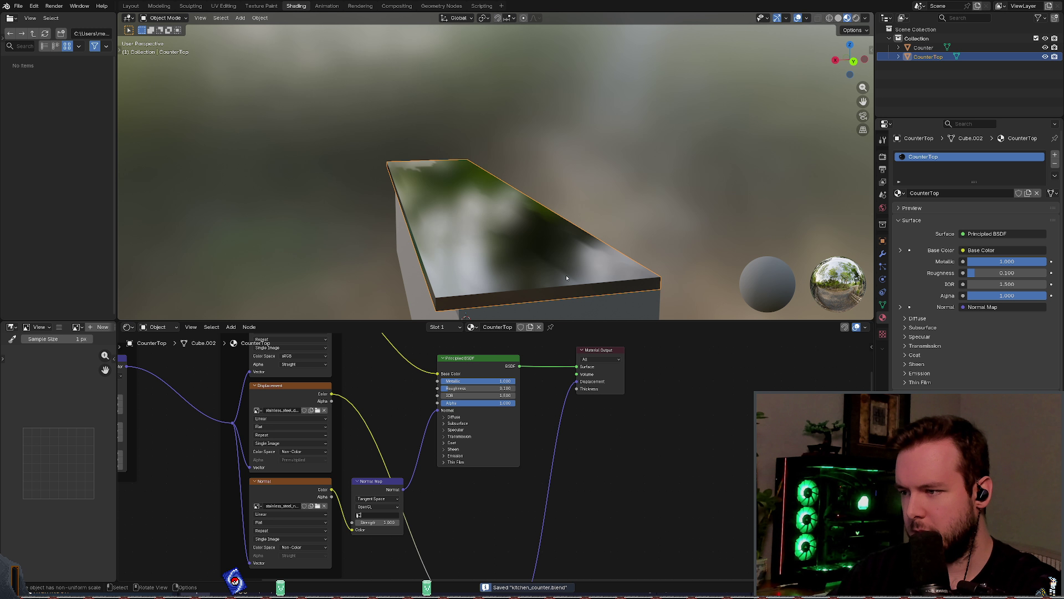
{"action": "middle_click_drag", "start_coordinate": [386, 393], "coordinate": [433, 351]}
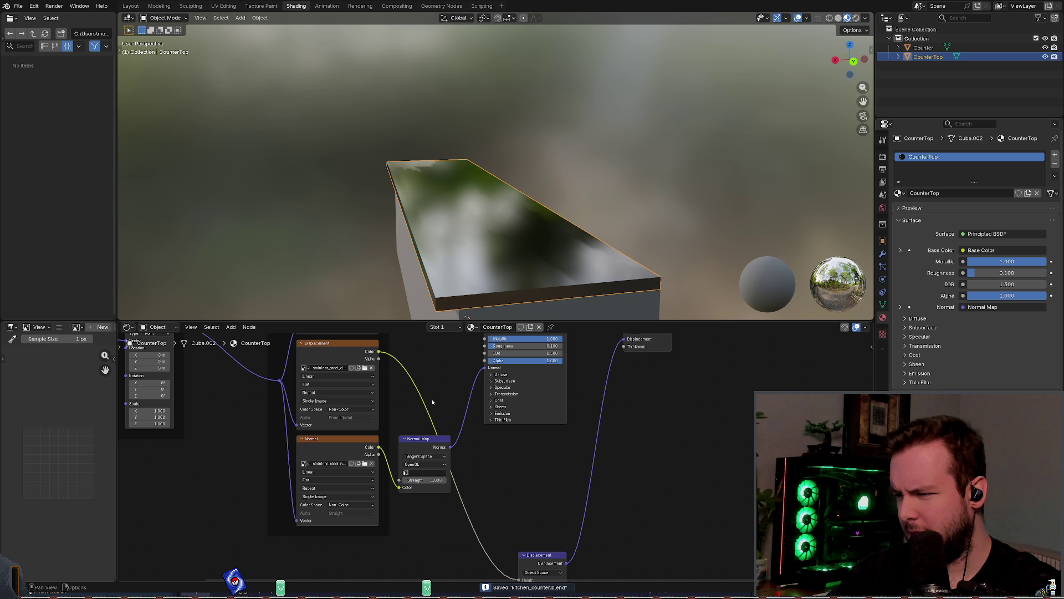
{"action": "middle_click_drag", "start_coordinate": [433, 401], "coordinate": [579, 459]}
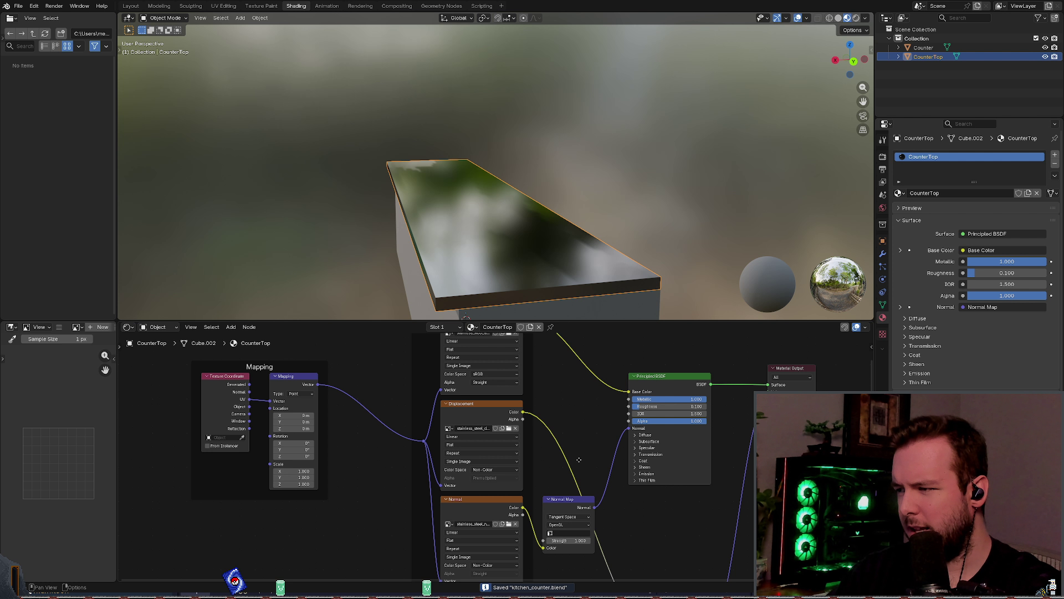
{"action": "middle_click_drag", "start_coordinate": [436, 435], "coordinate": [482, 442]}
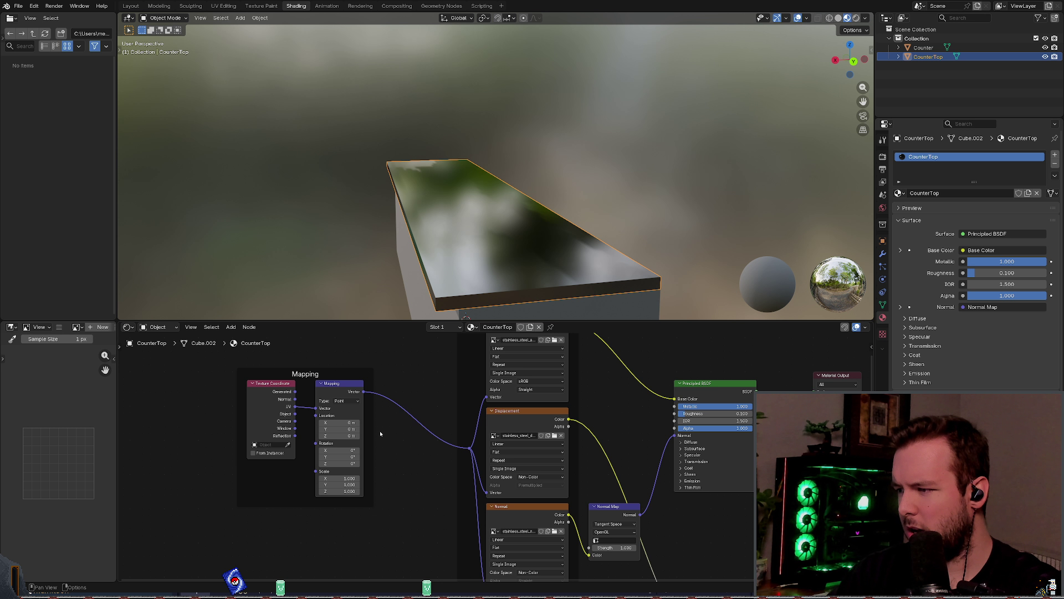
{"action": "middle_click_drag", "start_coordinate": [380, 434], "coordinate": [362, 440]}
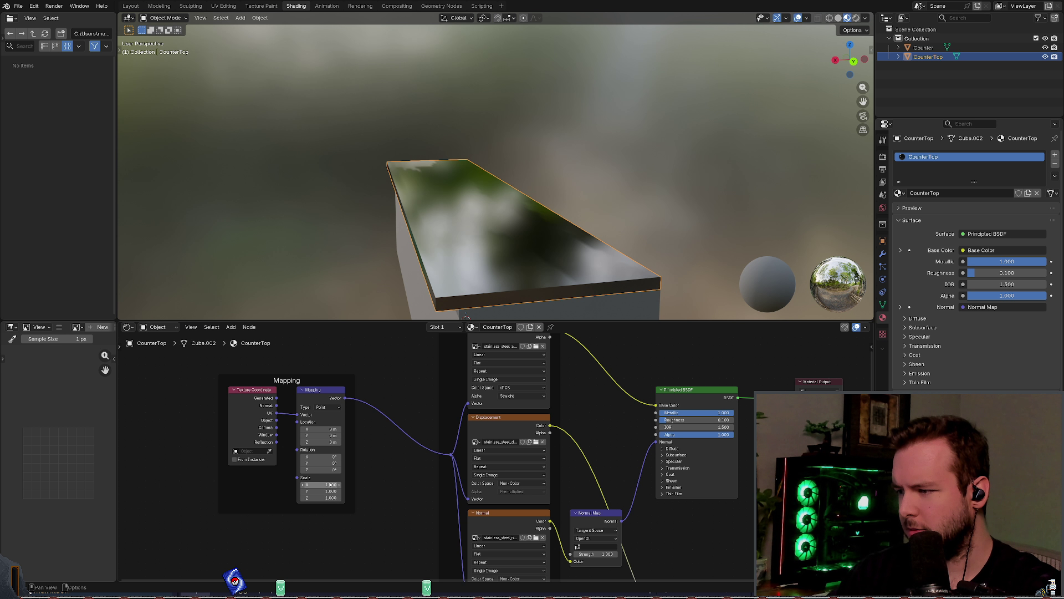
{"action": "left_click_drag", "start_coordinate": [330, 484], "coordinate": [330, 497]}
{"action": "type", "text": "2"}
{"action": "key", "text": "Return"}
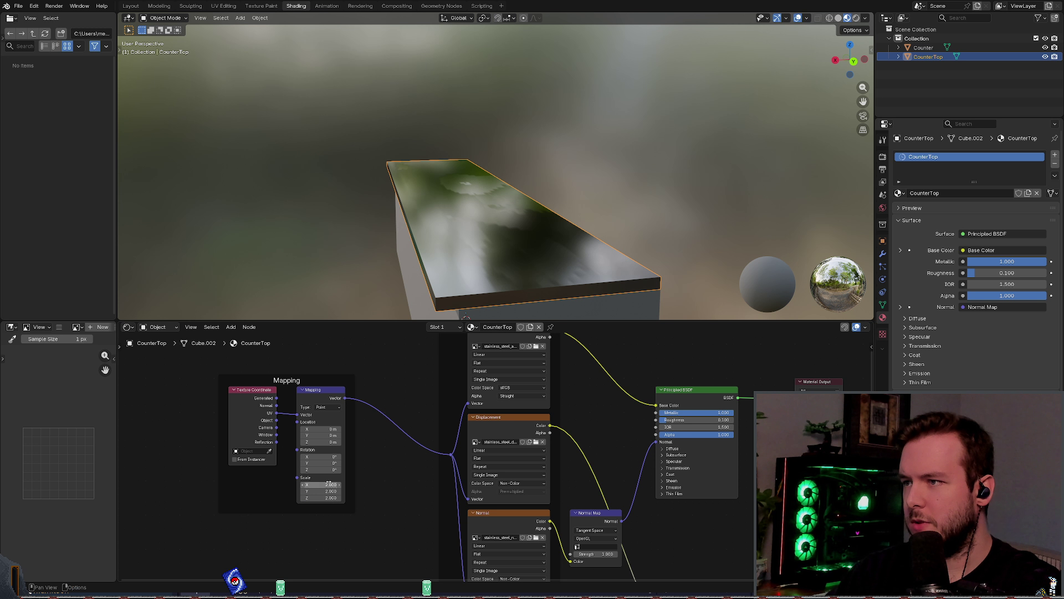
{"action": "left_click", "coordinate": [328, 483]}
{"action": "type", "text": "10"}
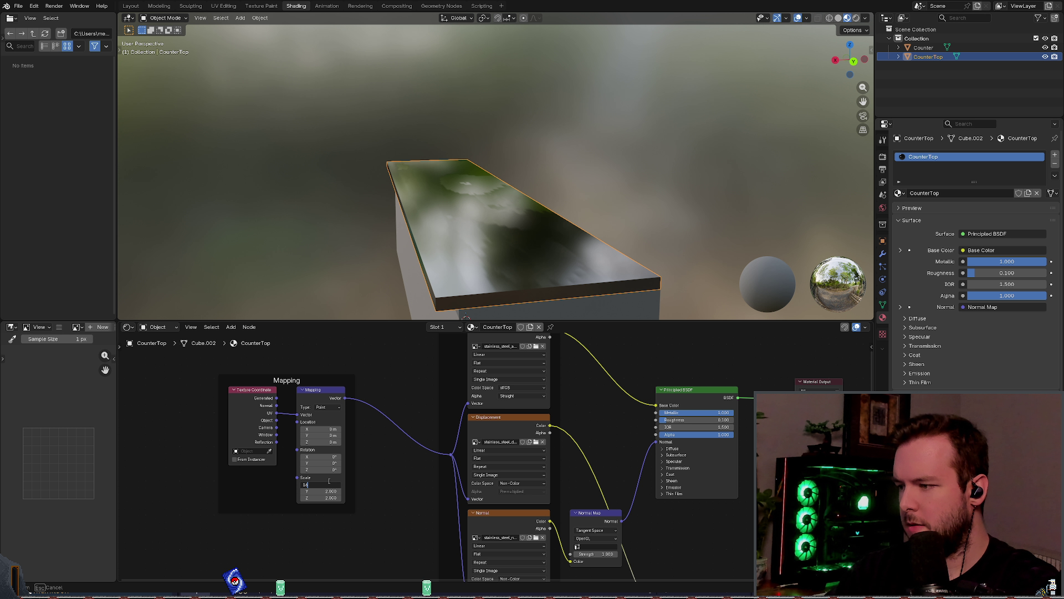
{"action": "key", "text": "Tab"}
{"action": "type", "text": "16"}
{"action": "key", "text": "Tab"}
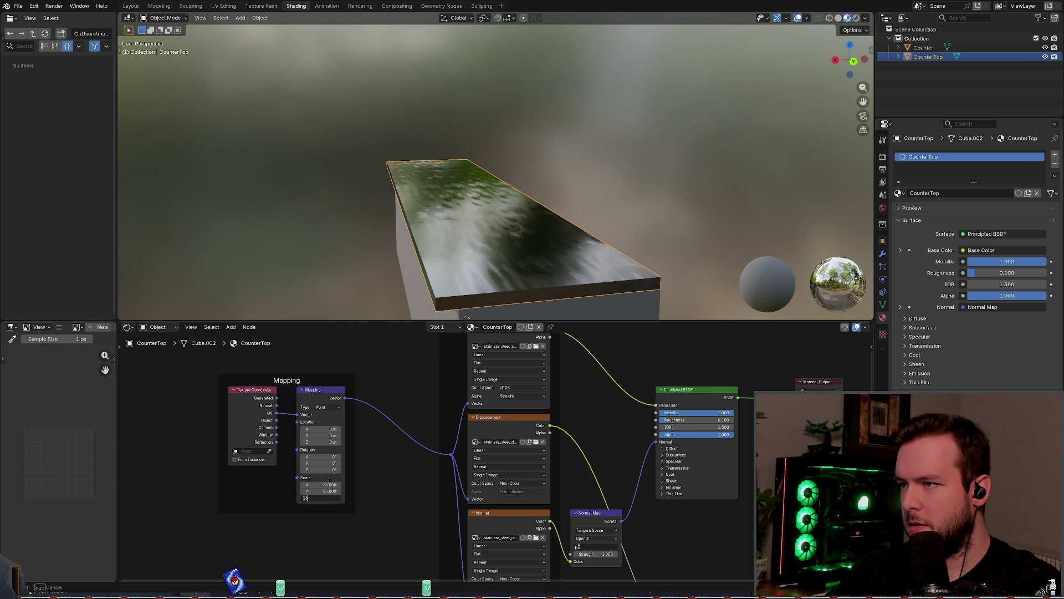
{"action": "key", "text": "Escape"}
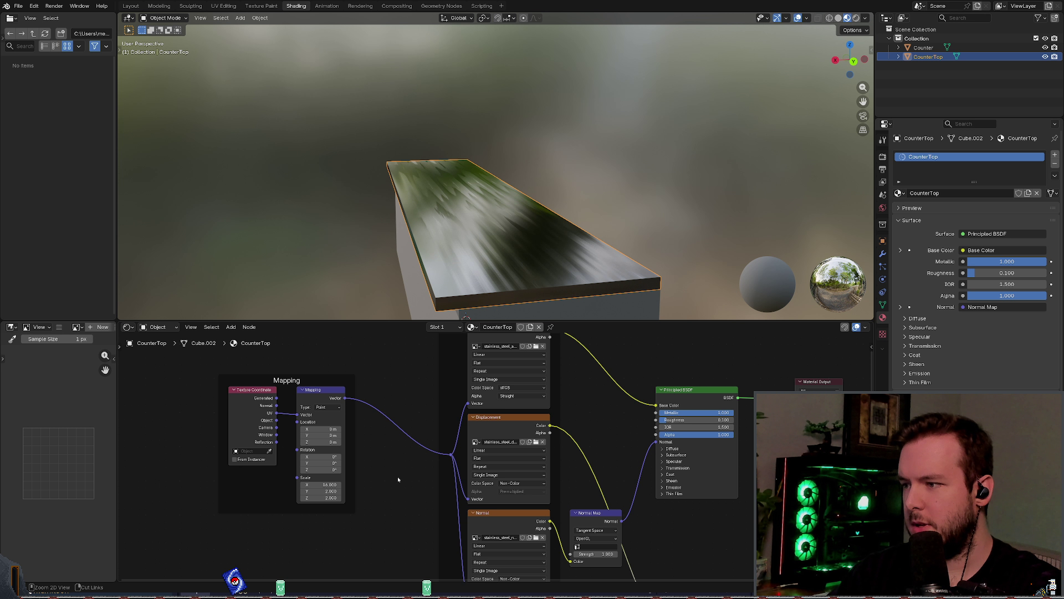
{"action": "key", "text": "ctrl+z"}
{"action": "key", "text": "ctrl+z"}
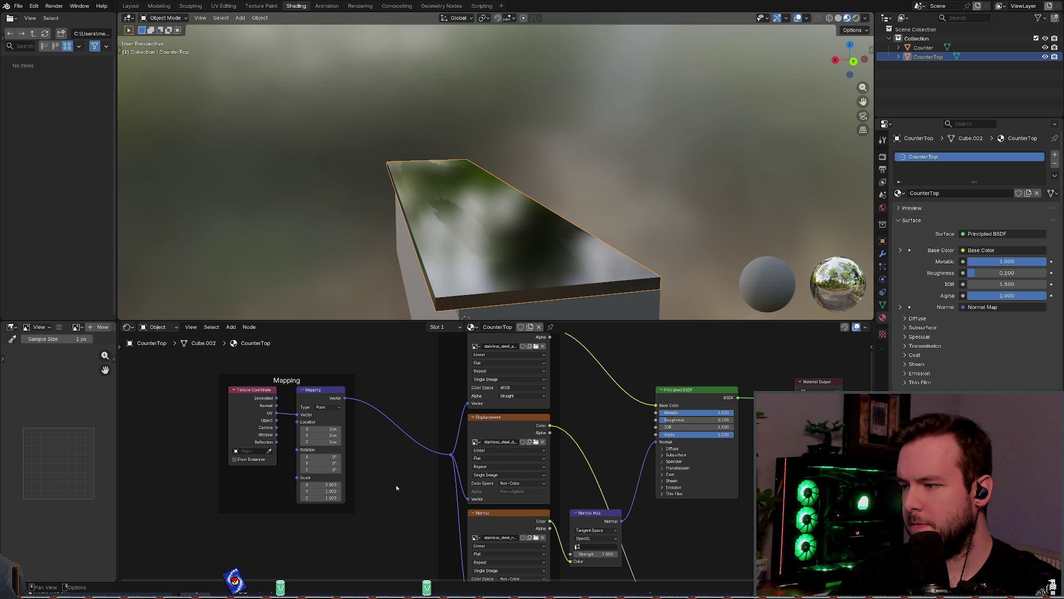
{"action": "key", "text": "ctrl+z"}
{"action": "mouse_move", "coordinate": [574, 299]}
{"action": "middle_mouse_down"}
{"action": "mouse_move", "coordinate": [582, 288]}
{"action": "mouse_move", "coordinate": [570, 278]}
{"action": "mouse_move", "coordinate": [576, 296]}
{"action": "middle_mouse_up"}
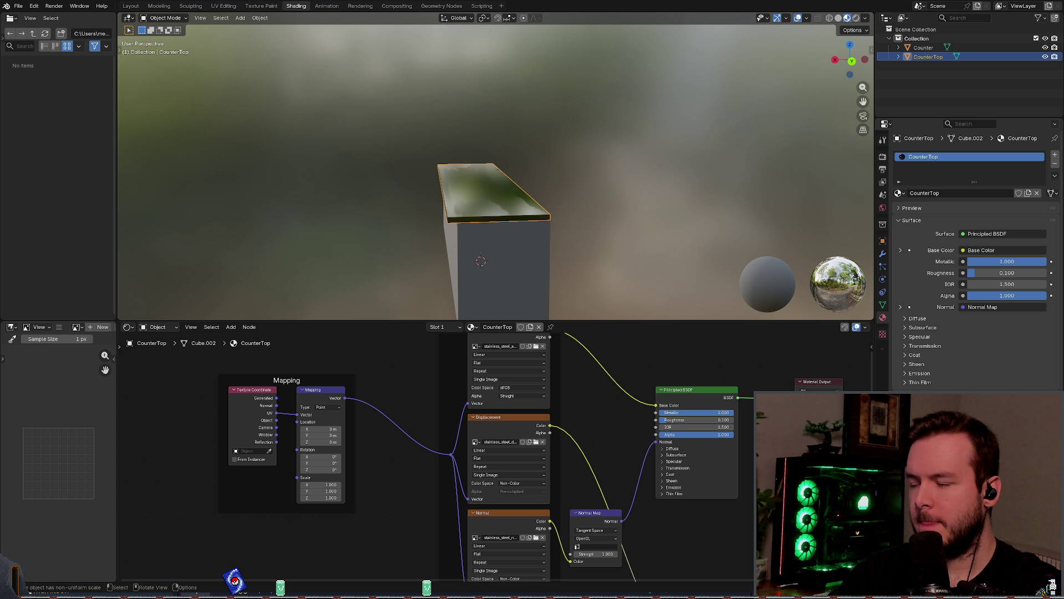
Step: Try the Texture and Normal mapping types on the Mapping node, ending on Point
{"action": "left_click", "coordinate": [327, 407]}
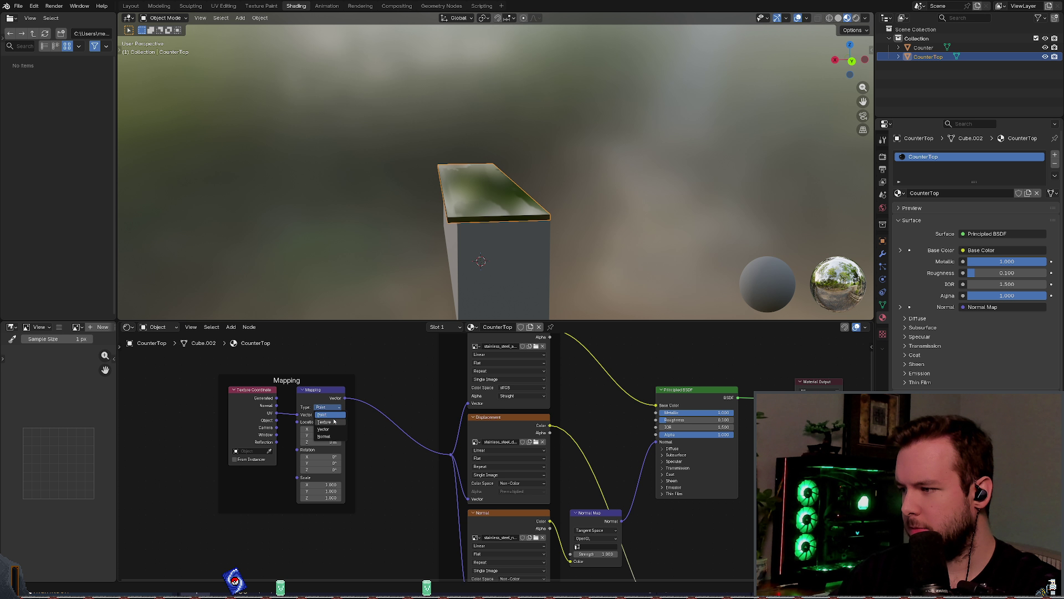
{"action": "left_click", "coordinate": [334, 421]}
{"action": "scroll", "coordinate": [477, 235], "scroll_direction": "up", "scroll_amount": 5}
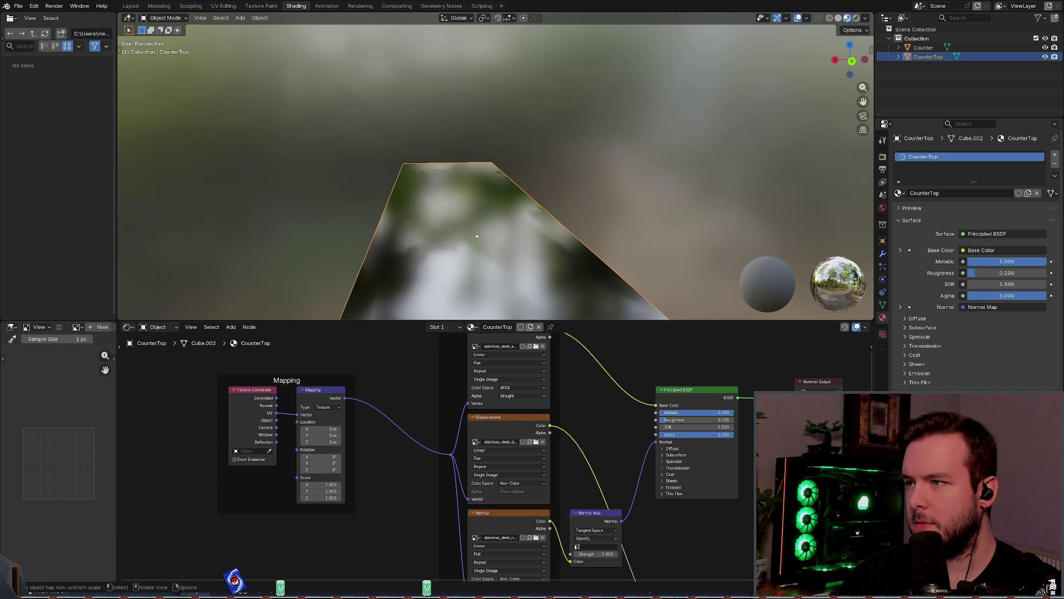
{"action": "scroll", "coordinate": [476, 235], "scroll_direction": "down", "scroll_amount": 3}
{"action": "left_click", "coordinate": [330, 407]}
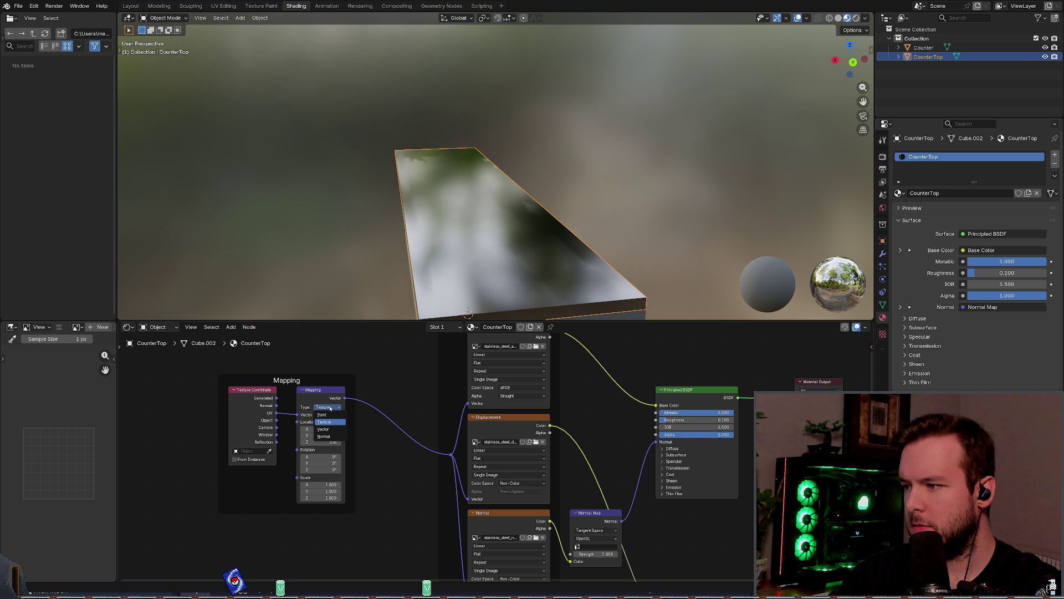
{"action": "left_click", "coordinate": [327, 430]}
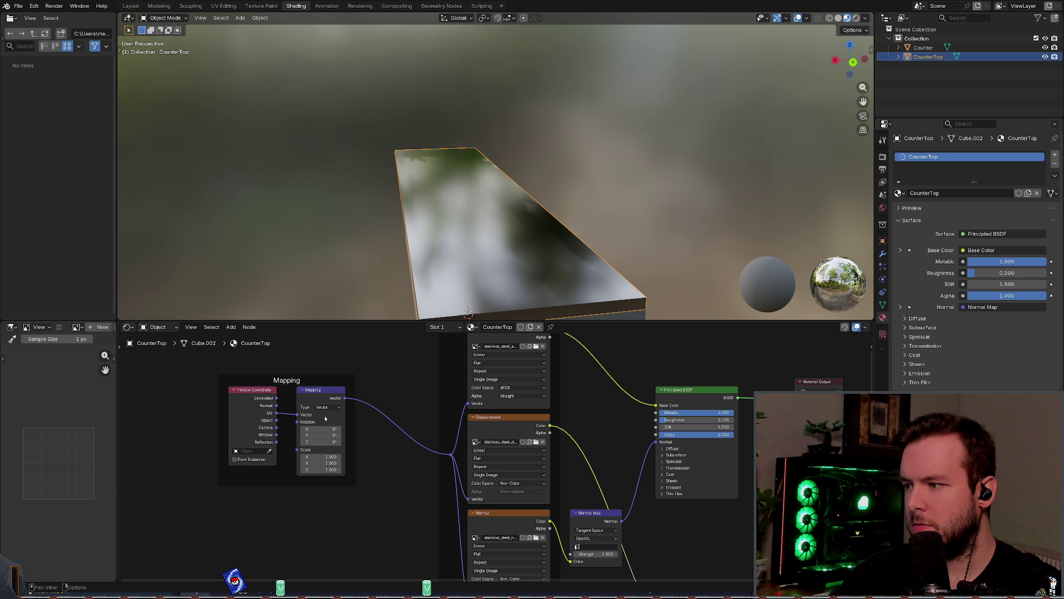
{"action": "left_click", "coordinate": [327, 407]}
{"action": "left_click", "coordinate": [327, 414]}
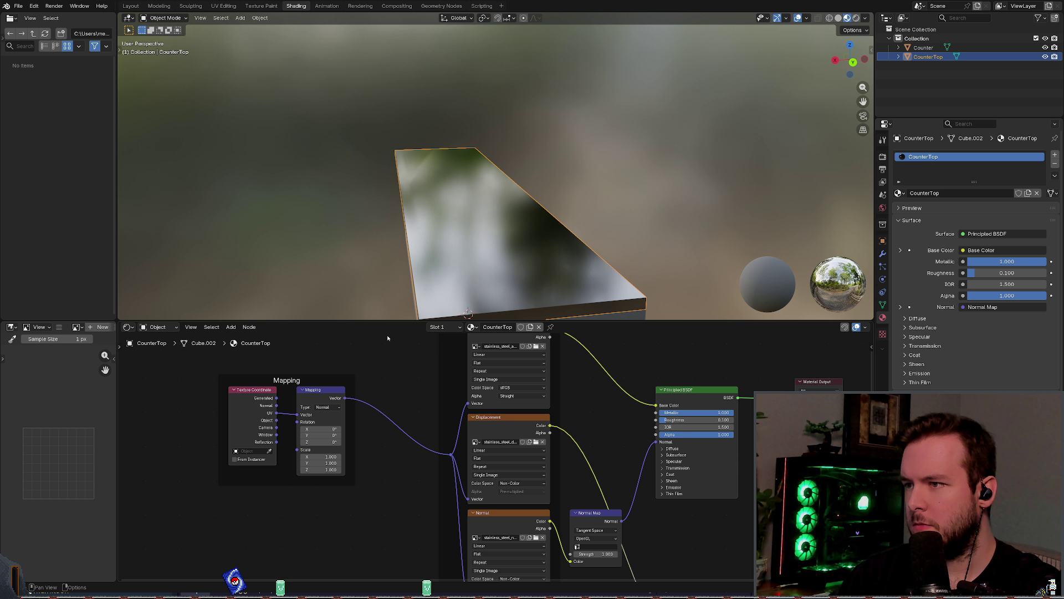
{"action": "mouse_move", "coordinate": [404, 311]}
{"action": "middle_mouse_down"}
{"action": "mouse_move", "coordinate": [427, 306]}
{"action": "mouse_move", "coordinate": [415, 305]}
{"action": "mouse_move", "coordinate": [442, 280]}
{"action": "mouse_move", "coordinate": [450, 230]}
{"action": "mouse_move", "coordinate": [397, 277]}
{"action": "mouse_move", "coordinate": [355, 280]}
{"action": "middle_mouse_up"}
{"action": "left_click", "coordinate": [329, 407]}
{"action": "left_click", "coordinate": [327, 416]}
Step: Cycle the Mapping type through Normal, Point, Texture and Vector, ending back on Texture
{"action": "left_click", "coordinate": [328, 407]}
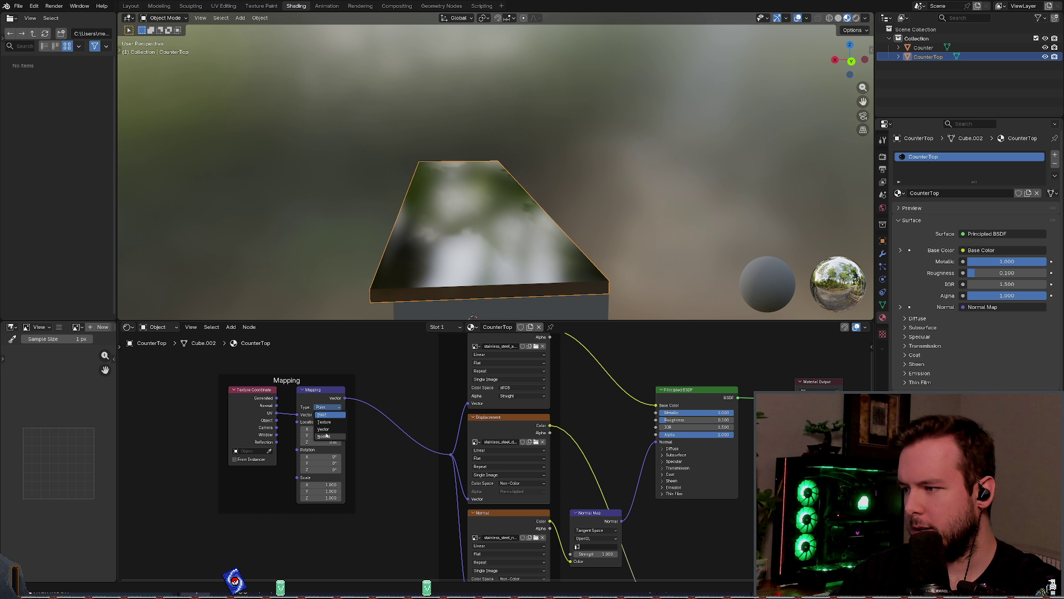
{"action": "left_click", "coordinate": [326, 436]}
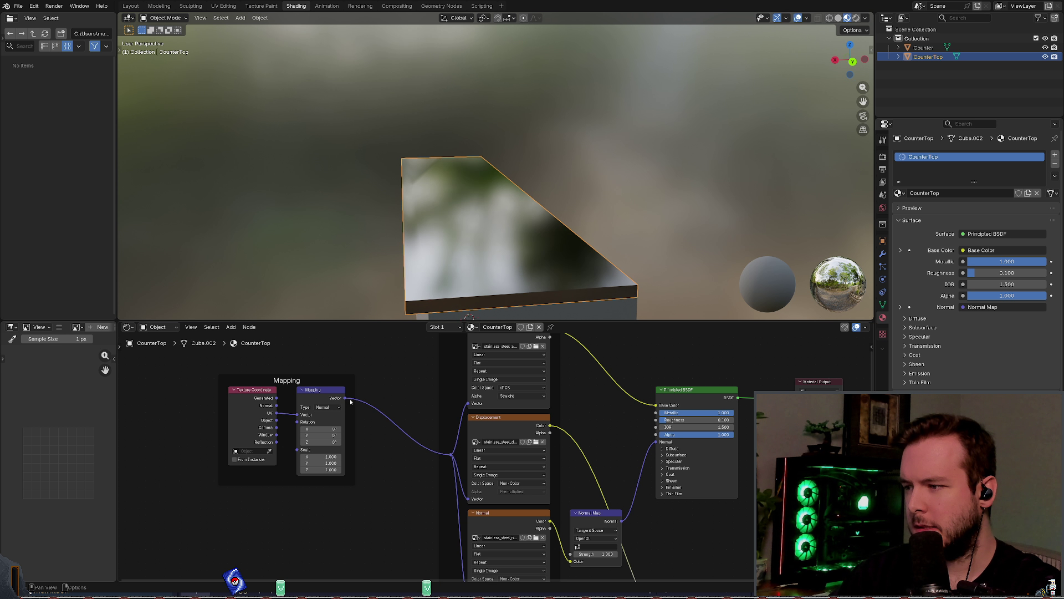
{"action": "left_click", "coordinate": [324, 414]}
{"action": "left_click", "coordinate": [325, 408]}
{"action": "left_click", "coordinate": [325, 411]}
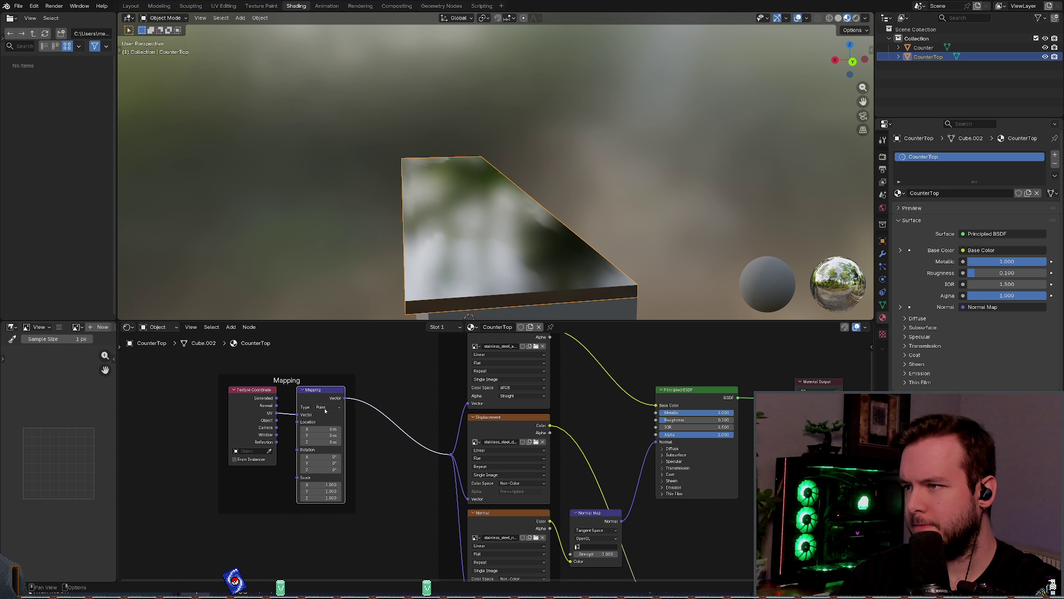
{"action": "left_click", "coordinate": [326, 408]}
{"action": "left_click", "coordinate": [326, 422]}
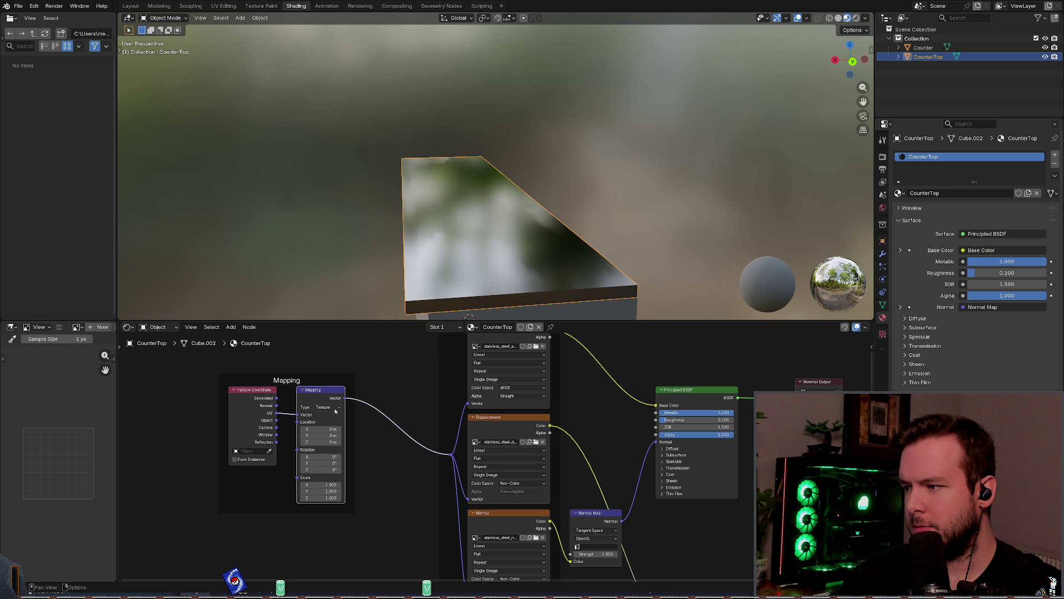
{"action": "left_click", "coordinate": [327, 408]}
{"action": "left_click", "coordinate": [328, 430]}
{"action": "left_click", "coordinate": [327, 408]}
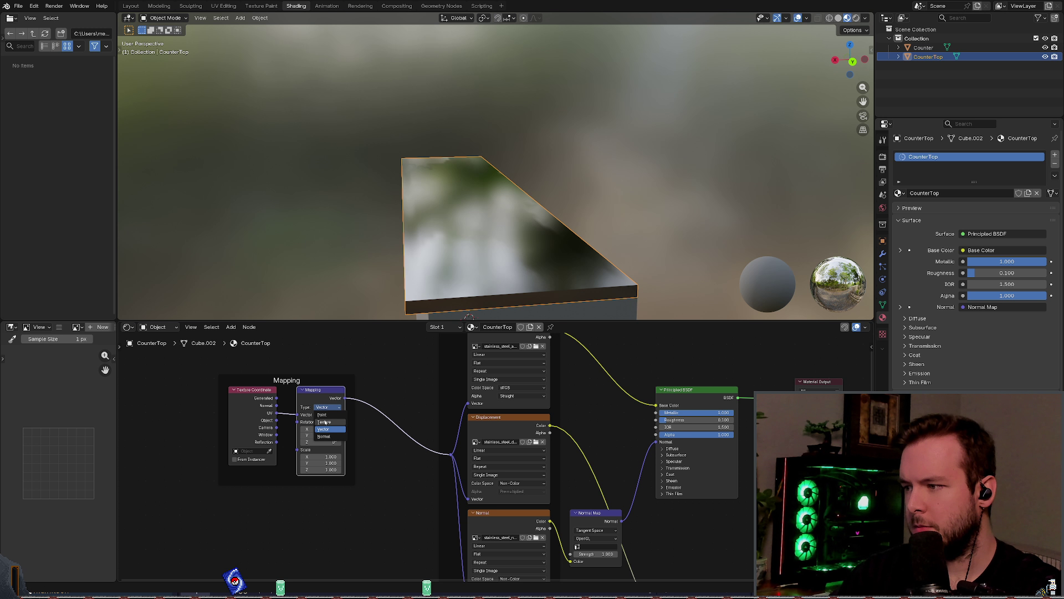
{"action": "left_click", "coordinate": [326, 421]}
Step: Set the Mapping scale to 2 on every axis, then undo back to Vector at scale 1
{"action": "left_click_drag", "start_coordinate": [322, 484], "coordinate": [321, 497]}
{"action": "type", "text": "2"}
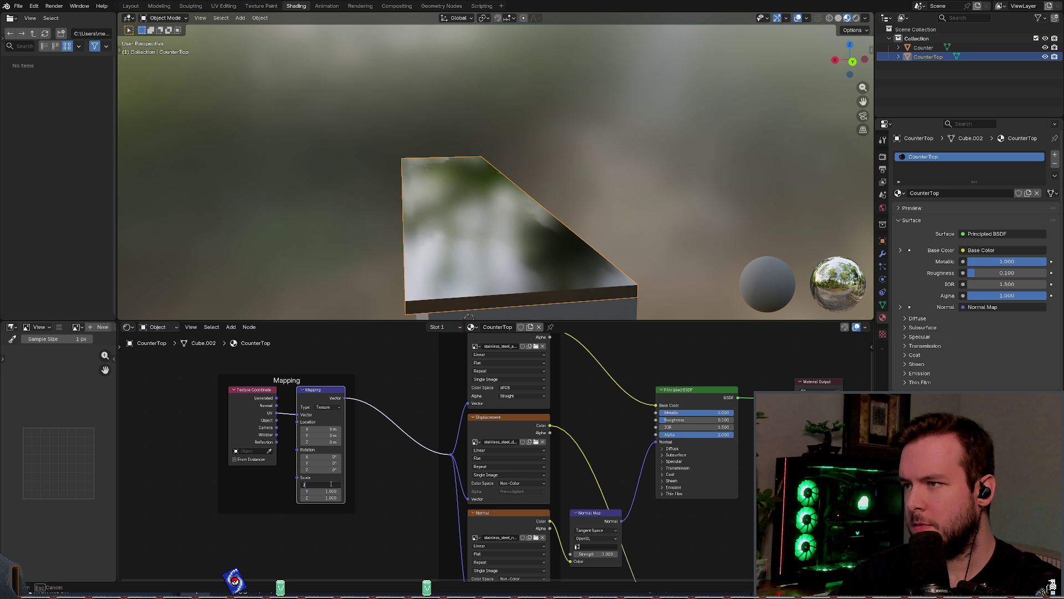
{"action": "key", "text": "Return"}
{"action": "mouse_move", "coordinate": [444, 249]}
{"action": "middle_mouse_down"}
{"action": "mouse_move", "coordinate": [430, 254]}
{"action": "mouse_move", "coordinate": [444, 256]}
{"action": "middle_mouse_up"}
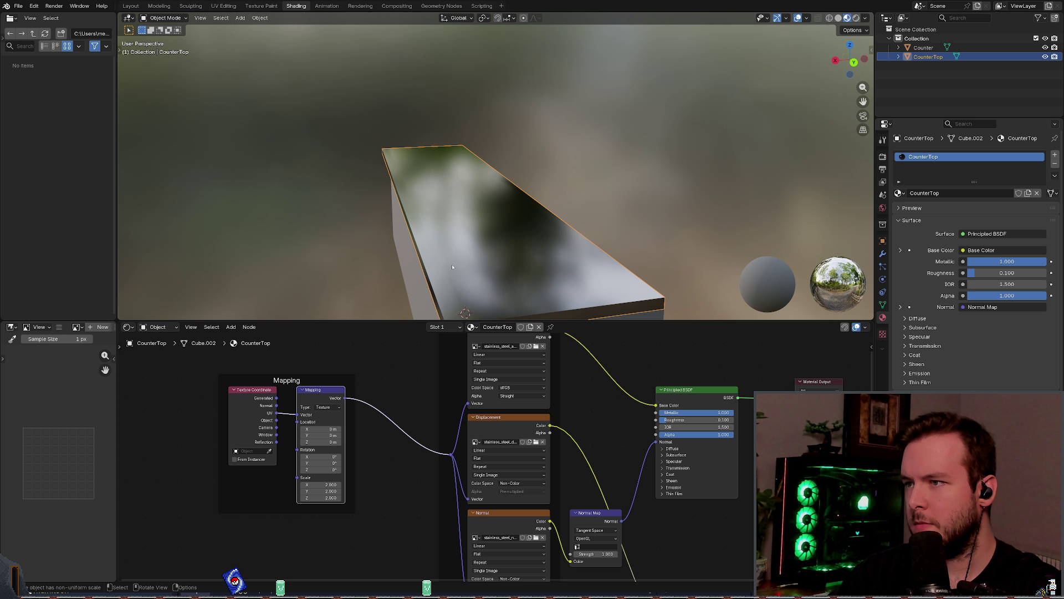
{"action": "key", "text": "ctrl+z"}
{"action": "key", "text": "ctrl+z"}
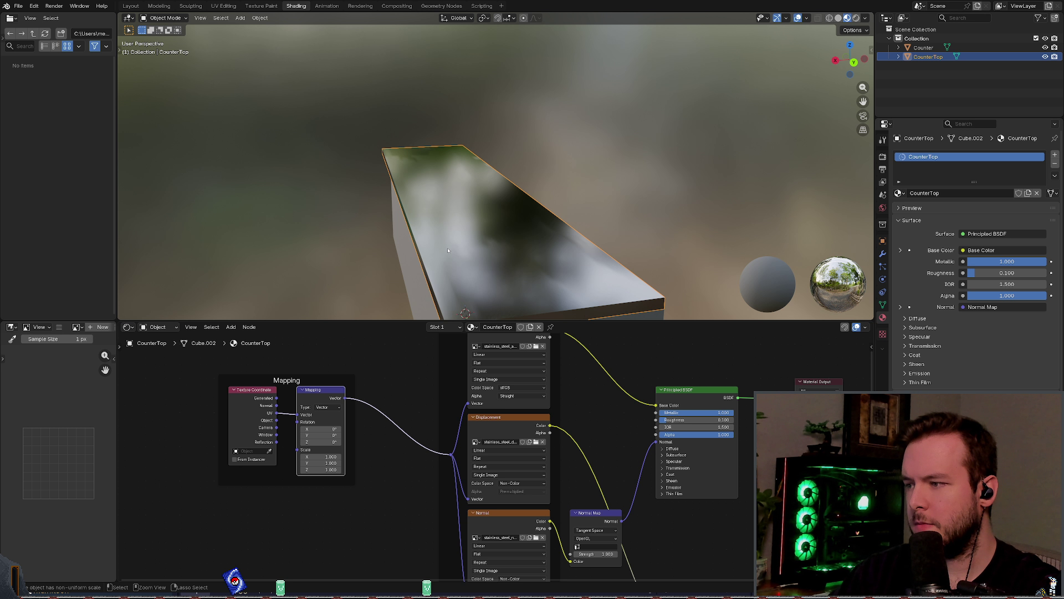
{"action": "key", "text": "ctrl+shift+z"}
{"action": "key", "text": "ctrl+z"}
Step: Delete all the stainless steel texture and shader nodes from the CounterTop node tree
{"action": "scroll", "coordinate": [399, 426], "scroll_direction": "down", "scroll_amount": 4}
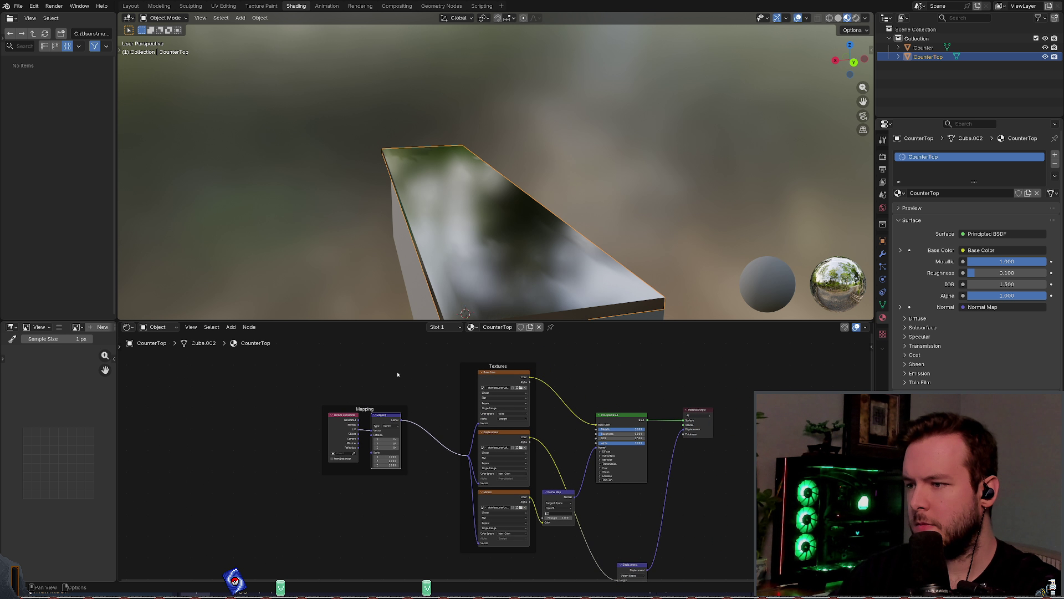
{"action": "mouse_move", "coordinate": [327, 359]}
{"action": "left_mouse_down"}
{"action": "mouse_move", "coordinate": [430, 480]}
{"action": "mouse_move", "coordinate": [566, 573]}
{"action": "left_mouse_up"}
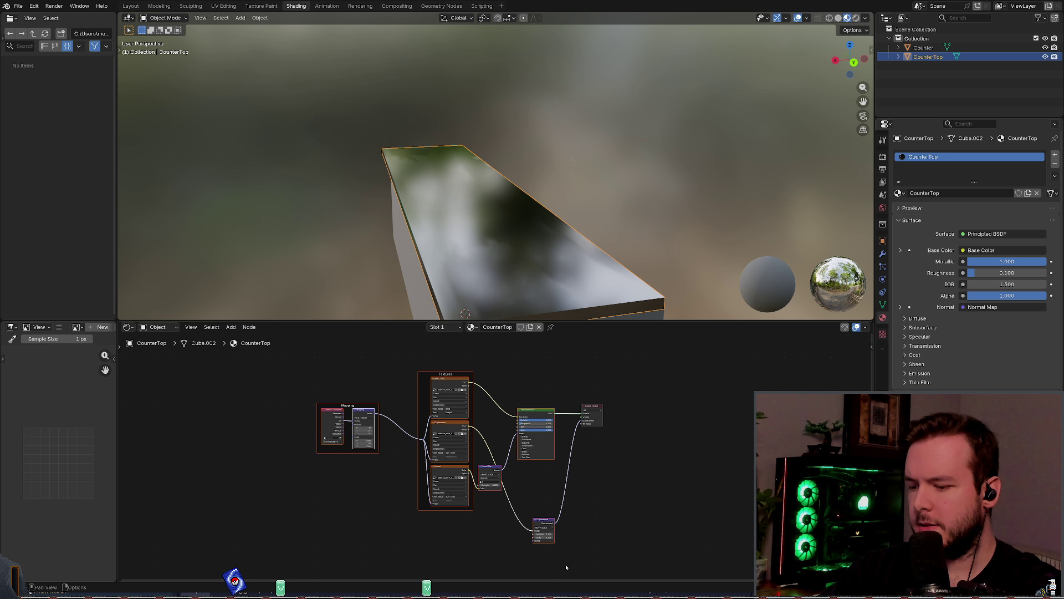
{"action": "key", "text": "x"}
{"action": "middle_click_drag", "start_coordinate": [588, 456], "coordinate": [548, 447]}
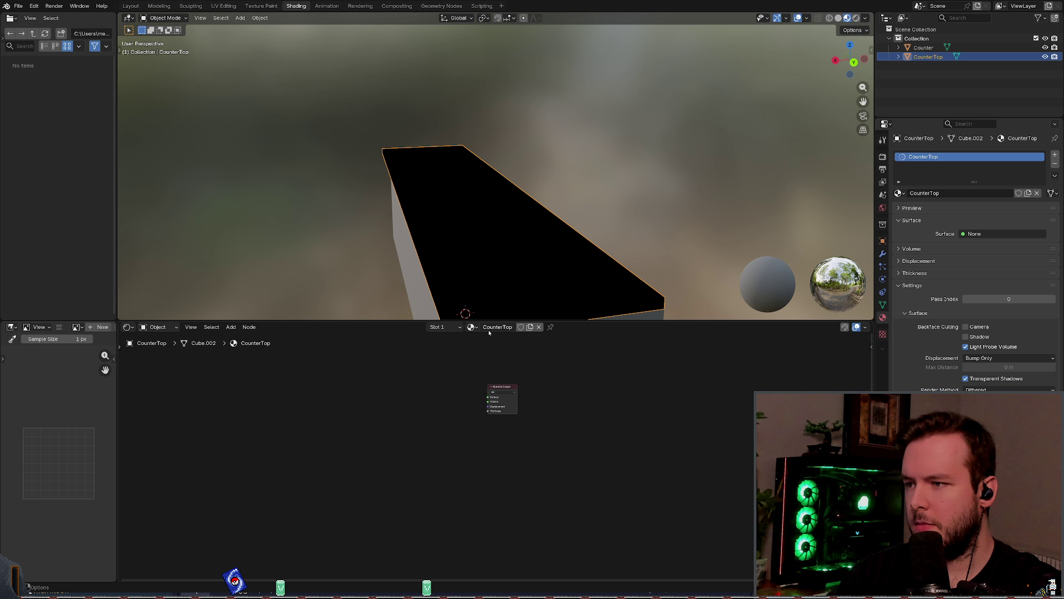
Step: Switch CounterTop to the default Material, remove its material slot, and save kitchen_counter.blend
{"action": "left_click", "coordinate": [472, 327]}
{"action": "left_click", "coordinate": [492, 360]}
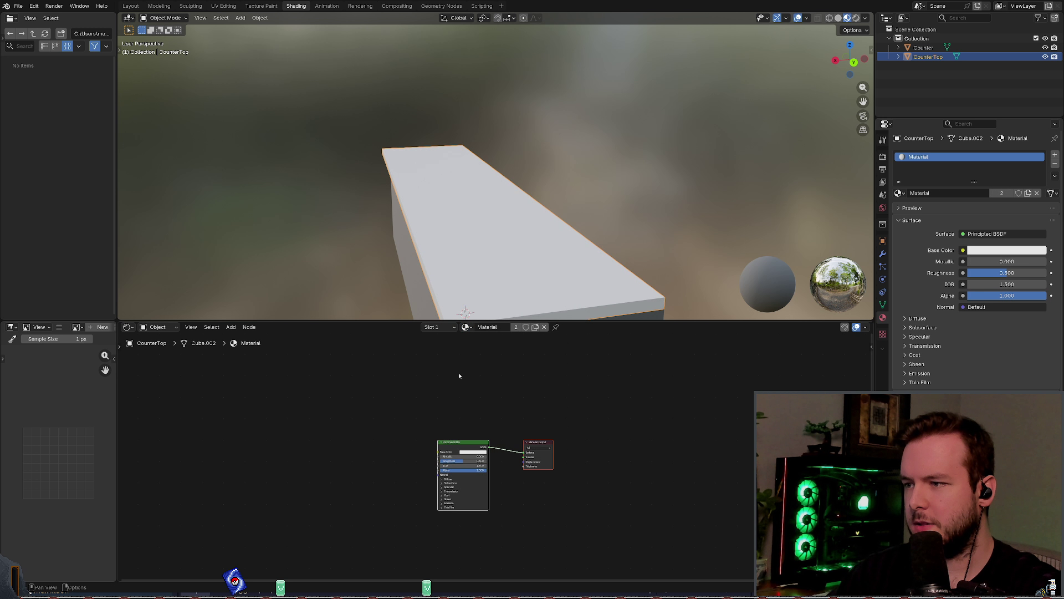
{"action": "left_click", "coordinate": [1055, 163]}
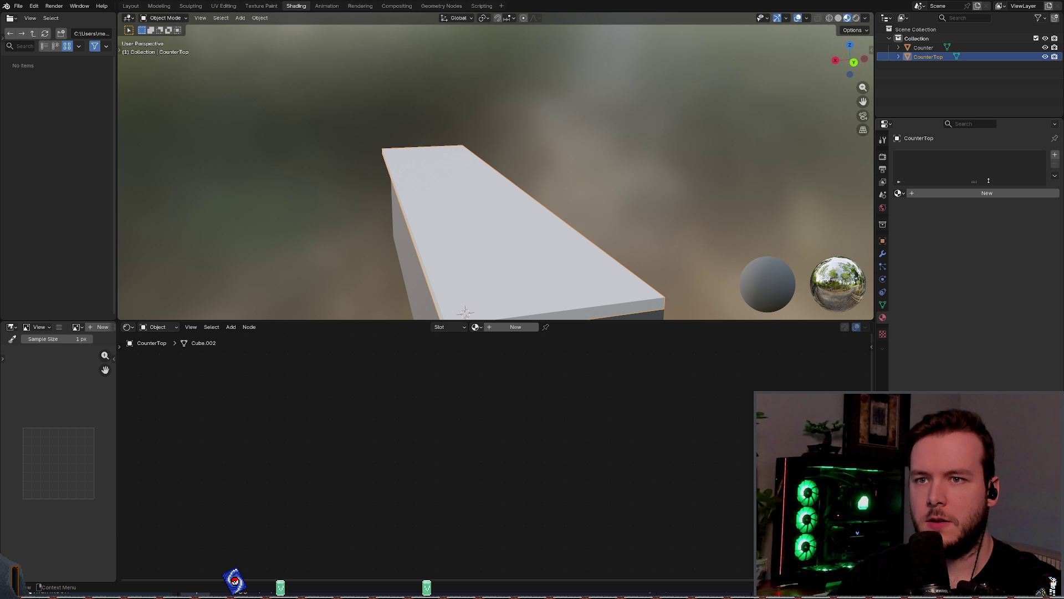
{"action": "key", "text": "ctrl+s"}
Step: Remove the material slot from the Counter object as well
{"action": "left_click", "coordinate": [923, 48]}
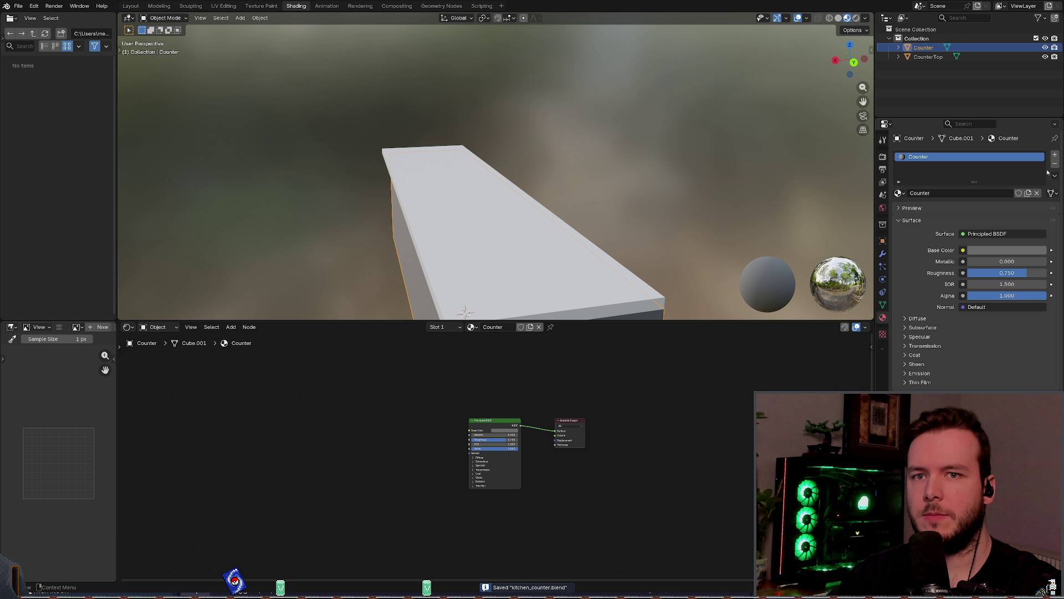
{"action": "mouse_move", "coordinate": [721, 183]}
{"action": "middle_mouse_down"}
{"action": "mouse_move", "coordinate": [744, 165]}
{"action": "mouse_move", "coordinate": [651, 231]}
{"action": "mouse_move", "coordinate": [662, 235]}
{"action": "middle_mouse_up"}
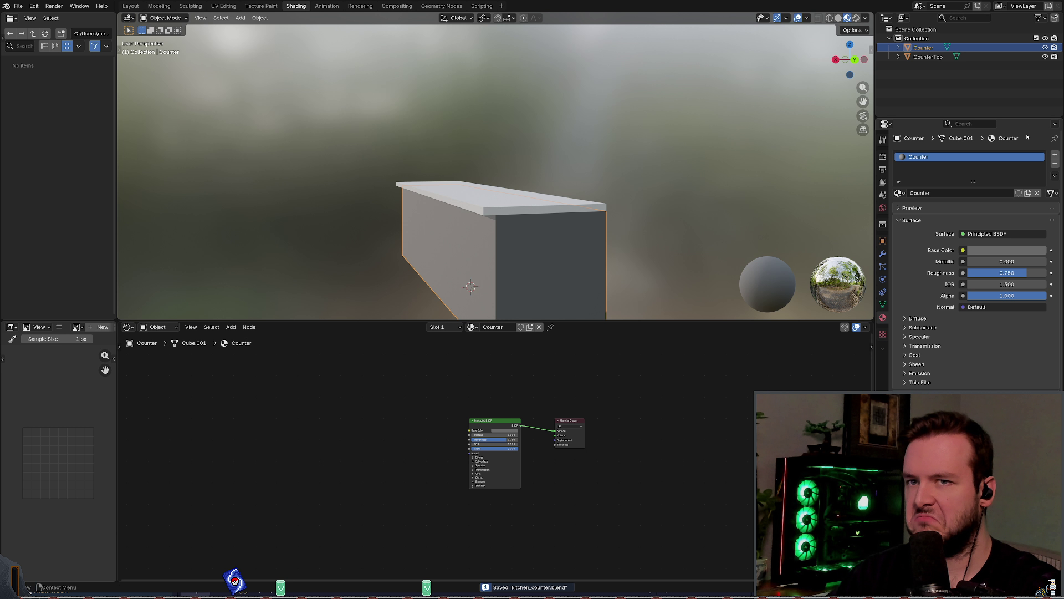
{"action": "left_click", "coordinate": [1055, 166]}
{"action": "middle_click_drag", "start_coordinate": [667, 169], "coordinate": [651, 166]}
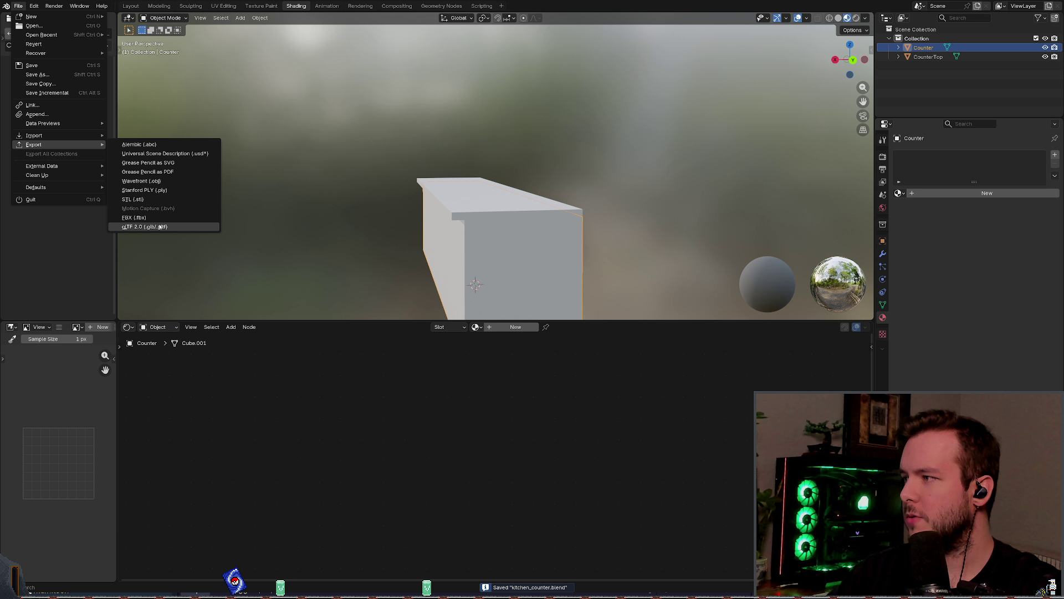
{"action": "left_click", "coordinate": [160, 227]}
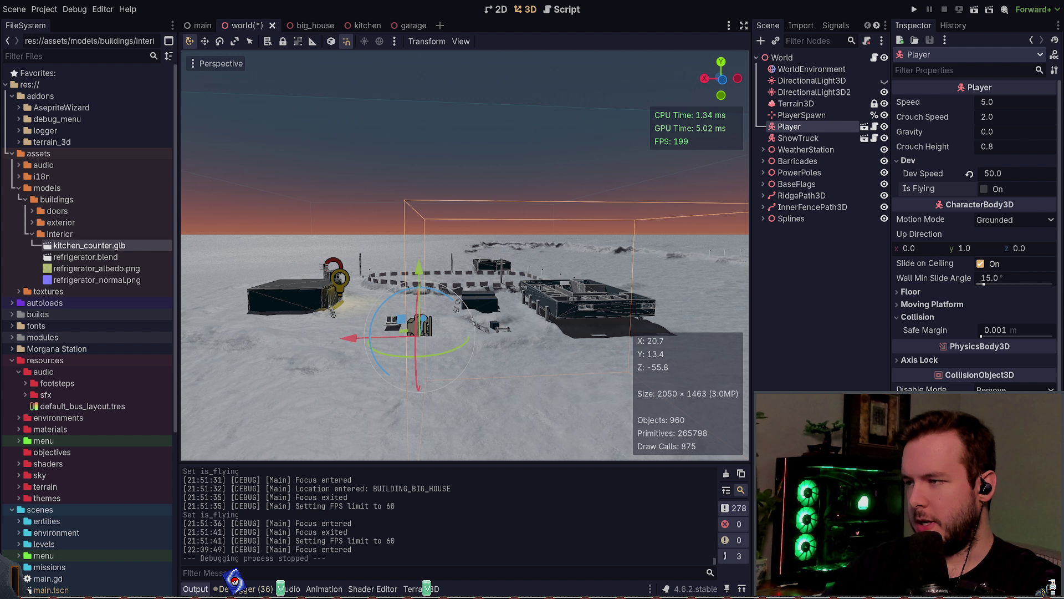
{"action": "key", "text": "alt+Tab"}
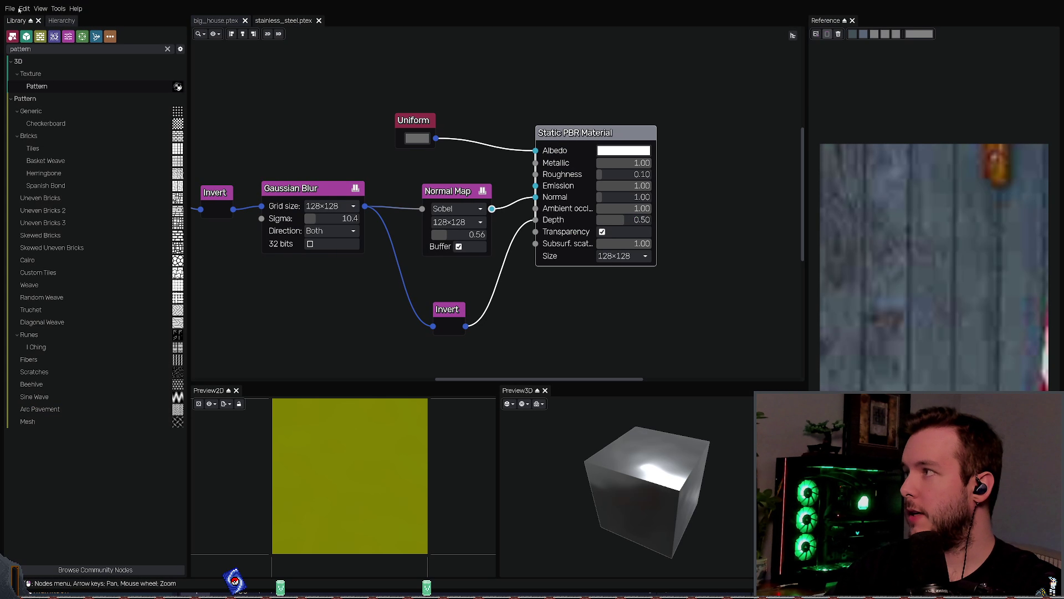
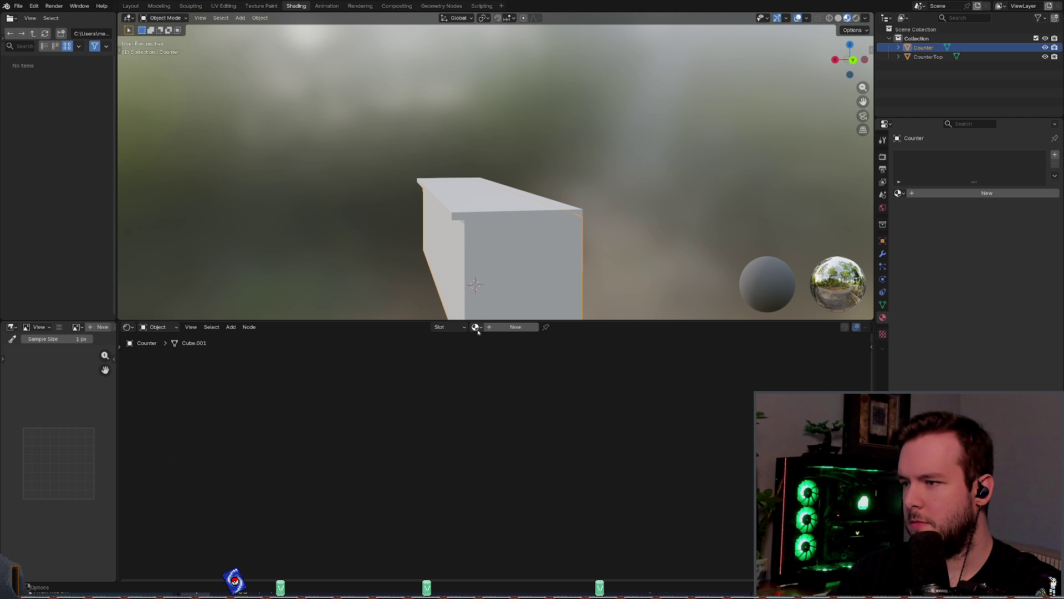
Step: Assign the CounterTop material to the counter body by mistake, then undo it
{"action": "left_click", "coordinate": [476, 327]}
{"action": "left_click", "coordinate": [490, 351]}
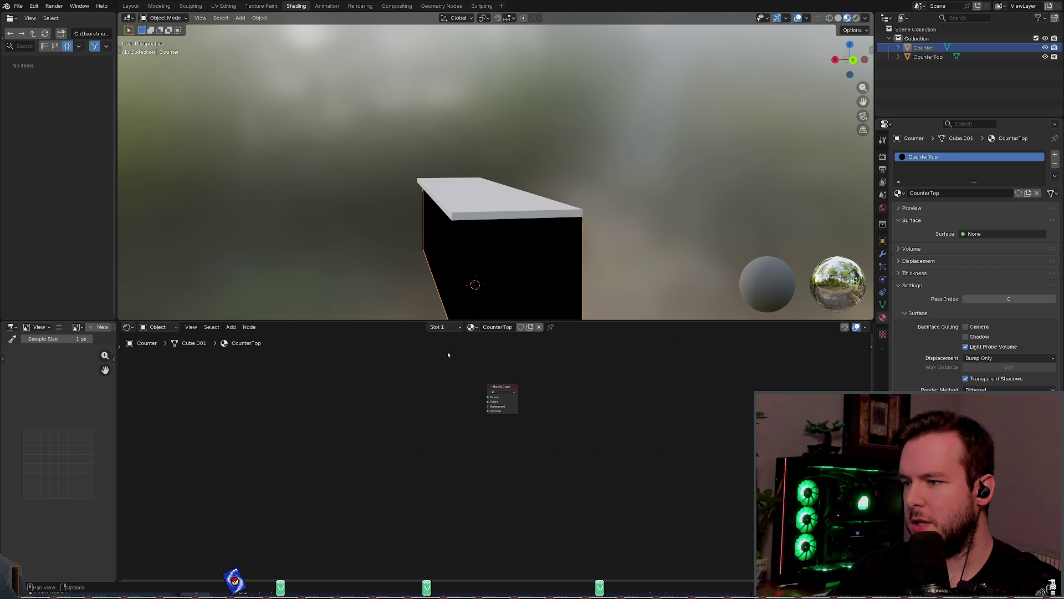
{"action": "right_click", "coordinate": [440, 382]}
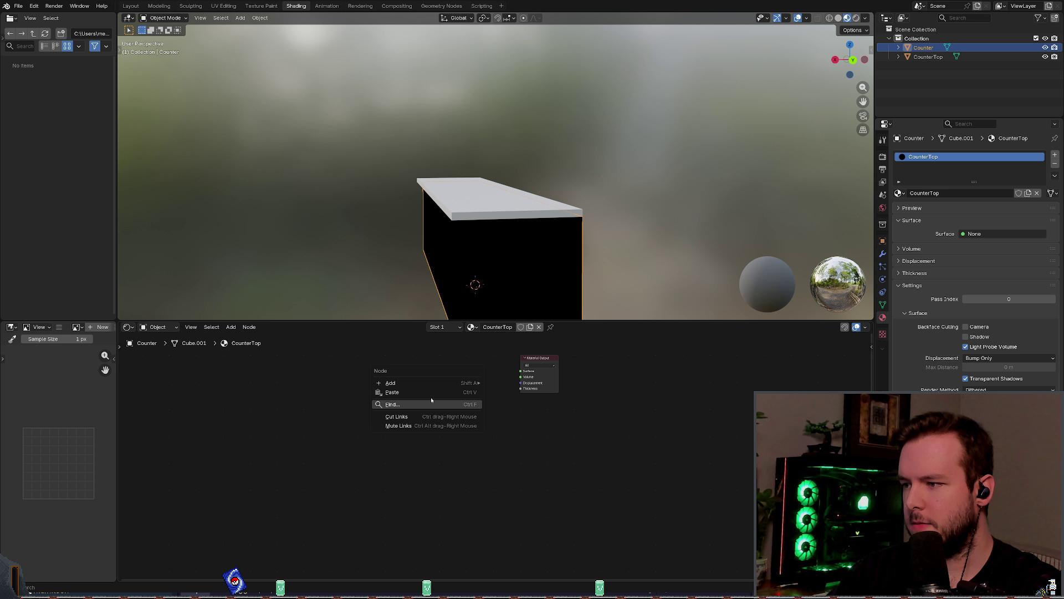
{"action": "key", "text": "Escape"}
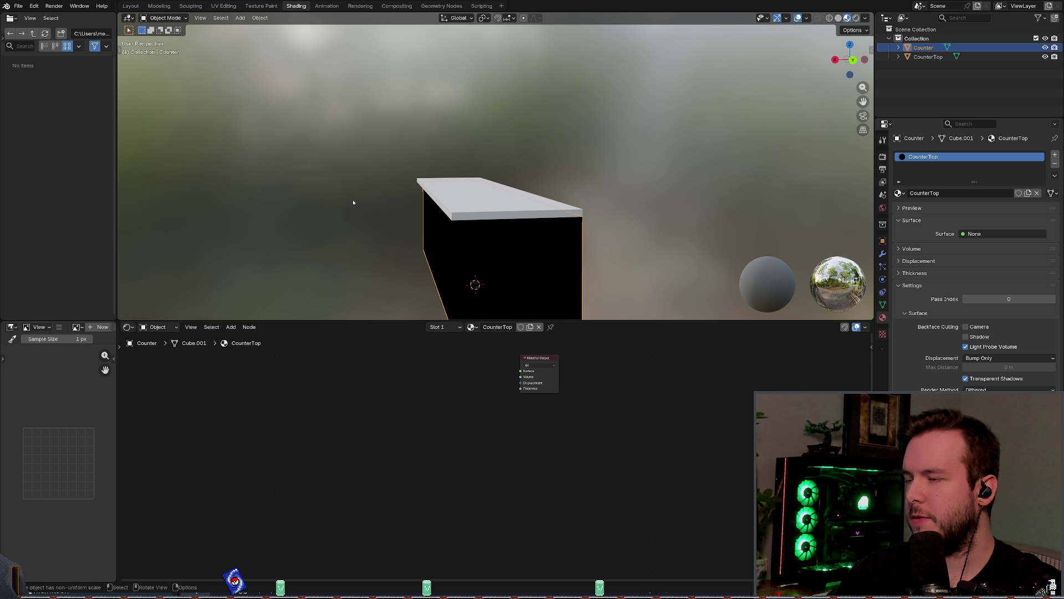
{"action": "middle_click_drag", "start_coordinate": [425, 397], "coordinate": [469, 377]}
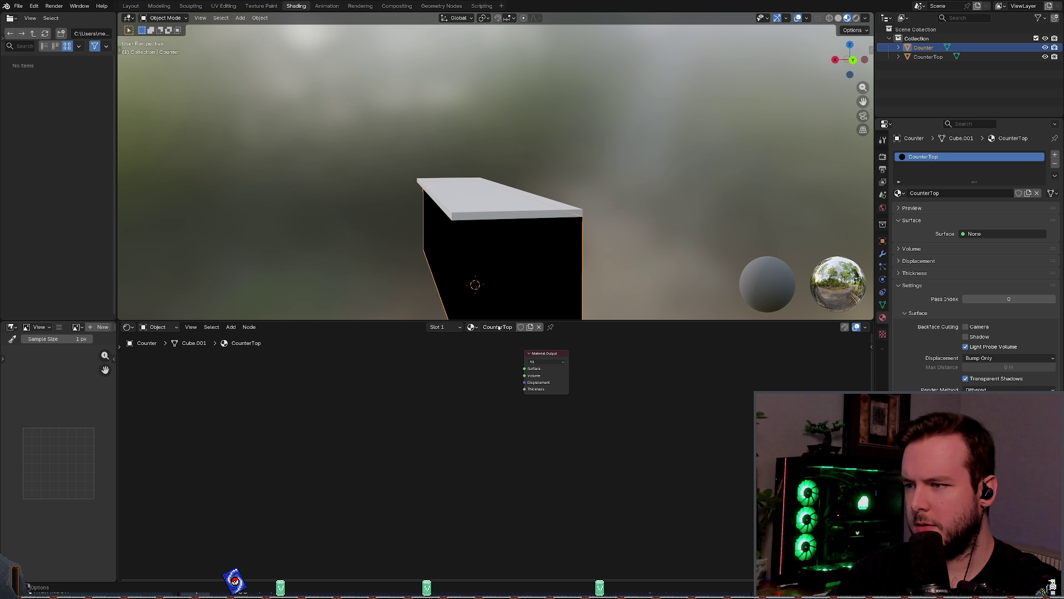
{"action": "key", "text": "ctrl+z"}
{"action": "key", "text": "ctrl+z"}
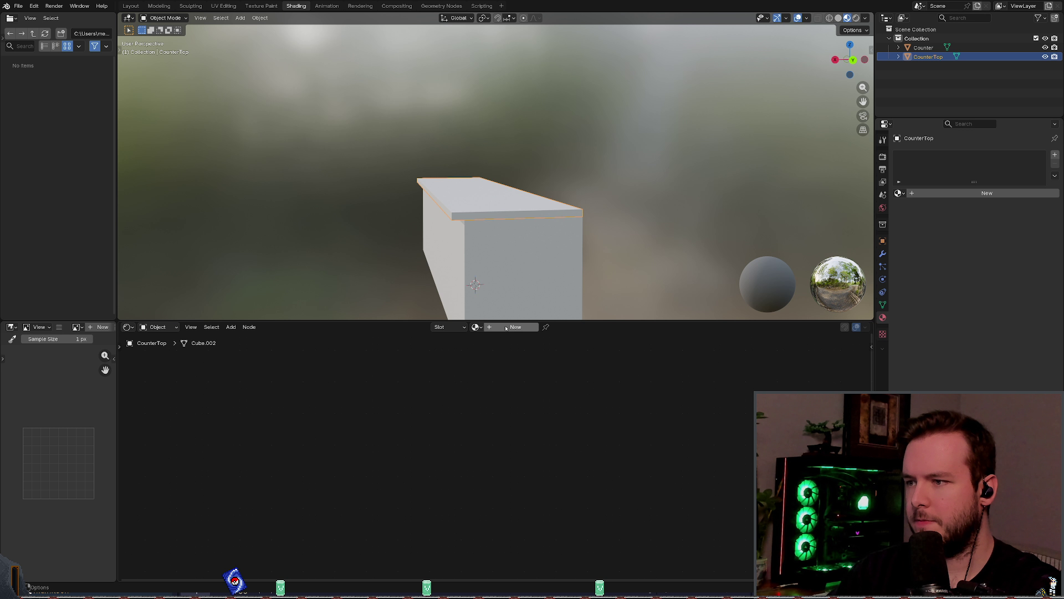
Step: Give the countertop the CounterTop material with a Principled BSDF linked to Surface
{"action": "left_click", "coordinate": [475, 326]}
{"action": "left_click", "coordinate": [488, 359]}
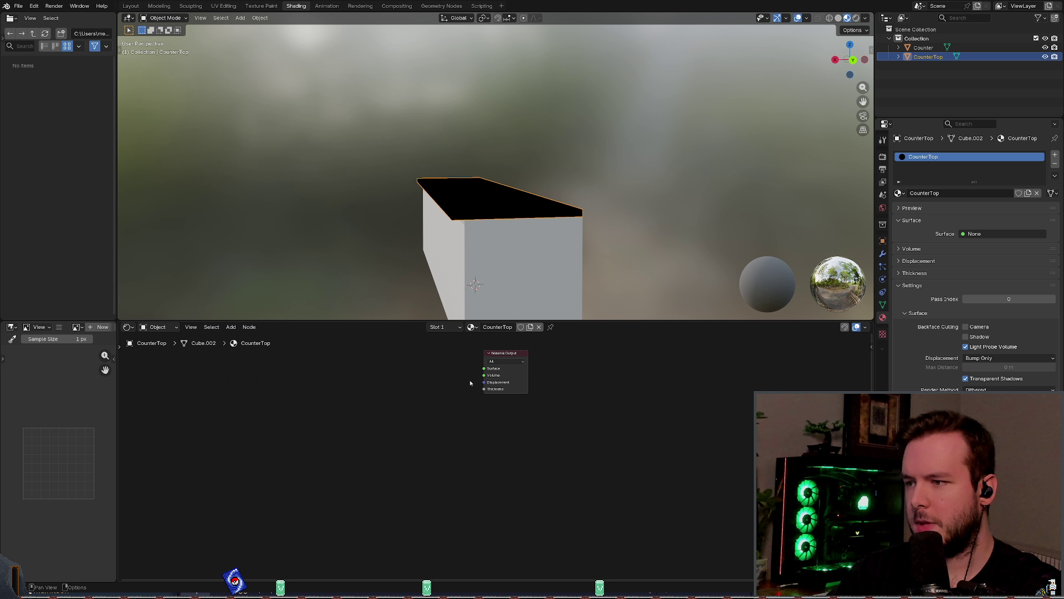
{"action": "right_click", "coordinate": [442, 386]}
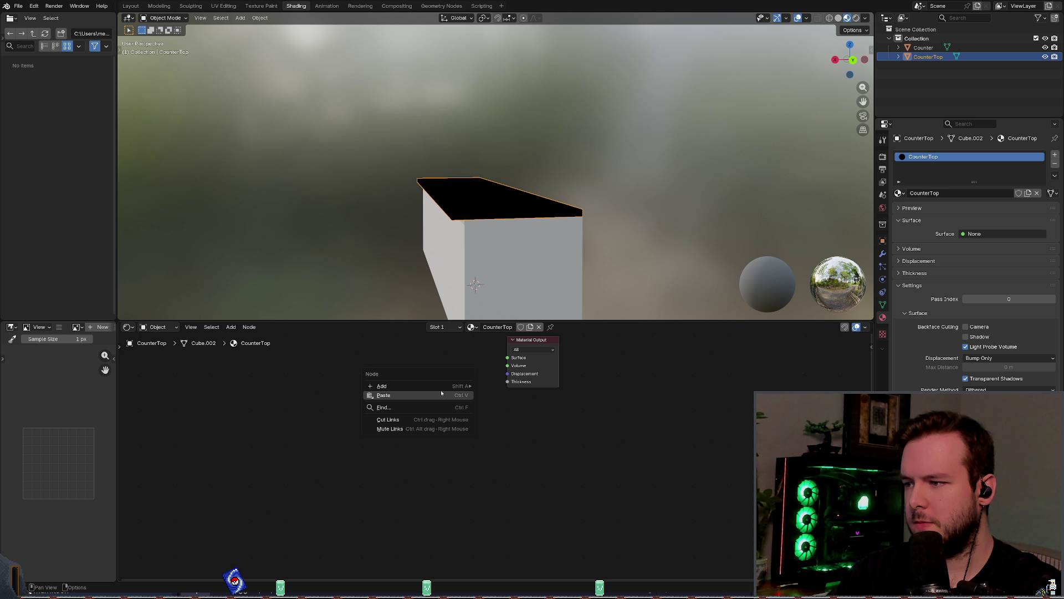
{"action": "mouse_move", "coordinate": [441, 385]}
{"action": "mouse_move", "coordinate": [532, 406]}
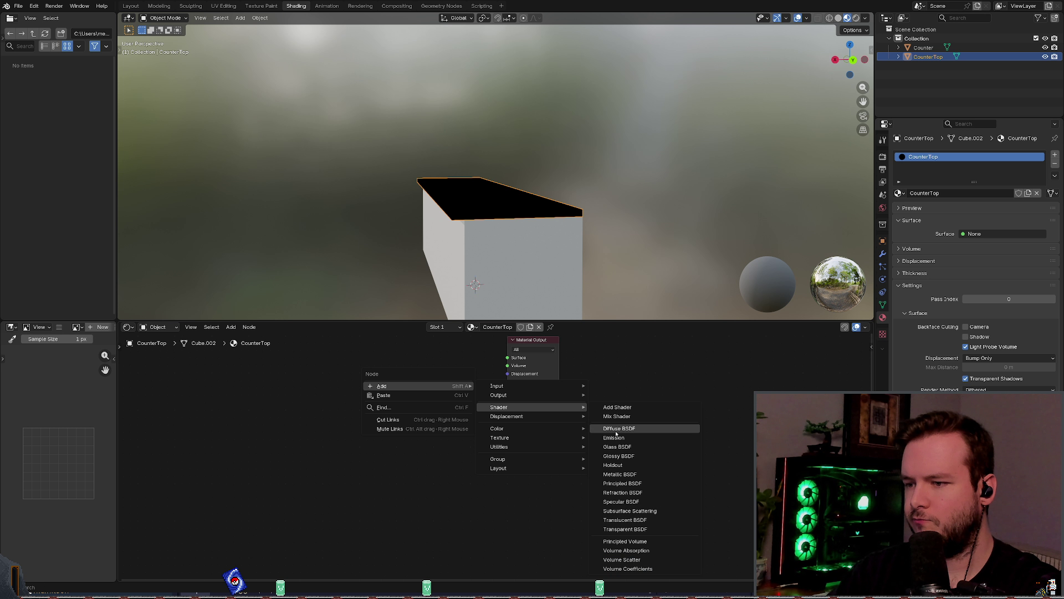
{"action": "left_click", "coordinate": [618, 483]}
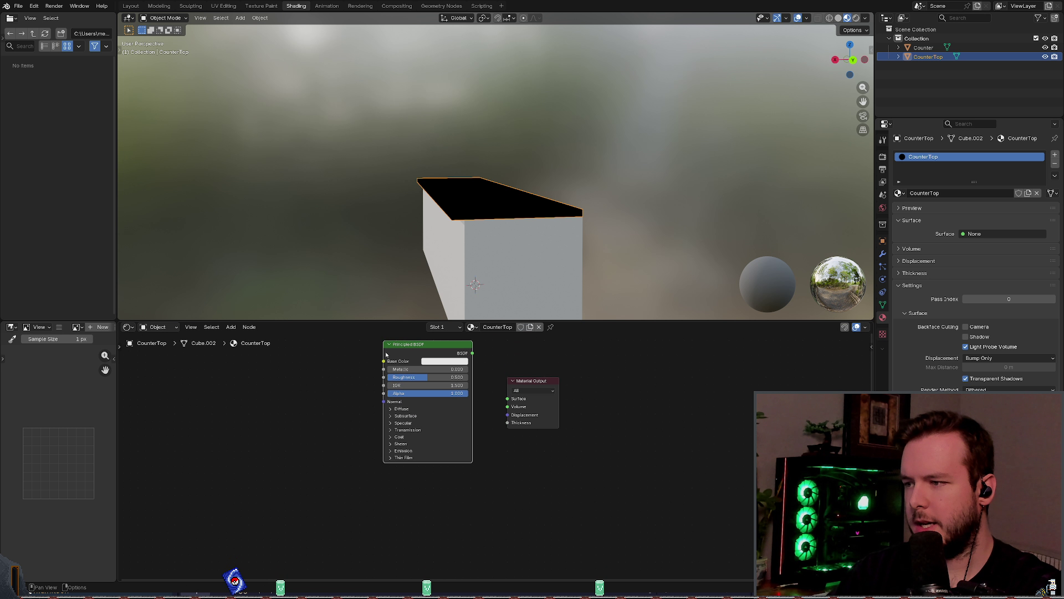
{"action": "left_click_drag", "start_coordinate": [473, 356], "coordinate": [507, 398]}
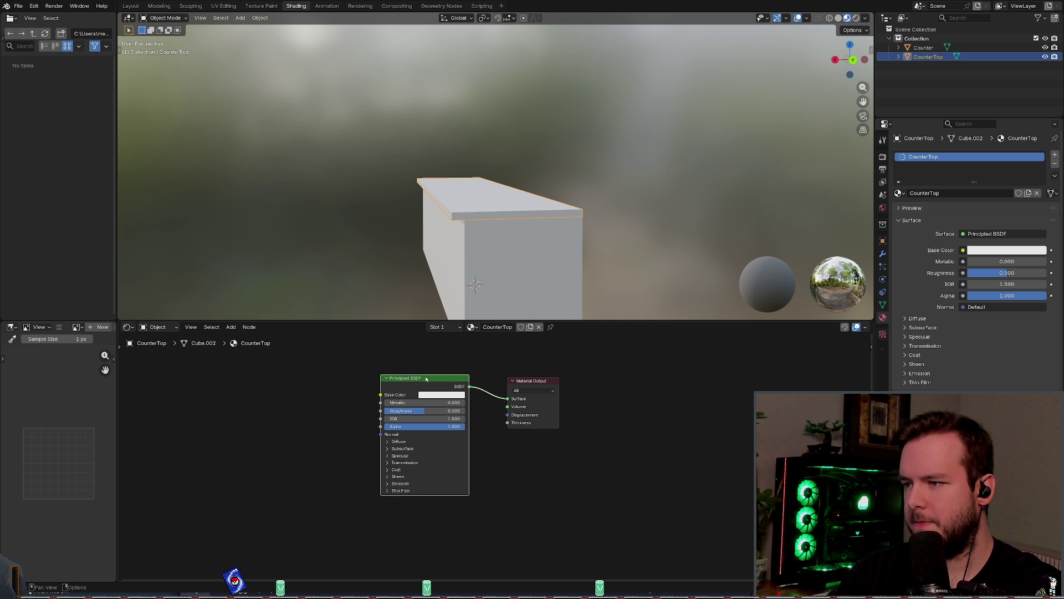
{"action": "middle_click_drag", "start_coordinate": [357, 353], "coordinate": [409, 362]}
{"action": "right_click", "coordinate": [409, 362]}
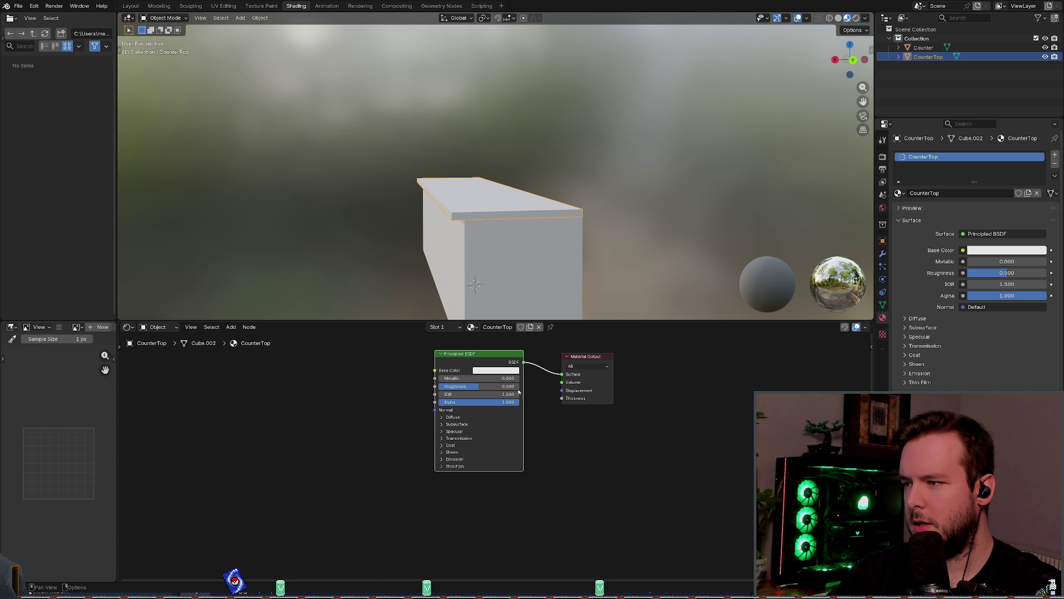
Step: Load the stainless-steel textures into the shader with Node Wrangler
{"action": "middle_click_drag", "start_coordinate": [498, 166], "coordinate": [496, 237]}
{"action": "scroll", "coordinate": [472, 357], "scroll_direction": "down", "scroll_amount": 1}
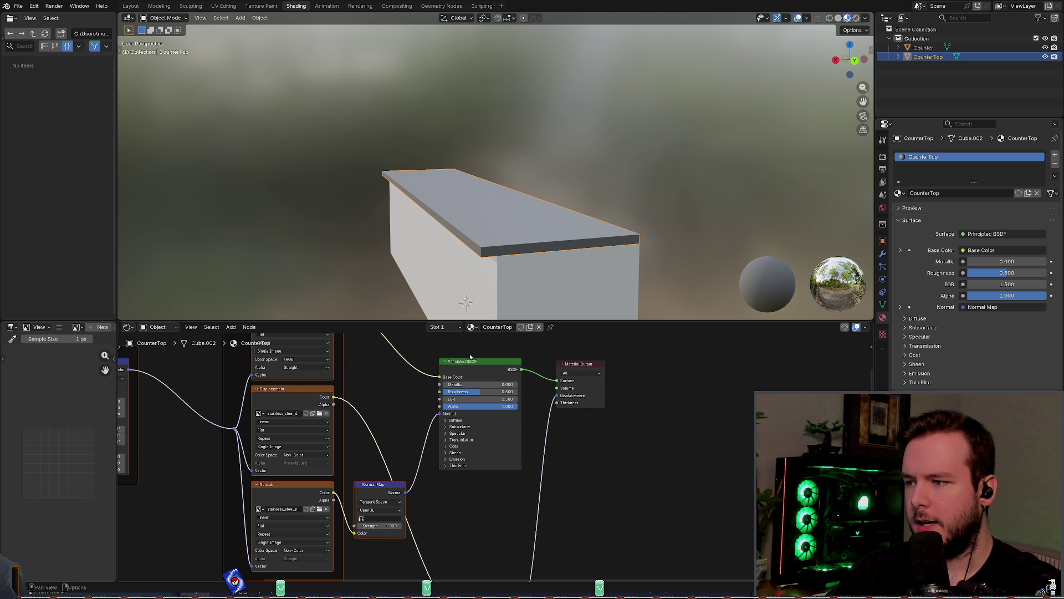
{"action": "middle_click_drag", "start_coordinate": [486, 356], "coordinate": [427, 362]}
Step: Set the Principled BSDF's Metallic to 1 and Roughness to 0.1
{"action": "left_click", "coordinate": [433, 390]}
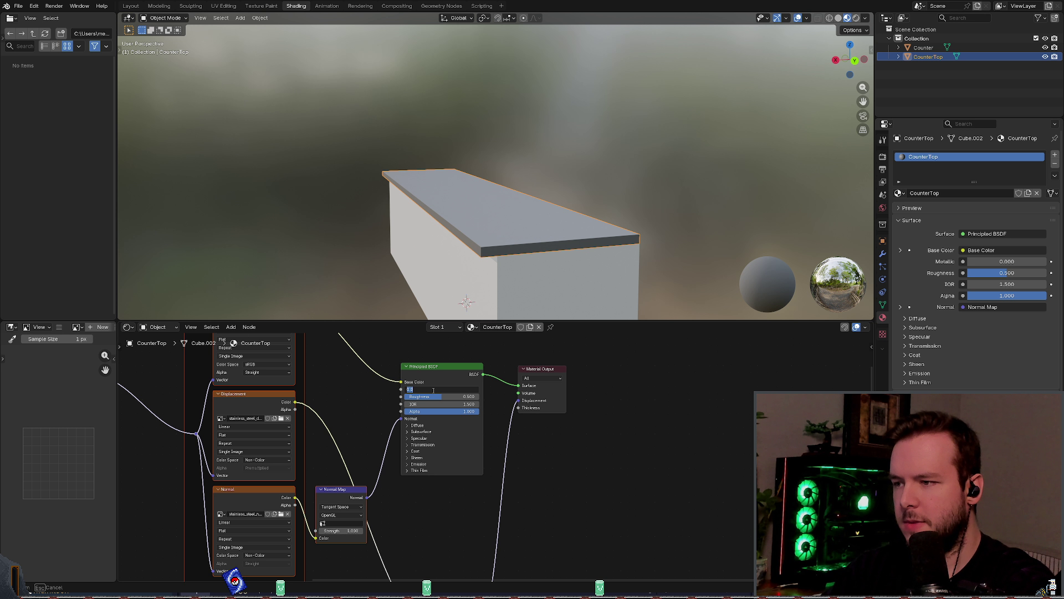
{"action": "type", "text": "1"}
{"action": "key", "text": "Tab"}
{"action": "type", "text": "0"}
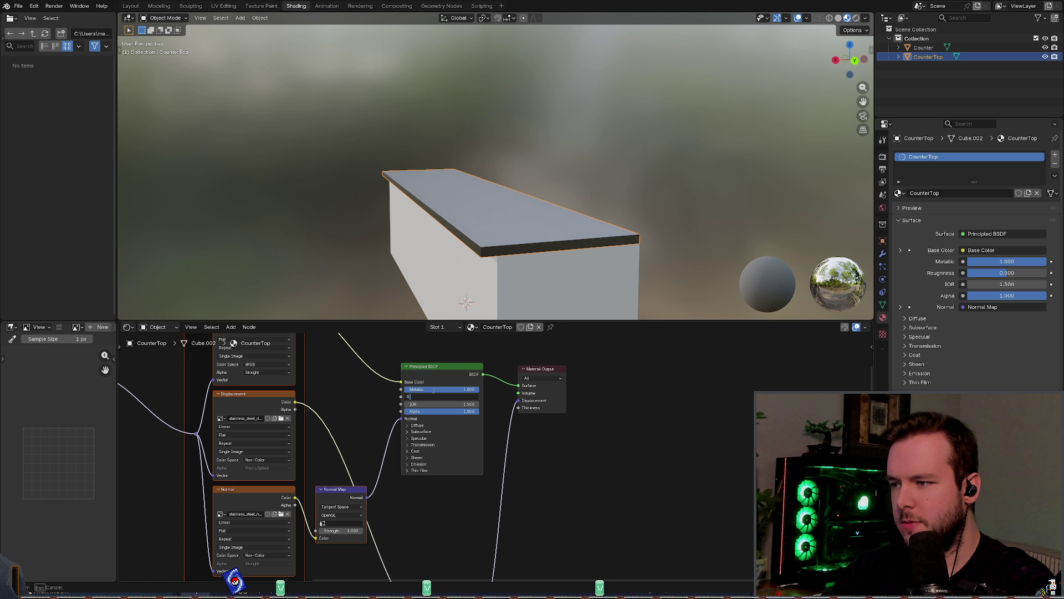
{"action": "type", "text": ".1"}
{"action": "key", "text": "Tab"}
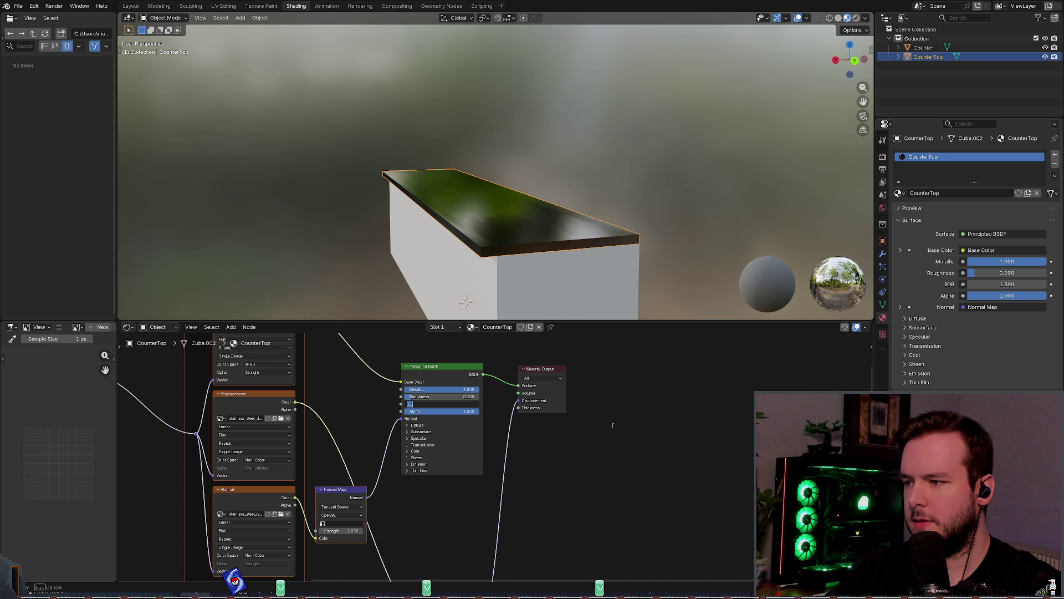
{"action": "key", "text": "Return"}
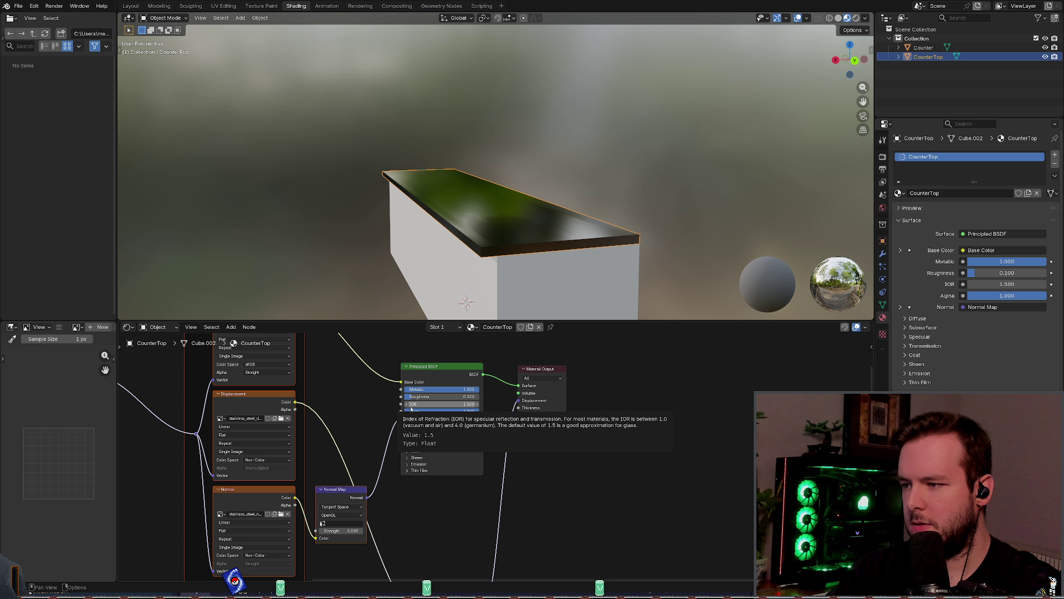
Step: Box-select all the shader and texture nodes
{"action": "mouse_move", "coordinate": [488, 271]}
{"action": "middle_mouse_down"}
{"action": "mouse_move", "coordinate": [477, 280]}
{"action": "mouse_move", "coordinate": [498, 269]}
{"action": "middle_mouse_up"}
{"action": "scroll", "coordinate": [333, 443], "scroll_direction": "down", "scroll_amount": 6}
{"action": "mouse_move", "coordinate": [226, 362]}
{"action": "left_mouse_down"}
{"action": "mouse_move", "coordinate": [426, 499]}
{"action": "mouse_move", "coordinate": [498, 566]}
{"action": "left_mouse_up"}
Step: Delete the selected shader nodes and the remaining Material Output node
{"action": "key", "text": "x"}
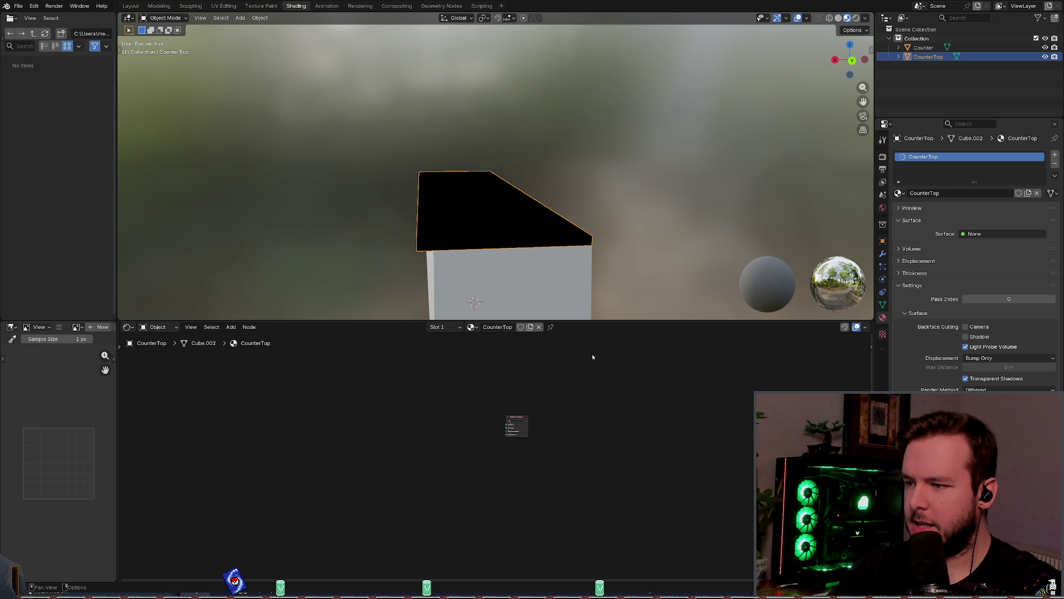
{"action": "left_click_drag", "start_coordinate": [470, 369], "coordinate": [535, 457]}
{"action": "key", "text": "x"}
Step: Unlink the CounterTop material from the countertop and save kitchen_counter.blend
{"action": "left_click", "coordinate": [472, 326]}
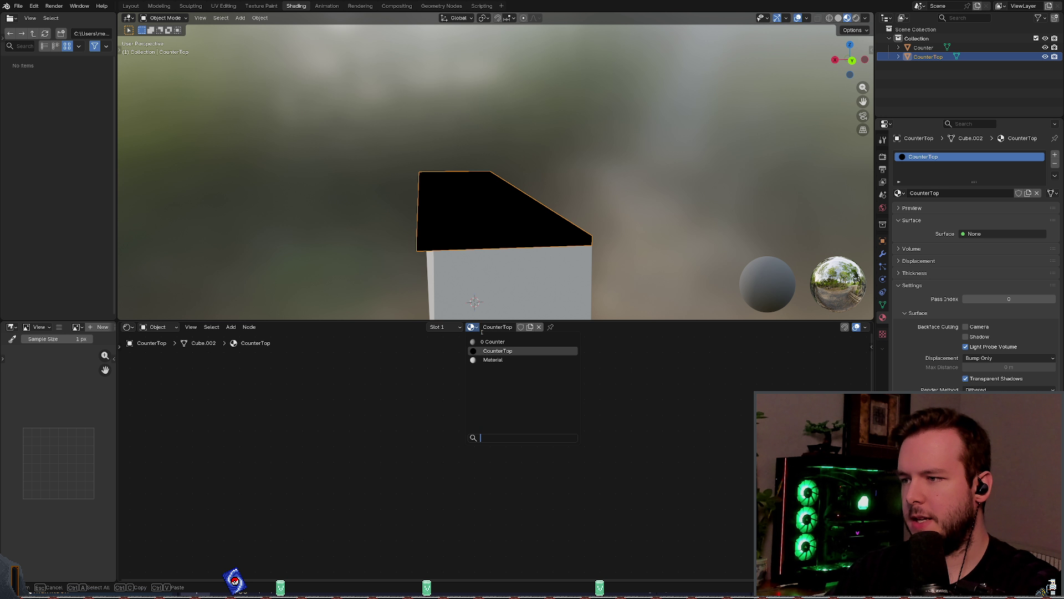
{"action": "key", "text": "Escape"}
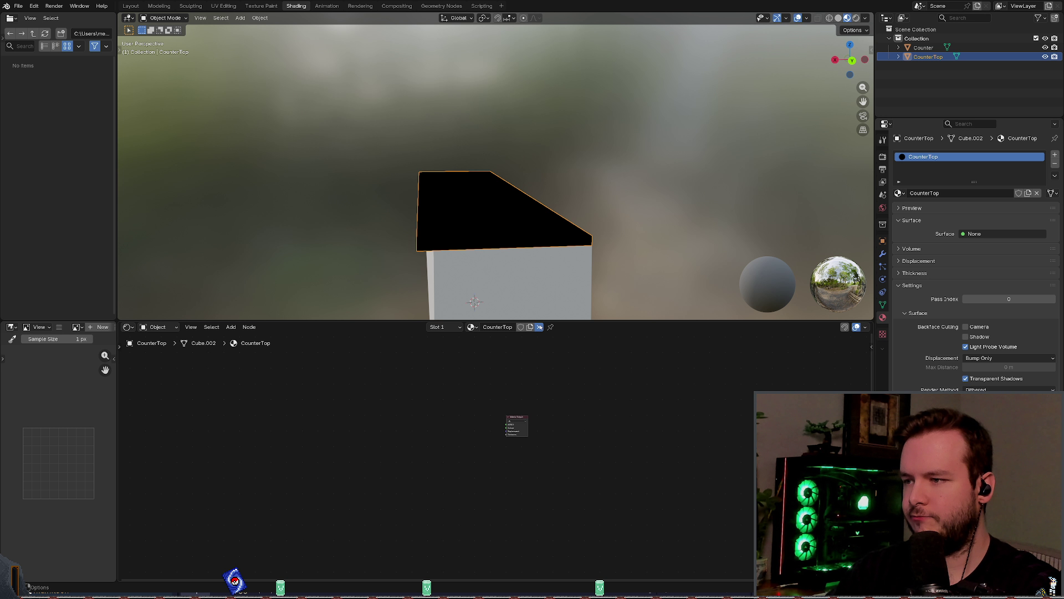
{"action": "left_click", "coordinate": [539, 326]}
{"action": "key", "text": "ctrl+s"}
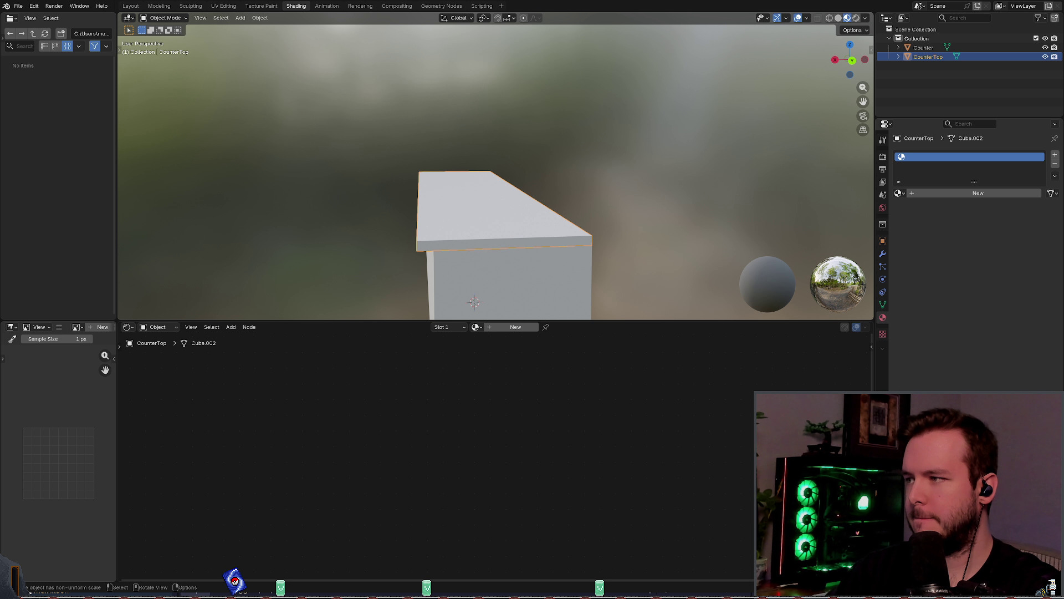
{"action": "key", "text": "alt+Tab"}
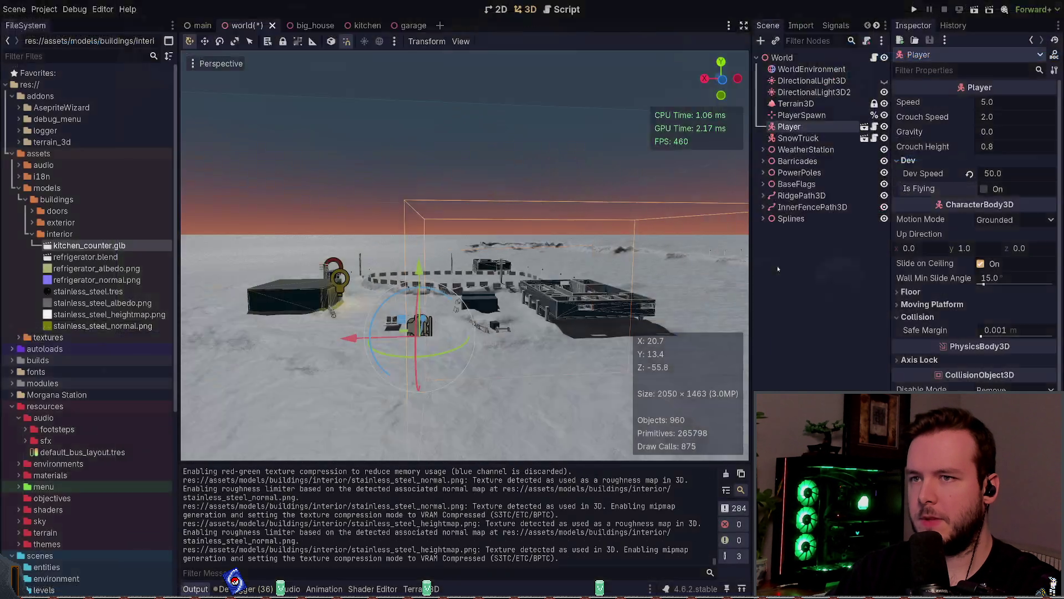
Step: Save the world scene and open kitchen_counter from the kitchen scene for editing
{"action": "key", "text": "ctrl+s"}
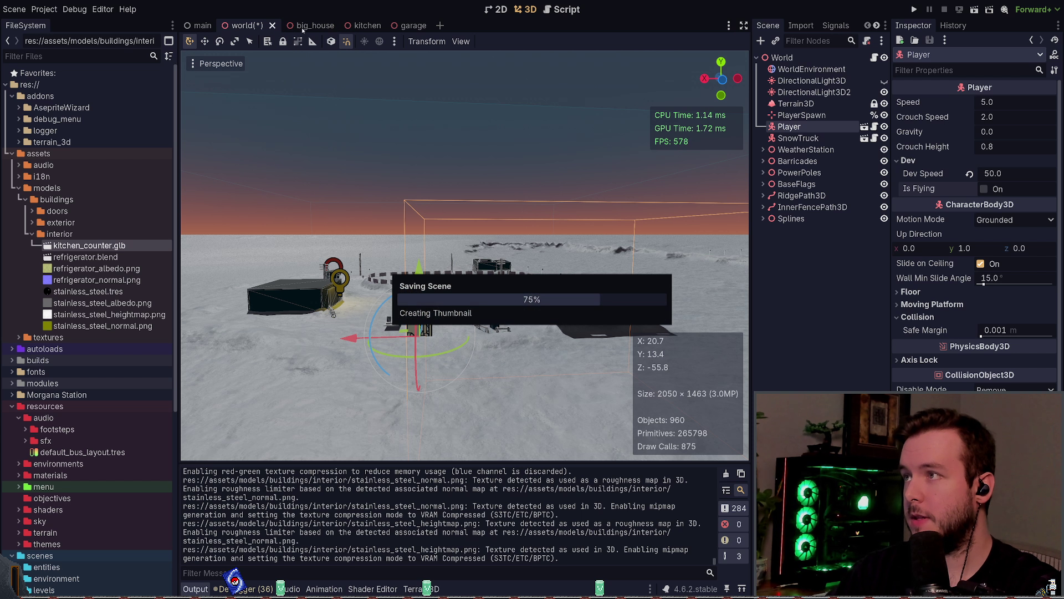
{"action": "left_click", "coordinate": [344, 25]}
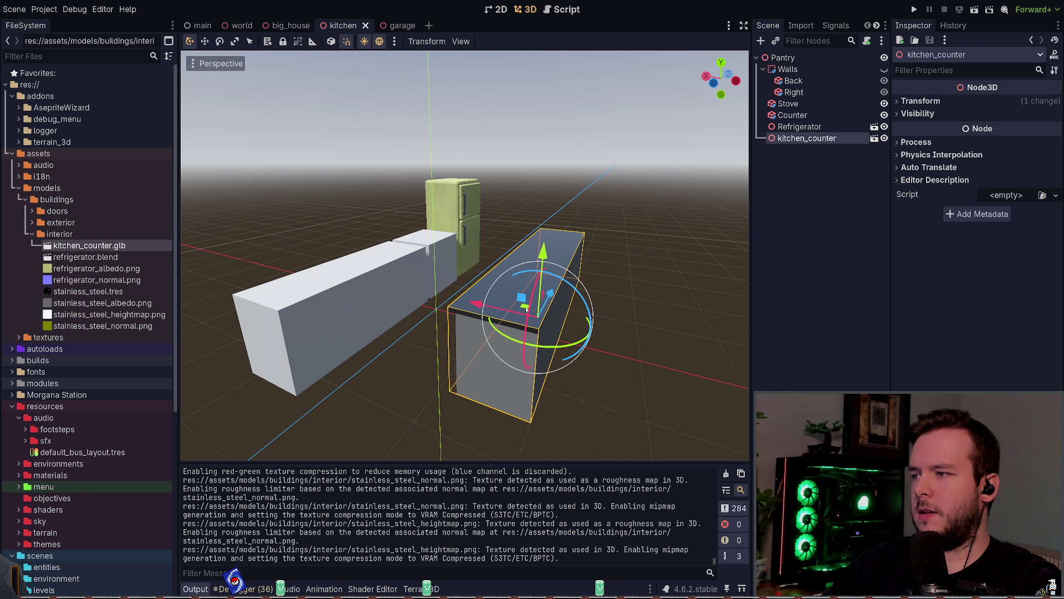
{"action": "double_click", "coordinate": [527, 309]}
Step: Select CounterTop, expand its Shadow Mesh Surface 0, and drop stainless_steel onto it
{"action": "left_click", "coordinate": [412, 204]}
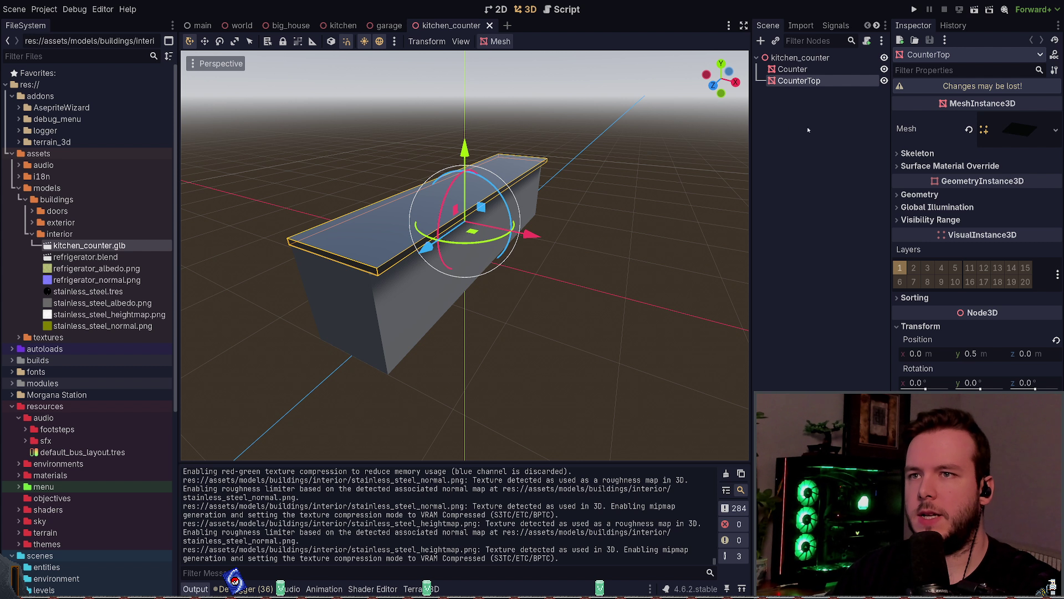
{"action": "left_click", "coordinate": [1020, 128]}
{"action": "scroll", "coordinate": [987, 254], "scroll_direction": "down", "scroll_amount": 3}
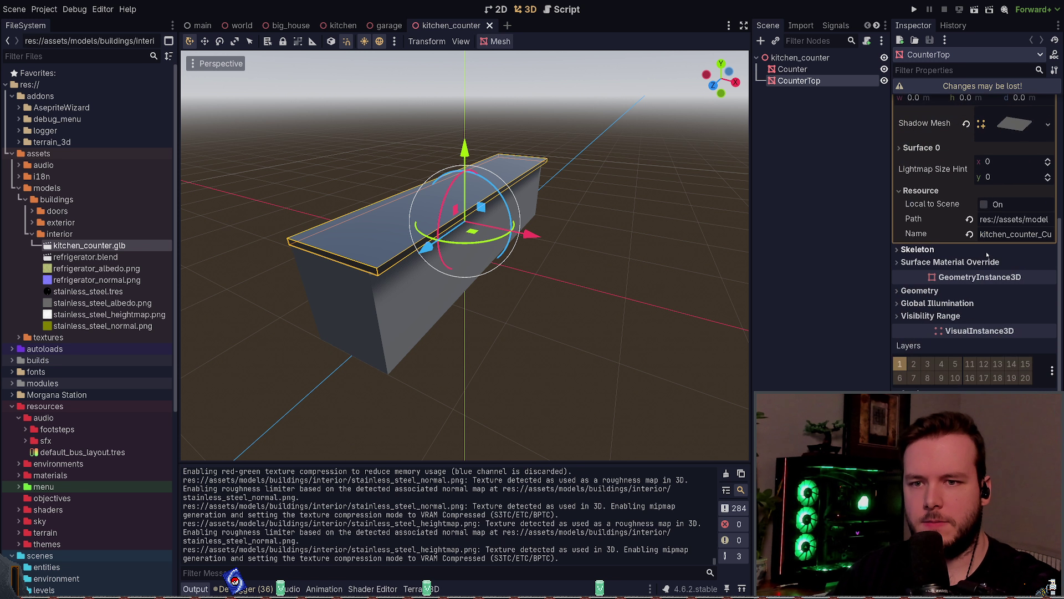
{"action": "left_click", "coordinate": [1015, 123]}
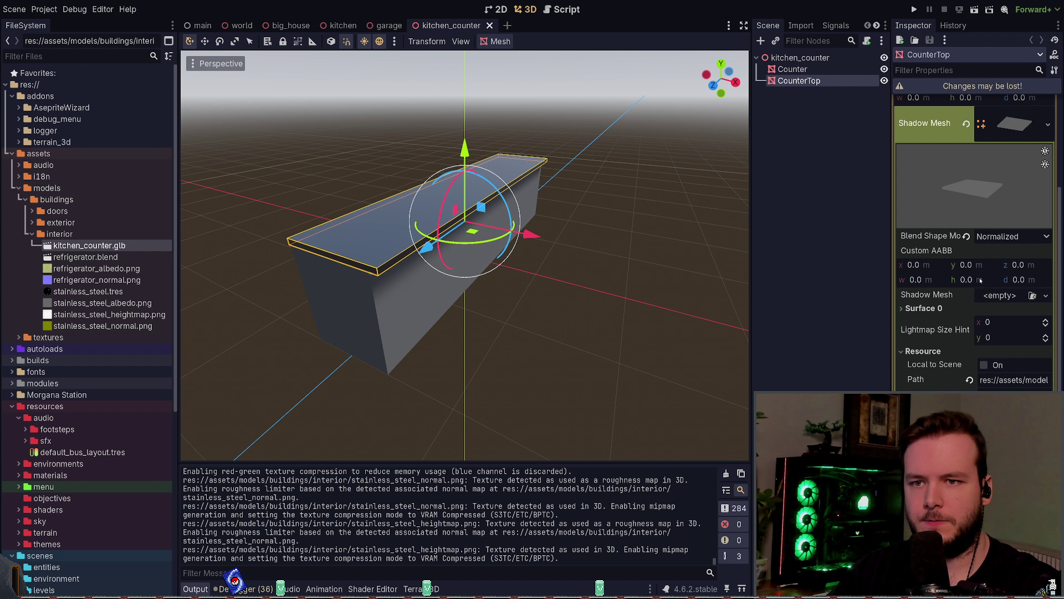
{"action": "scroll", "coordinate": [945, 271], "scroll_direction": "up", "scroll_amount": 2}
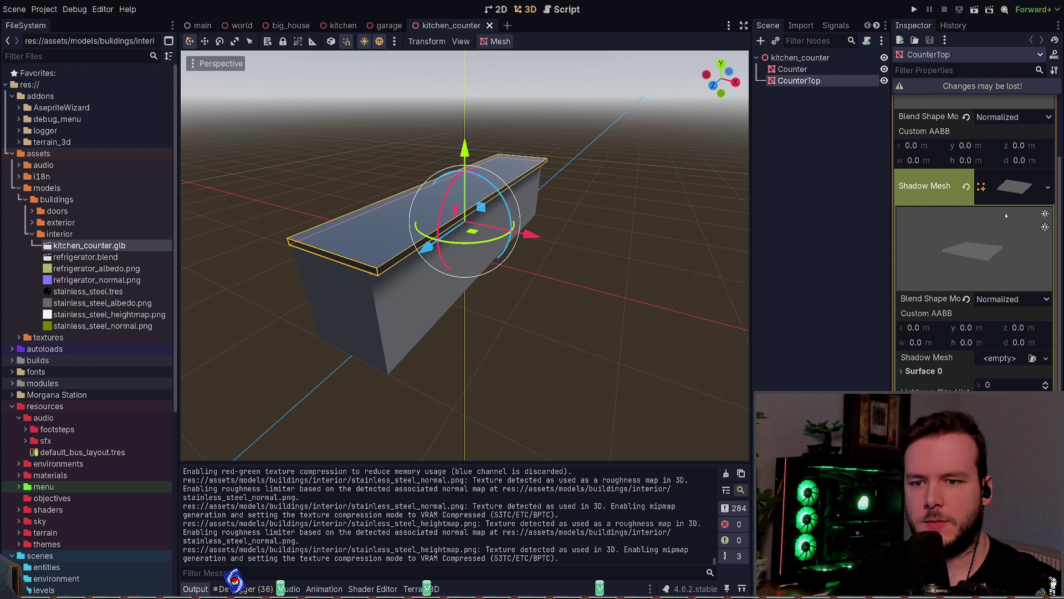
{"action": "scroll", "coordinate": [1002, 294], "scroll_direction": "down", "scroll_amount": 2}
{"action": "left_click", "coordinate": [1002, 300]}
{"action": "scroll", "coordinate": [1002, 292], "scroll_direction": "down", "scroll_amount": 2}
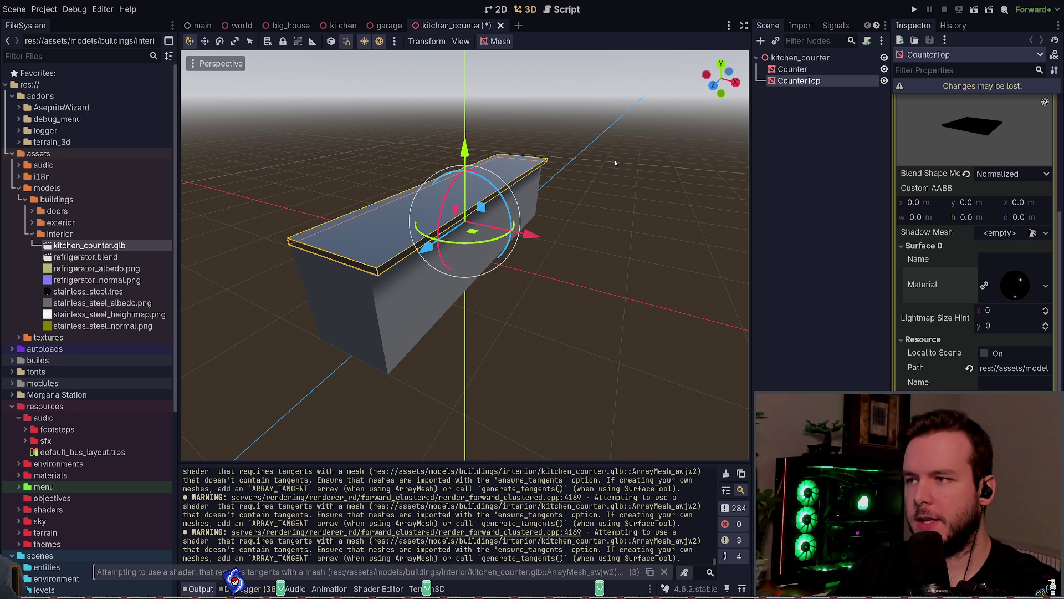
{"action": "mouse_move", "coordinate": [554, 219]}
{"action": "middle_mouse_down"}
{"action": "mouse_move", "coordinate": [606, 224]}
{"action": "mouse_move", "coordinate": [527, 221]}
{"action": "mouse_move", "coordinate": [572, 233]}
{"action": "mouse_move", "coordinate": [587, 219]}
{"action": "mouse_move", "coordinate": [537, 240]}
{"action": "mouse_move", "coordinate": [560, 231]}
{"action": "mouse_move", "coordinate": [554, 205]}
{"action": "mouse_move", "coordinate": [613, 223]}
{"action": "middle_mouse_up"}
Step: Clear the first Surface 0's material slot to empty
{"action": "scroll", "coordinate": [554, 204], "scroll_direction": "down", "scroll_amount": 2}
{"action": "scroll", "coordinate": [554, 204], "scroll_direction": "up", "scroll_amount": 2}
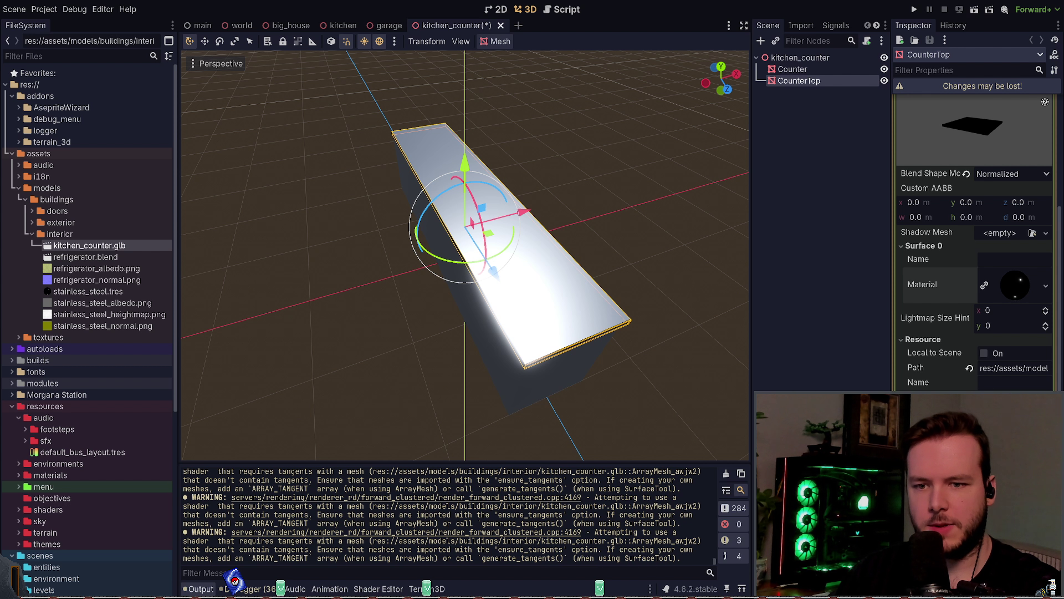
{"action": "left_click", "coordinate": [936, 246]}
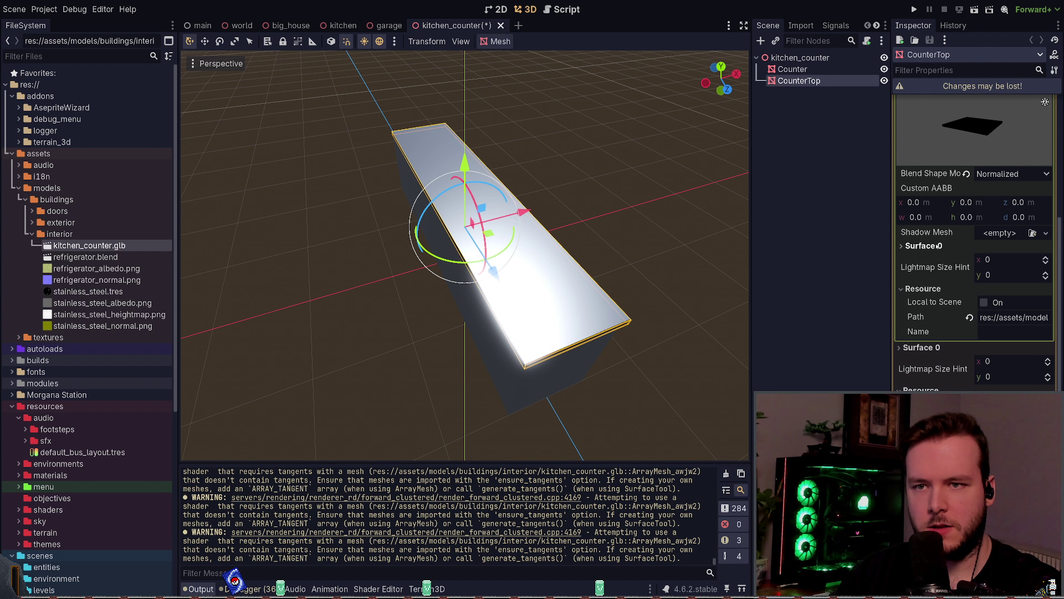
{"action": "left_click", "coordinate": [987, 251]}
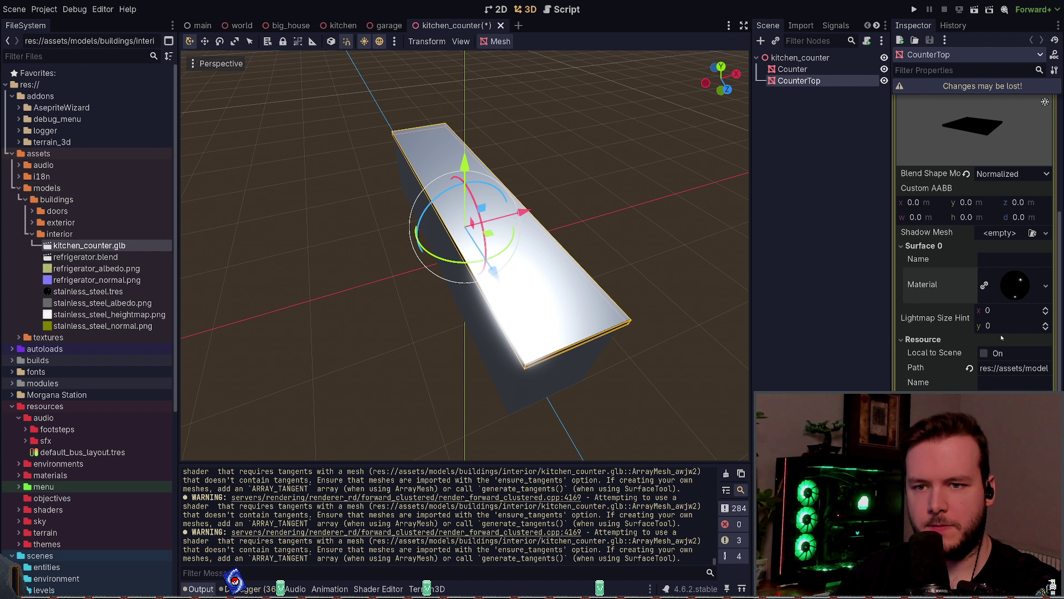
{"action": "left_click", "coordinate": [984, 284]}
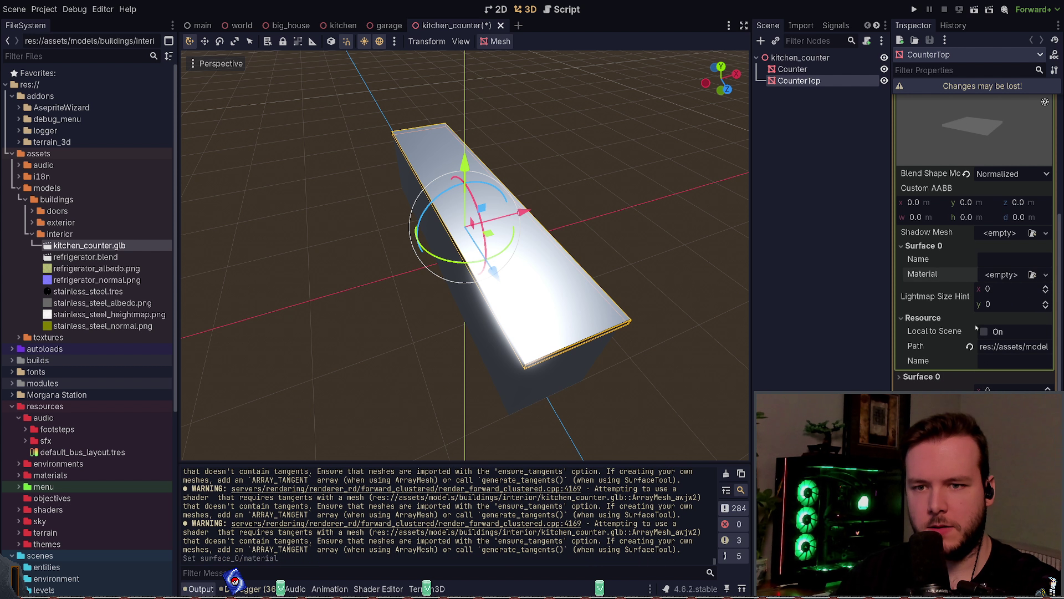
Step: Expand the second Surface 0's material settings, then deselect the countertop
{"action": "left_click", "coordinate": [939, 378]}
{"action": "scroll", "coordinate": [975, 277], "scroll_direction": "down", "scroll_amount": 3}
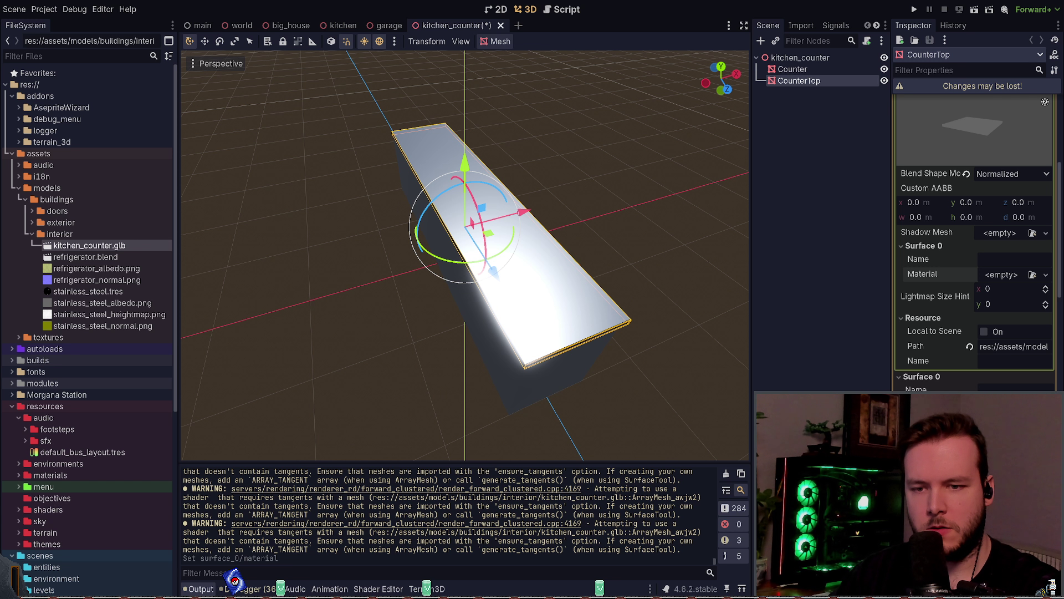
{"action": "left_click", "coordinate": [1014, 376]}
{"action": "scroll", "coordinate": [946, 347], "scroll_direction": "down", "scroll_amount": 3}
{"action": "scroll", "coordinate": [946, 347], "scroll_direction": "down", "scroll_amount": 2}
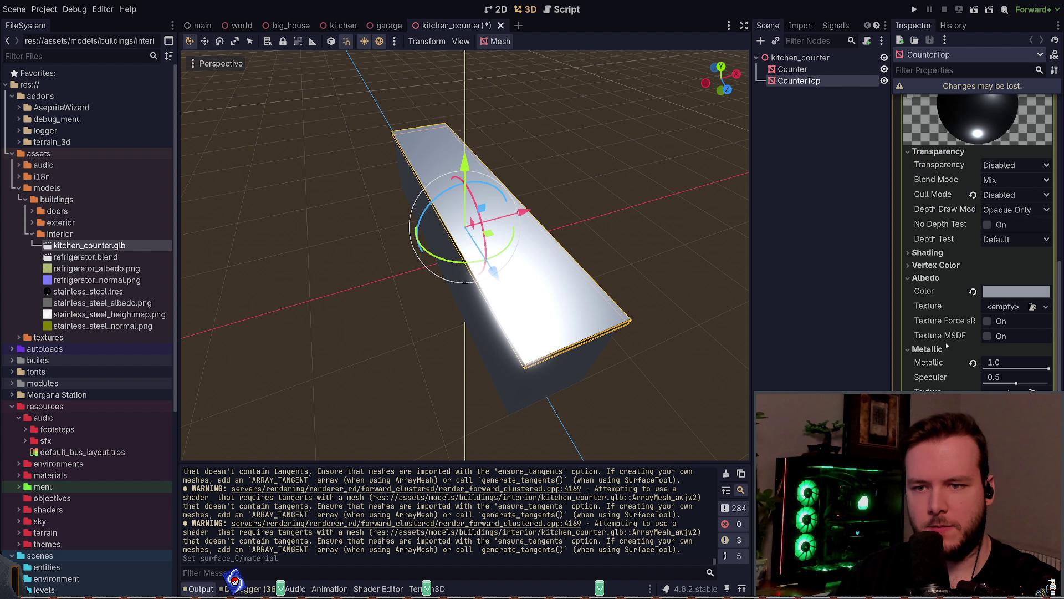
{"action": "mouse_move", "coordinate": [693, 277]}
{"action": "middle_mouse_down"}
{"action": "mouse_move", "coordinate": [601, 269]}
{"action": "mouse_move", "coordinate": [617, 272]}
{"action": "middle_mouse_up"}
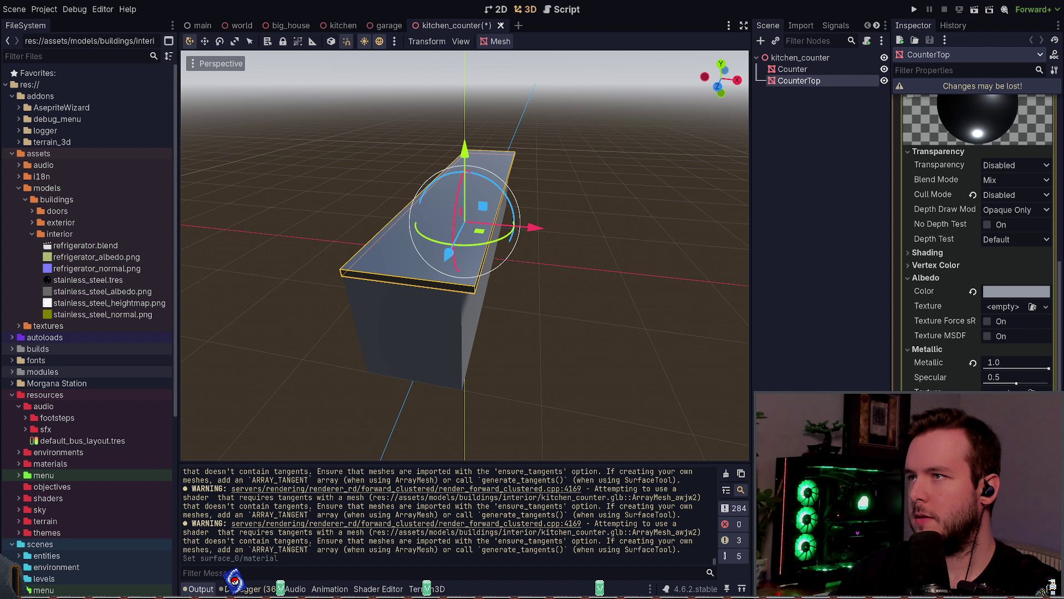
{"action": "left_click", "coordinate": [844, 114]}
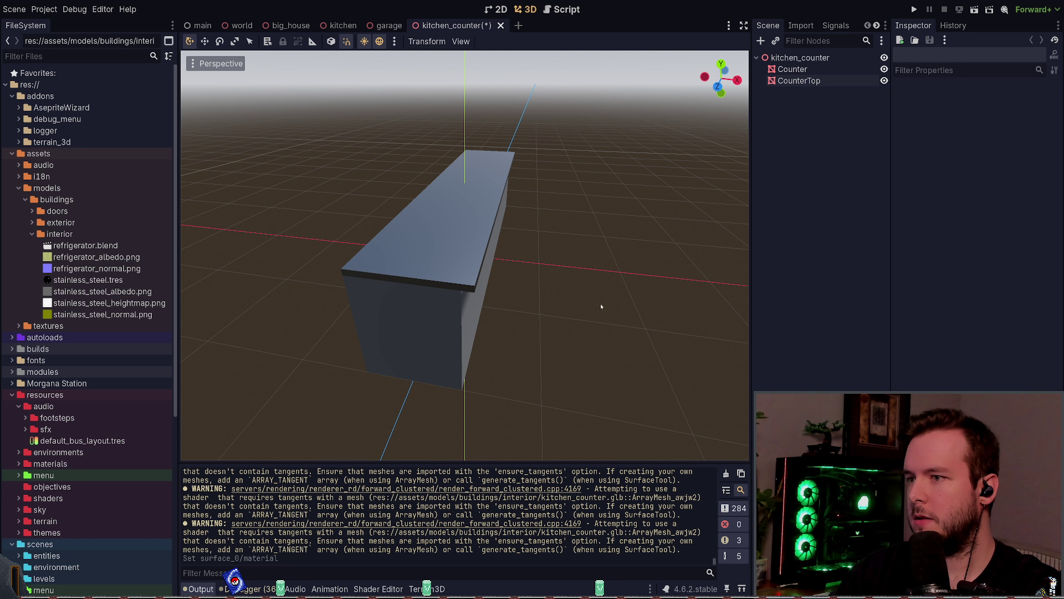
Step: Close the kitchen_counter scene and return to the kitchen scene
{"action": "left_click", "coordinate": [499, 26]}
{"action": "left_click", "coordinate": [343, 25]}
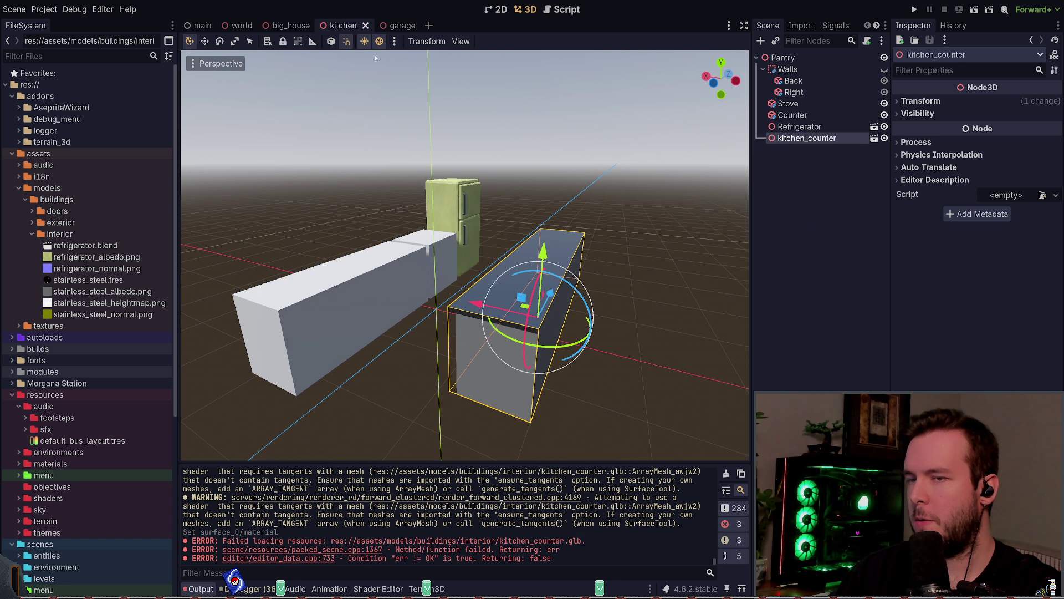
{"action": "left_click", "coordinate": [817, 139]}
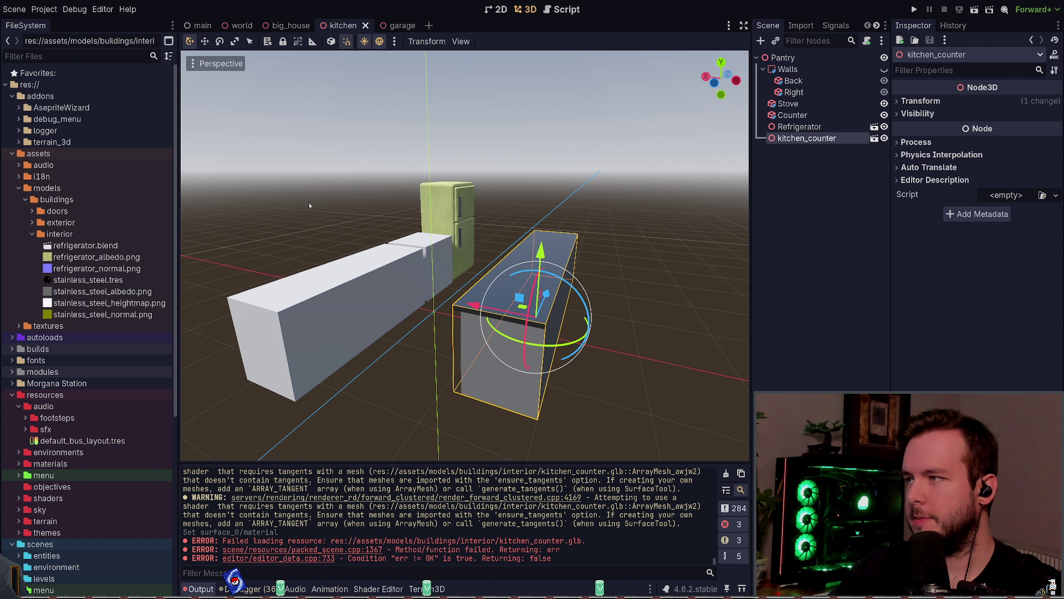
Step: Resave the Blender file, then drag kitchen_counter.glb into the kitchen viewport
{"action": "key", "text": "alt+Tab"}
{"action": "key", "text": "ctrl+s"}
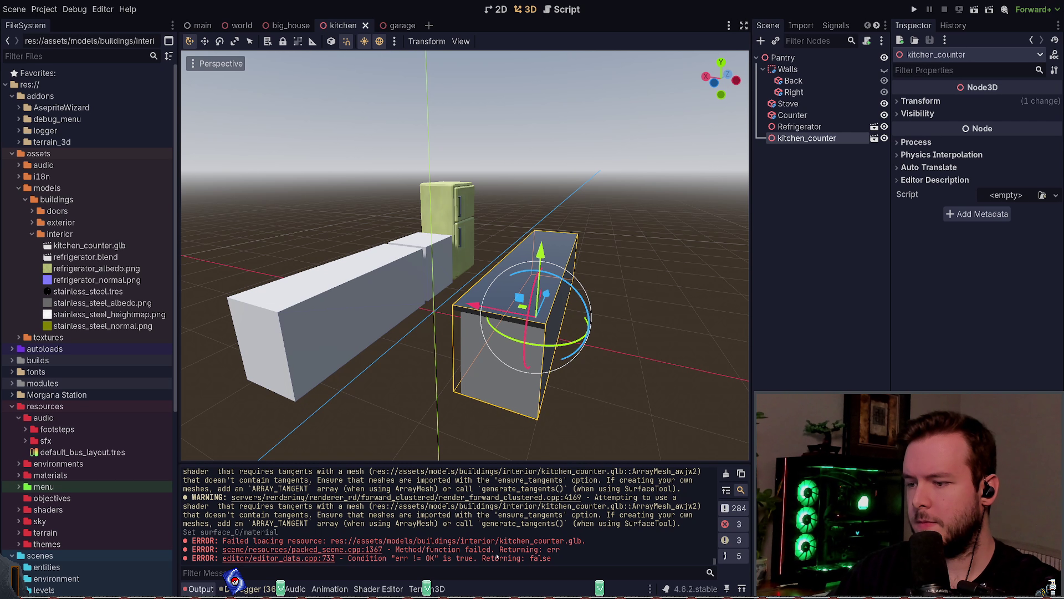
{"action": "left_click", "coordinate": [83, 244]}
{"action": "mouse_move", "coordinate": [78, 244]}
{"action": "left_mouse_down"}
{"action": "mouse_move", "coordinate": [798, 179]}
{"action": "mouse_move", "coordinate": [793, 197]}
{"action": "mouse_move", "coordinate": [554, 357]}
{"action": "mouse_move", "coordinate": [536, 322]}
{"action": "left_mouse_up"}
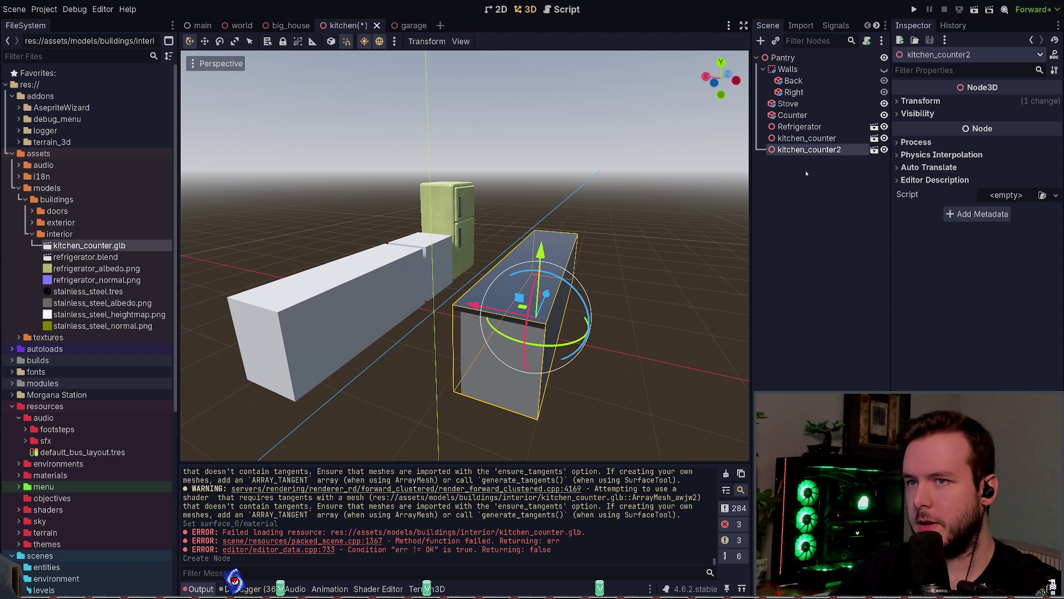
Step: Delete the old counter instance, rename kitchen_counter2 to kitchen_counter, and save the scene
{"action": "left_click", "coordinate": [820, 138]}
{"action": "key", "text": "Delete"}
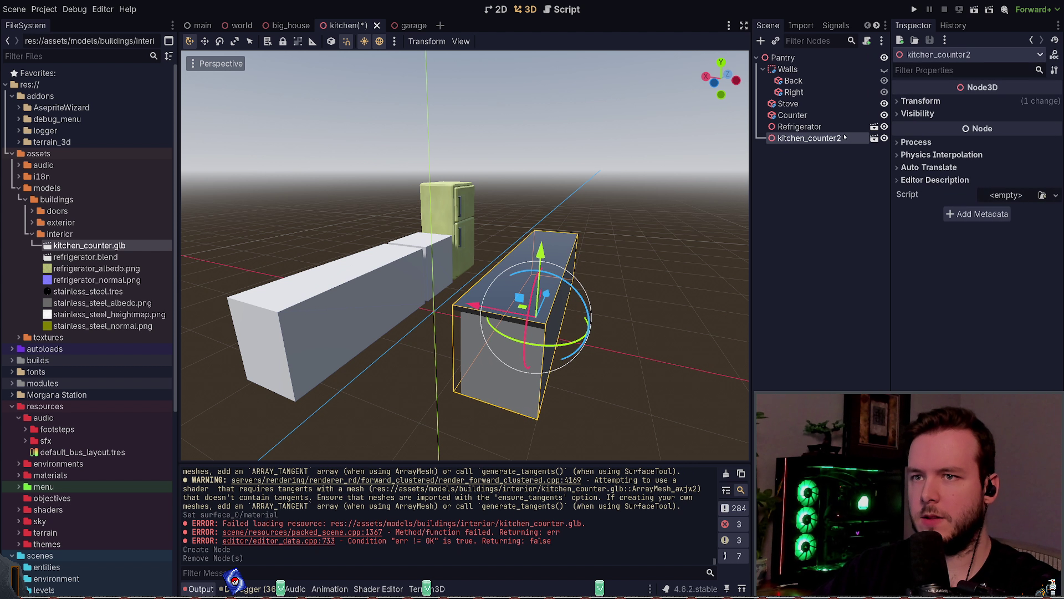
{"action": "key", "text": "BackSpace"}
{"action": "key", "text": "Return"}
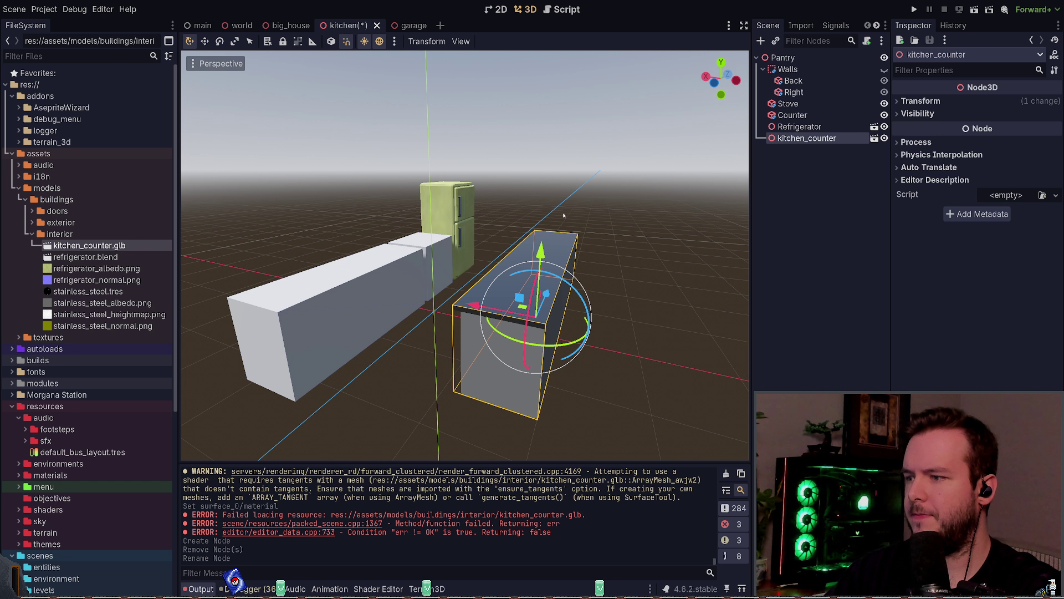
{"action": "key", "text": "ctrl+s"}
{"action": "middle_click_drag", "start_coordinate": [564, 215], "coordinate": [554, 233]}
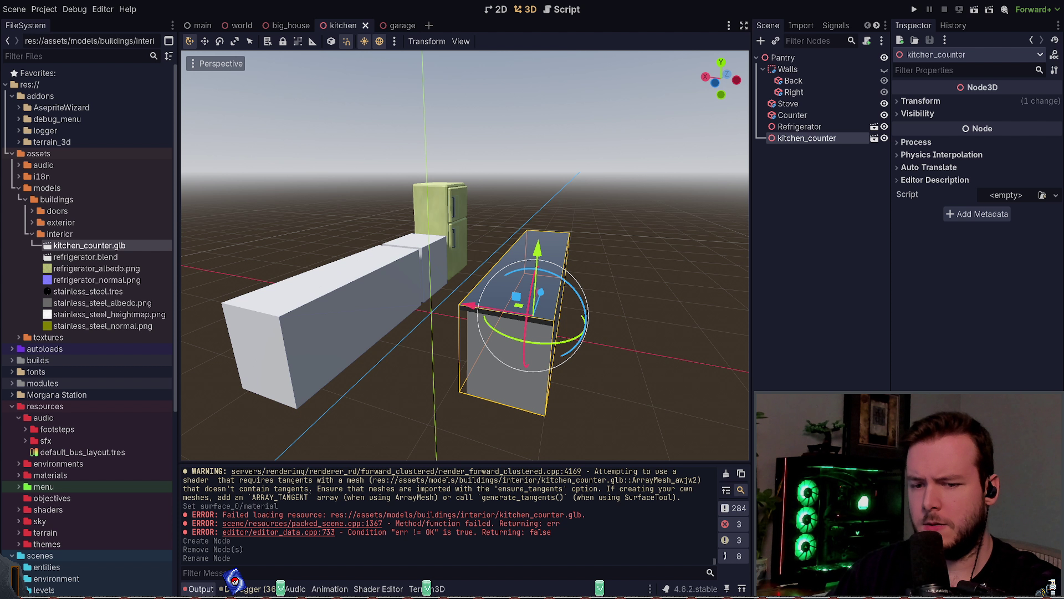
{"action": "mouse_move", "coordinate": [497, 231]}
{"action": "middle_mouse_down"}
{"action": "mouse_move", "coordinate": [537, 208]}
{"action": "mouse_move", "coordinate": [646, 197]}
{"action": "middle_mouse_up"}
{"action": "scroll", "coordinate": [543, 204], "scroll_direction": "up", "scroll_amount": 3}
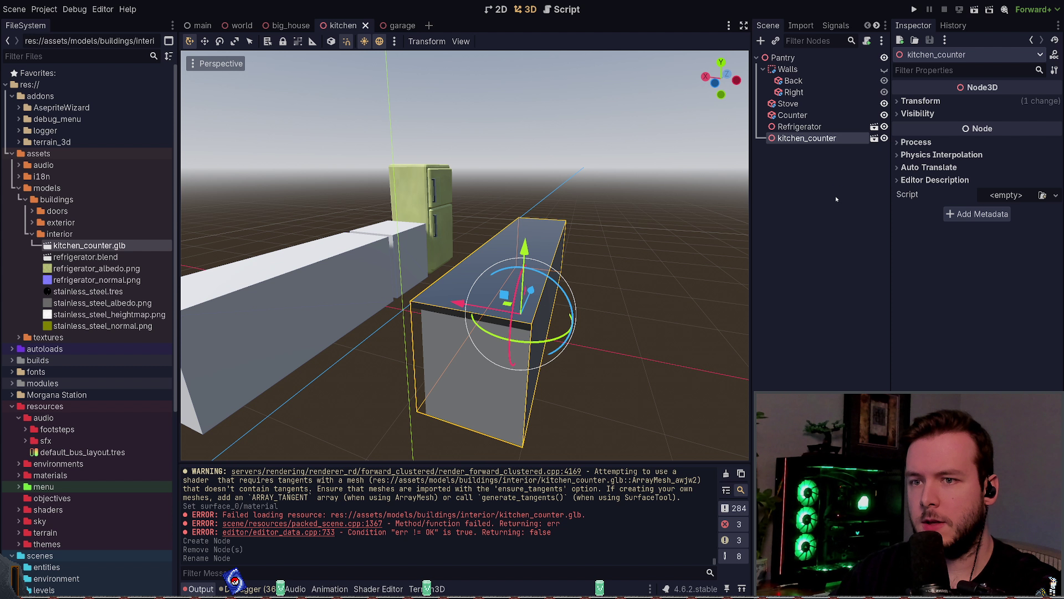
Step: Open the kitchen_counter scene and inspect CounterTop's Surface 0 material settings
{"action": "left_click", "coordinate": [875, 138]}
{"action": "left_click", "coordinate": [793, 68]}
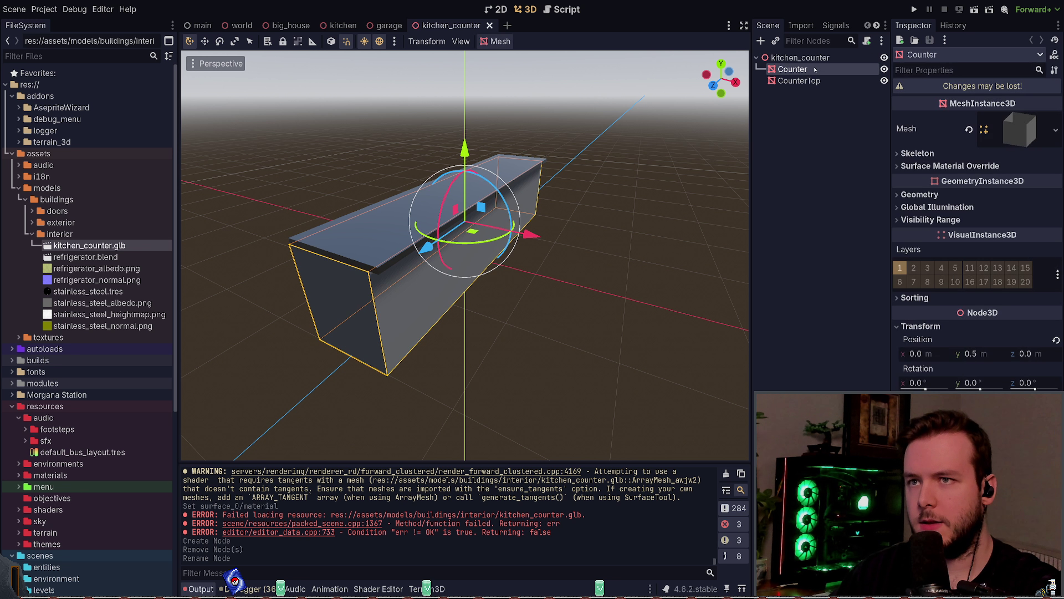
{"action": "left_click", "coordinate": [798, 80]}
{"action": "left_click", "coordinate": [1018, 129]}
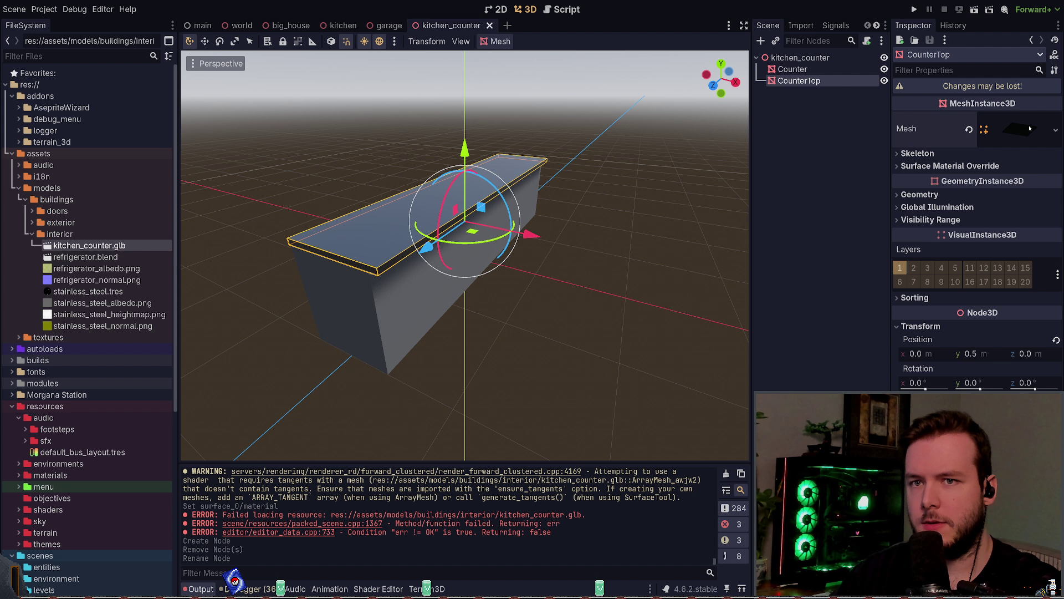
{"action": "left_click", "coordinate": [920, 335]}
{"action": "scroll", "coordinate": [942, 333], "scroll_direction": "down", "scroll_amount": 4}
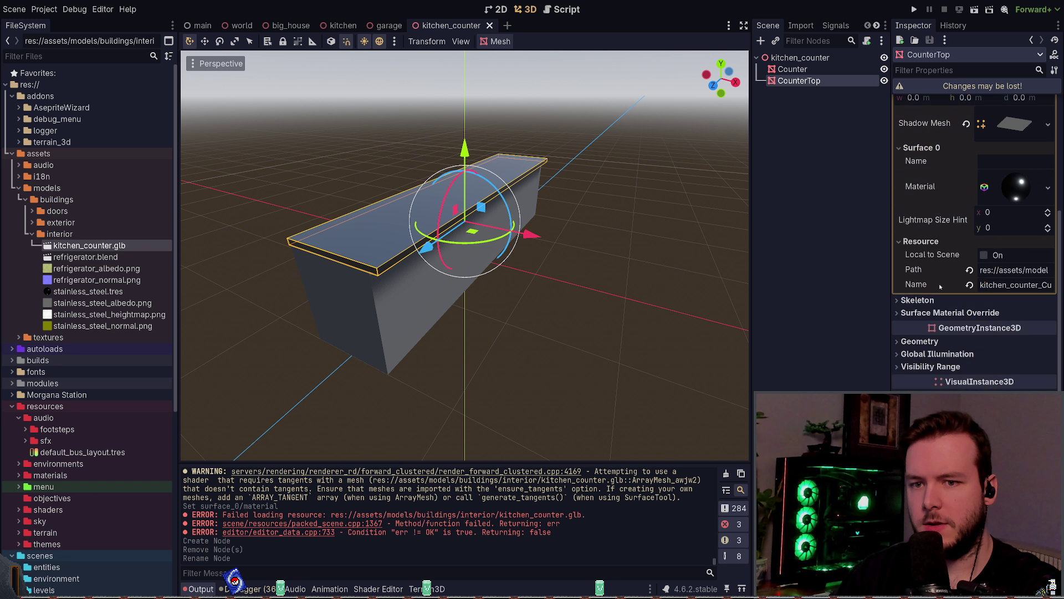
{"action": "left_click", "coordinate": [1020, 188]}
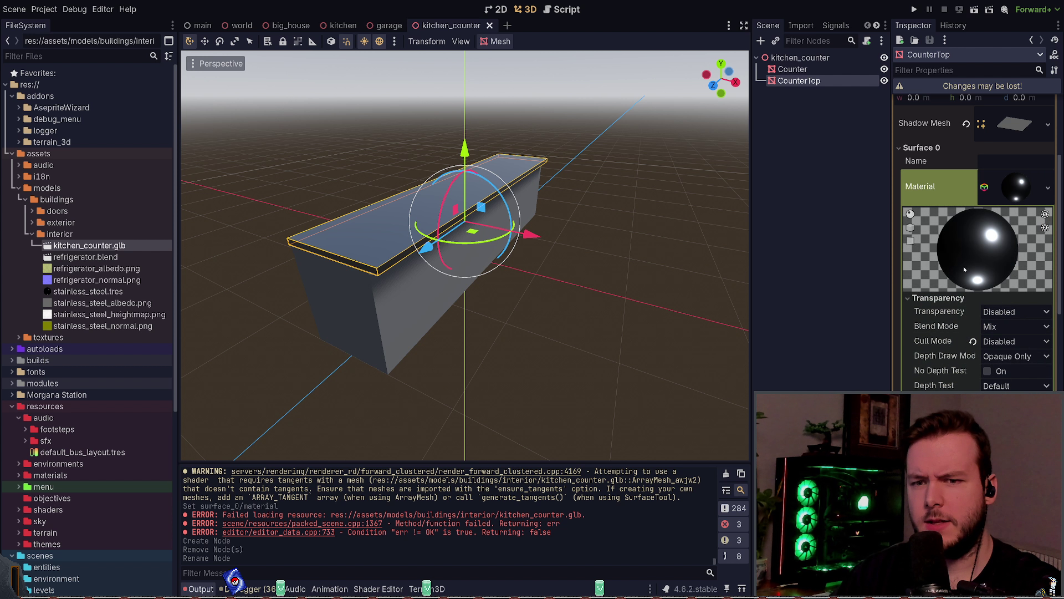
{"action": "scroll", "coordinate": [987, 222], "scroll_direction": "down", "scroll_amount": 6}
{"action": "mouse_move", "coordinate": [743, 239]}
{"action": "middle_mouse_down"}
{"action": "mouse_move", "coordinate": [601, 252]}
{"action": "mouse_move", "coordinate": [582, 225]}
{"action": "mouse_move", "coordinate": [613, 242]}
{"action": "middle_mouse_up"}
{"action": "scroll", "coordinate": [923, 343], "scroll_direction": "down", "scroll_amount": 5}
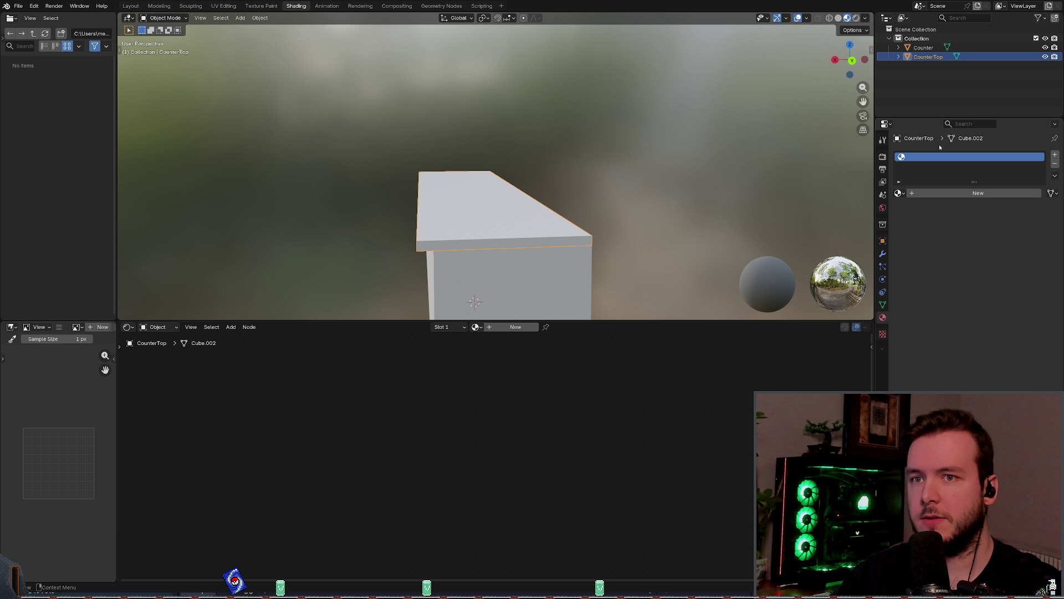
{"action": "left_click", "coordinate": [925, 49]}
{"action": "left_click", "coordinate": [930, 58]}
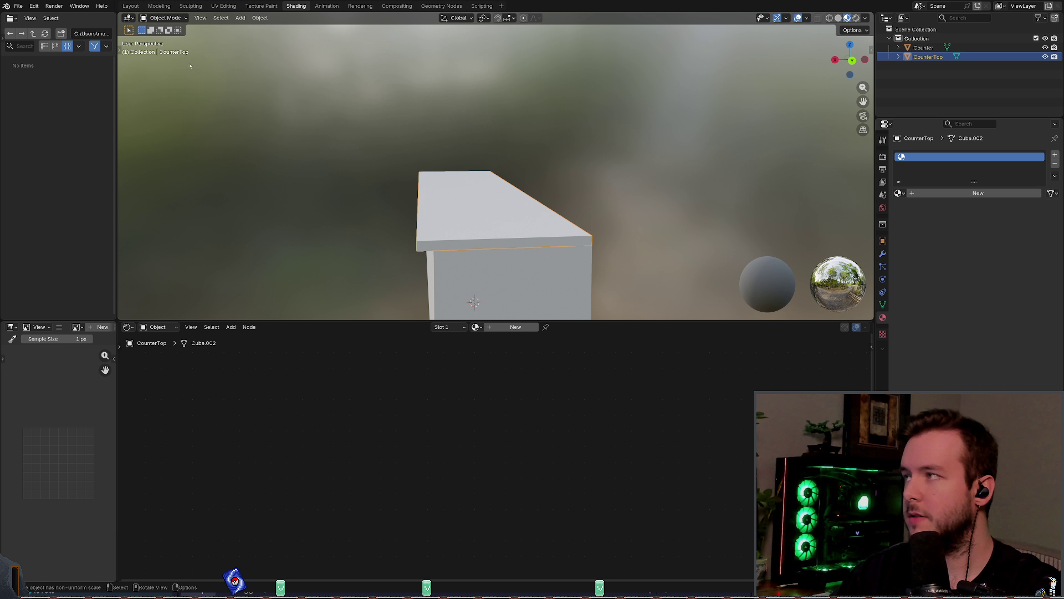
{"action": "left_click", "coordinate": [18, 6]}
{"action": "mouse_move", "coordinate": [47, 136]}
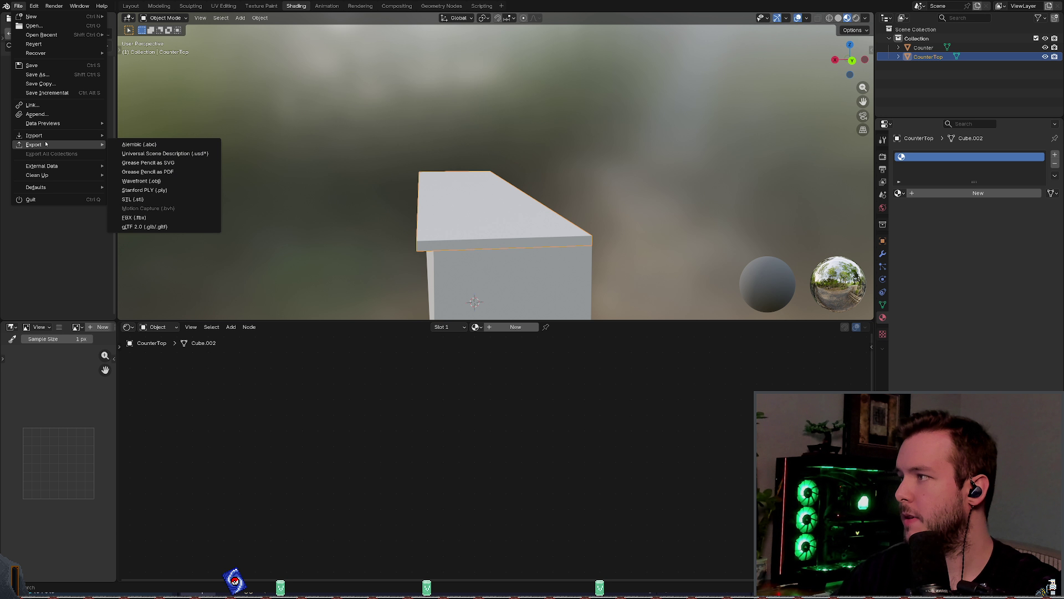
{"action": "left_click", "coordinate": [164, 226]}
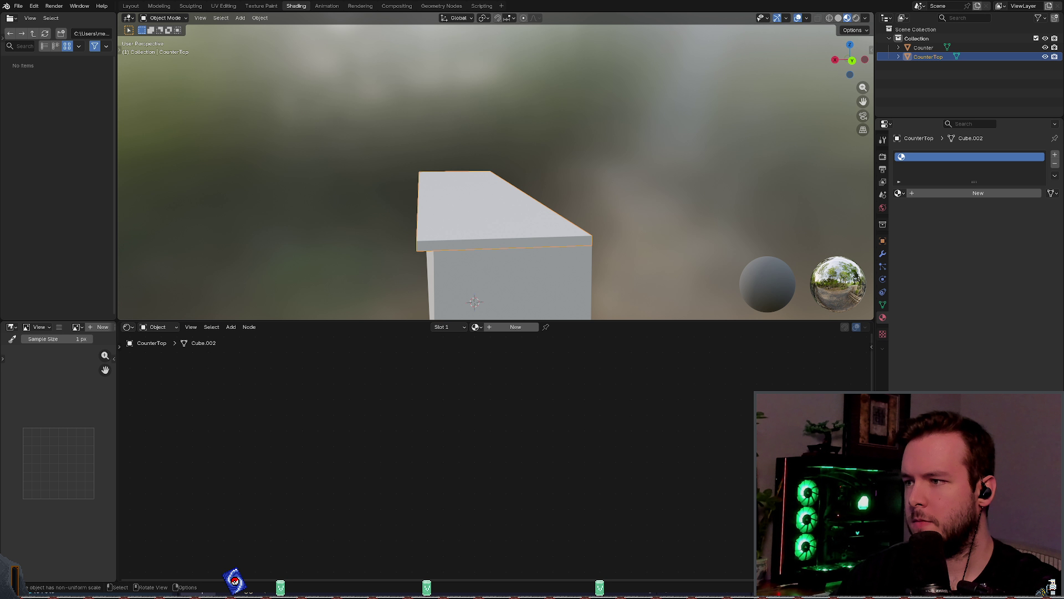
{"action": "key", "text": "alt+Tab"}
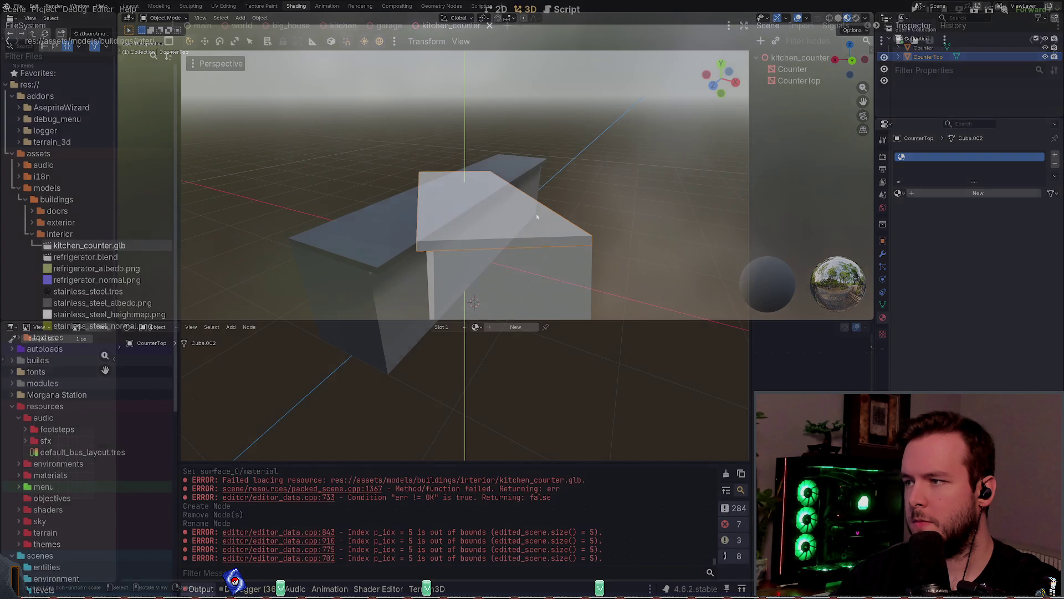
Step: Select CounterTop and expand its mesh Surface 0 material settings in the Inspector
{"action": "left_click", "coordinate": [458, 183]}
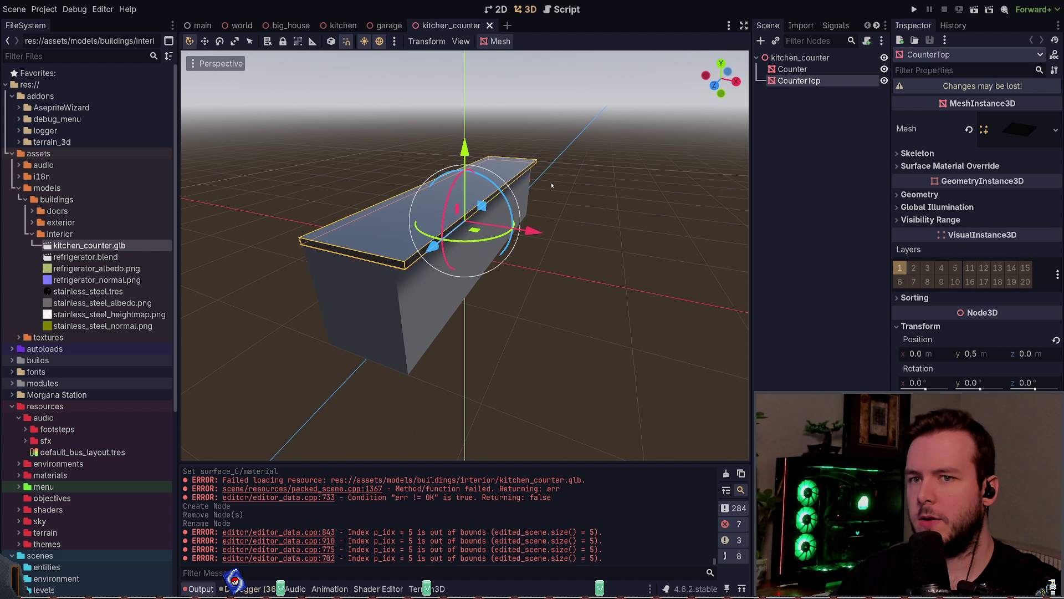
{"action": "left_click", "coordinate": [1014, 133]}
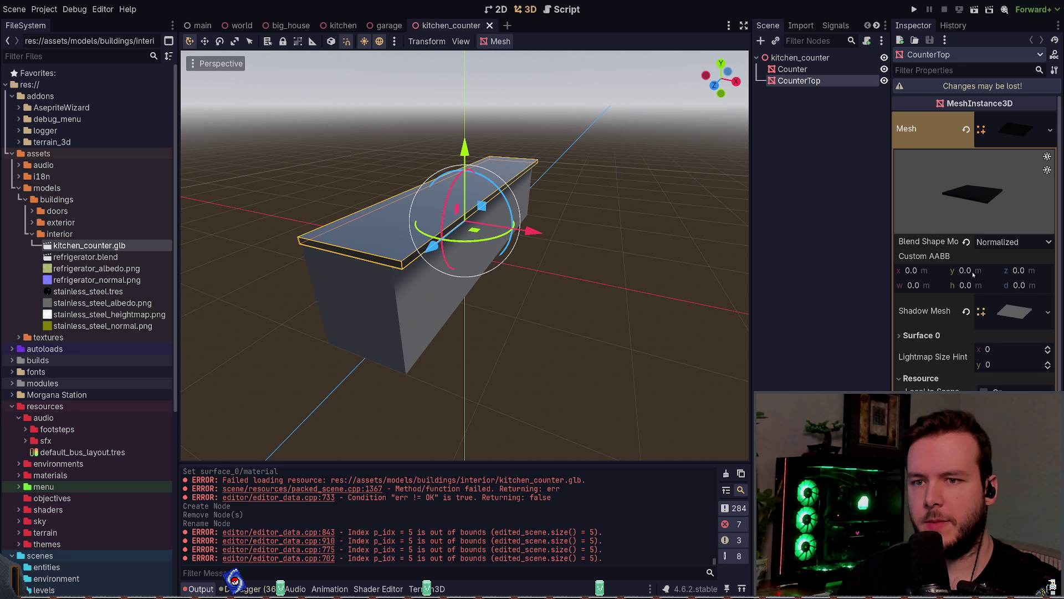
{"action": "scroll", "coordinate": [972, 274], "scroll_direction": "down", "scroll_amount": 2}
{"action": "left_click", "coordinate": [1014, 249]}
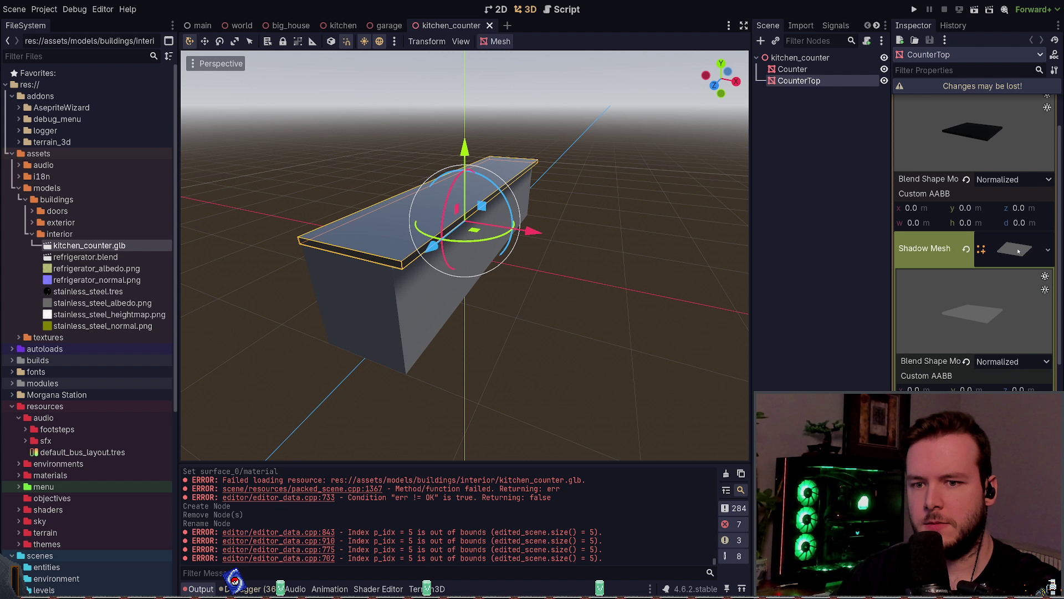
{"action": "scroll", "coordinate": [1007, 270], "scroll_direction": "up", "scroll_amount": 3}
{"action": "left_click", "coordinate": [1014, 310]}
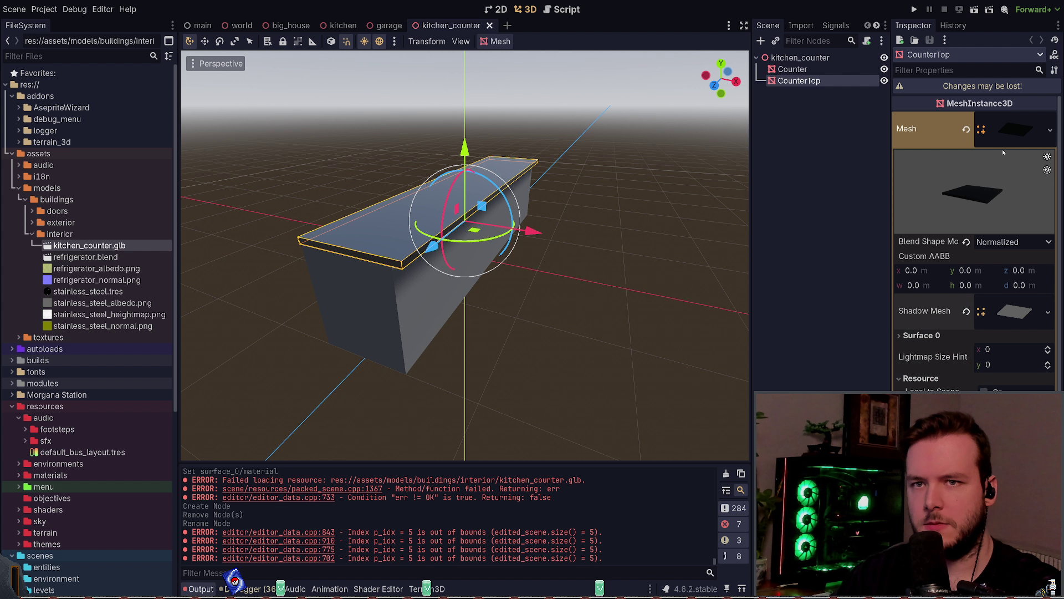
{"action": "left_click", "coordinate": [931, 336]}
{"action": "scroll", "coordinate": [965, 333], "scroll_direction": "down", "scroll_amount": 4}
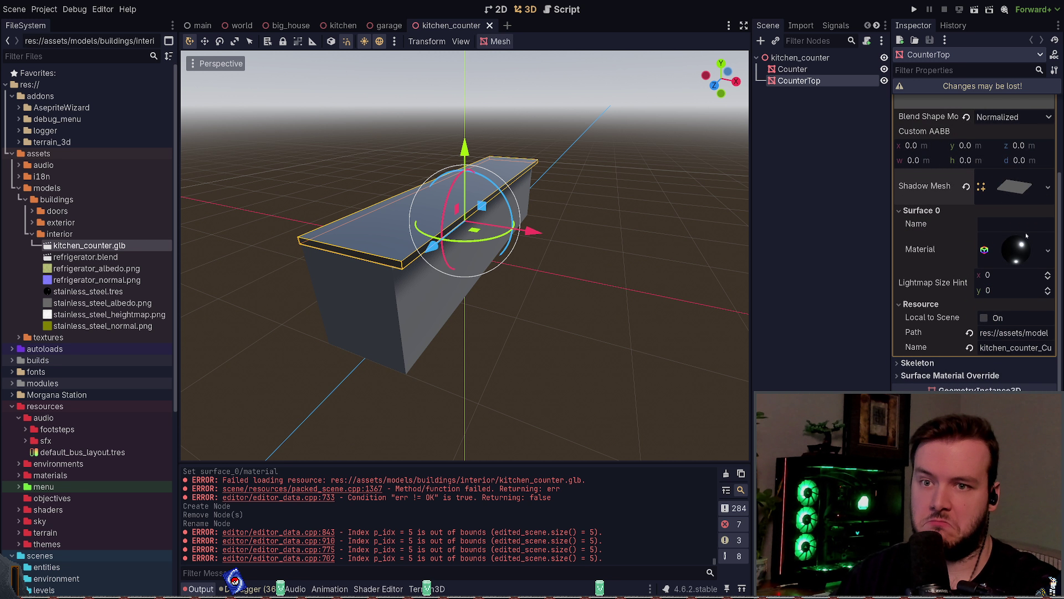
{"action": "left_click", "coordinate": [998, 249]}
{"action": "scroll", "coordinate": [950, 247], "scroll_direction": "down", "scroll_amount": 10}
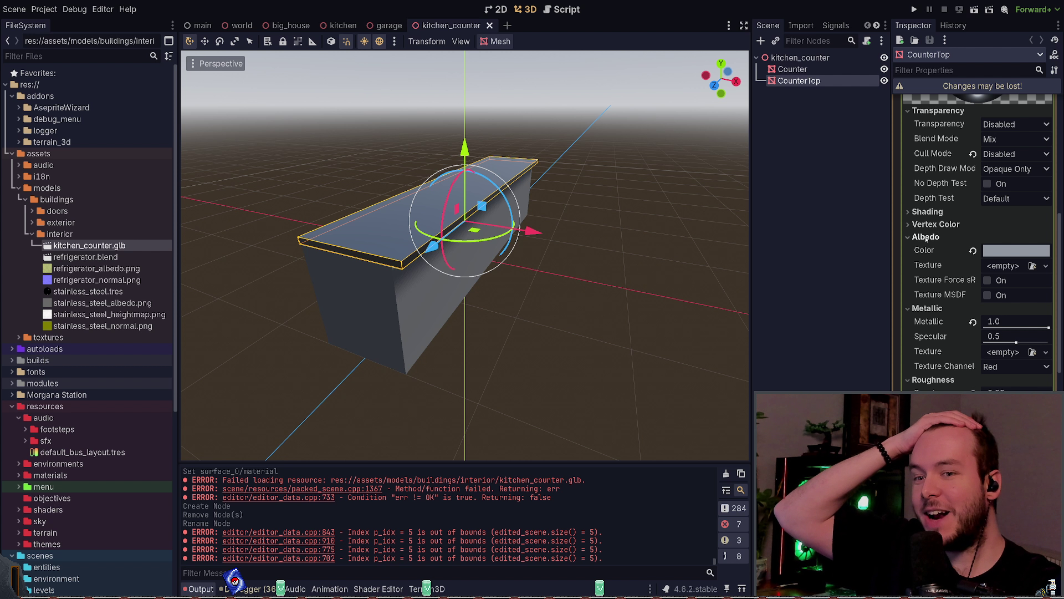
{"action": "scroll", "coordinate": [953, 249], "scroll_direction": "up", "scroll_amount": 2}
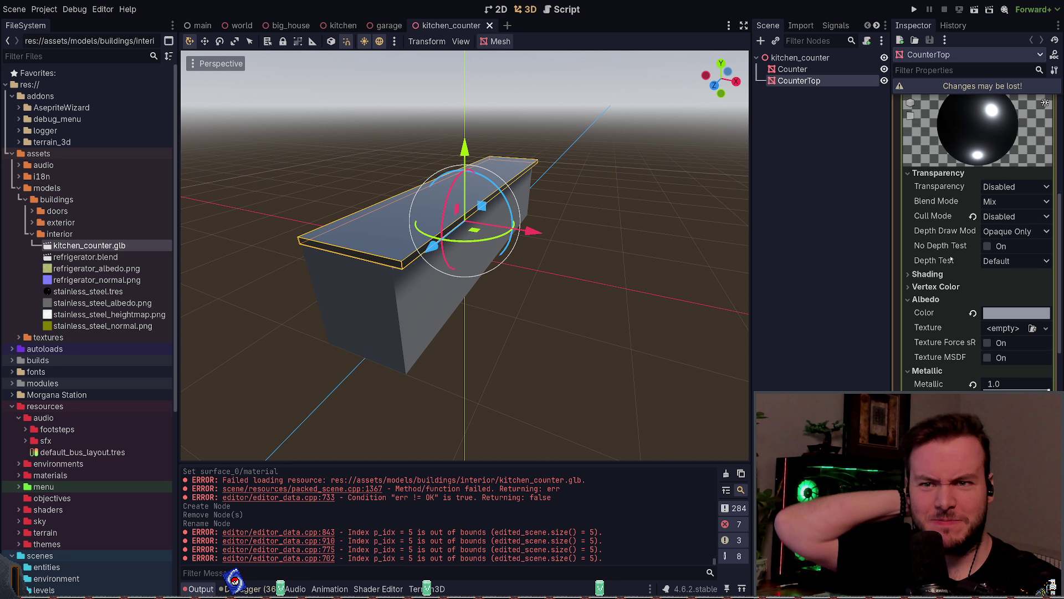
{"action": "scroll", "coordinate": [950, 255], "scroll_direction": "up", "scroll_amount": 2}
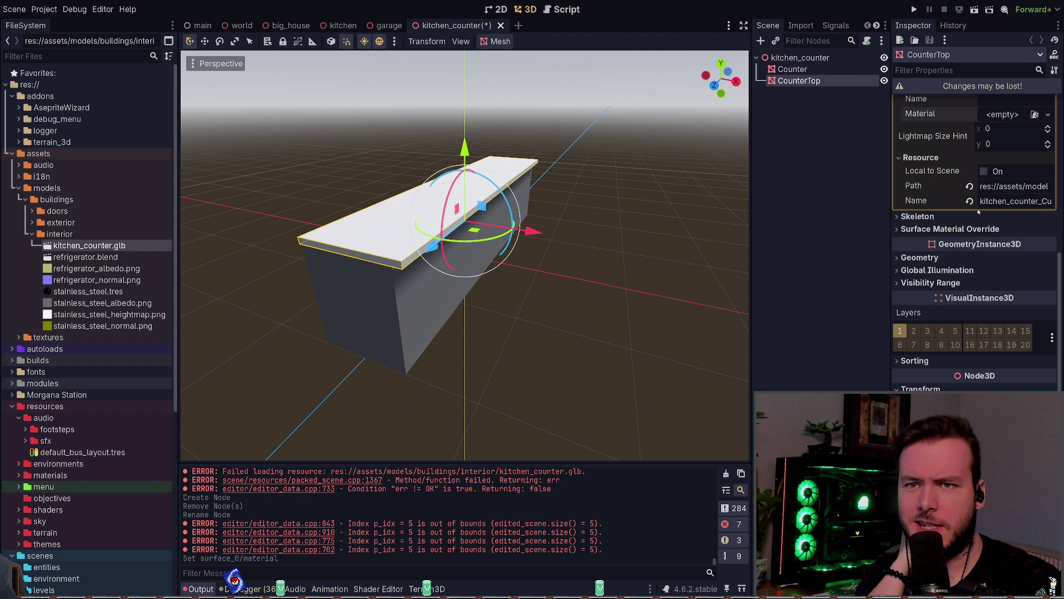
Step: Clear the old material and drag stainless_steel.tres into CounterTop's Material slot
{"action": "key", "text": "ctrl+z"}
{"action": "mouse_move", "coordinate": [88, 291]}
{"action": "left_mouse_down"}
{"action": "mouse_move", "coordinate": [875, 164]}
{"action": "mouse_move", "coordinate": [1004, 115]}
{"action": "left_mouse_up"}
{"action": "mouse_move", "coordinate": [701, 235]}
{"action": "middle_mouse_down"}
{"action": "mouse_move", "coordinate": [534, 318]}
{"action": "mouse_move", "coordinate": [530, 341]}
{"action": "mouse_move", "coordinate": [546, 318]}
{"action": "mouse_move", "coordinate": [544, 334]}
{"action": "mouse_move", "coordinate": [417, 212]}
{"action": "middle_mouse_up"}
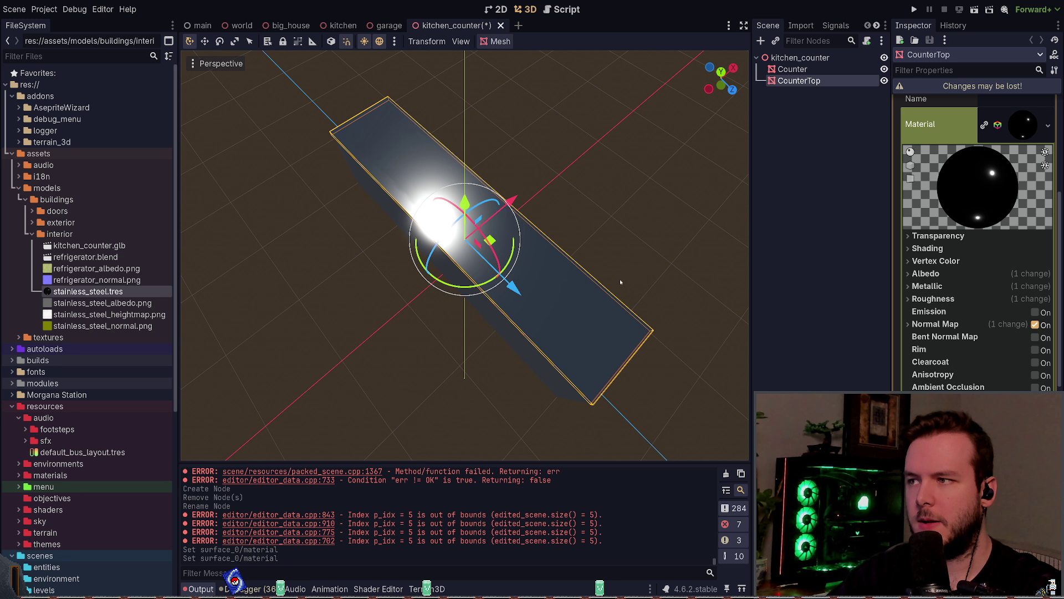
{"action": "mouse_move", "coordinate": [620, 282]}
{"action": "middle_mouse_down"}
{"action": "mouse_move", "coordinate": [608, 268]}
{"action": "mouse_move", "coordinate": [624, 288]}
{"action": "mouse_move", "coordinate": [584, 281]}
{"action": "middle_mouse_up"}
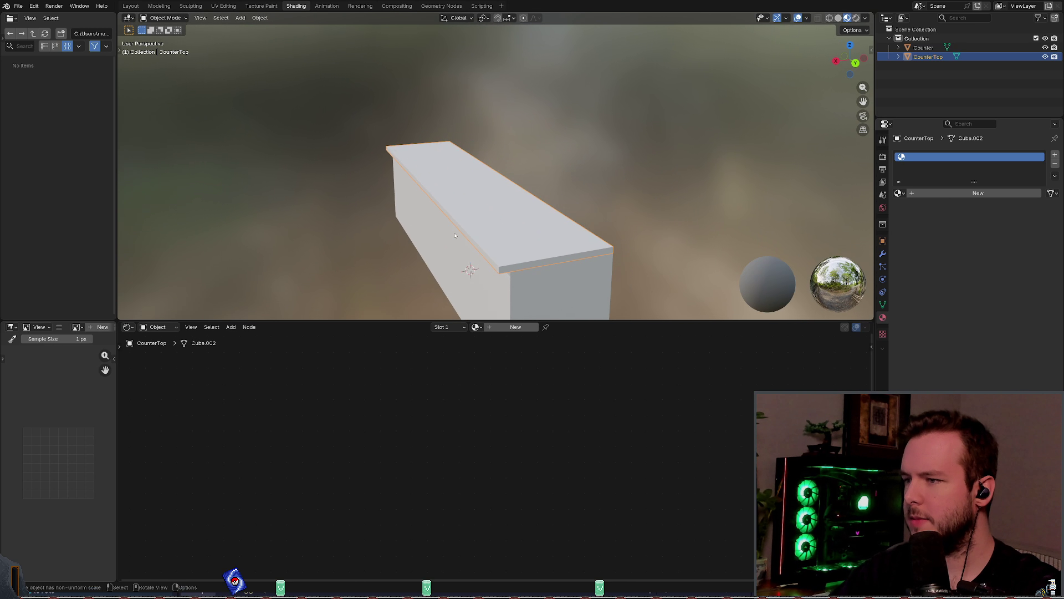
{"action": "left_click", "coordinate": [539, 326]}
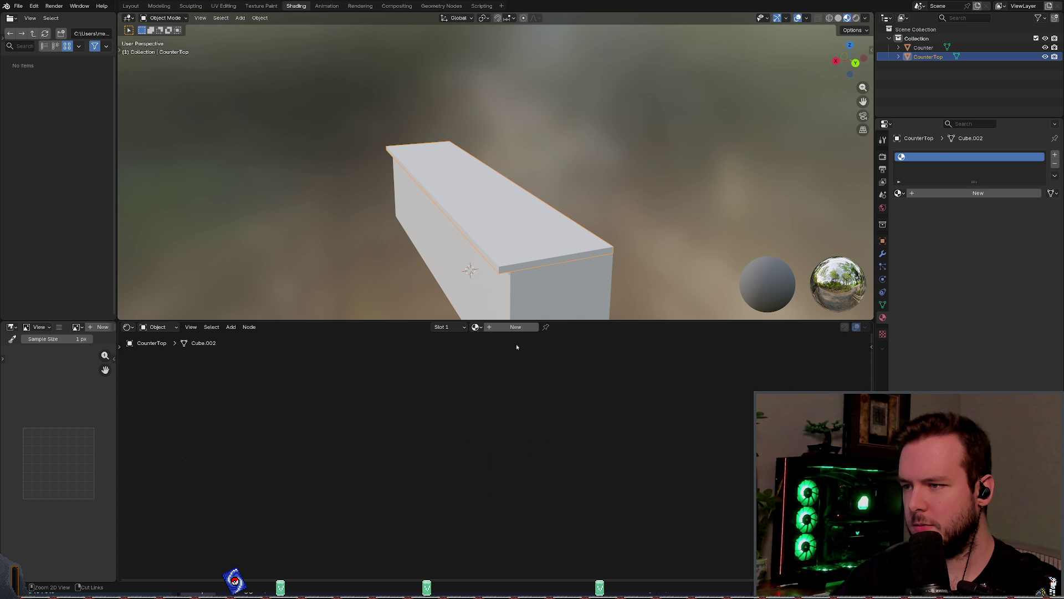
Step: Assign the CounterTop material to the countertop and add a Principled BSDF node
{"action": "left_click", "coordinate": [475, 326]}
{"action": "left_click", "coordinate": [503, 351]}
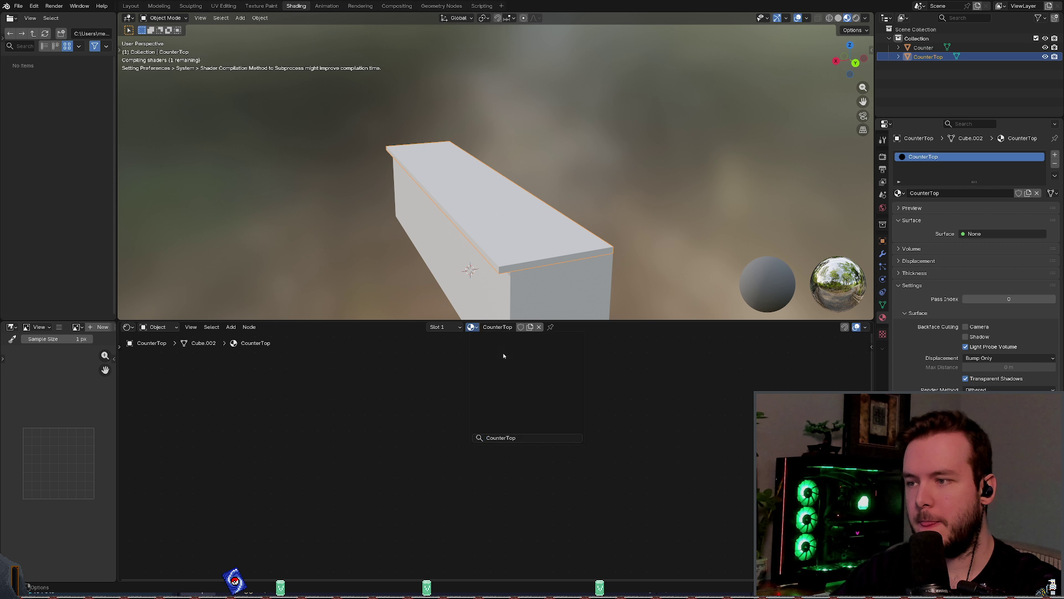
{"action": "middle_click_drag", "start_coordinate": [493, 407], "coordinate": [454, 414]}
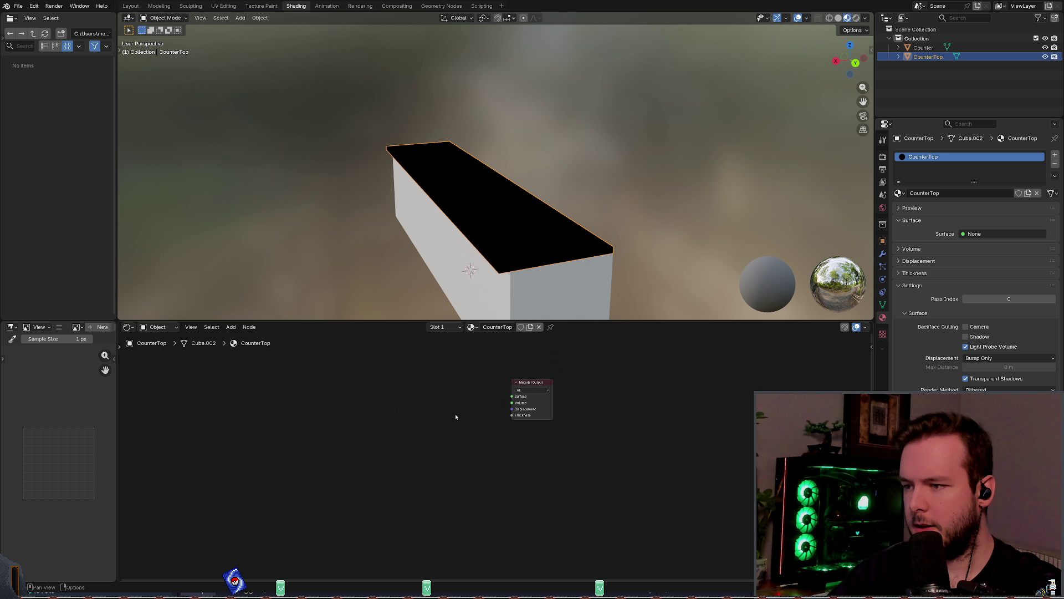
{"action": "right_click", "coordinate": [437, 389]}
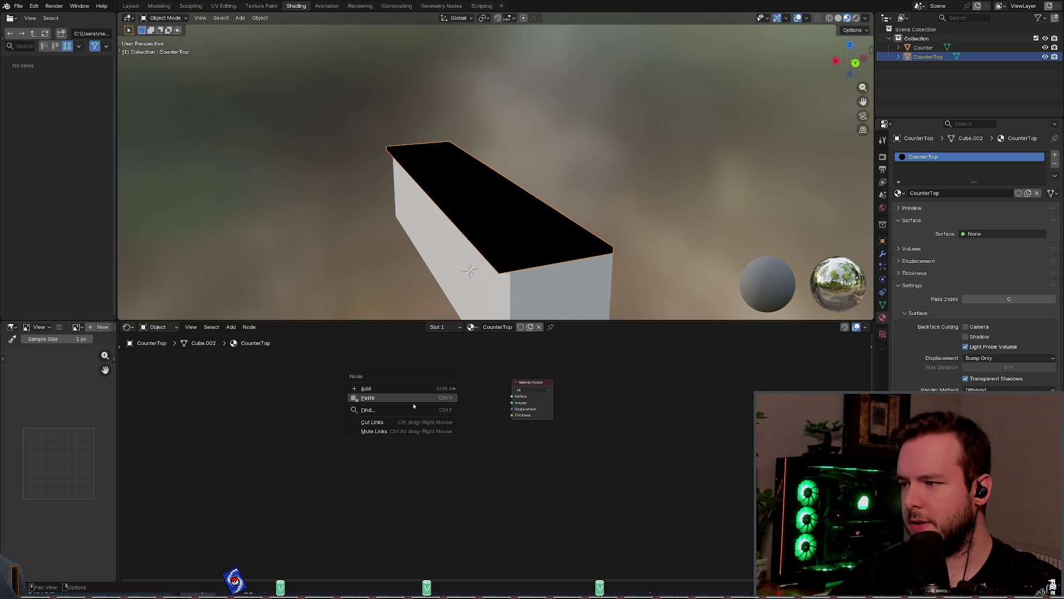
{"action": "mouse_move", "coordinate": [437, 388]}
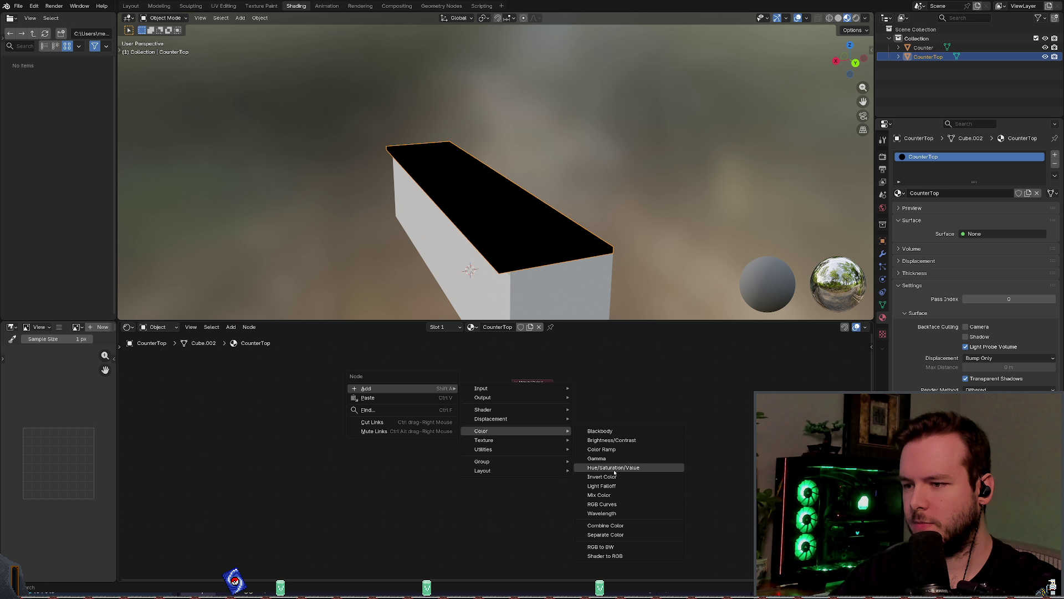
{"action": "mouse_move", "coordinate": [499, 409]}
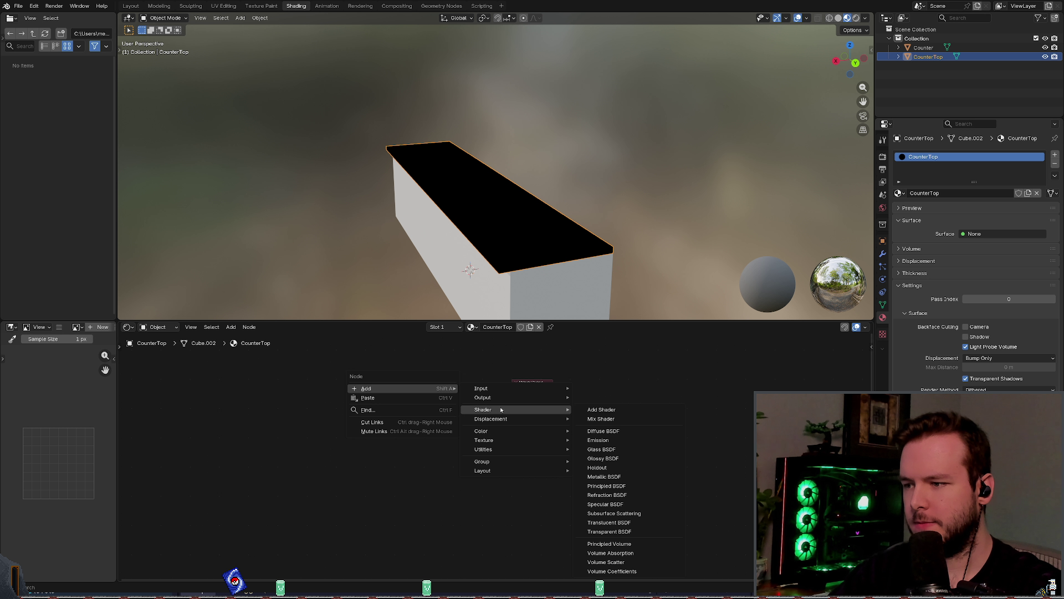
{"action": "left_click", "coordinate": [606, 486]}
{"action": "key", "text": "y"}
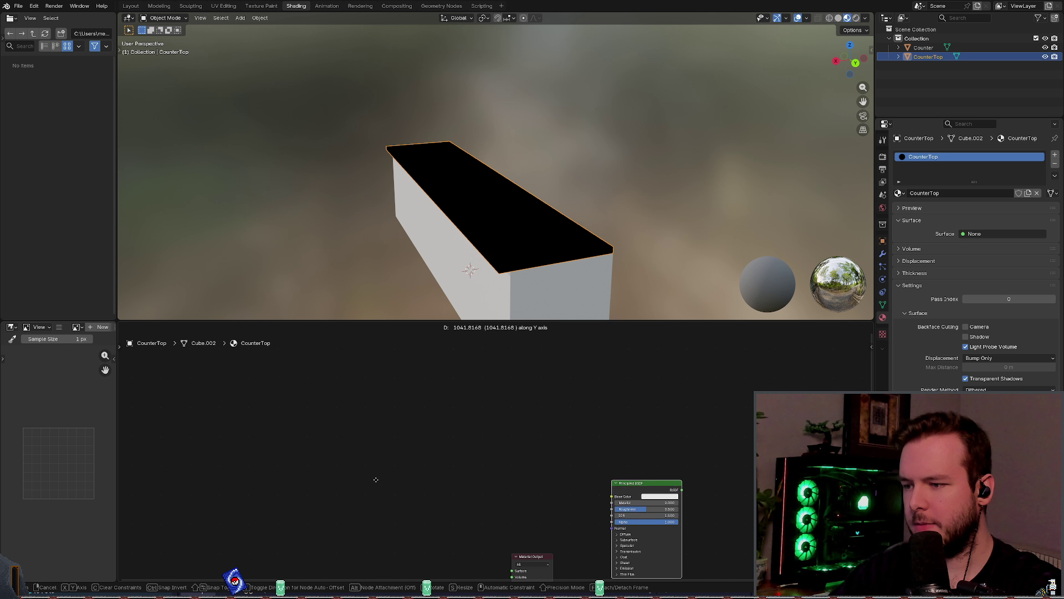
{"action": "left_click", "coordinate": [402, 453]}
Step: Place the Principled BSDF beside Material Output and link BSDF to Surface
{"action": "middle_click_drag", "start_coordinate": [402, 453], "coordinate": [411, 339]}
{"action": "left_click_drag", "start_coordinate": [654, 372], "coordinate": [427, 421]}
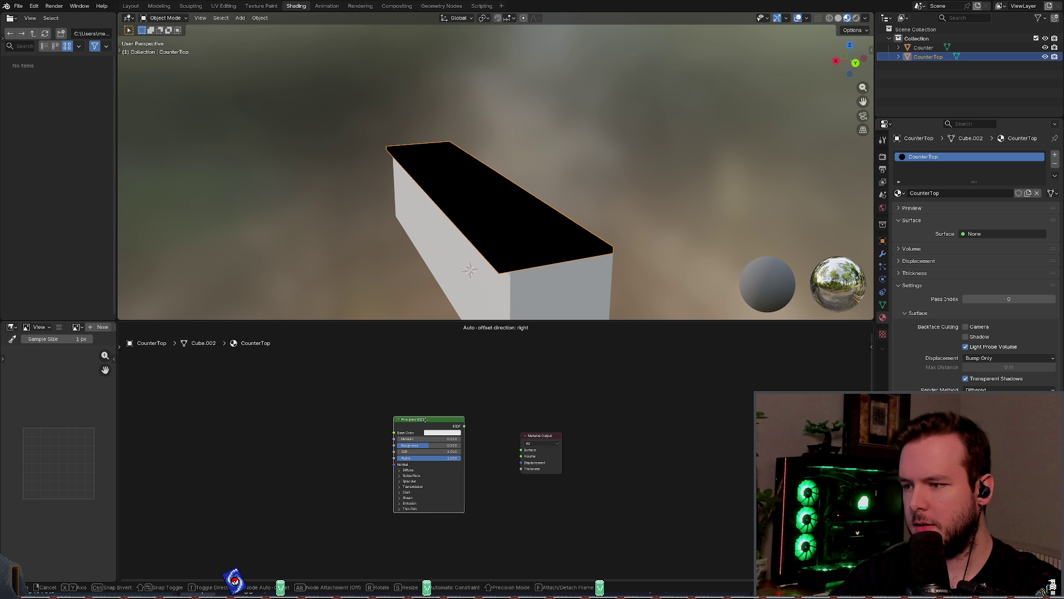
{"action": "middle_click_drag", "start_coordinate": [427, 421], "coordinate": [432, 351]}
{"action": "scroll", "coordinate": [443, 372], "scroll_direction": "up", "scroll_amount": 2}
{"action": "key", "text": "g"}
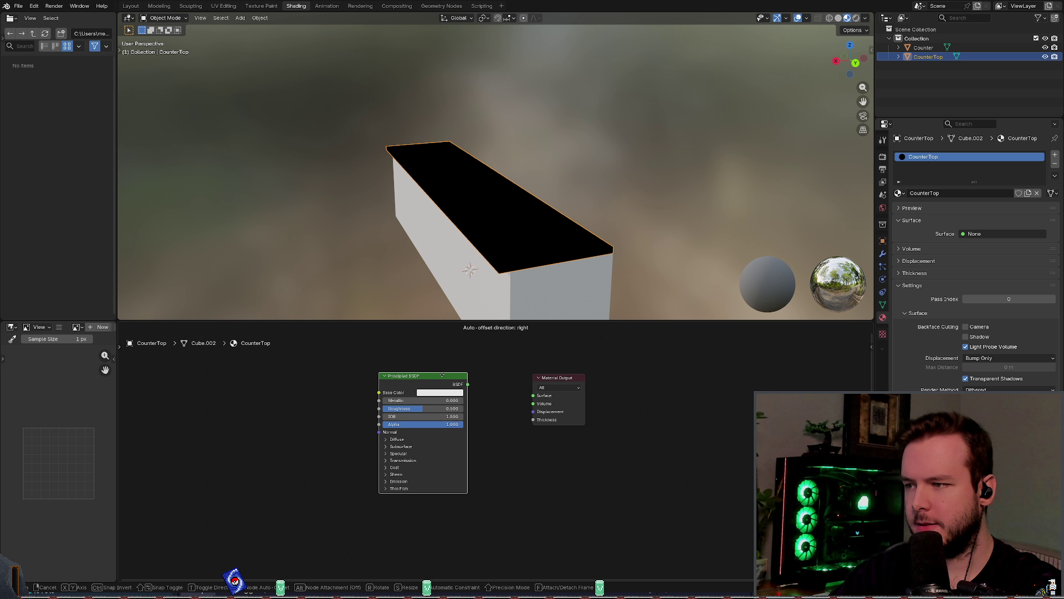
{"action": "left_click", "coordinate": [452, 403]}
{"action": "left_click_drag", "start_coordinate": [473, 394], "coordinate": [533, 396]}
{"action": "mouse_move", "coordinate": [467, 370]}
{"action": "middle_mouse_down"}
{"action": "mouse_move", "coordinate": [513, 384]}
{"action": "mouse_move", "coordinate": [475, 375]}
{"action": "middle_mouse_up"}
{"action": "right_click", "coordinate": [464, 390]}
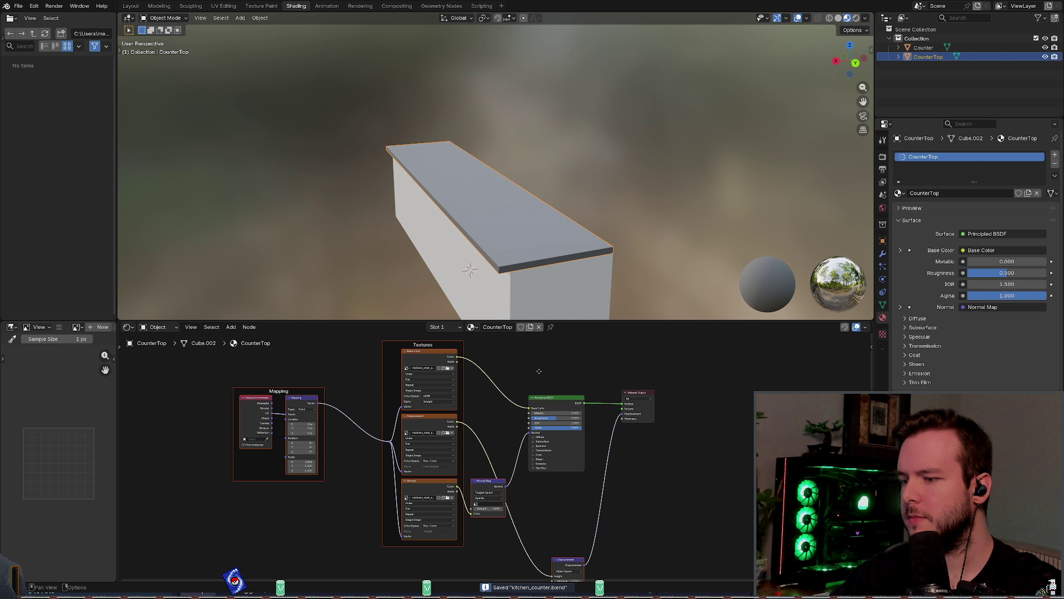
Step: Set the shader's Metallic to 1 and Roughness to 0.1
{"action": "middle_click_drag", "start_coordinate": [538, 371], "coordinate": [486, 337]}
{"action": "mouse_move", "coordinate": [519, 261]}
{"action": "middle_mouse_down"}
{"action": "mouse_move", "coordinate": [527, 302]}
{"action": "mouse_move", "coordinate": [519, 237]}
{"action": "mouse_move", "coordinate": [524, 277]}
{"action": "middle_mouse_up"}
{"action": "scroll", "coordinate": [507, 390], "scroll_direction": "up", "scroll_amount": 2}
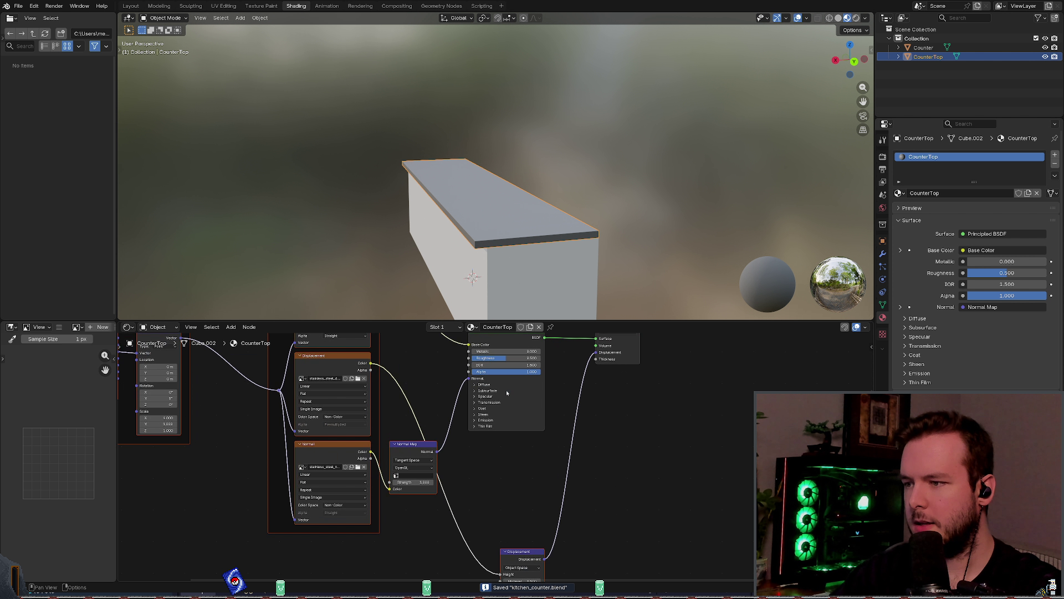
{"action": "left_click", "coordinate": [499, 351]}
{"action": "type", "text": "1"}
{"action": "key", "text": "Tab"}
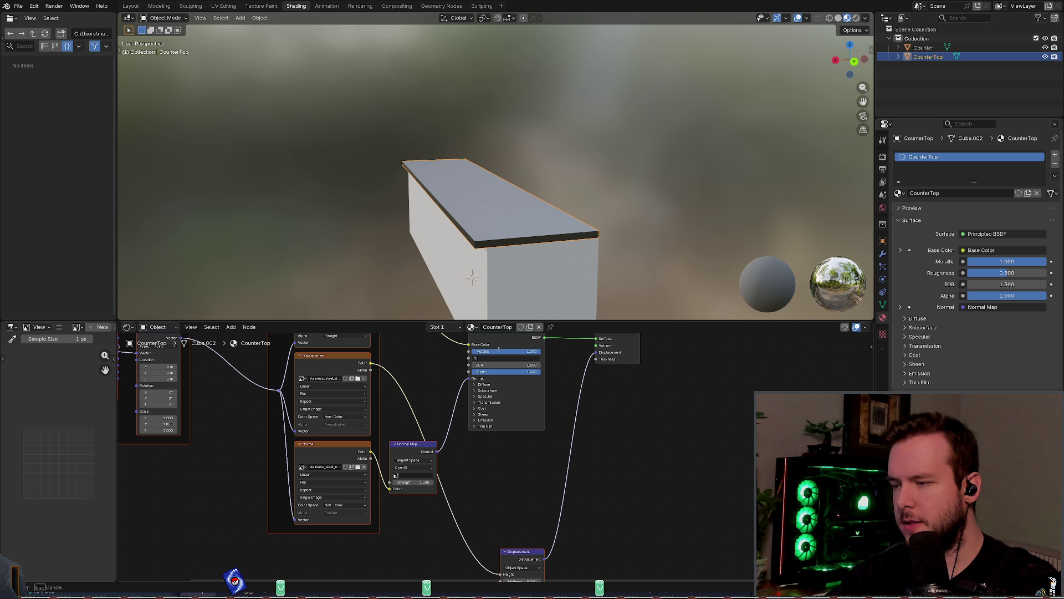
{"action": "key", "text": "Return"}
Step: Save kitchen_counter.blend and begin exporting the countertop model
{"action": "key", "text": "ctrl+s"}
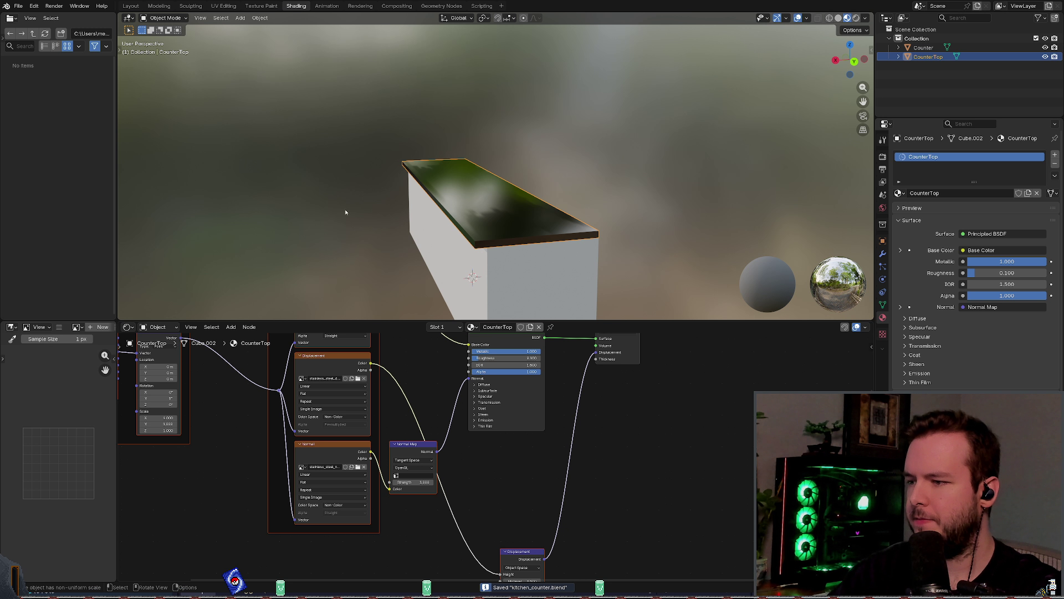
{"action": "left_click", "coordinate": [19, 6]}
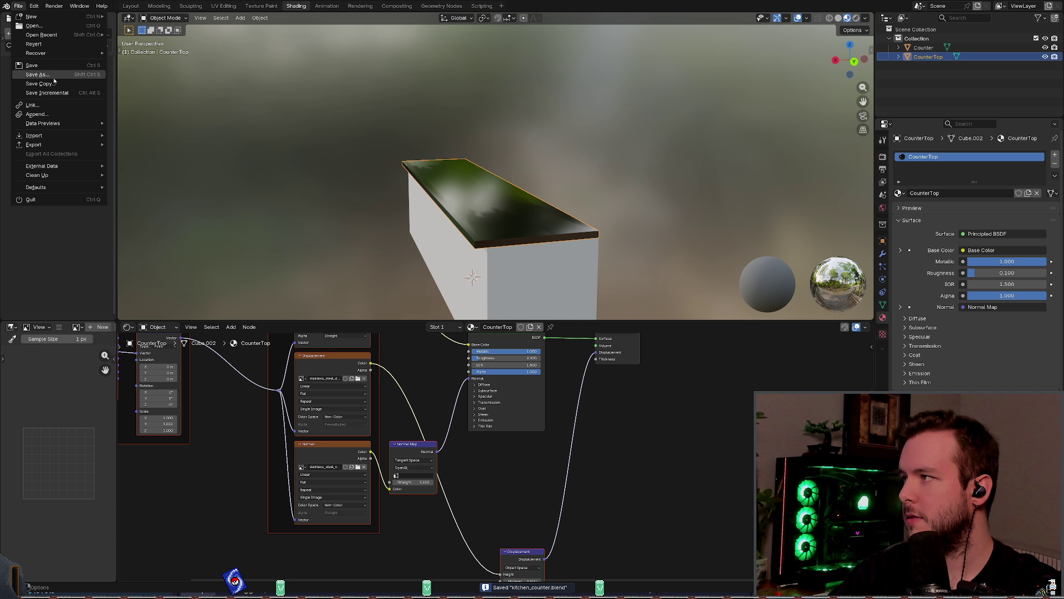
{"action": "mouse_move", "coordinate": [88, 144]}
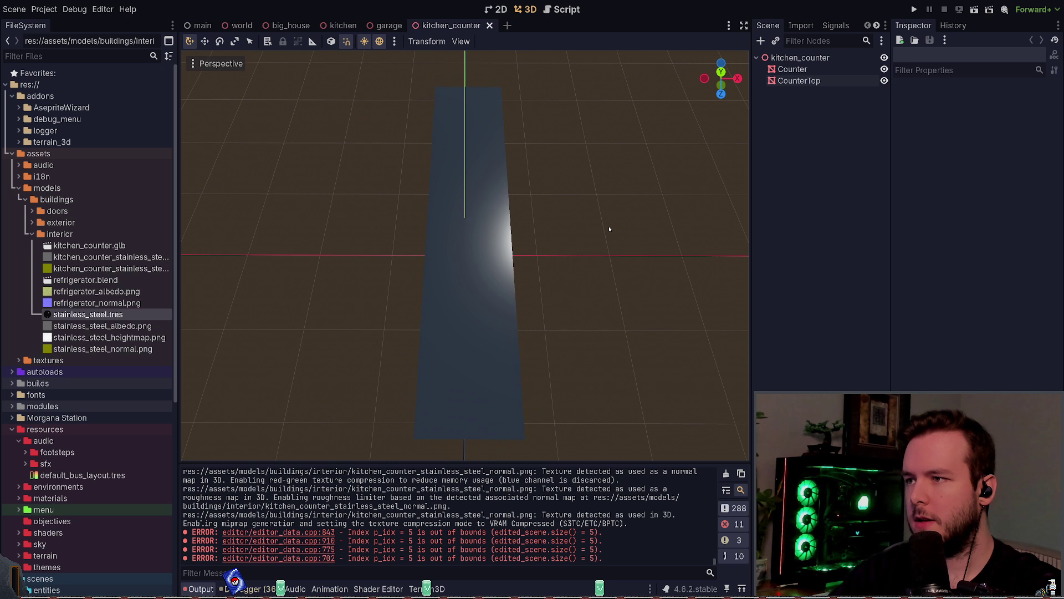
Step: Select the CounterTop node in the Scene dock after checking the Counter and kitchen_counter nodes
{"action": "left_click", "coordinate": [799, 81]}
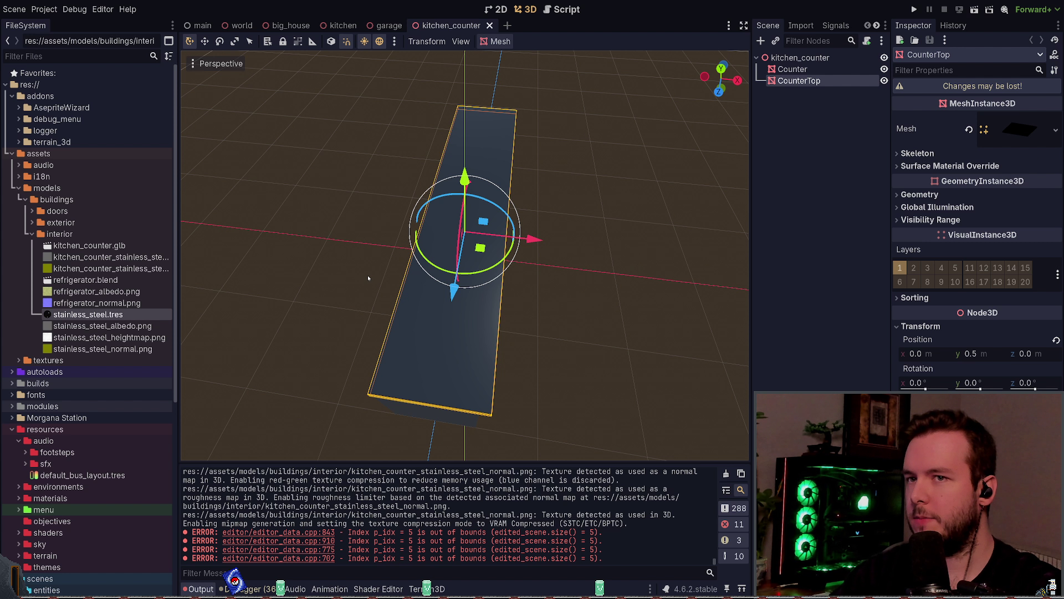
{"action": "left_click", "coordinate": [793, 69]}
{"action": "left_click", "coordinate": [800, 58]}
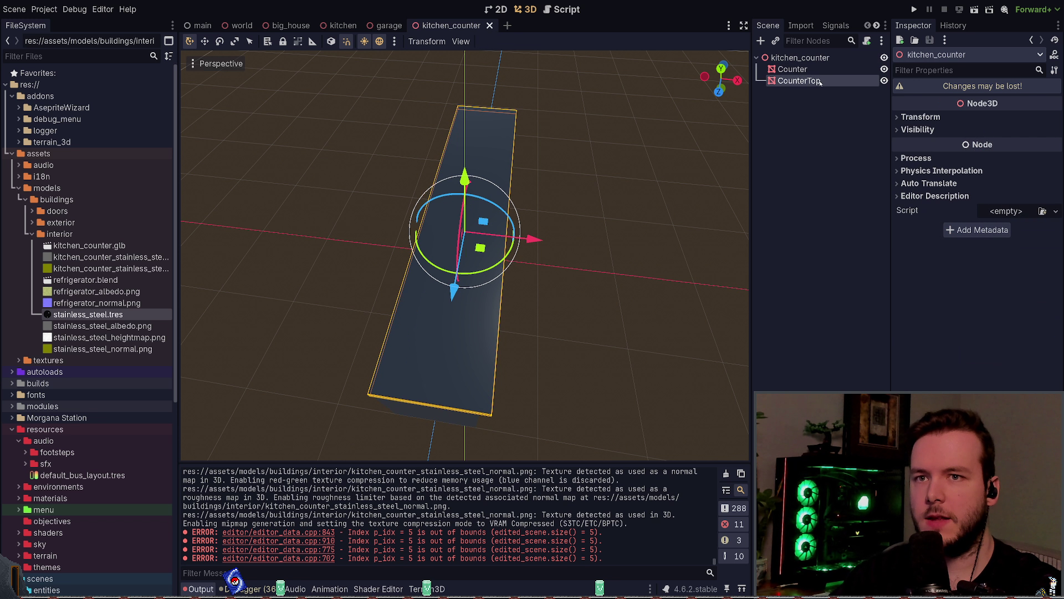
{"action": "left_click", "coordinate": [799, 81]}
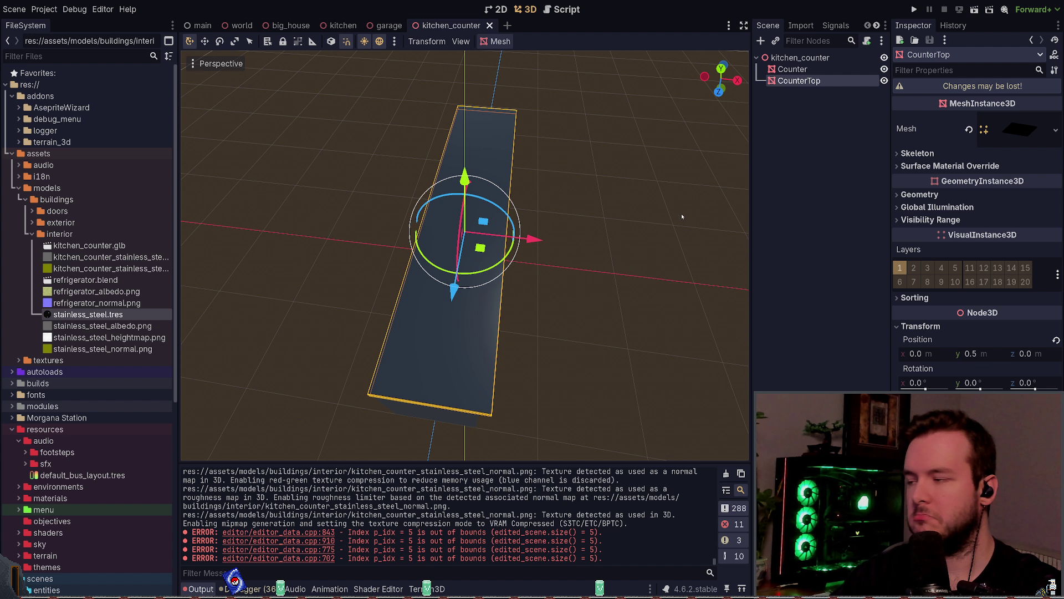
Step: Expand the CounterTop mesh's Surface 0 material, then reimport kitchen_counter.glb and check its glossy highlight
{"action": "left_click", "coordinate": [1023, 133]}
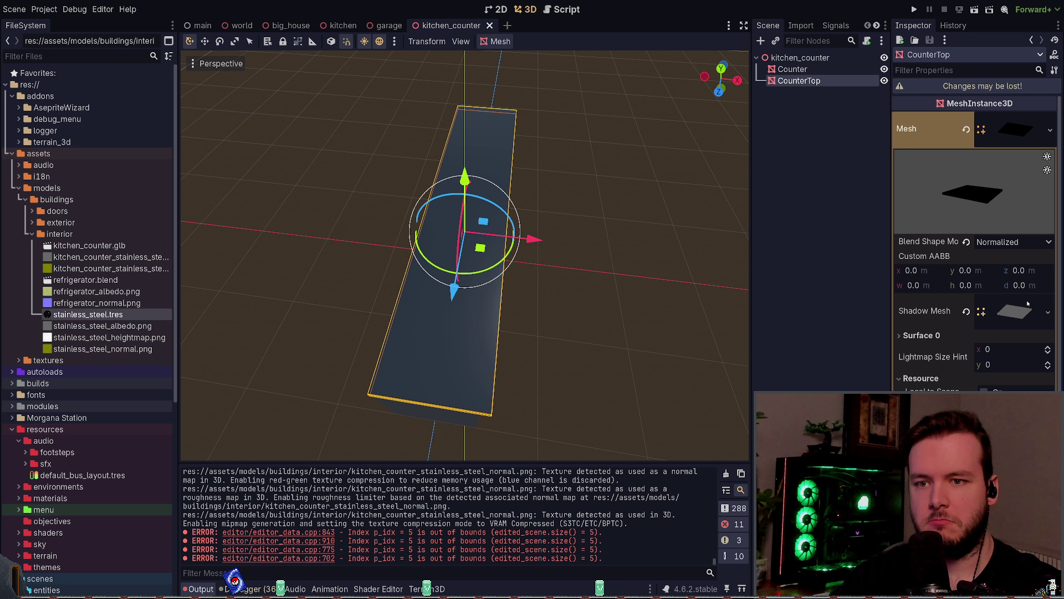
{"action": "left_click", "coordinate": [972, 334]}
{"action": "left_click", "coordinate": [972, 334]}
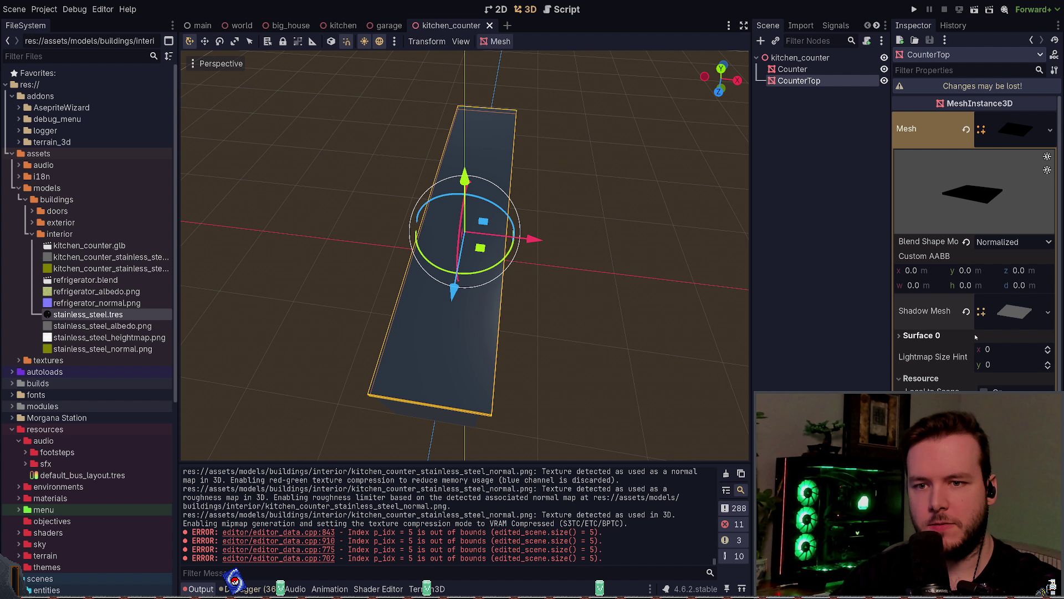
{"action": "left_click", "coordinate": [975, 335]}
{"action": "left_click", "coordinate": [1016, 375]}
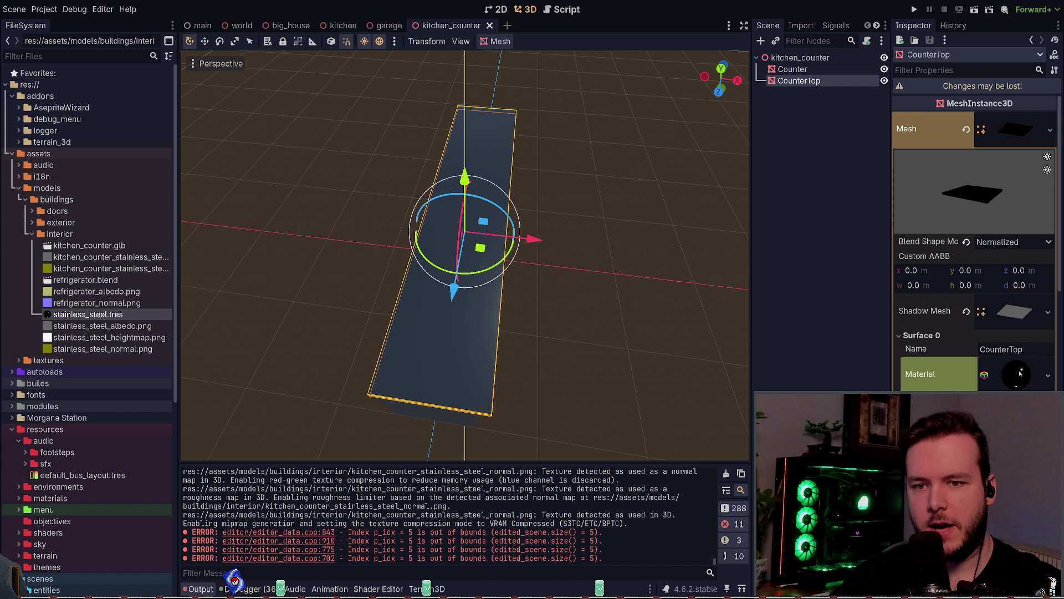
{"action": "scroll", "coordinate": [942, 222], "scroll_direction": "down", "scroll_amount": 3}
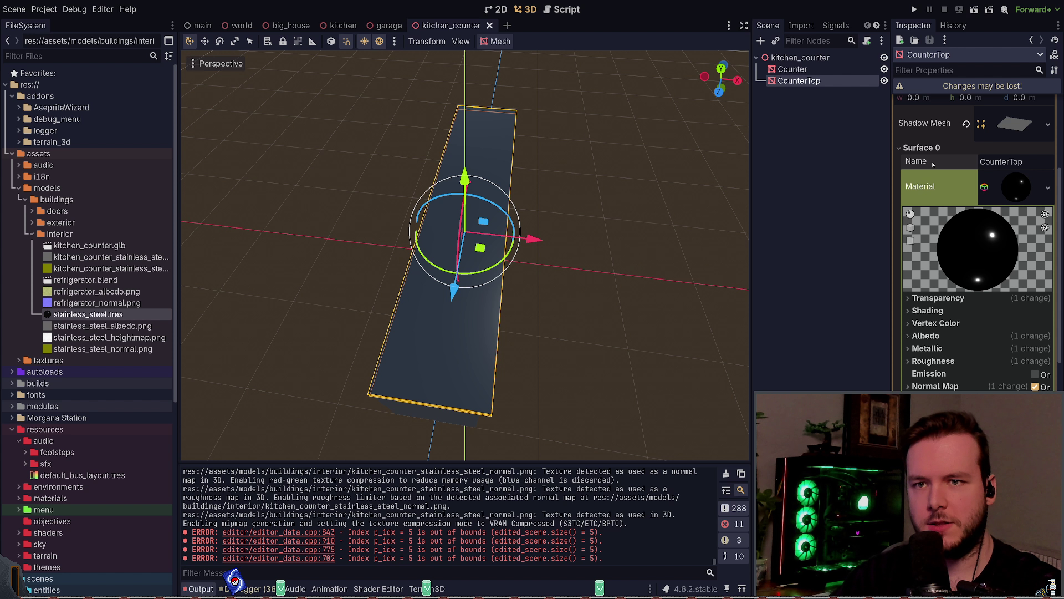
{"action": "double_click", "coordinate": [88, 245]}
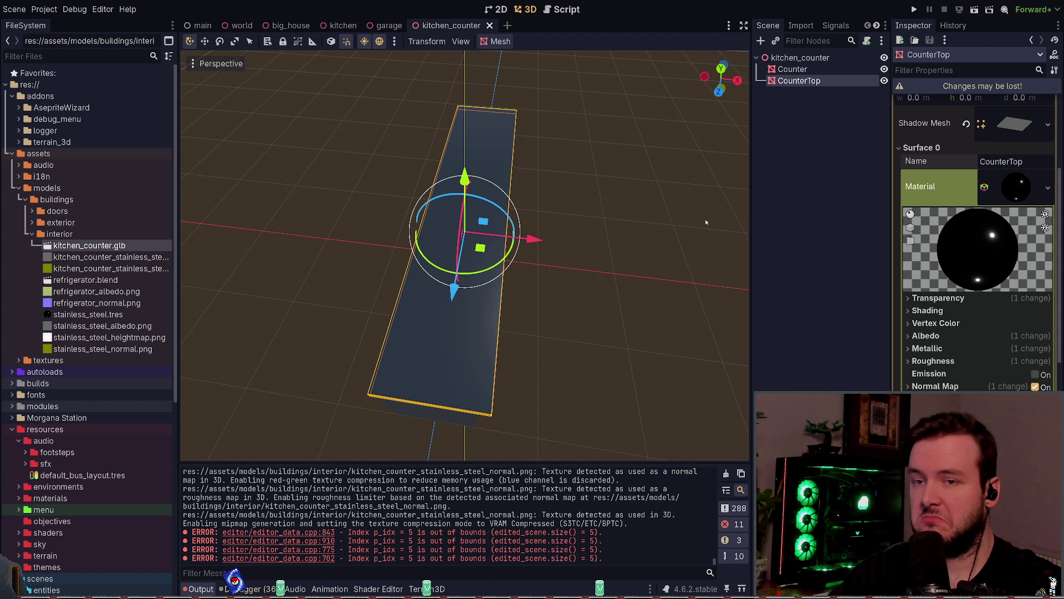
{"action": "mouse_move", "coordinate": [603, 227]}
{"action": "middle_mouse_down"}
{"action": "mouse_move", "coordinate": [632, 221]}
{"action": "mouse_move", "coordinate": [614, 231]}
{"action": "mouse_move", "coordinate": [670, 245]}
{"action": "mouse_move", "coordinate": [668, 257]}
{"action": "mouse_move", "coordinate": [677, 245]}
{"action": "mouse_move", "coordinate": [665, 255]}
{"action": "mouse_move", "coordinate": [655, 242]}
{"action": "mouse_move", "coordinate": [698, 249]}
{"action": "middle_mouse_up"}
Step: Expand the UV1 settings and try x and y tiling values of 12, 2 and 4, undoing them
{"action": "scroll", "coordinate": [951, 349], "scroll_direction": "down", "scroll_amount": 5}
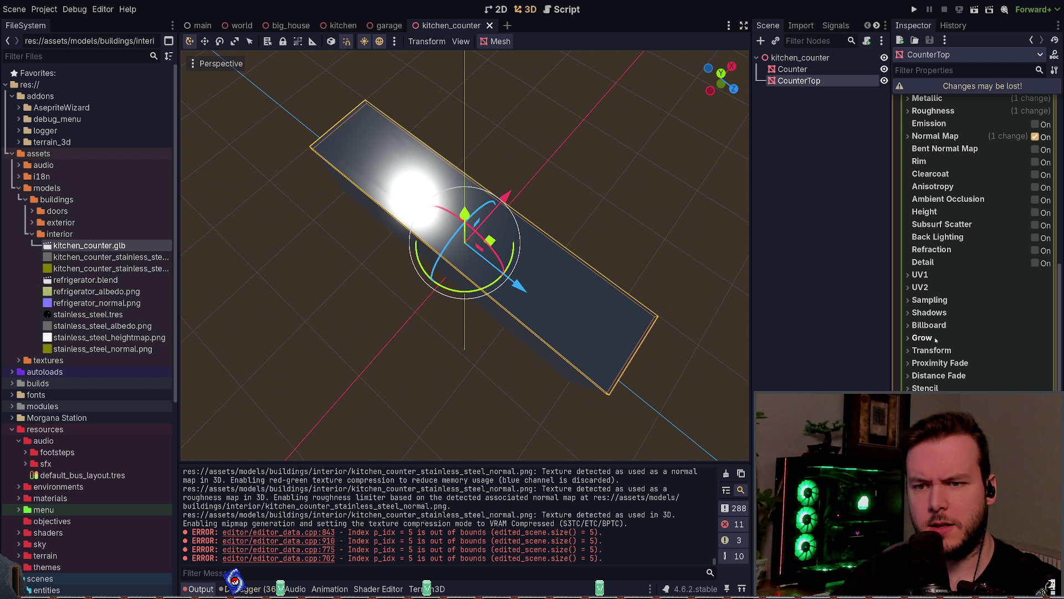
{"action": "left_click", "coordinate": [942, 276]}
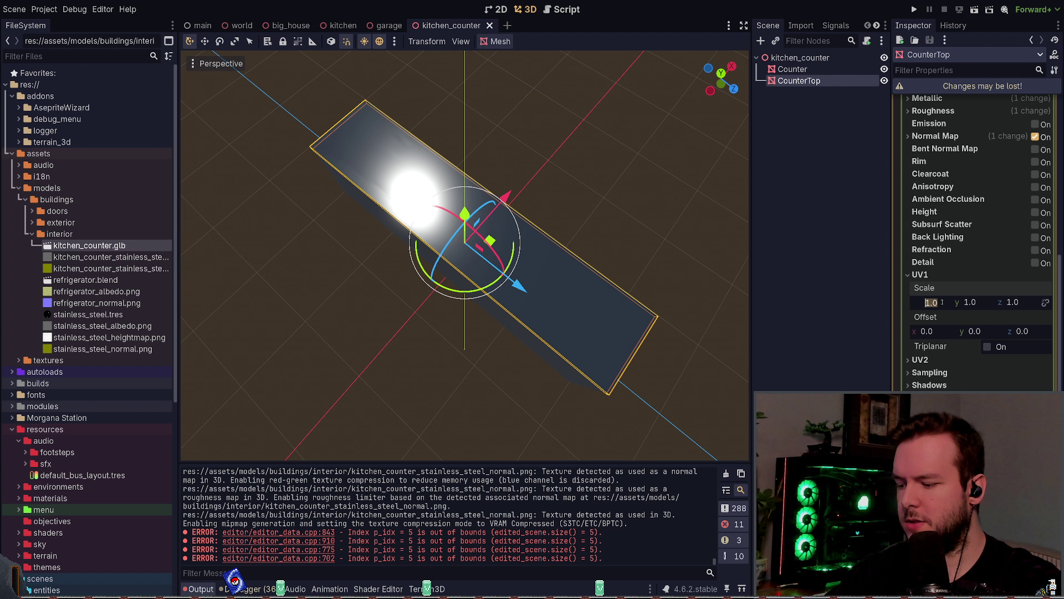
{"action": "type", "text": "12"}
{"action": "key", "text": "Return"}
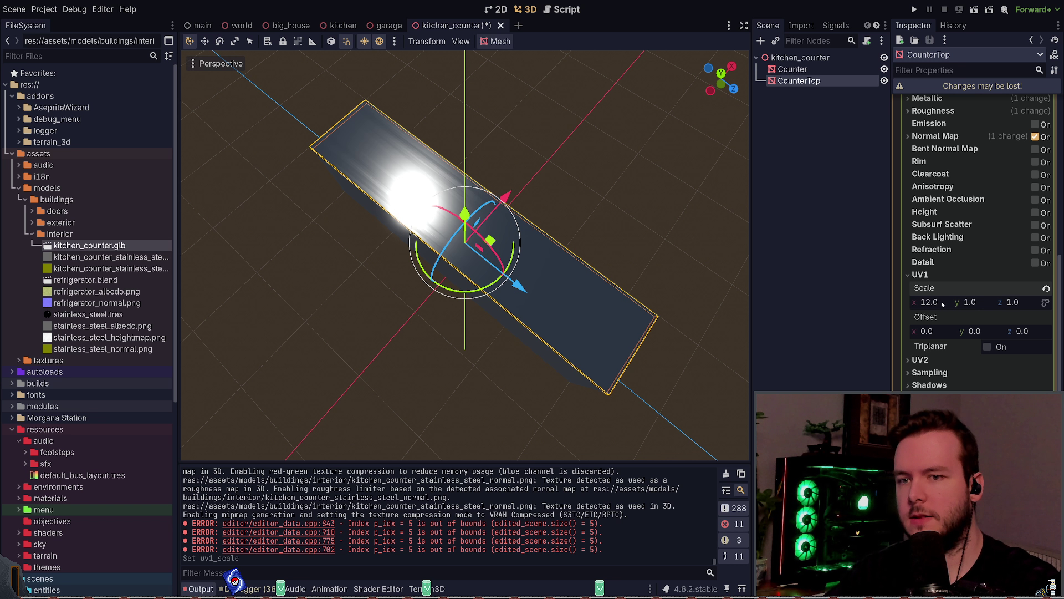
{"action": "key", "text": "ctrl+z"}
{"action": "type", "text": "2"}
{"action": "key", "text": "Return"}
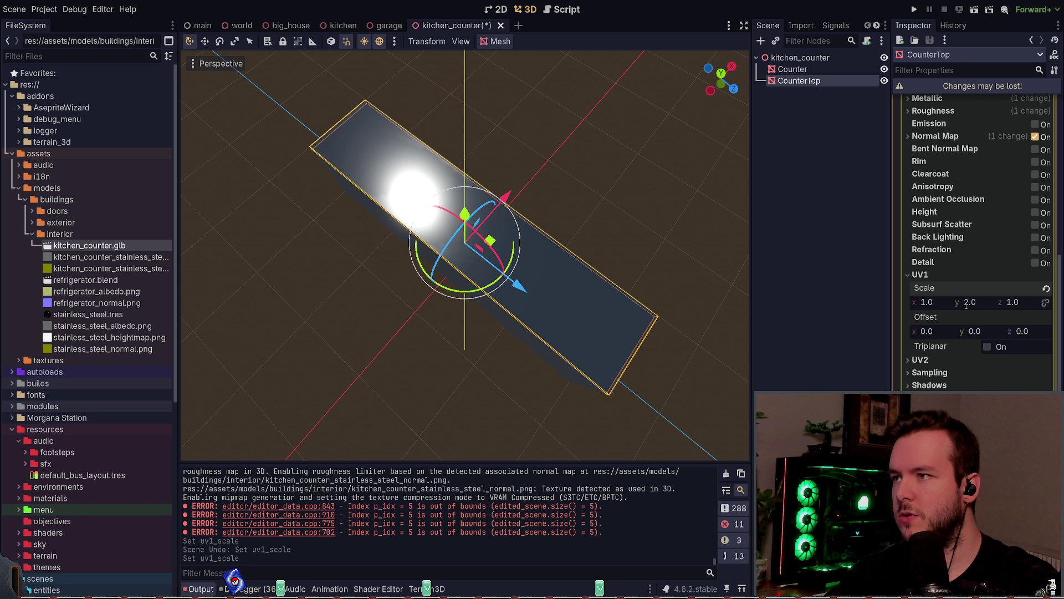
{"action": "type", "text": "4"}
{"action": "key", "text": "Return"}
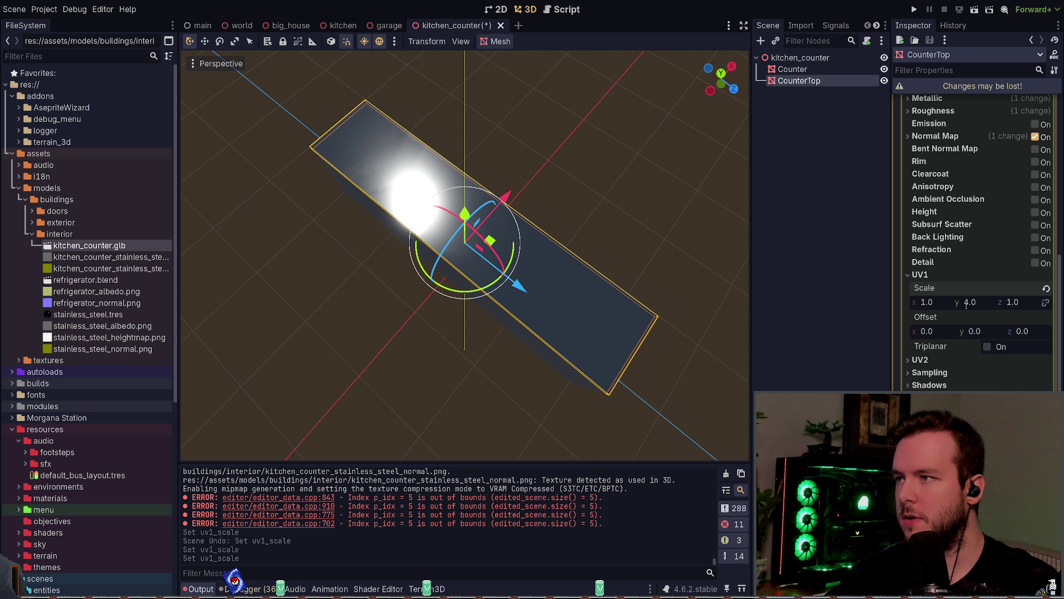
{"action": "type", "text": "4"}
{"action": "key", "text": "Return"}
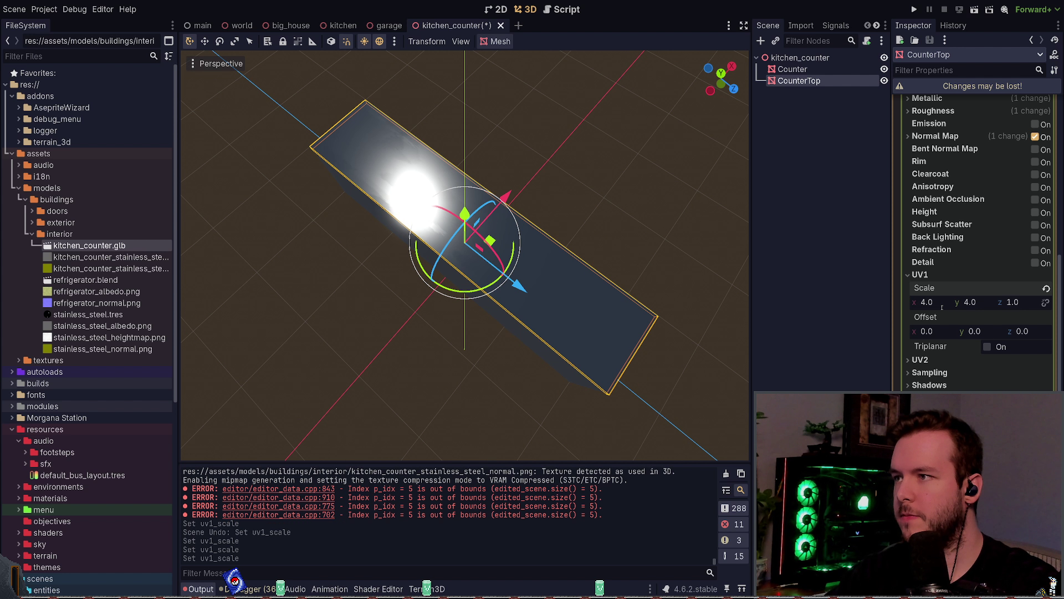
{"action": "mouse_move", "coordinate": [616, 233]}
{"action": "middle_mouse_down"}
{"action": "mouse_move", "coordinate": [610, 214]}
{"action": "mouse_move", "coordinate": [610, 231]}
{"action": "mouse_move", "coordinate": [586, 221]}
{"action": "middle_mouse_up"}
{"action": "key", "text": "ctrl+z"}
{"action": "key", "text": "ctrl+z"}
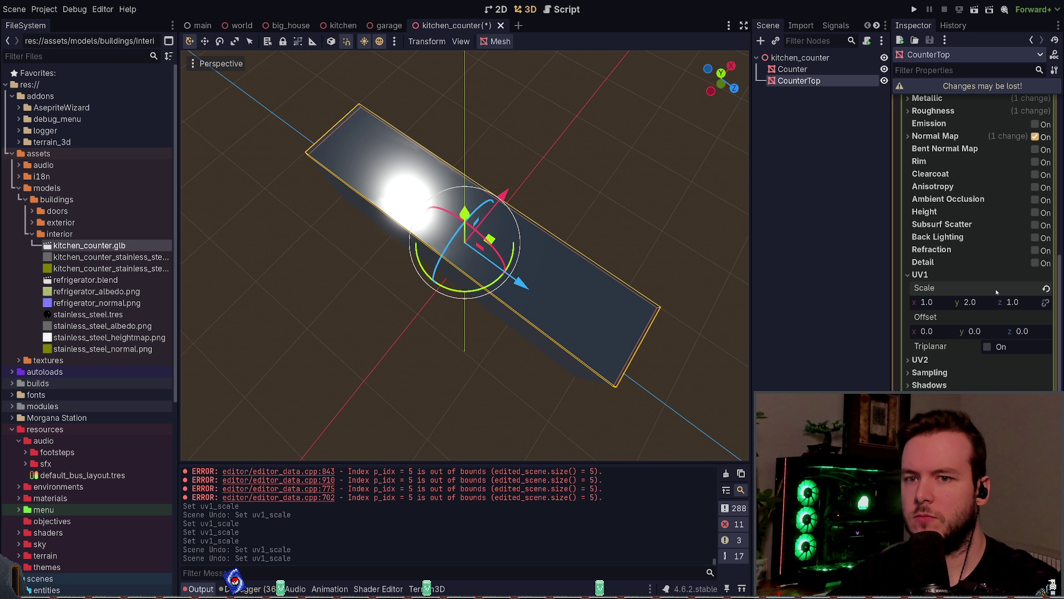
{"action": "type", "text": "2"}
{"action": "key", "text": "Return"}
{"action": "key", "text": "ctrl+z"}
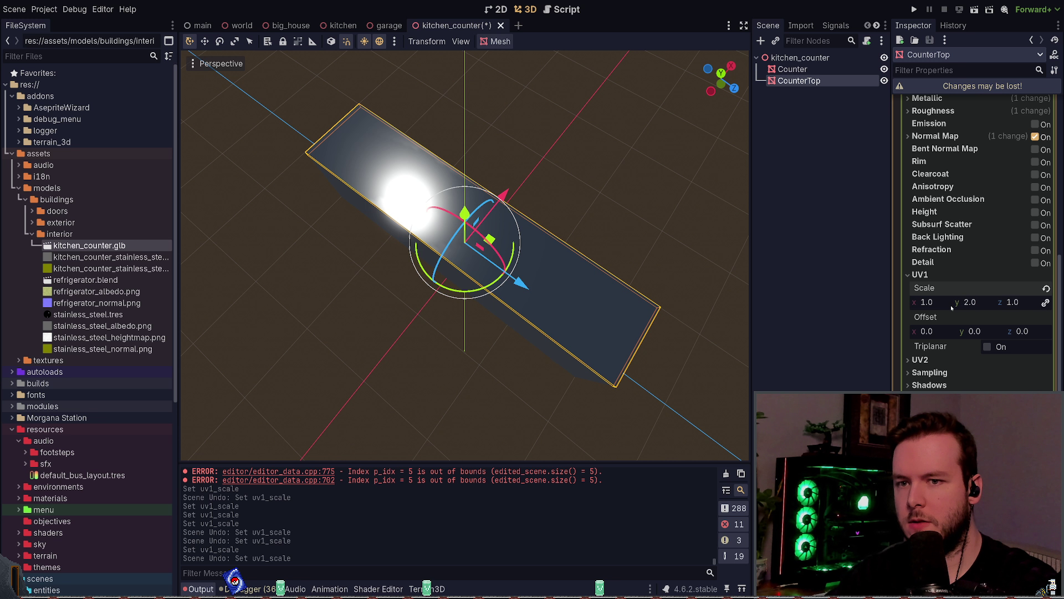
Step: Raise the linked UV1 tiling to 4, 16 and 32, then undo back to 16
{"action": "type", "text": "4"}
{"action": "key", "text": "Return"}
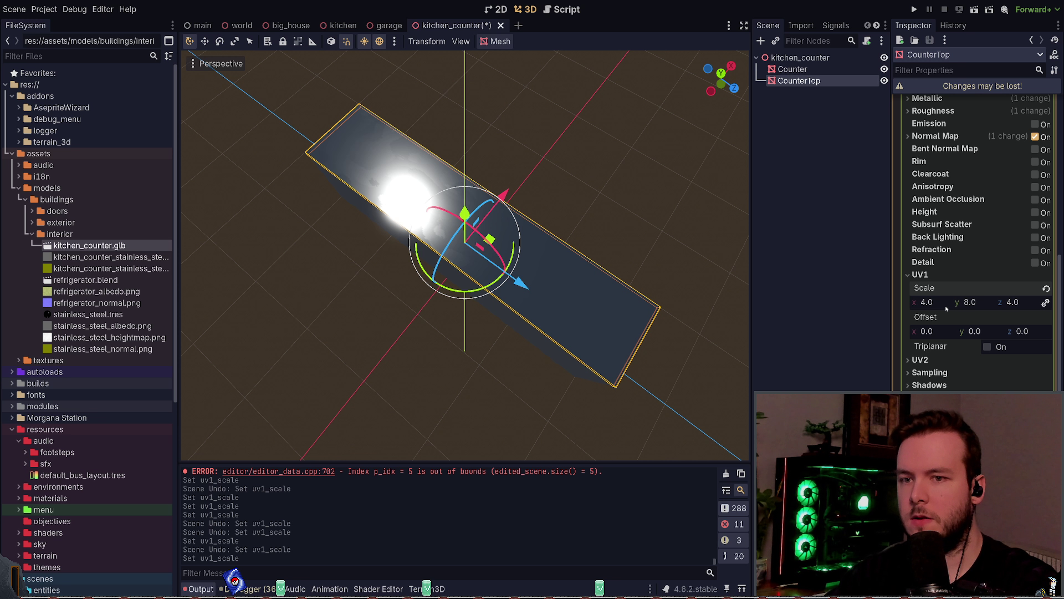
{"action": "type", "text": "16"}
{"action": "key", "text": "Return"}
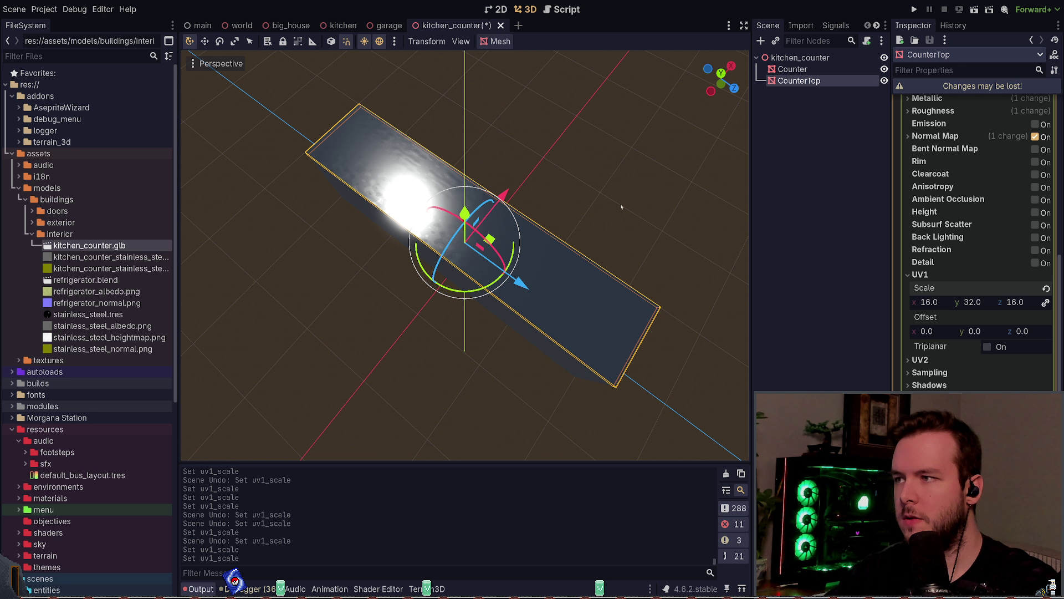
{"action": "mouse_move", "coordinate": [621, 207]}
{"action": "middle_mouse_down"}
{"action": "mouse_move", "coordinate": [622, 221]}
{"action": "mouse_move", "coordinate": [629, 213]}
{"action": "middle_mouse_up"}
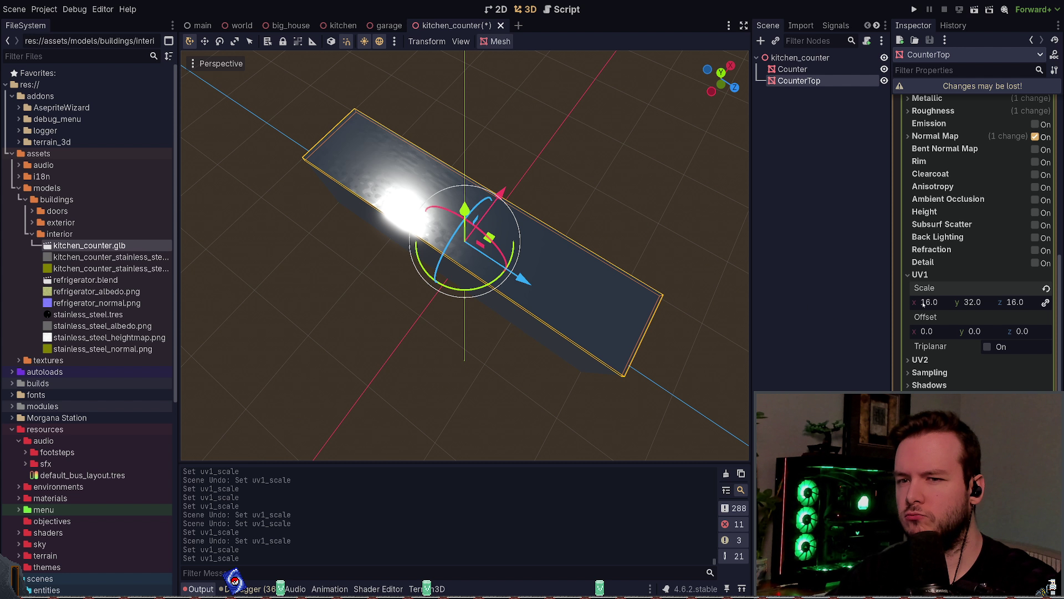
{"action": "type", "text": "32"}
{"action": "key", "text": "Return"}
{"action": "key", "text": "ctrl+z"}
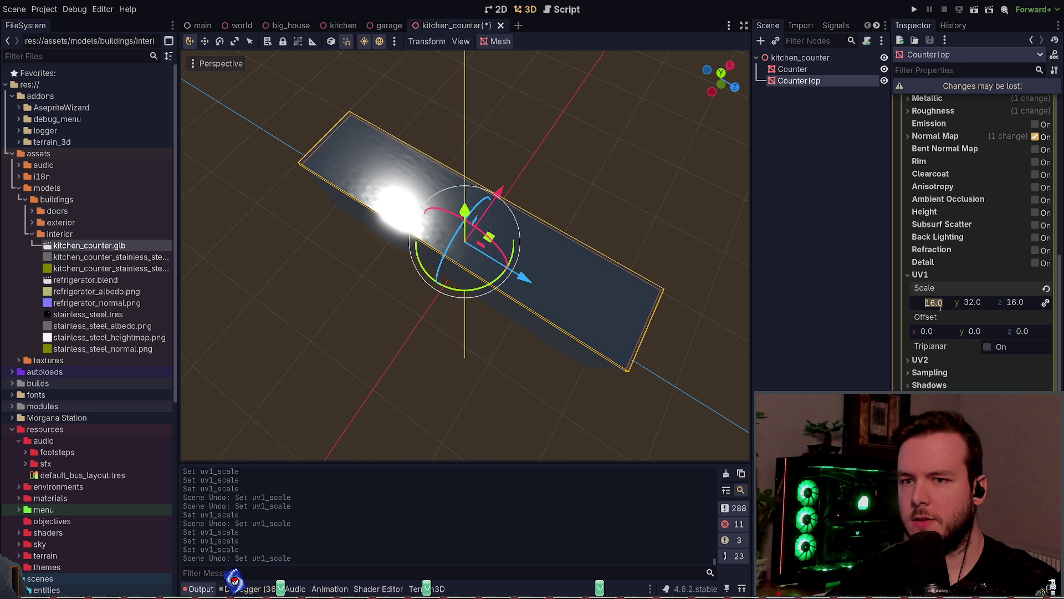
Step: Bring the UV1 scale down through 1/2/1 and 0.5/1/0.5 to 1.0 on all axes
{"action": "type", "text": "1"}
{"action": "key", "text": "Tab"}
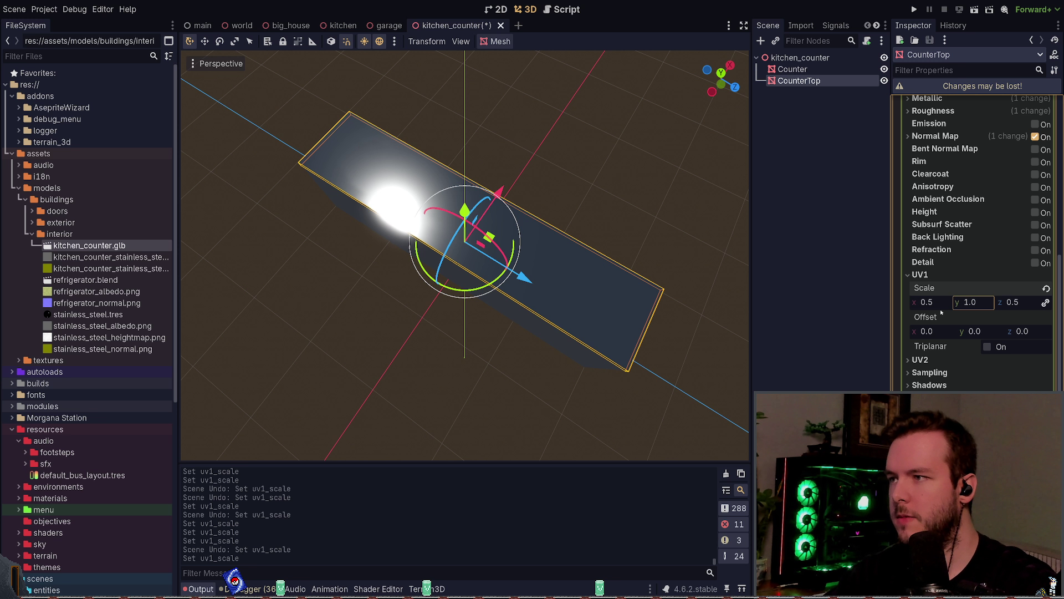
{"action": "type", "text": "1"}
{"action": "key", "text": "Return"}
{"action": "mouse_move", "coordinate": [554, 185]}
{"action": "middle_mouse_down"}
{"action": "mouse_move", "coordinate": [509, 174]}
{"action": "mouse_move", "coordinate": [594, 178]}
{"action": "mouse_move", "coordinate": [535, 190]}
{"action": "mouse_move", "coordinate": [524, 184]}
{"action": "mouse_move", "coordinate": [547, 183]}
{"action": "mouse_move", "coordinate": [504, 183]}
{"action": "mouse_move", "coordinate": [508, 162]}
{"action": "mouse_move", "coordinate": [537, 172]}
{"action": "middle_mouse_up"}
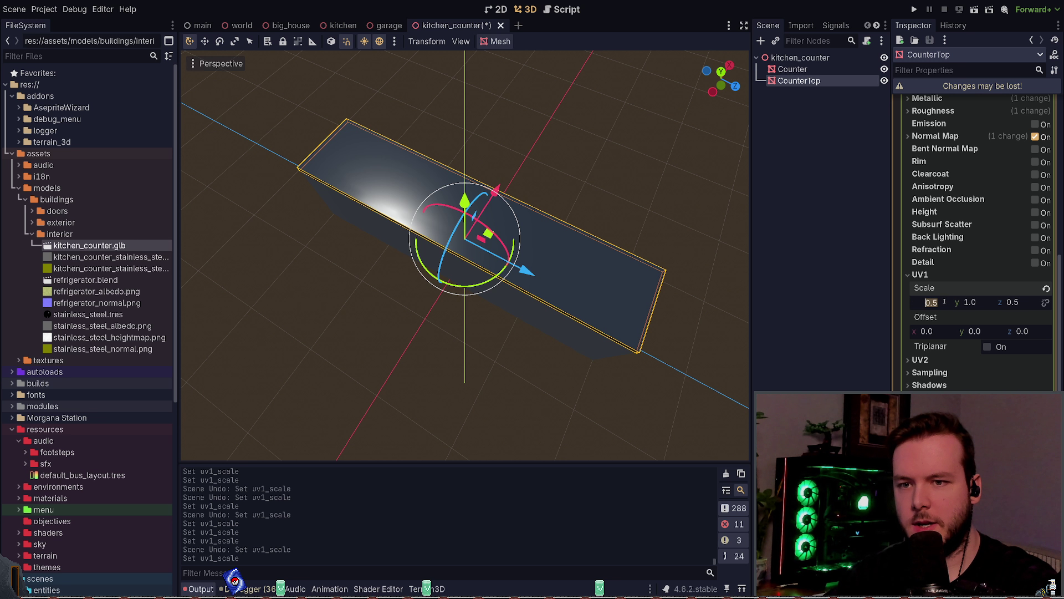
{"action": "type", "text": "1"}
{"action": "key", "text": "Tab"}
{"action": "key", "text": "Tab"}
{"action": "type", "text": "1"}
{"action": "key", "text": "Return"}
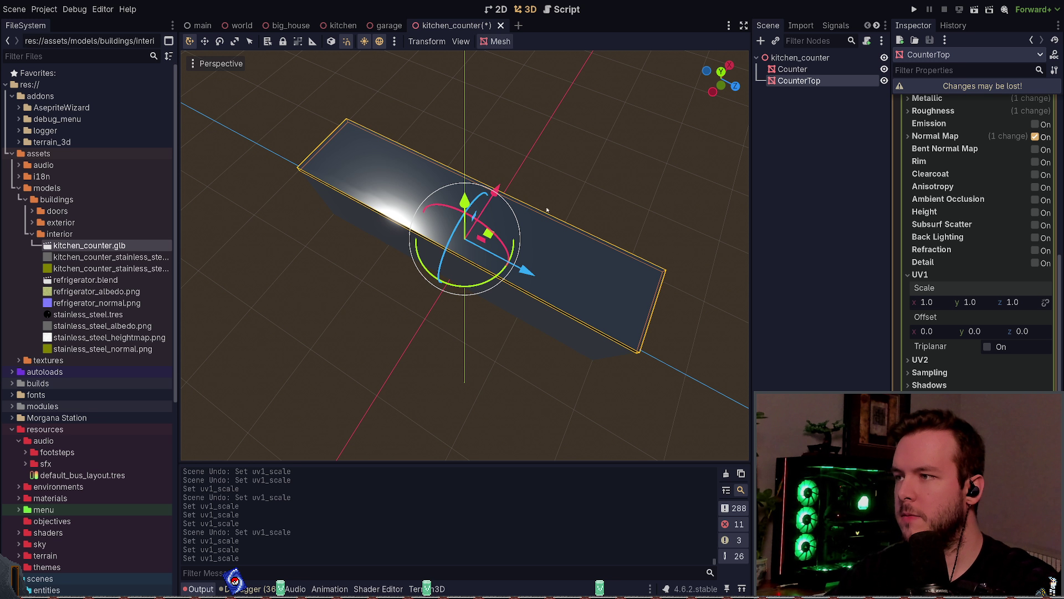
{"action": "middle_click_drag", "start_coordinate": [547, 209], "coordinate": [520, 216]}
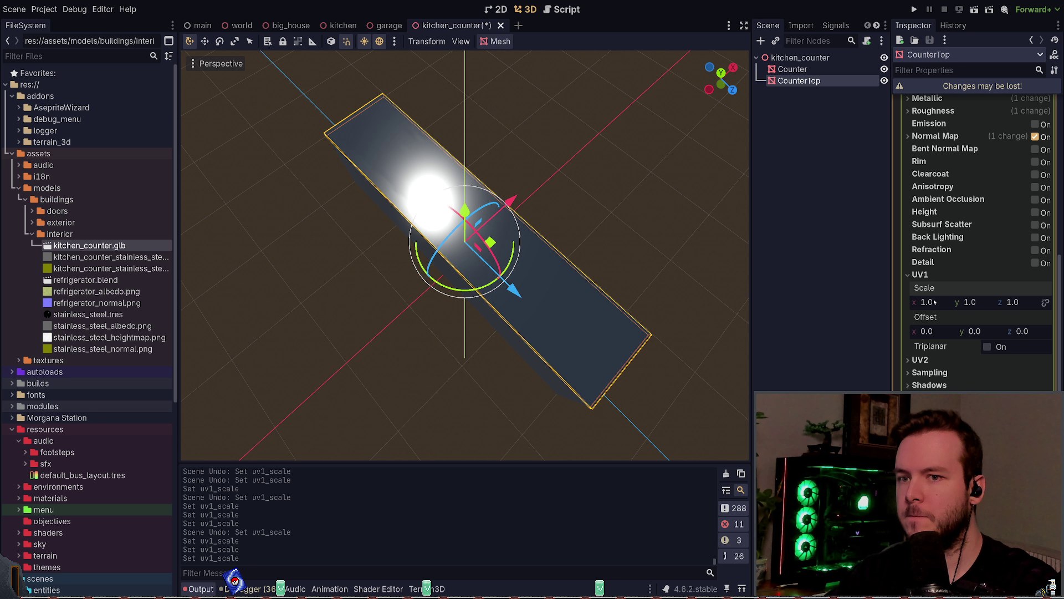
{"action": "type", "text": "2"}
{"action": "key", "text": "Return"}
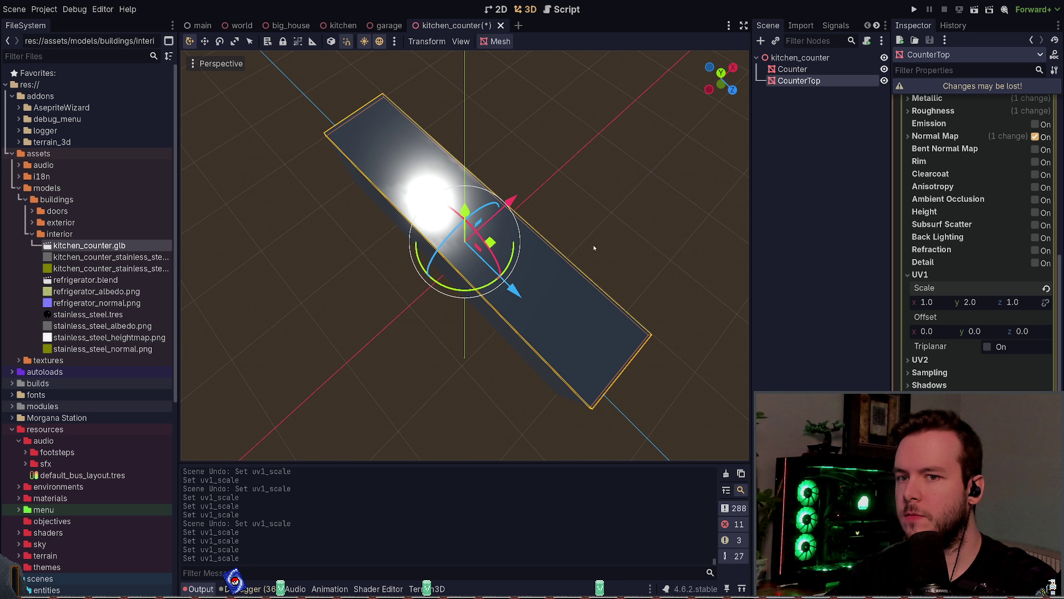
{"action": "mouse_move", "coordinate": [594, 247]}
{"action": "middle_mouse_down"}
{"action": "mouse_move", "coordinate": [570, 233]}
{"action": "mouse_move", "coordinate": [577, 239]}
{"action": "middle_mouse_up"}
{"action": "scroll", "coordinate": [577, 249], "scroll_direction": "down", "scroll_amount": 2}
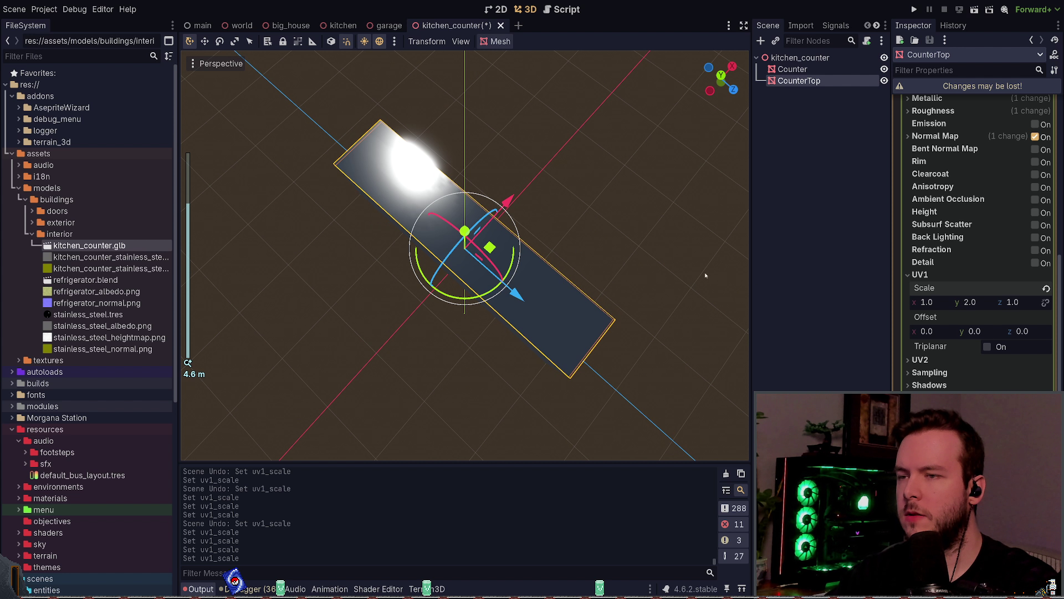
{"action": "left_click", "coordinate": [977, 301]}
{"action": "key", "text": "Return"}
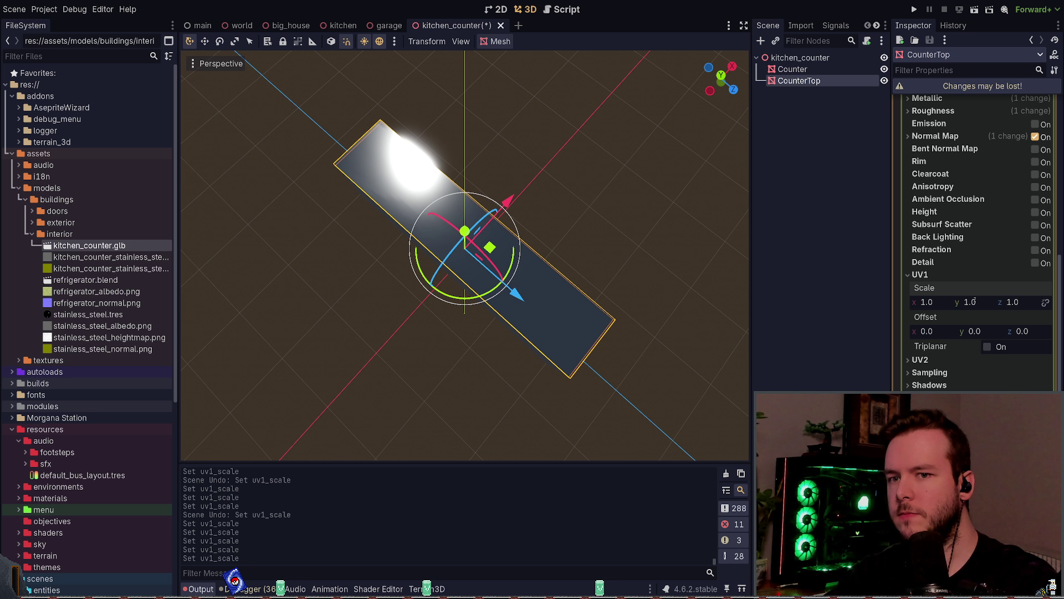
{"action": "type", "text": "2"}
{"action": "key", "text": "Return"}
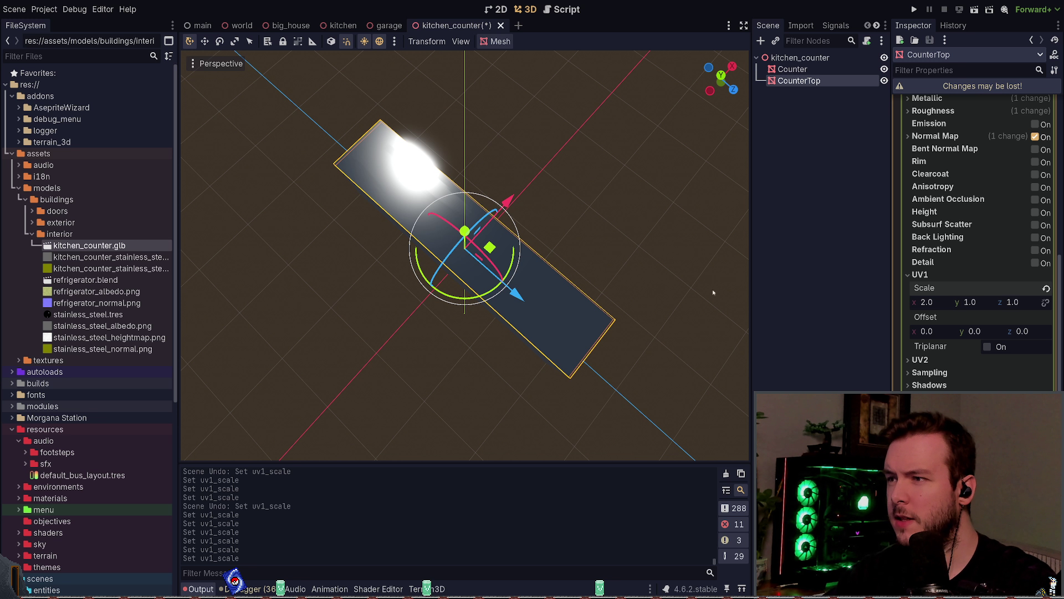
{"action": "middle_click_drag", "start_coordinate": [713, 292], "coordinate": [495, 234]}
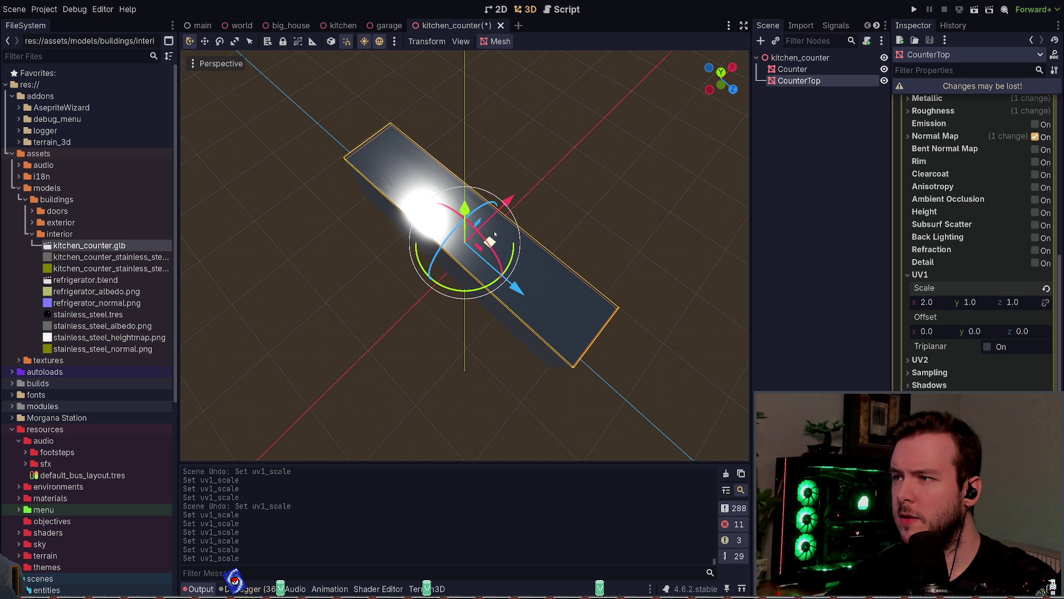
{"action": "left_click", "coordinate": [974, 304]}
{"action": "type", "text": "2"}
{"action": "key", "text": "Return"}
{"action": "middle_click_drag", "start_coordinate": [607, 244], "coordinate": [593, 231]}
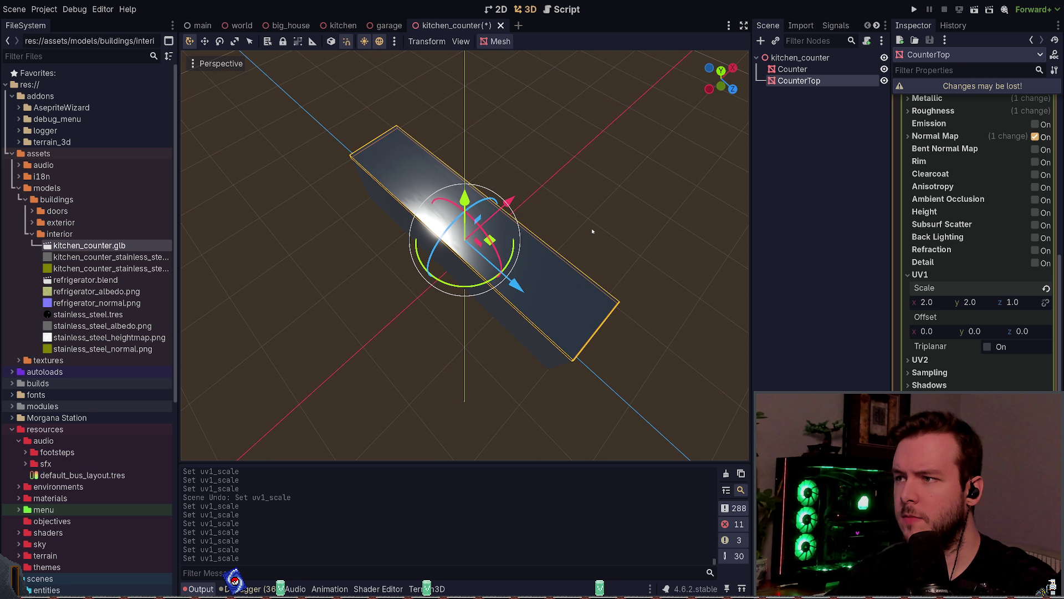
{"action": "left_click", "coordinate": [986, 306]}
{"action": "type", "text": "4"}
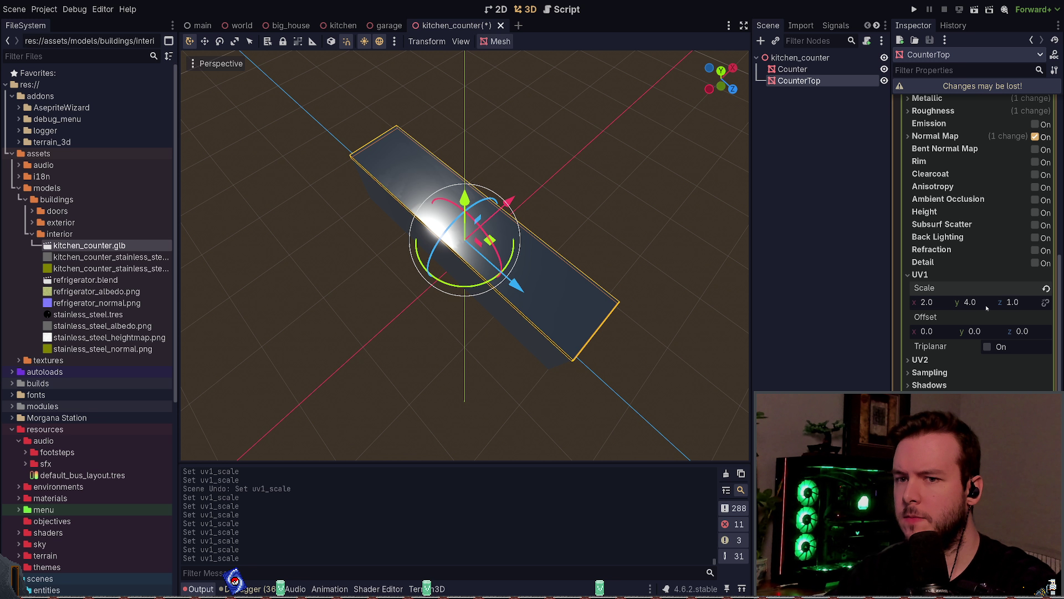
{"action": "type", "text": "8"}
{"action": "key", "text": "Return"}
{"action": "key", "text": "ctrl+z"}
{"action": "key", "text": "ctrl+z"}
{"action": "key", "text": "ctrl+z"}
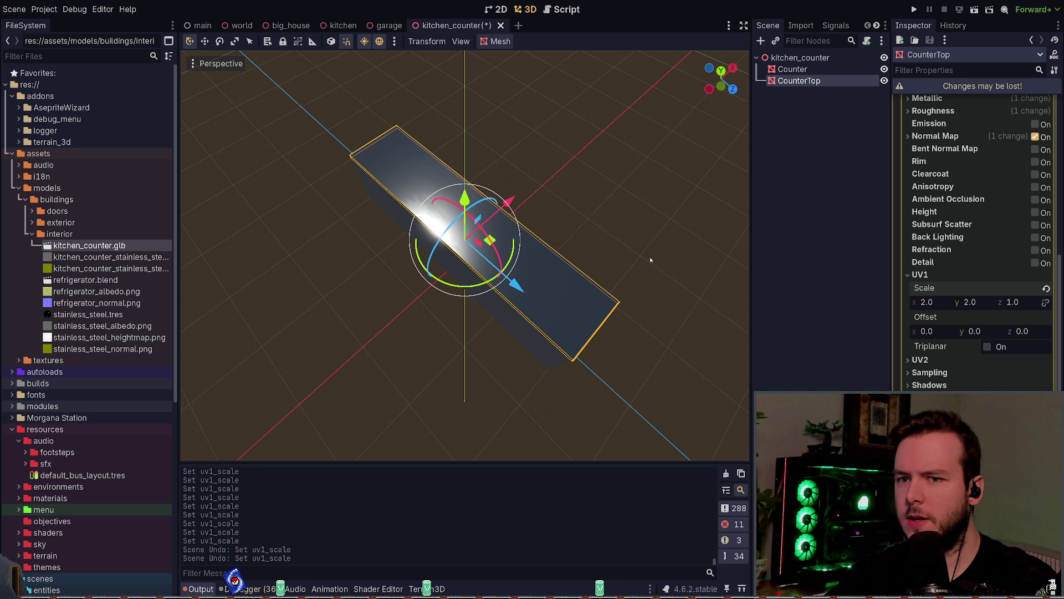
{"action": "mouse_move", "coordinate": [629, 226]}
{"action": "middle_mouse_down"}
{"action": "mouse_move", "coordinate": [611, 228]}
{"action": "mouse_move", "coordinate": [613, 219]}
{"action": "mouse_move", "coordinate": [615, 240]}
{"action": "mouse_move", "coordinate": [569, 225]}
{"action": "mouse_move", "coordinate": [623, 214]}
{"action": "mouse_move", "coordinate": [629, 238]}
{"action": "middle_mouse_up"}
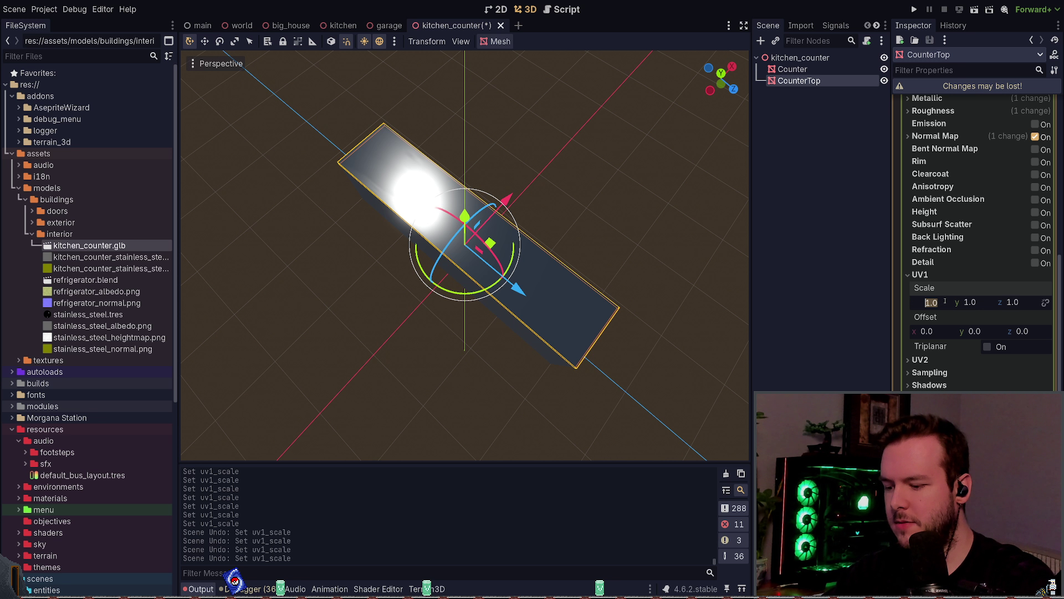
{"action": "type", "text": "0.5"}
{"action": "key", "text": "Tab"}
{"action": "type", "text": "0.5"}
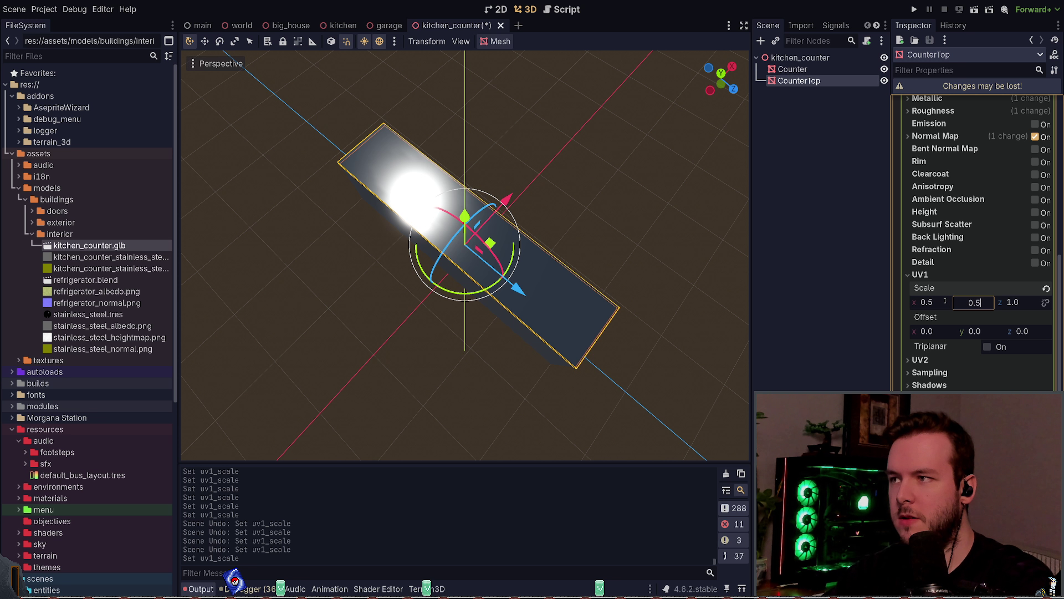
{"action": "key", "text": "Tab"}
{"action": "key", "text": "Return"}
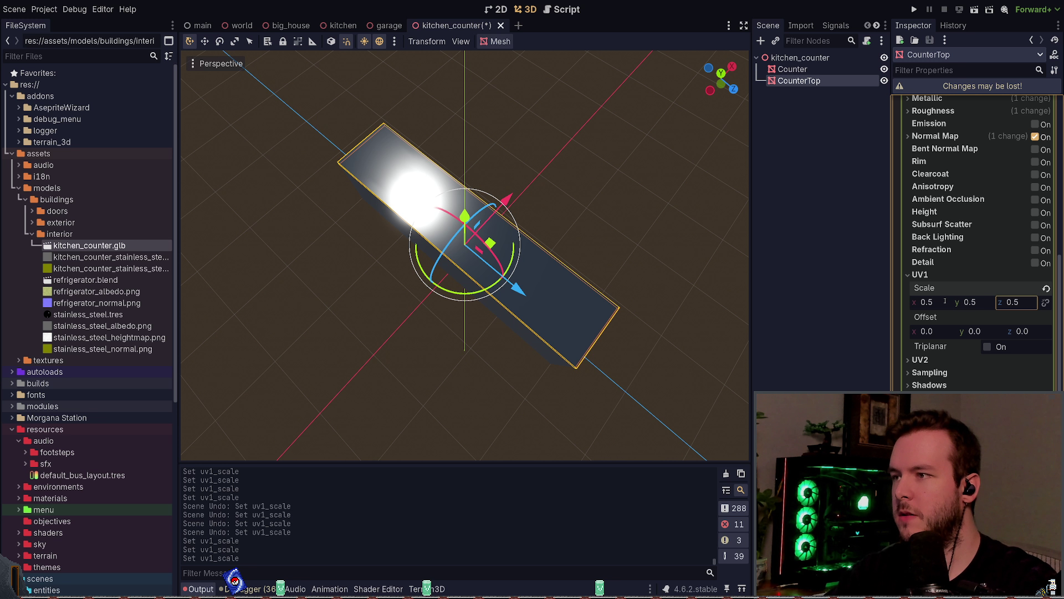
{"action": "mouse_move", "coordinate": [591, 162]}
{"action": "middle_mouse_down"}
{"action": "mouse_move", "coordinate": [587, 148]}
{"action": "mouse_move", "coordinate": [576, 161]}
{"action": "mouse_move", "coordinate": [603, 166]}
{"action": "mouse_move", "coordinate": [585, 163]}
{"action": "middle_mouse_up"}
{"action": "left_click", "coordinate": [1044, 288]}
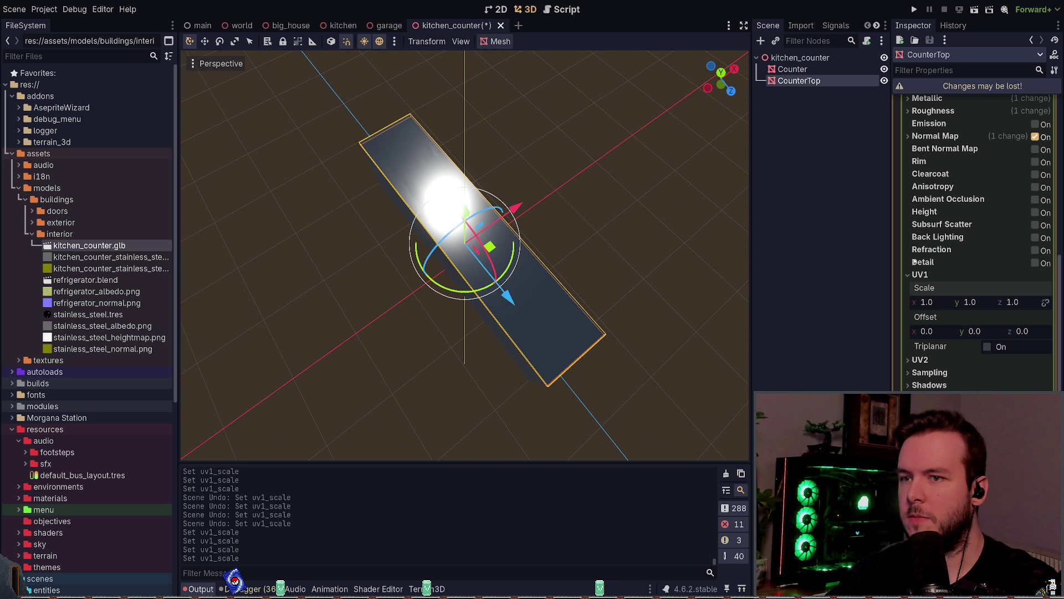
{"action": "mouse_move", "coordinate": [643, 233]}
{"action": "middle_mouse_down"}
{"action": "mouse_move", "coordinate": [647, 209]}
{"action": "mouse_move", "coordinate": [645, 223]}
{"action": "middle_mouse_up"}
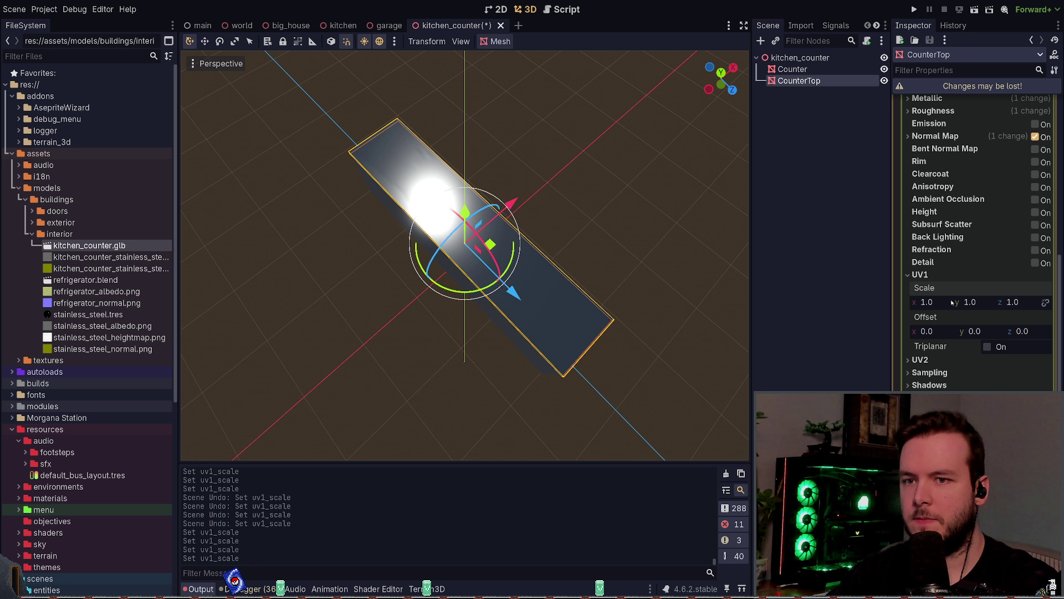
{"action": "scroll", "coordinate": [952, 302], "scroll_direction": "up", "scroll_amount": 5}
{"action": "scroll", "coordinate": [954, 300], "scroll_direction": "up", "scroll_amount": 3}
{"action": "scroll", "coordinate": [957, 297], "scroll_direction": "up", "scroll_amount": 5}
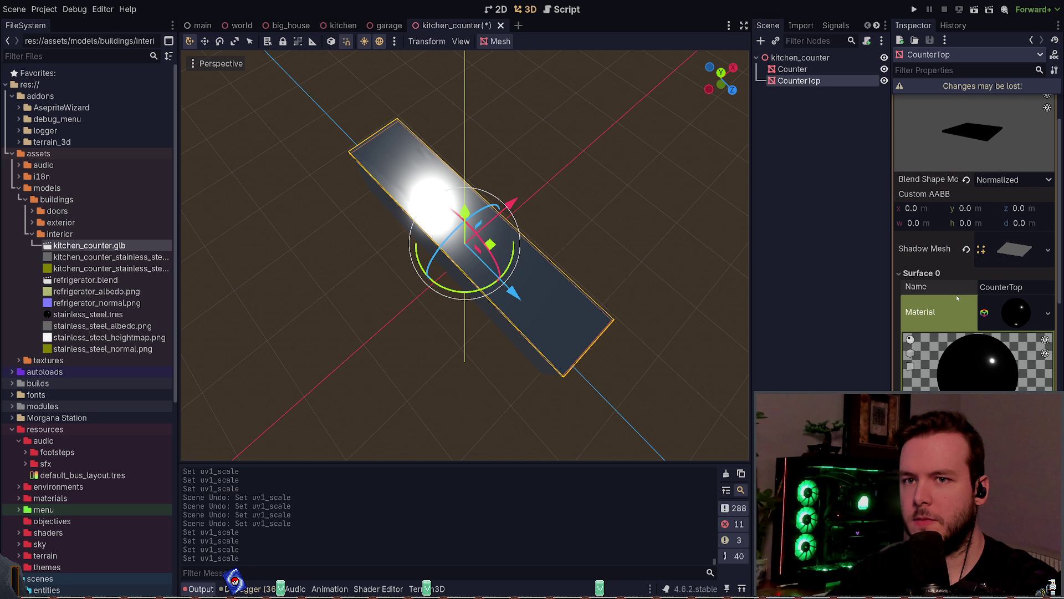
{"action": "scroll", "coordinate": [957, 298], "scroll_direction": "down", "scroll_amount": 10}
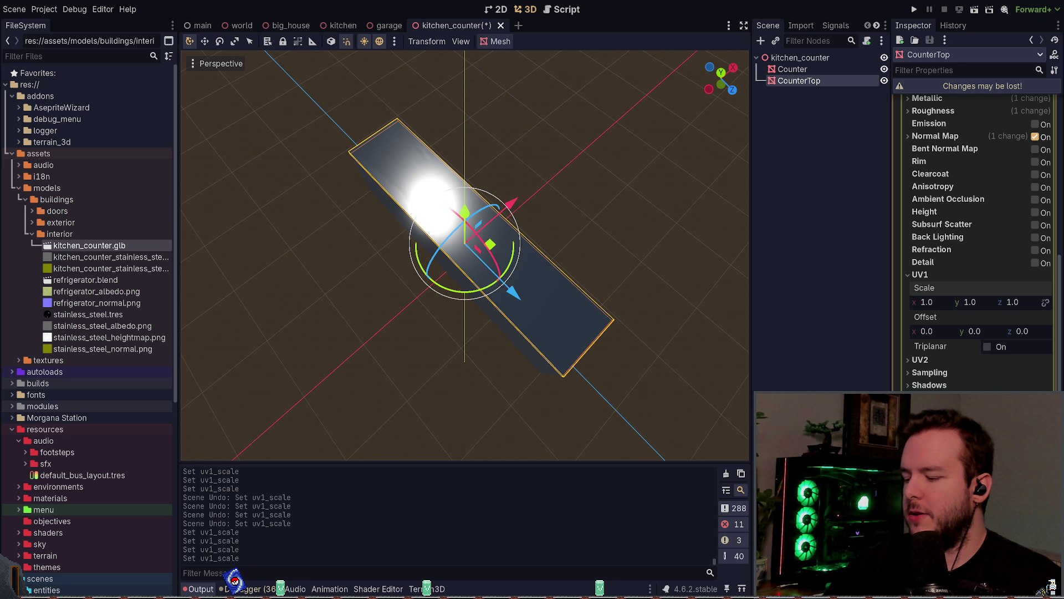
Step: Undo a trial UV1 x-scale drag, then enter 4 as the UV1 y scale and inspect the countertop
{"action": "mouse_move", "coordinate": [456, 139]}
{"action": "middle_mouse_down"}
{"action": "mouse_move", "coordinate": [504, 142]}
{"action": "mouse_move", "coordinate": [549, 125]}
{"action": "mouse_move", "coordinate": [523, 148]}
{"action": "mouse_move", "coordinate": [433, 139]}
{"action": "mouse_move", "coordinate": [470, 116]}
{"action": "mouse_move", "coordinate": [466, 149]}
{"action": "mouse_move", "coordinate": [579, 166]}
{"action": "middle_mouse_up"}
{"action": "scroll", "coordinate": [437, 144], "scroll_direction": "down", "scroll_amount": 3}
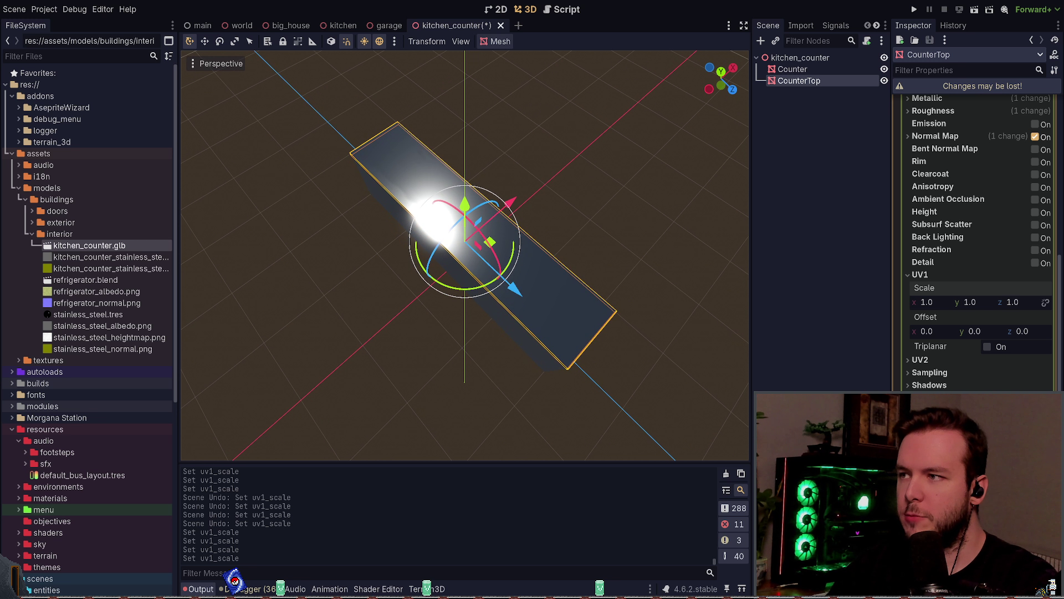
{"action": "mouse_move", "coordinate": [927, 305]}
{"action": "left_mouse_down"}
{"action": "mouse_move", "coordinate": [945, 302]}
{"action": "mouse_move", "coordinate": [907, 297]}
{"action": "mouse_move", "coordinate": [1051, 303]}
{"action": "left_mouse_up"}
{"action": "key", "text": "ctrl+z"}
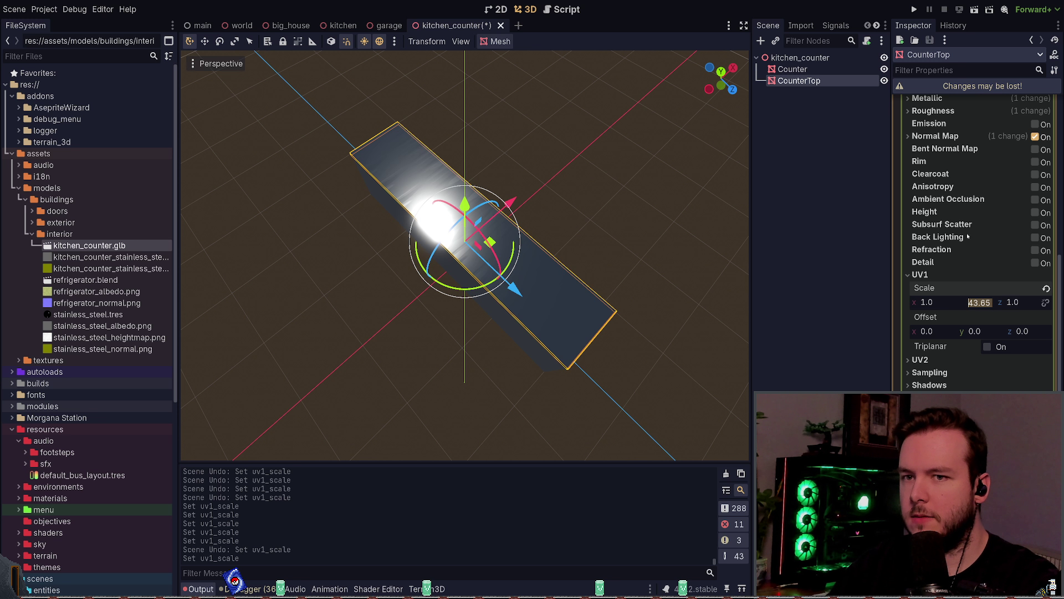
{"action": "scroll", "coordinate": [981, 277], "scroll_direction": "up", "scroll_amount": 10}
{"action": "scroll", "coordinate": [972, 242], "scroll_direction": "down", "scroll_amount": 10}
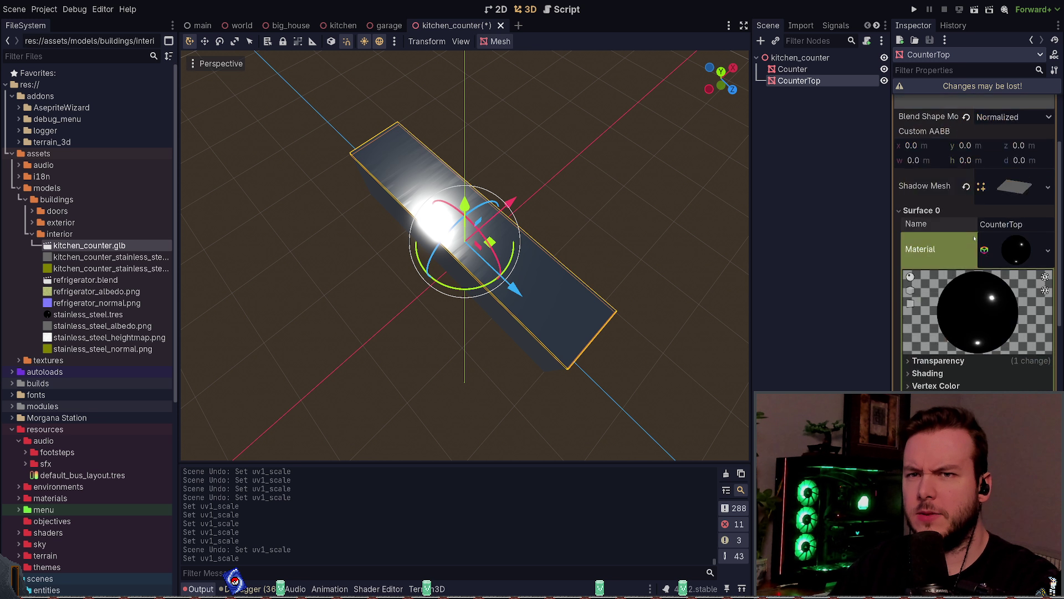
{"action": "type", "text": "4"}
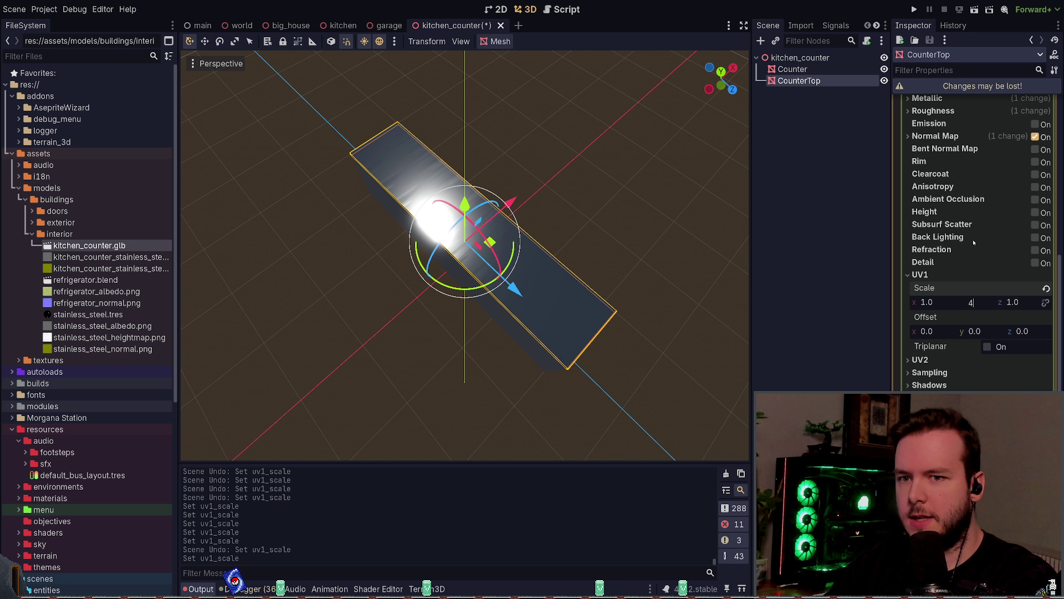
{"action": "key", "text": "Return"}
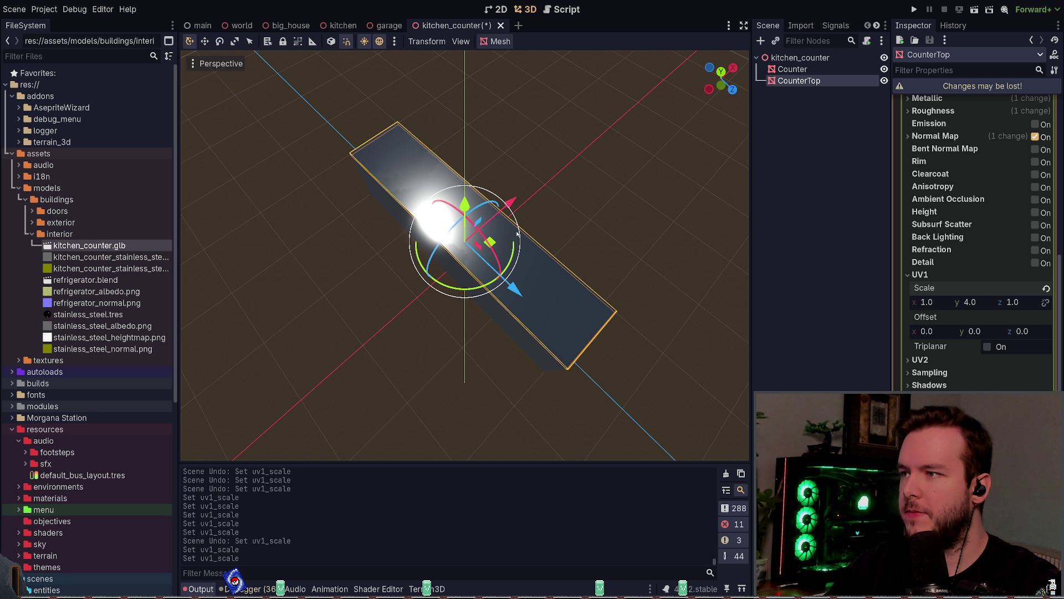
{"action": "mouse_move", "coordinate": [488, 205]}
{"action": "middle_mouse_down"}
{"action": "mouse_move", "coordinate": [518, 222]}
{"action": "mouse_move", "coordinate": [430, 154]}
{"action": "mouse_move", "coordinate": [492, 161]}
{"action": "mouse_move", "coordinate": [394, 159]}
{"action": "mouse_move", "coordinate": [387, 140]}
{"action": "mouse_move", "coordinate": [338, 137]}
{"action": "middle_mouse_up"}
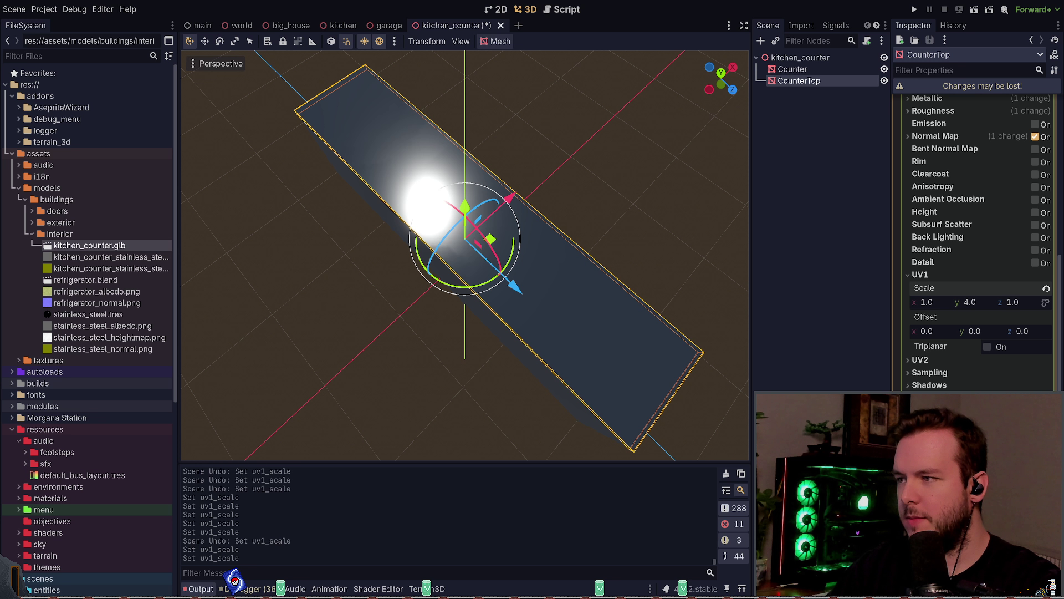
{"action": "key", "text": "alt+Tab"}
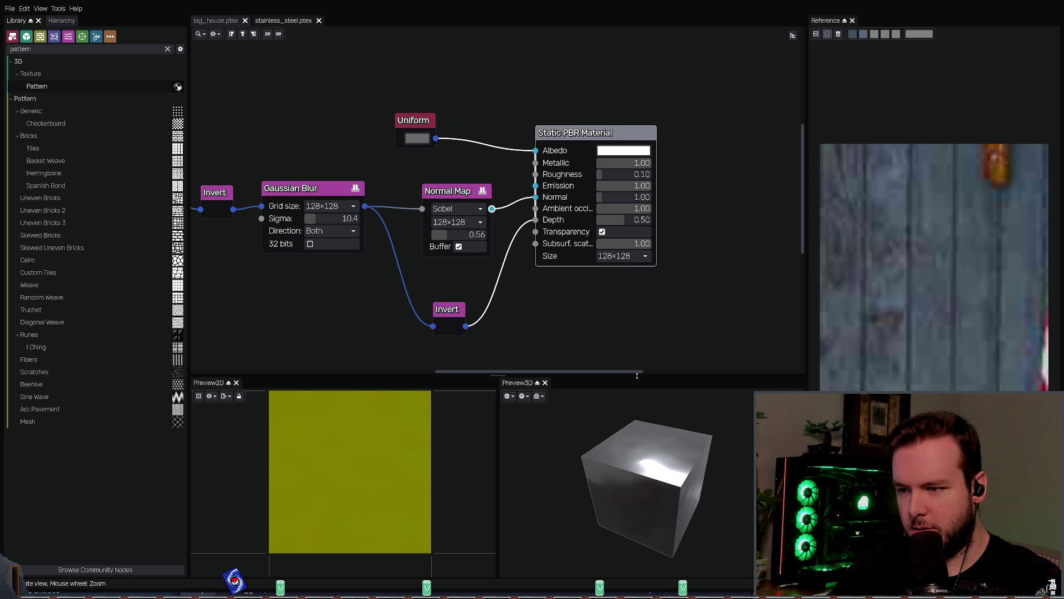
Step: Toggle Static PBR Material transparency off and back on, then save stainless_steel.ptex
{"action": "mouse_move", "coordinate": [656, 449]}
{"action": "left_mouse_down"}
{"action": "mouse_move", "coordinate": [665, 414]}
{"action": "mouse_move", "coordinate": [648, 390]}
{"action": "mouse_move", "coordinate": [593, 385]}
{"action": "mouse_move", "coordinate": [610, 369]}
{"action": "mouse_move", "coordinate": [592, 445]}
{"action": "mouse_move", "coordinate": [534, 421]}
{"action": "mouse_move", "coordinate": [506, 451]}
{"action": "mouse_move", "coordinate": [513, 432]}
{"action": "left_mouse_up"}
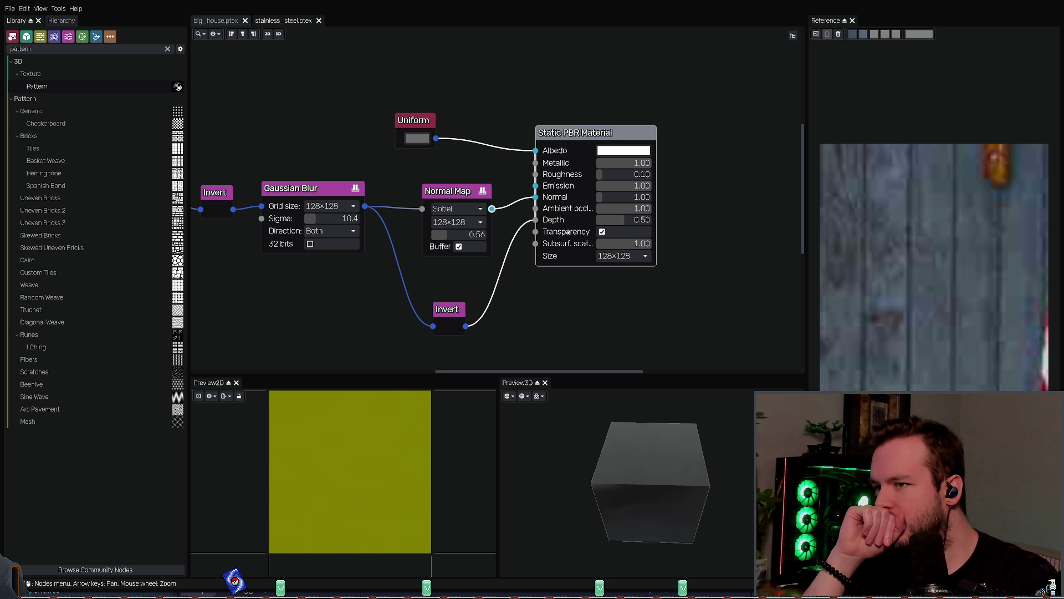
{"action": "left_click", "coordinate": [602, 232]}
{"action": "left_click", "coordinate": [602, 232]}
{"action": "mouse_move", "coordinate": [630, 471]}
{"action": "left_mouse_down"}
{"action": "mouse_move", "coordinate": [643, 477]}
{"action": "mouse_move", "coordinate": [626, 488]}
{"action": "left_mouse_up"}
{"action": "left_click", "coordinate": [602, 231]}
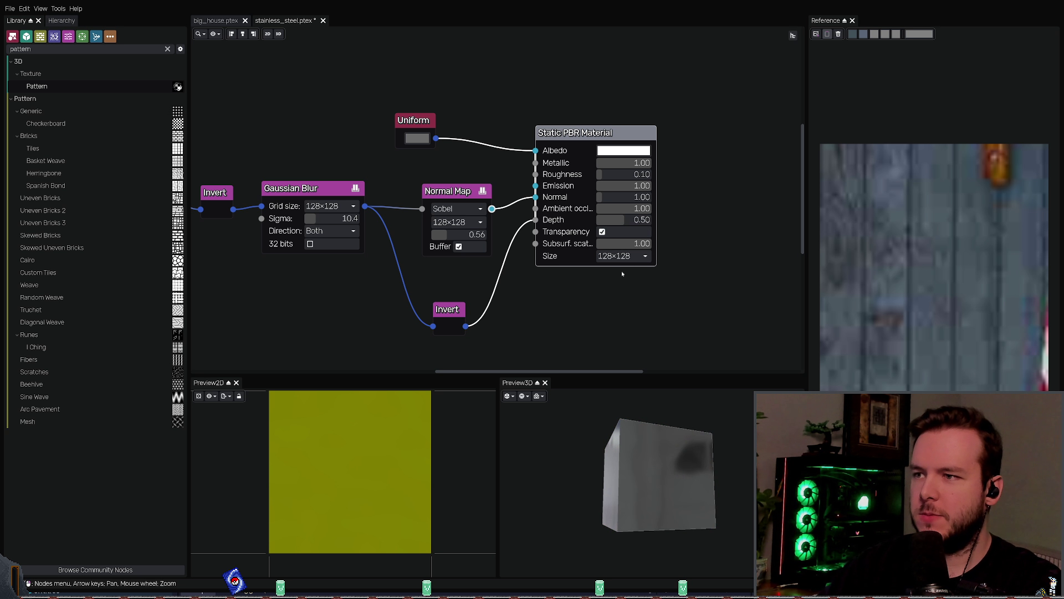
{"action": "left_click_drag", "start_coordinate": [628, 450], "coordinate": [601, 387]}
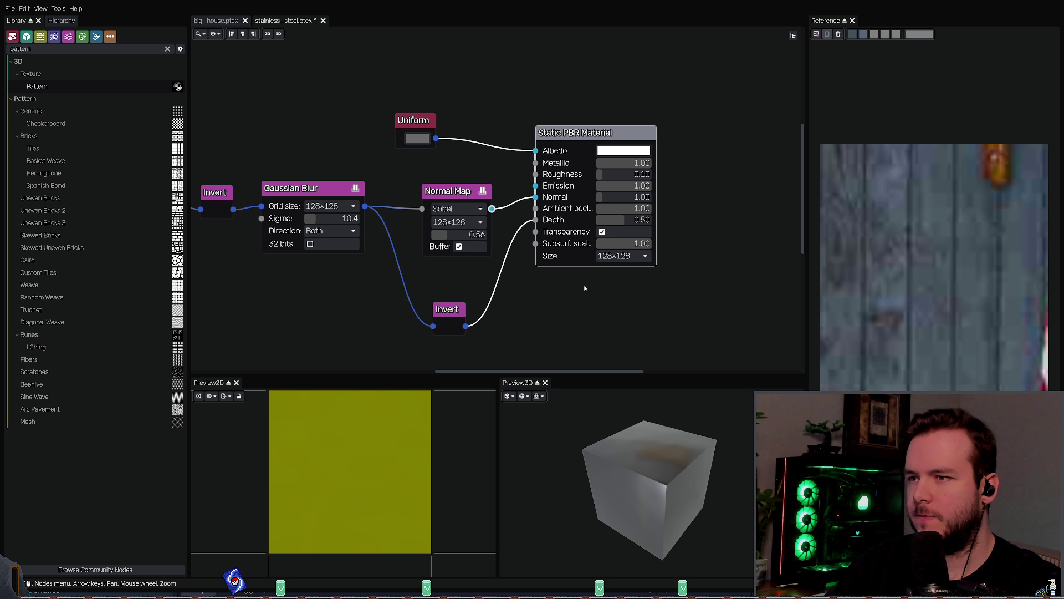
{"action": "key", "text": "ctrl+s"}
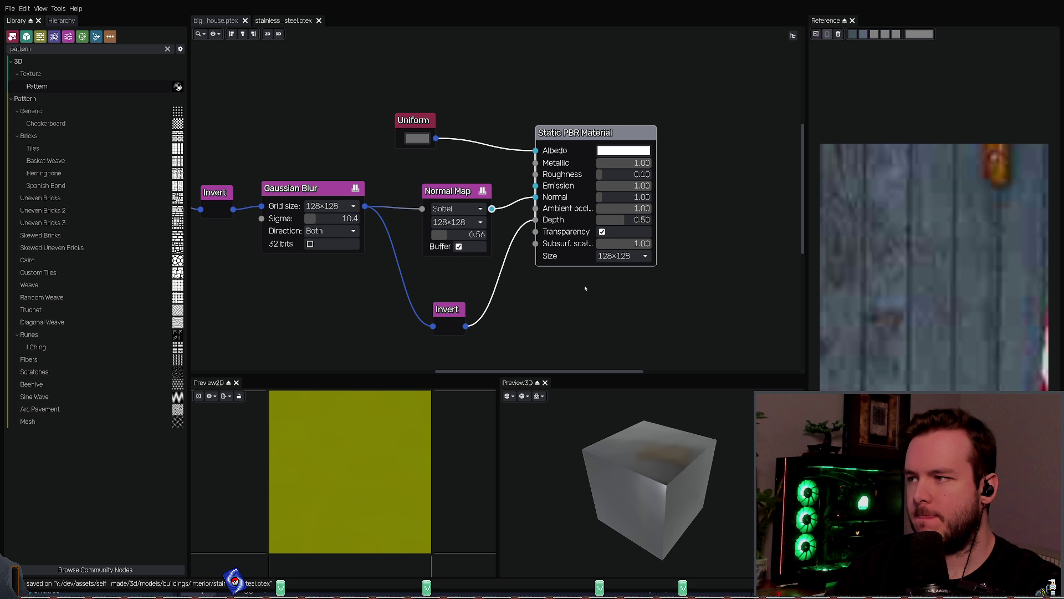
{"action": "mouse_move", "coordinate": [355, 282]}
{"action": "middle_mouse_down"}
{"action": "mouse_move", "coordinate": [485, 292]}
{"action": "mouse_move", "coordinate": [380, 274]}
{"action": "mouse_move", "coordinate": [466, 276]}
{"action": "mouse_move", "coordinate": [439, 278]}
{"action": "middle_mouse_up"}
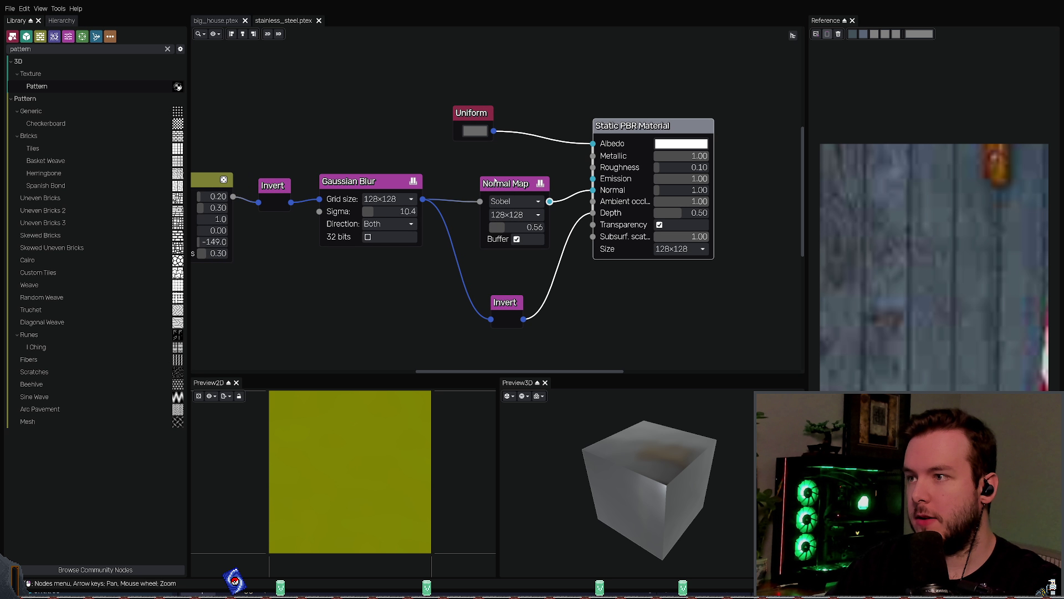
Step: Preview the Invert and Normal Map node outputs in the stainless_steel graph
{"action": "middle_click_drag", "start_coordinate": [577, 297], "coordinate": [460, 286]}
{"action": "left_click", "coordinate": [531, 114]}
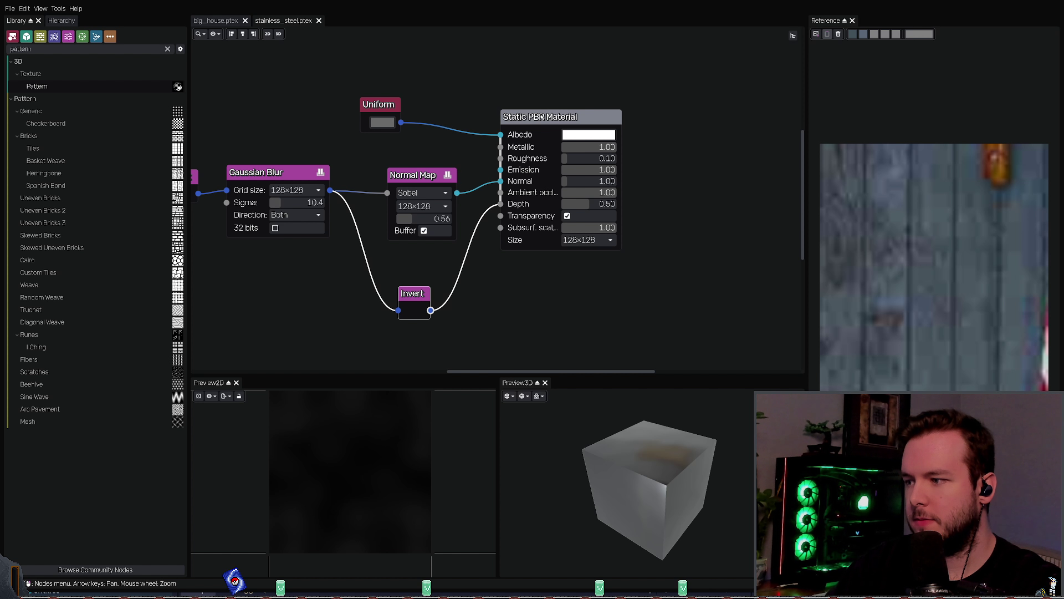
{"action": "left_click", "coordinate": [555, 173]}
{"action": "left_click", "coordinate": [546, 286]}
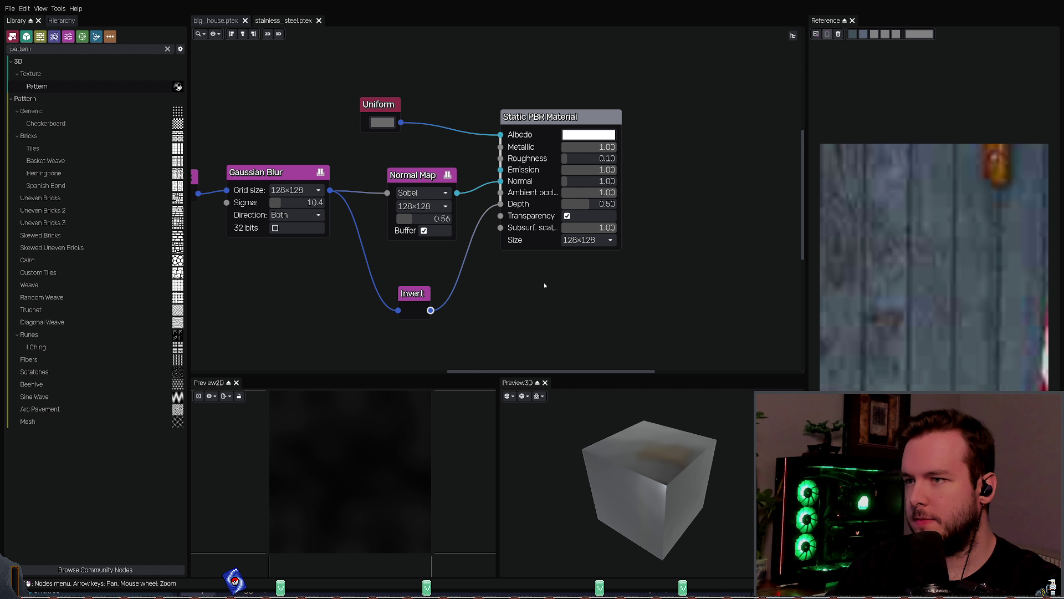
{"action": "left_click", "coordinate": [414, 293]}
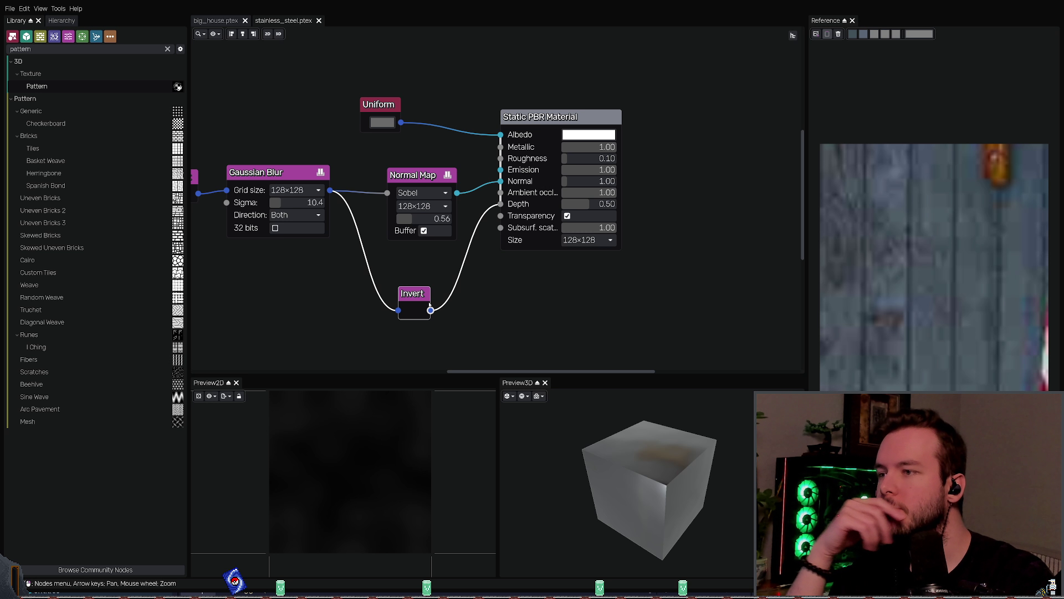
{"action": "left_click", "coordinate": [416, 176]}
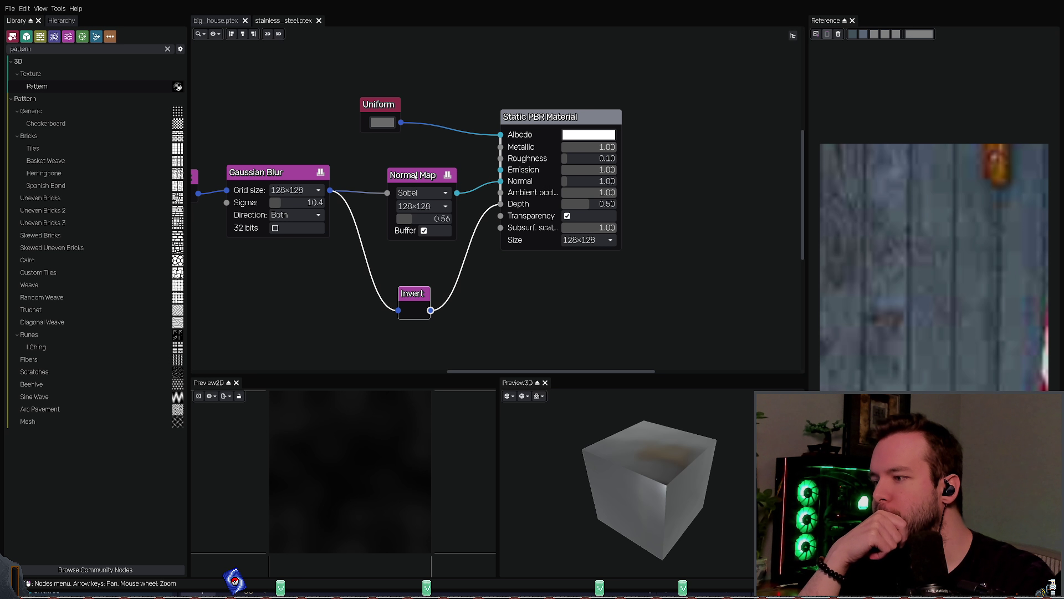
{"action": "left_click", "coordinate": [412, 295]}
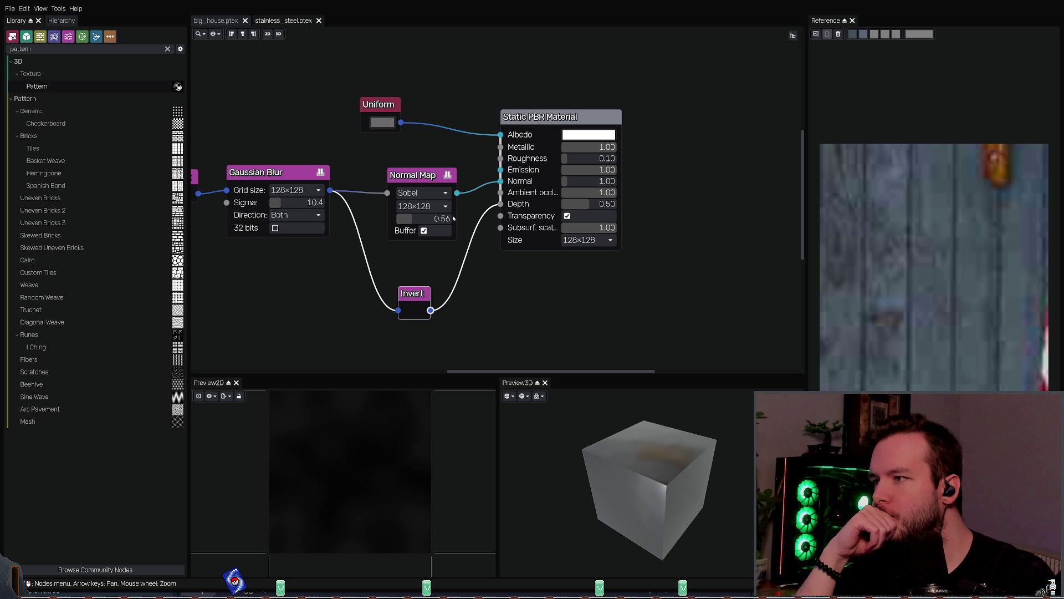
{"action": "left_click", "coordinate": [411, 179]}
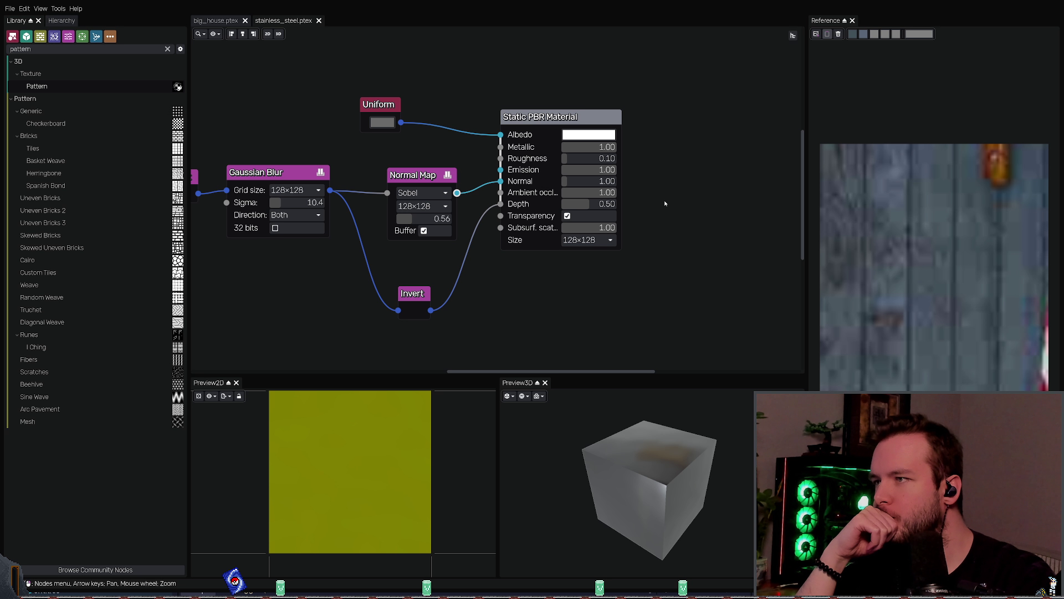
{"action": "left_click", "coordinate": [663, 183]}
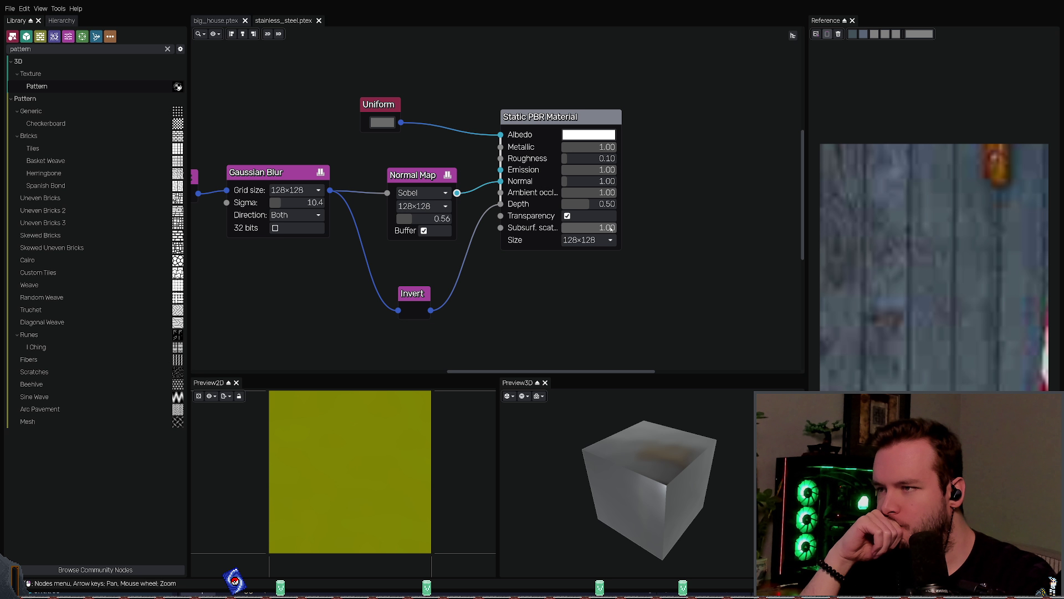
{"action": "scroll", "coordinate": [377, 233], "scroll_direction": "down", "scroll_amount": 1}
{"action": "middle_click_drag", "start_coordinate": [376, 233], "coordinate": [433, 255]}
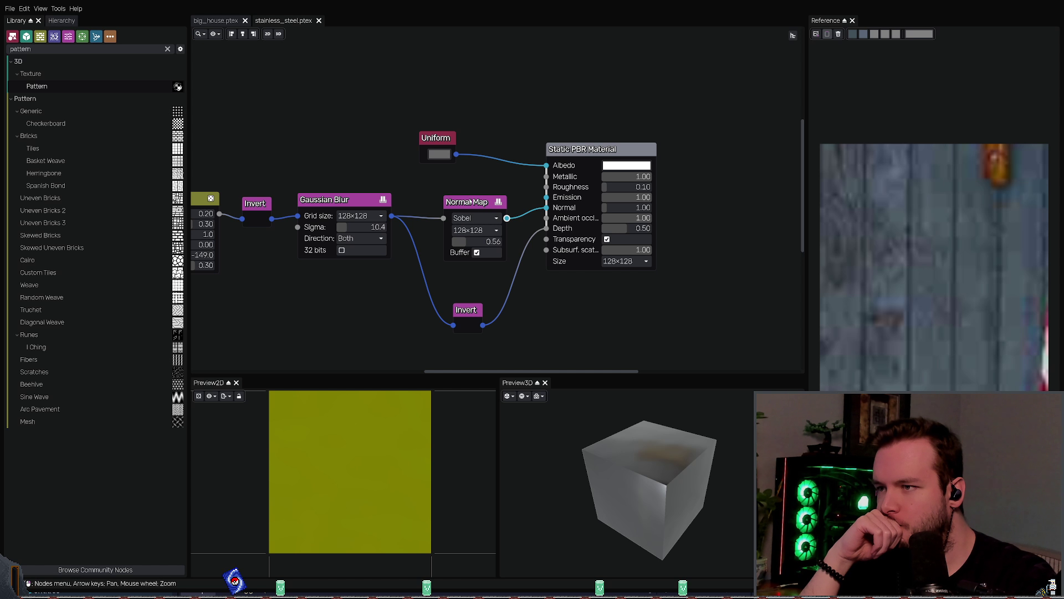
{"action": "left_click", "coordinate": [472, 283]}
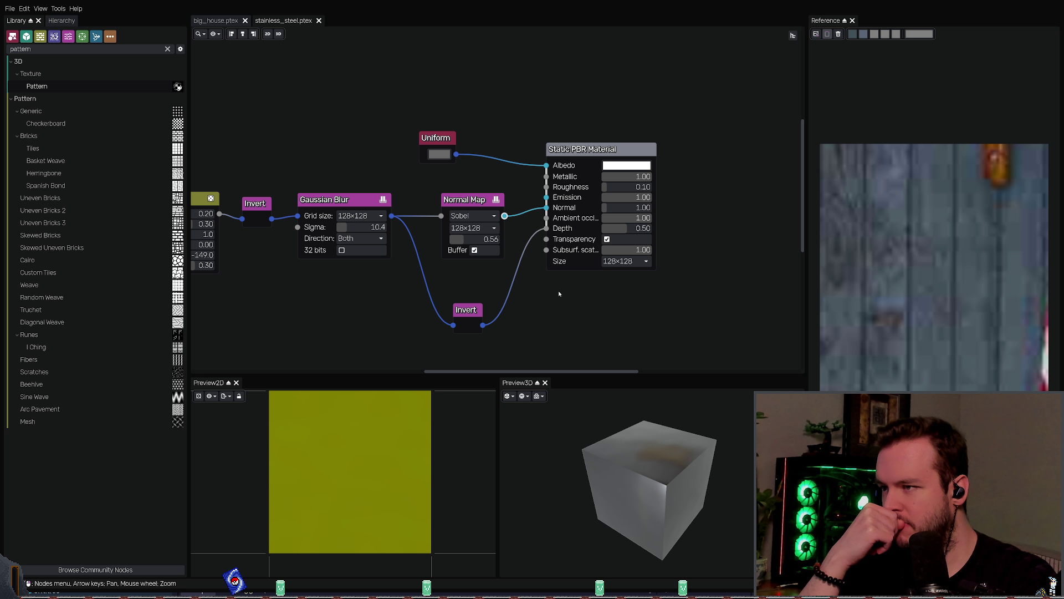
Step: Preview the Scratches and lower Invert outputs, then save stainless_steel.ptex
{"action": "middle_click_drag", "start_coordinate": [412, 282], "coordinate": [486, 285]}
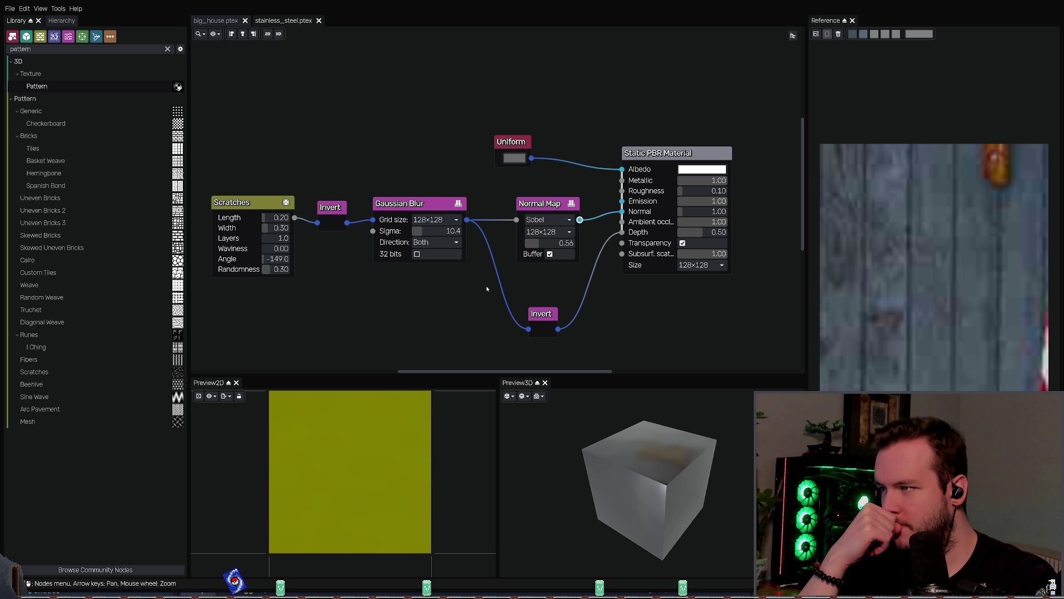
{"action": "left_click", "coordinate": [332, 216]}
{"action": "middle_click_drag", "start_coordinate": [411, 167], "coordinate": [332, 181]}
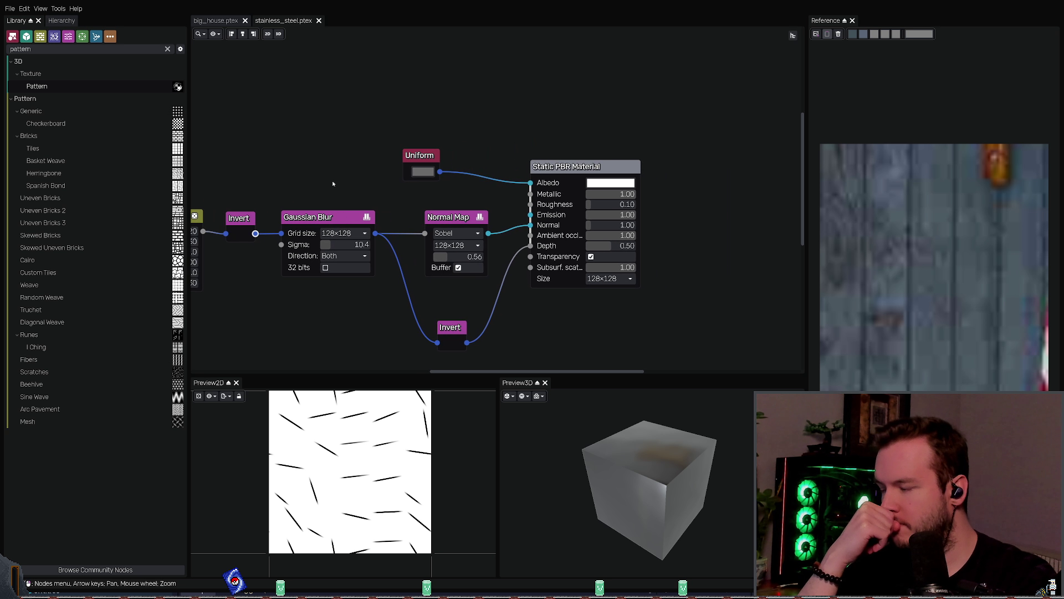
{"action": "left_click", "coordinate": [447, 321]}
{"action": "middle_click_drag", "start_coordinate": [527, 302], "coordinate": [486, 304]}
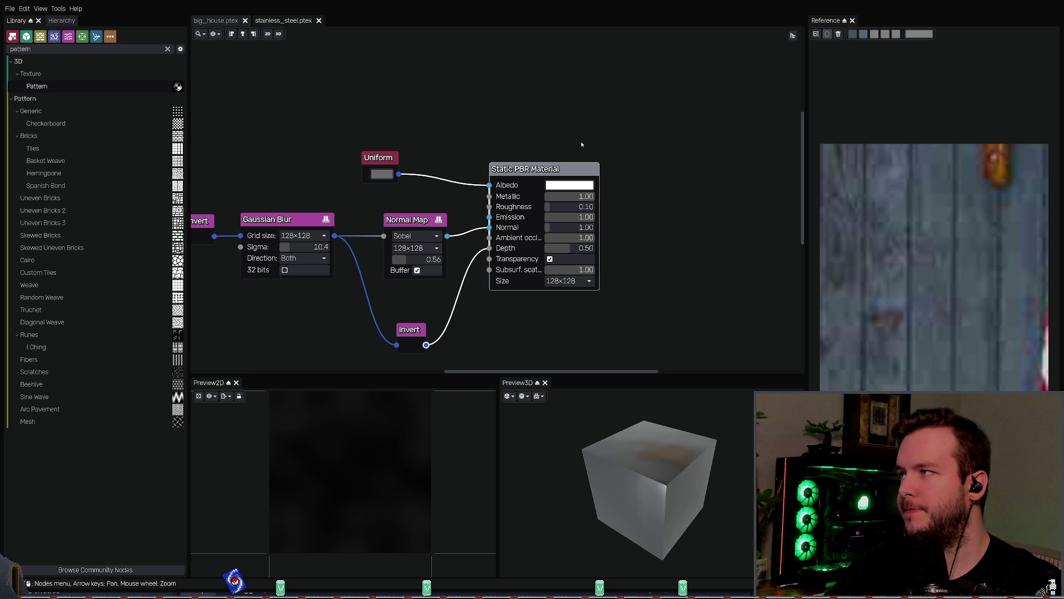
{"action": "key", "text": "ctrl+s"}
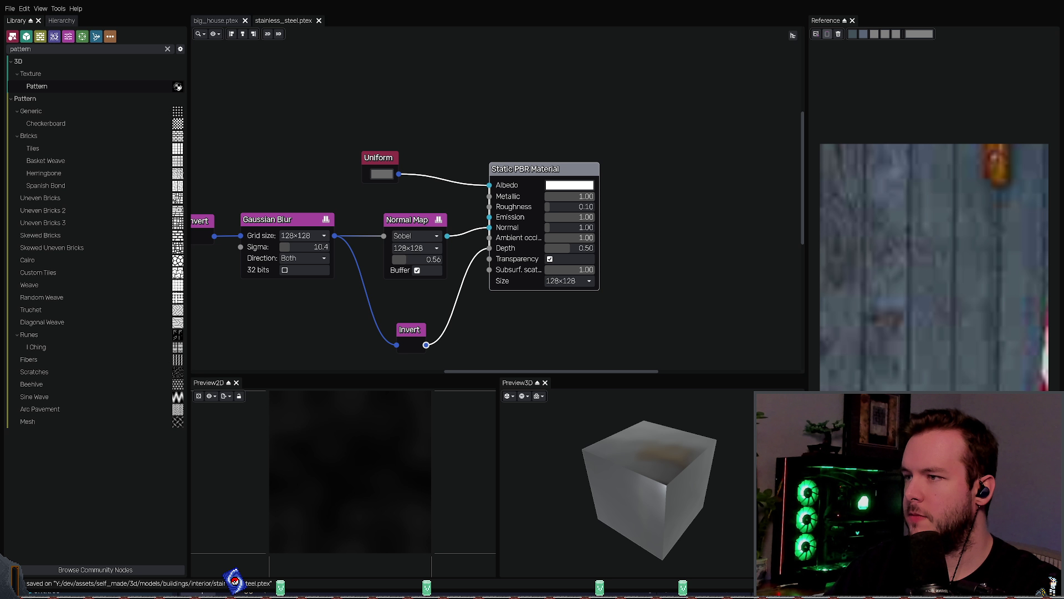
{"action": "key", "text": "alt+Tab"}
{"action": "mouse_move", "coordinate": [495, 209]}
{"action": "middle_mouse_down"}
{"action": "mouse_move", "coordinate": [514, 211]}
{"action": "mouse_move", "coordinate": [529, 299]}
{"action": "middle_mouse_up"}
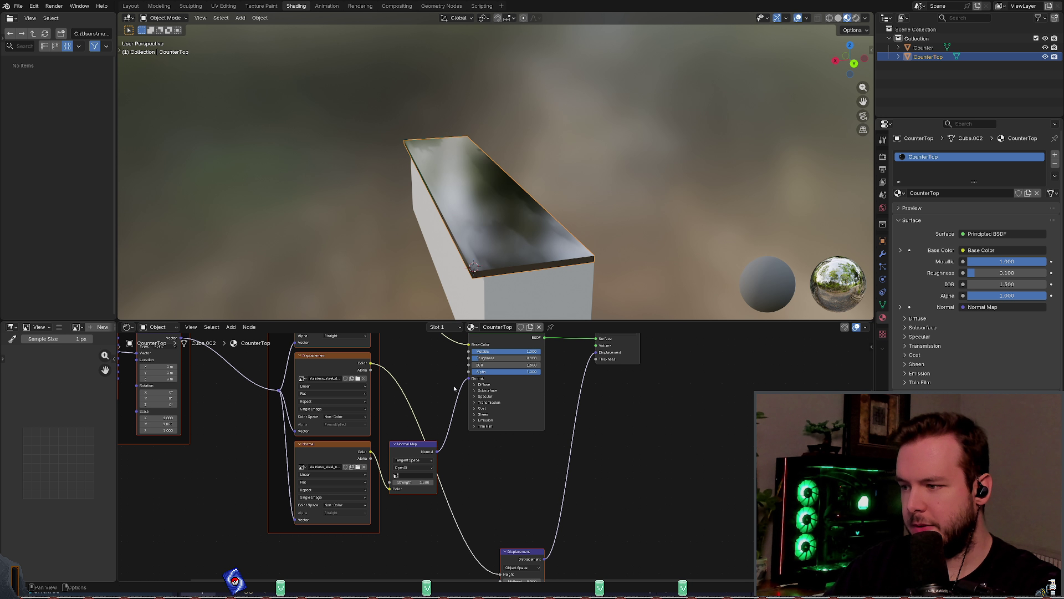
Step: Try the Mapping node's Normal and Texture types before returning it to Point
{"action": "scroll", "coordinate": [408, 433], "scroll_direction": "up", "scroll_amount": 2}
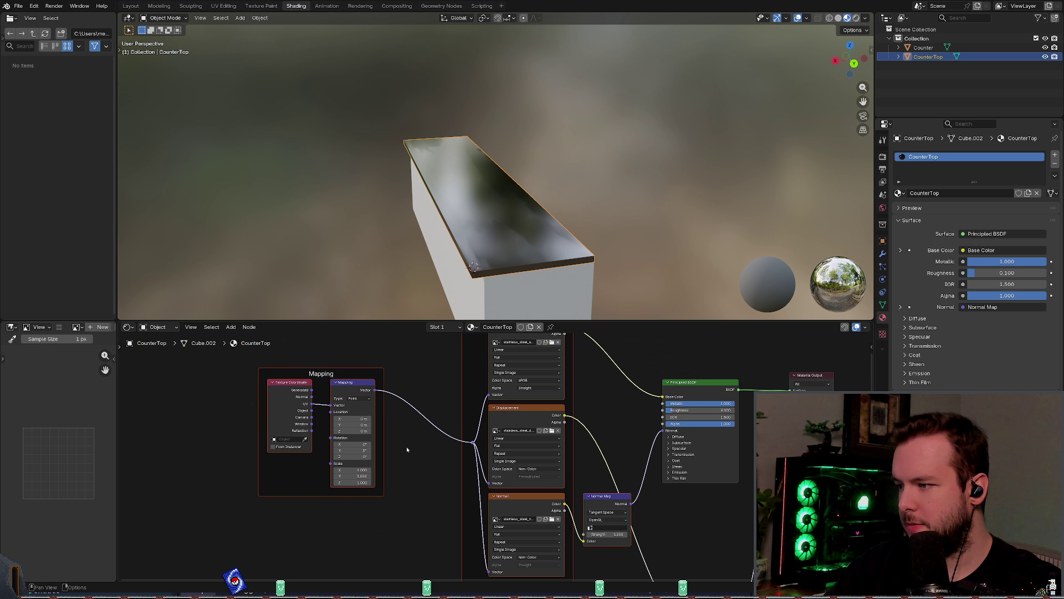
{"action": "middle_click_drag", "start_coordinate": [407, 447], "coordinate": [345, 395]}
{"action": "left_click", "coordinate": [336, 394]}
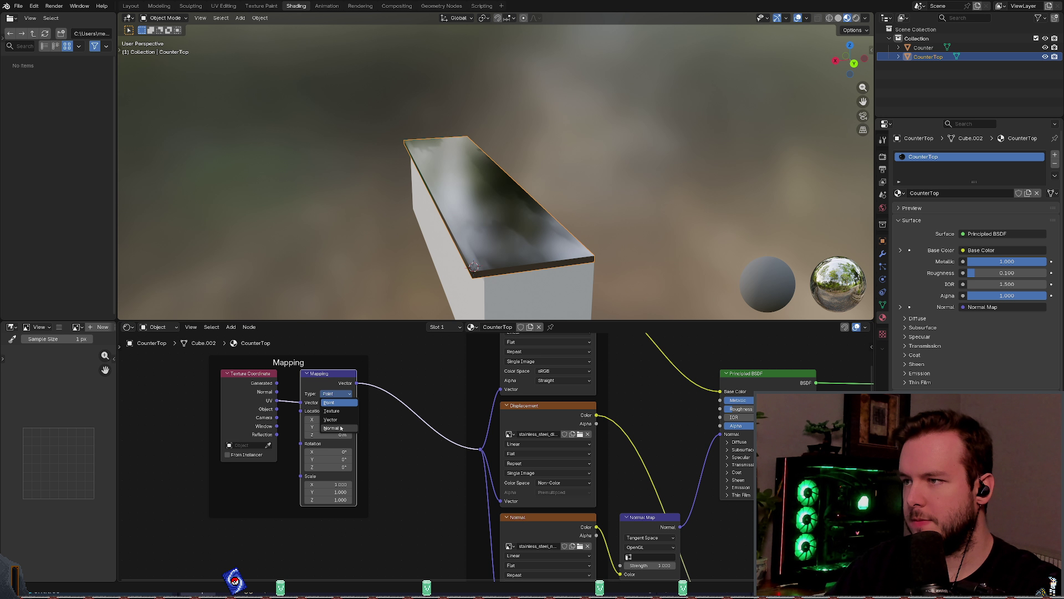
{"action": "left_click", "coordinate": [331, 428]}
{"action": "mouse_move", "coordinate": [476, 277]}
{"action": "middle_mouse_down"}
{"action": "mouse_move", "coordinate": [484, 296]}
{"action": "mouse_move", "coordinate": [475, 251]}
{"action": "mouse_move", "coordinate": [458, 244]}
{"action": "mouse_move", "coordinate": [339, 316]}
{"action": "mouse_move", "coordinate": [311, 319]}
{"action": "middle_mouse_up"}
{"action": "left_click", "coordinate": [337, 394]}
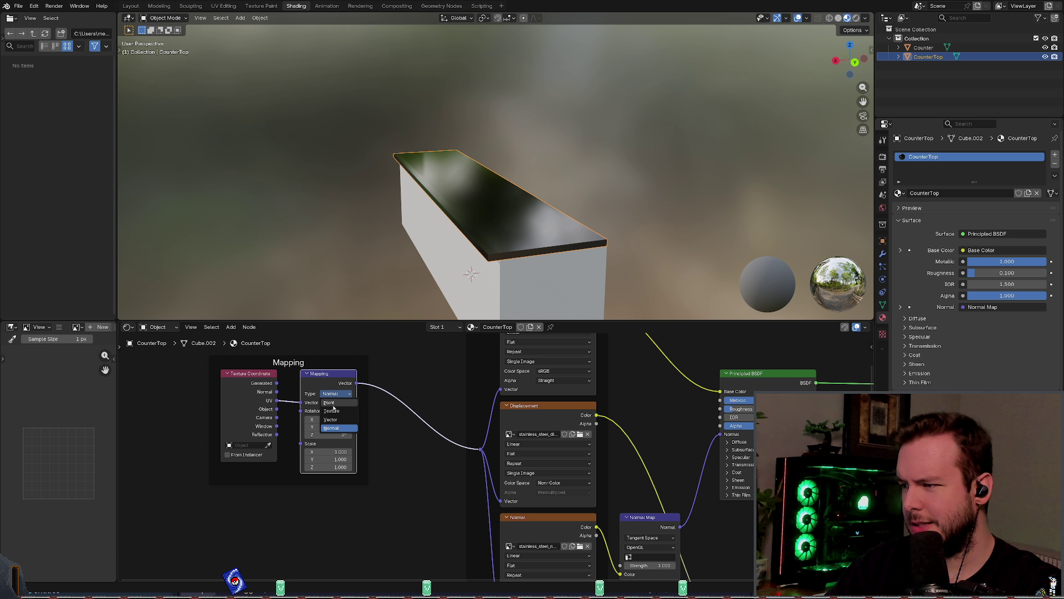
{"action": "left_click", "coordinate": [331, 402]}
{"action": "left_click", "coordinate": [333, 394]}
{"action": "left_click", "coordinate": [332, 412]}
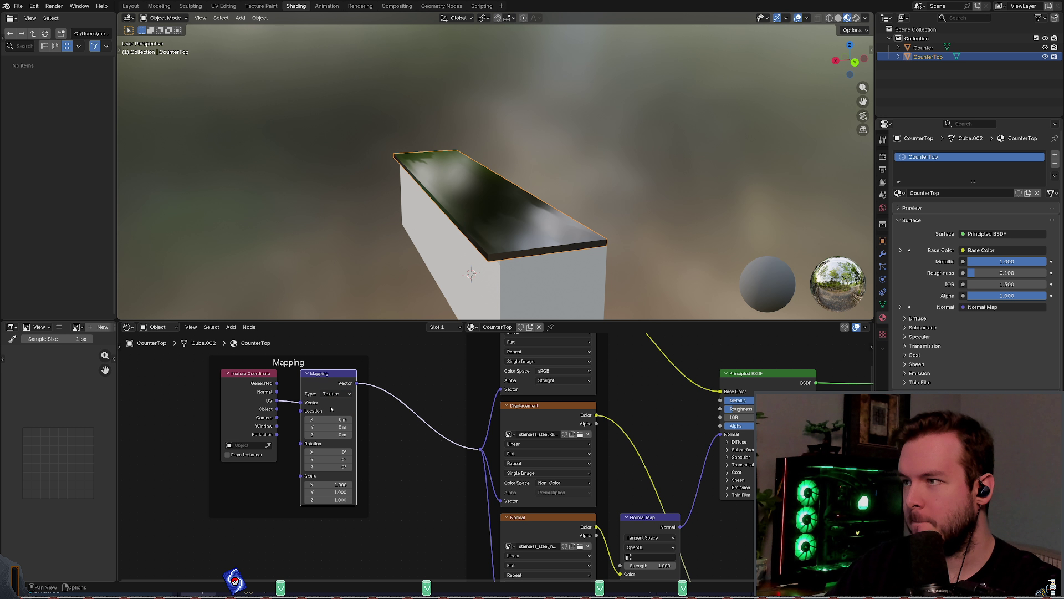
{"action": "left_click", "coordinate": [330, 394]}
{"action": "left_click", "coordinate": [328, 402]}
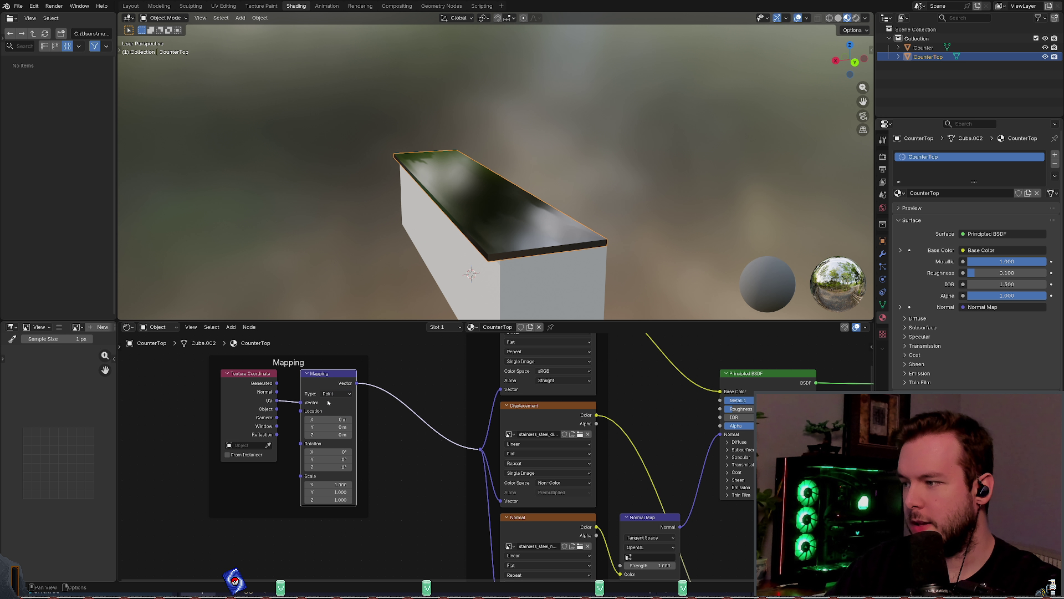
Step: Change Mapping Scale X from 15 to 1, try Y at 4, then set Y to 1
{"action": "left_click", "coordinate": [327, 484]}
{"action": "type", "text": "15"}
{"action": "key", "text": "Return"}
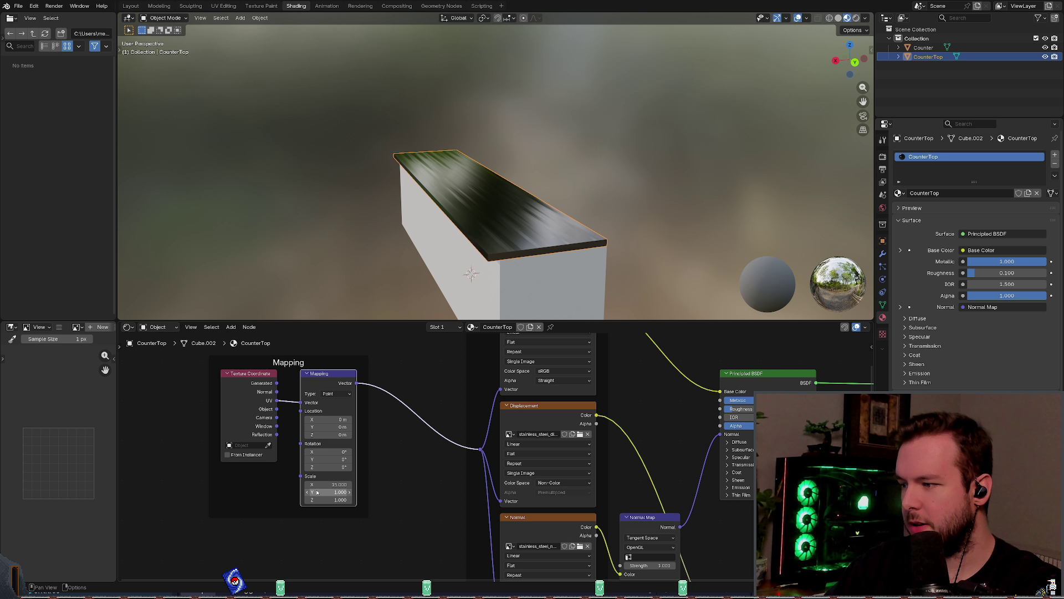
{"action": "left_click_drag", "start_coordinate": [314, 488], "coordinate": [314, 488]}
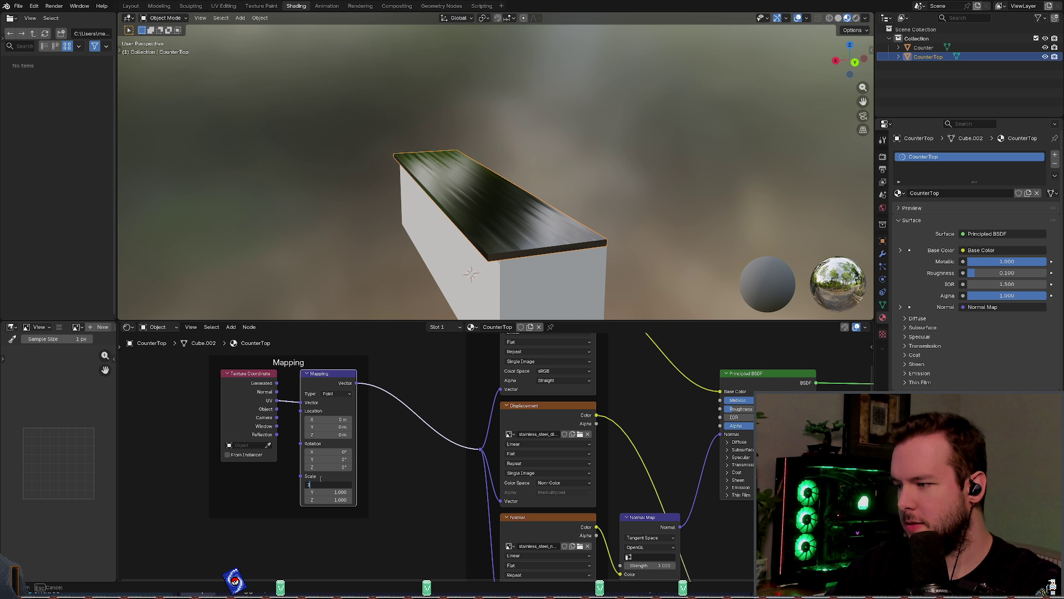
{"action": "type", "text": "1"}
{"action": "key", "text": "Tab"}
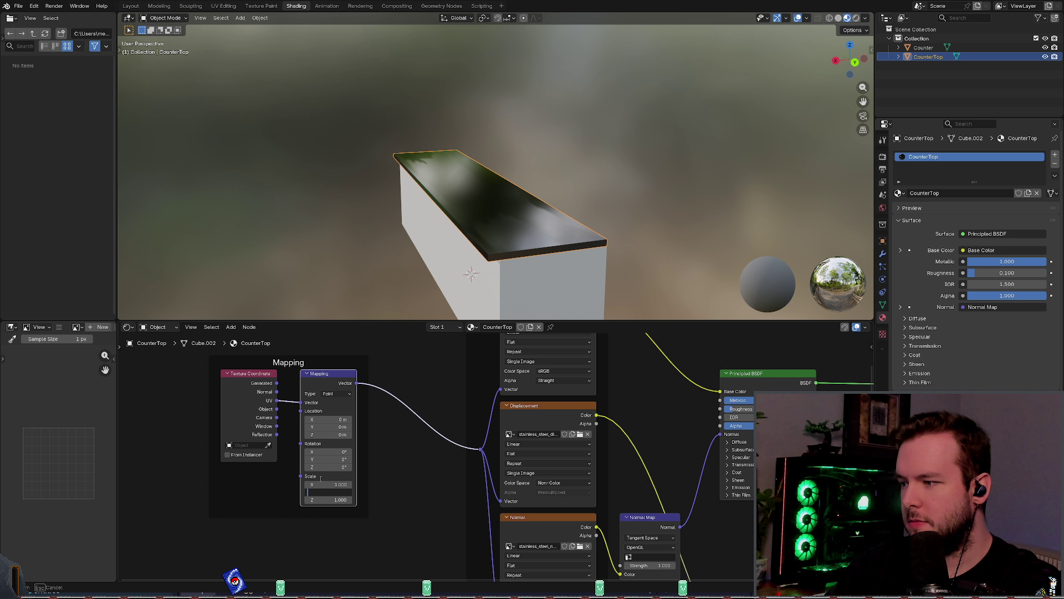
{"action": "type", "text": "4"}
{"action": "key", "text": "Return"}
{"action": "mouse_move", "coordinate": [471, 267]}
{"action": "middle_mouse_down"}
{"action": "mouse_move", "coordinate": [526, 221]}
{"action": "mouse_move", "coordinate": [490, 240]}
{"action": "mouse_move", "coordinate": [581, 291]}
{"action": "mouse_move", "coordinate": [587, 266]}
{"action": "mouse_move", "coordinate": [581, 276]}
{"action": "middle_mouse_up"}
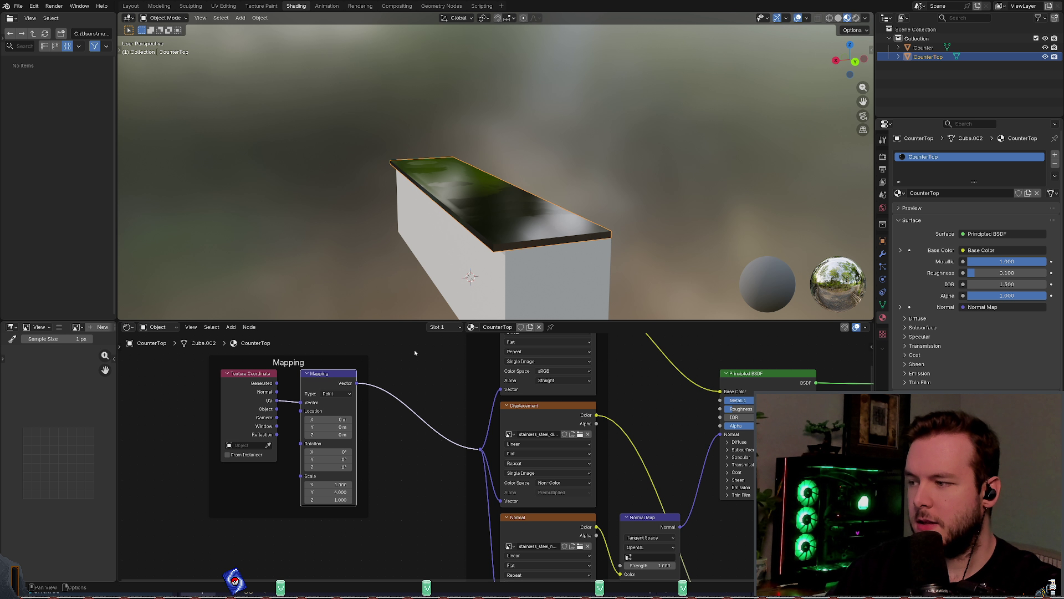
{"action": "left_click", "coordinate": [336, 492]}
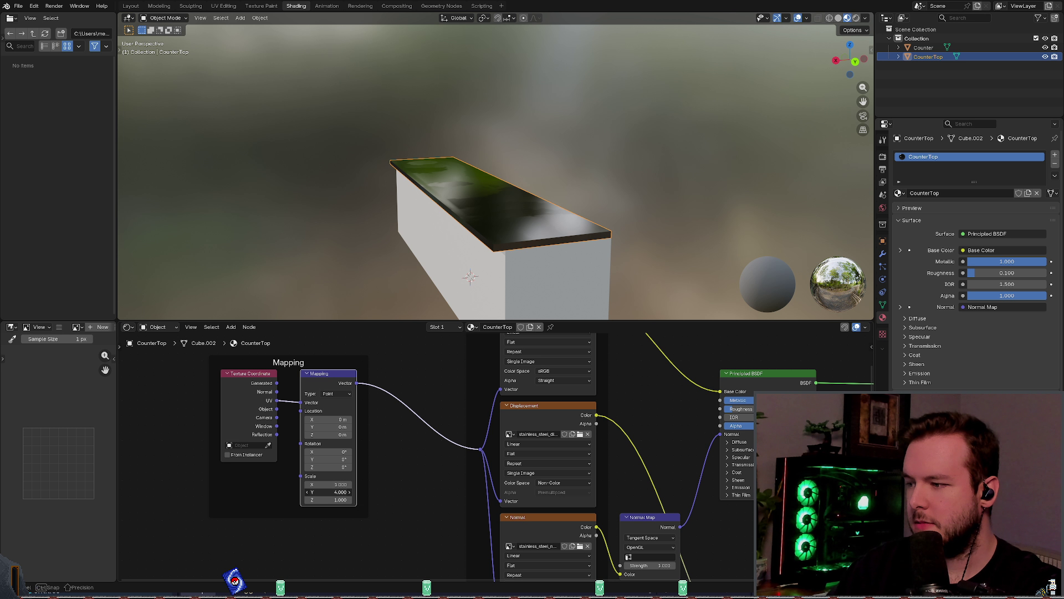
{"action": "type", "text": "1"}
{"action": "key", "text": "Return"}
{"action": "mouse_move", "coordinate": [480, 244]}
{"action": "middle_mouse_down"}
{"action": "mouse_move", "coordinate": [483, 266]}
{"action": "mouse_move", "coordinate": [552, 238]}
{"action": "middle_mouse_up"}
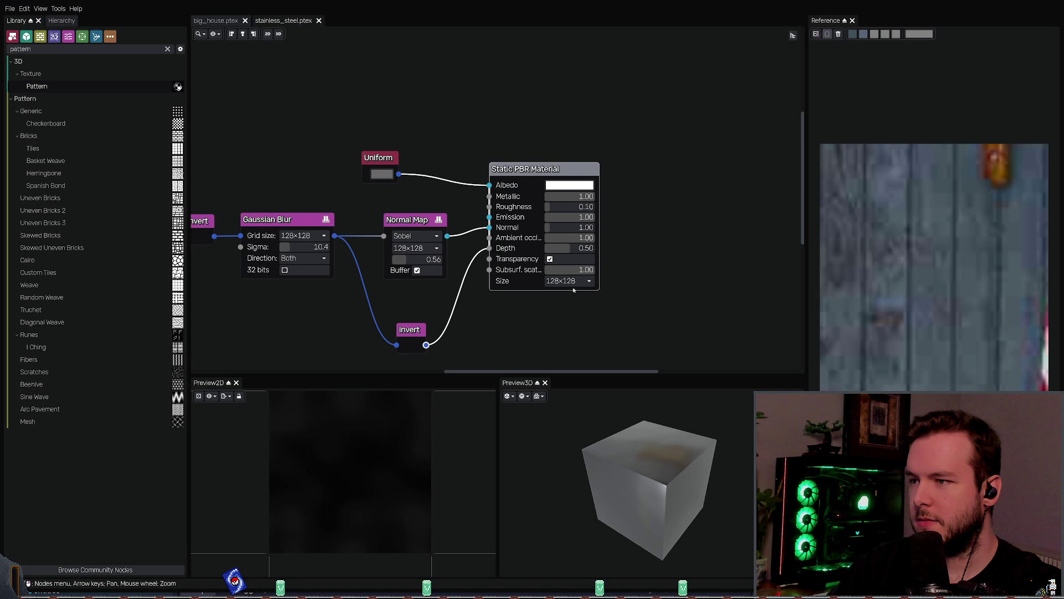
Step: Re-export the stainless_steel textures to the project folder, then return to Blender
{"action": "scroll", "coordinate": [386, 274], "scroll_direction": "down", "scroll_amount": 1}
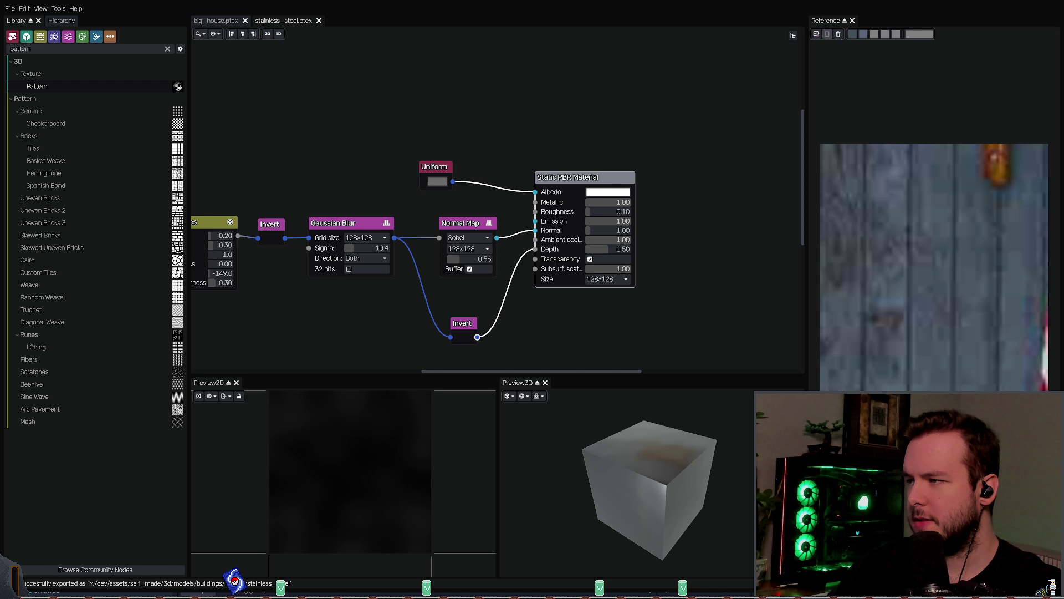
{"action": "key", "text": "alt+Tab"}
{"action": "scroll", "coordinate": [444, 392], "scroll_direction": "down", "scroll_amount": 3}
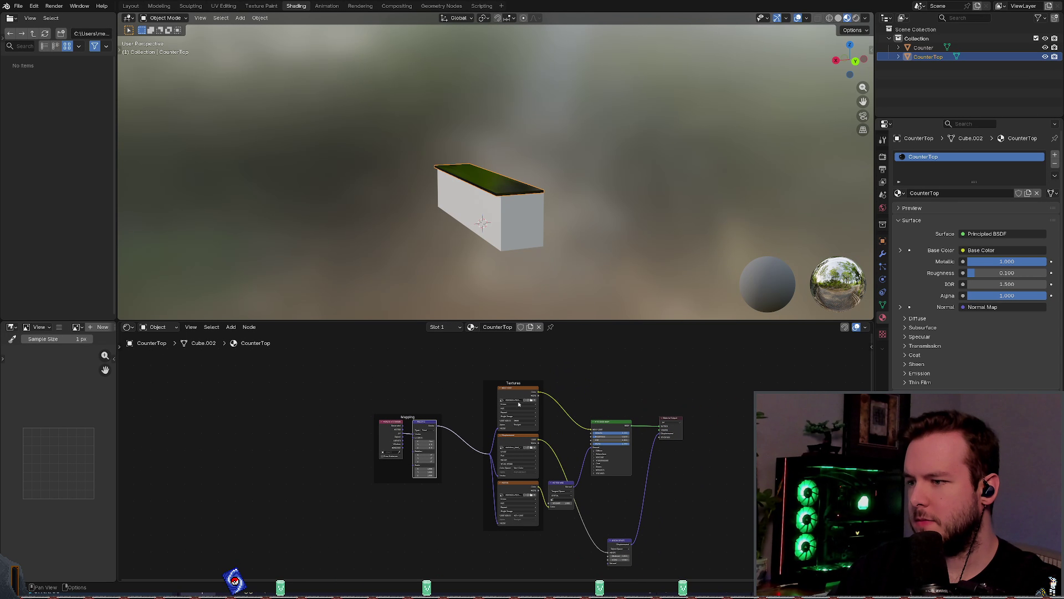
{"action": "middle_click_drag", "start_coordinate": [444, 391], "coordinate": [327, 399]}
{"action": "left_click_drag", "start_coordinate": [304, 351], "coordinate": [521, 524]}
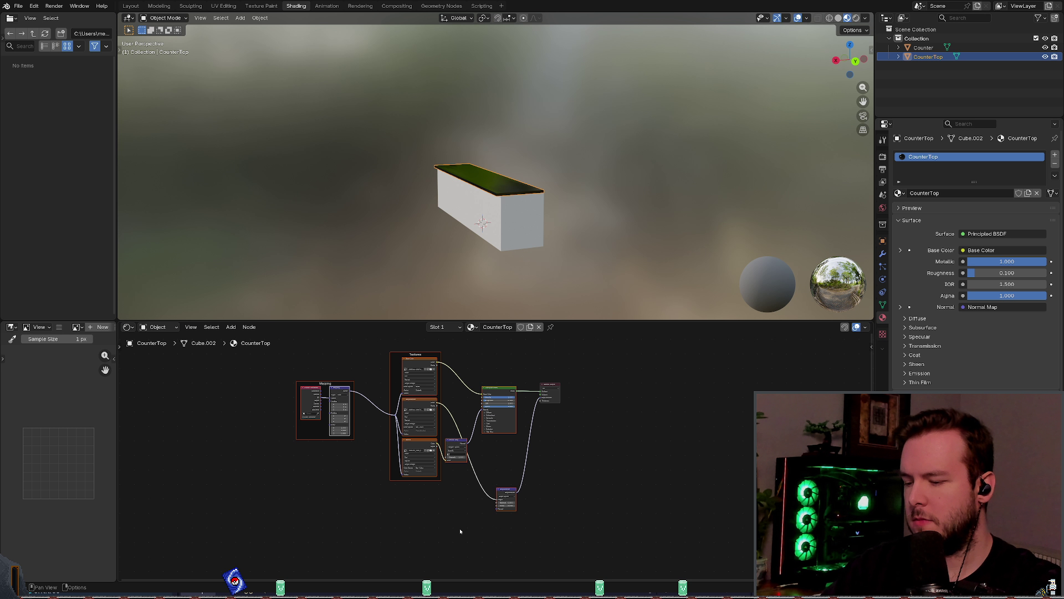
{"action": "key", "text": "x"}
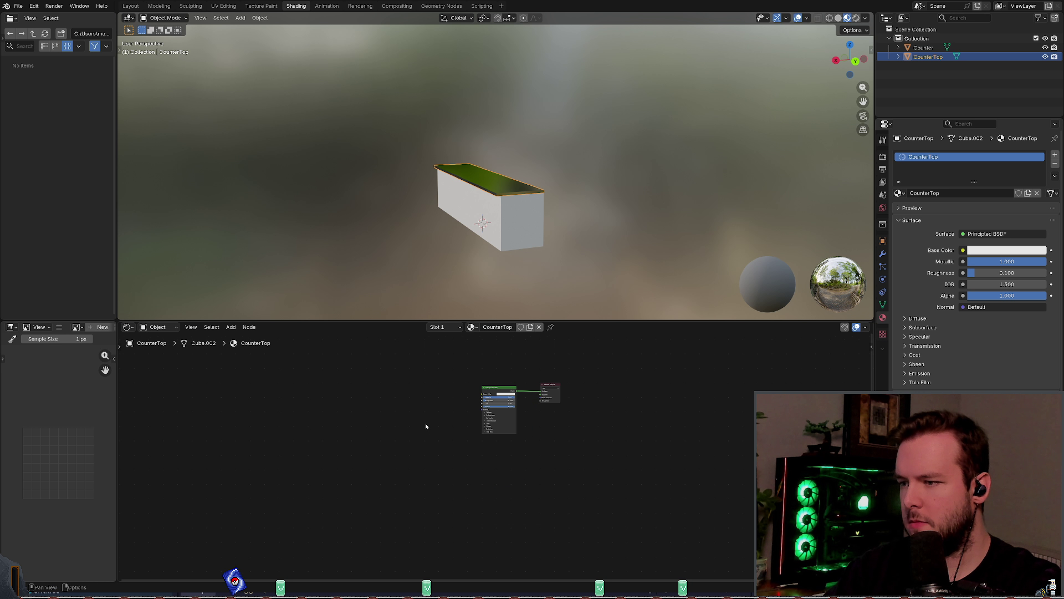
{"action": "key", "text": "Home"}
{"action": "left_click", "coordinate": [497, 371]}
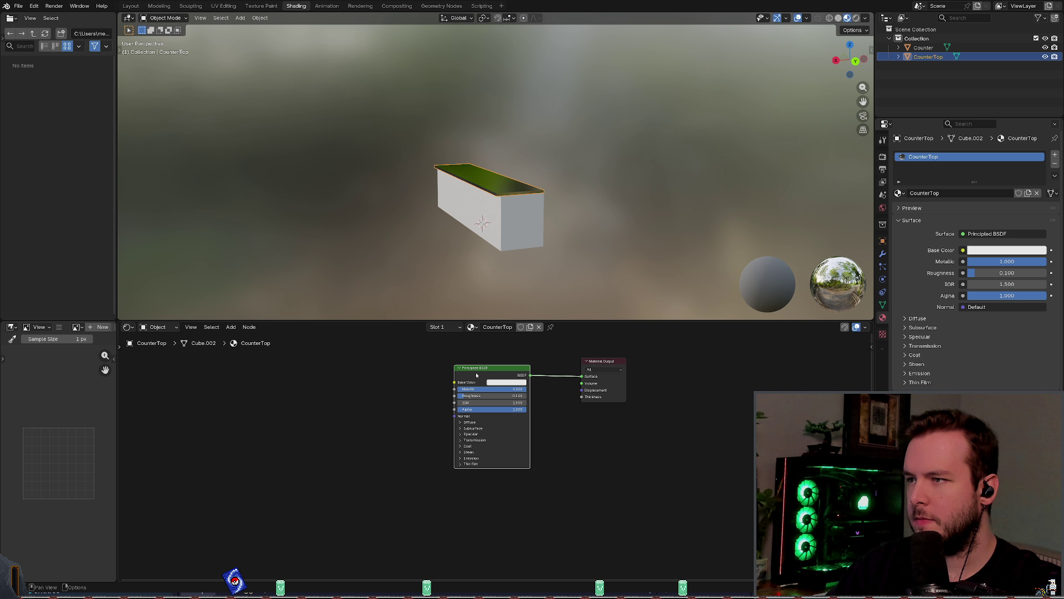
{"action": "right_click", "coordinate": [497, 372]}
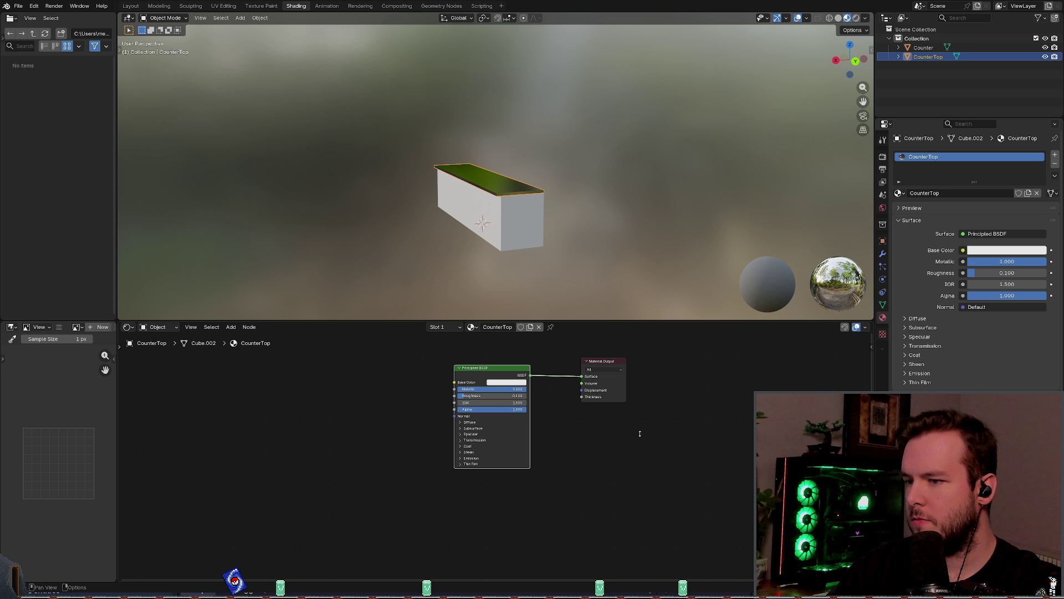
{"action": "key", "text": "ctrl+z"}
{"action": "middle_click_drag", "start_coordinate": [499, 183], "coordinate": [543, 196]}
{"action": "scroll", "coordinate": [526, 188], "scroll_direction": "up", "scroll_amount": 4}
{"action": "scroll", "coordinate": [543, 196], "scroll_direction": "down", "scroll_amount": 3}
{"action": "scroll", "coordinate": [386, 401], "scroll_direction": "down", "scroll_amount": 1}
{"action": "mouse_move", "coordinate": [364, 389]}
{"action": "middle_mouse_down"}
{"action": "mouse_move", "coordinate": [386, 400]}
{"action": "mouse_move", "coordinate": [391, 390]}
{"action": "middle_mouse_up"}
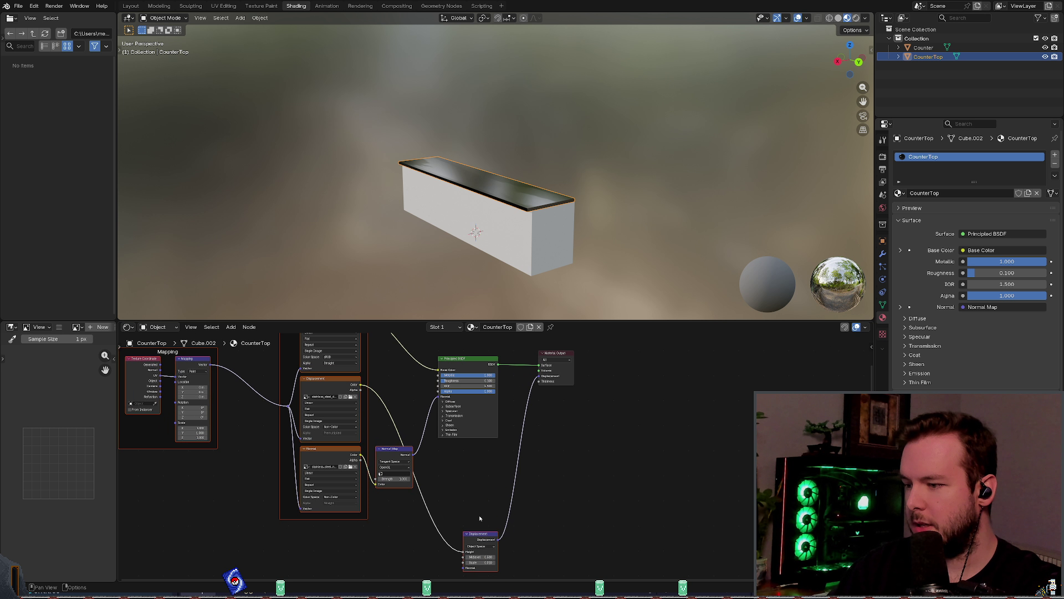
{"action": "left_click_drag", "start_coordinate": [539, 377], "coordinate": [523, 424]}
{"action": "scroll", "coordinate": [477, 210], "scroll_direction": "up", "scroll_amount": 3}
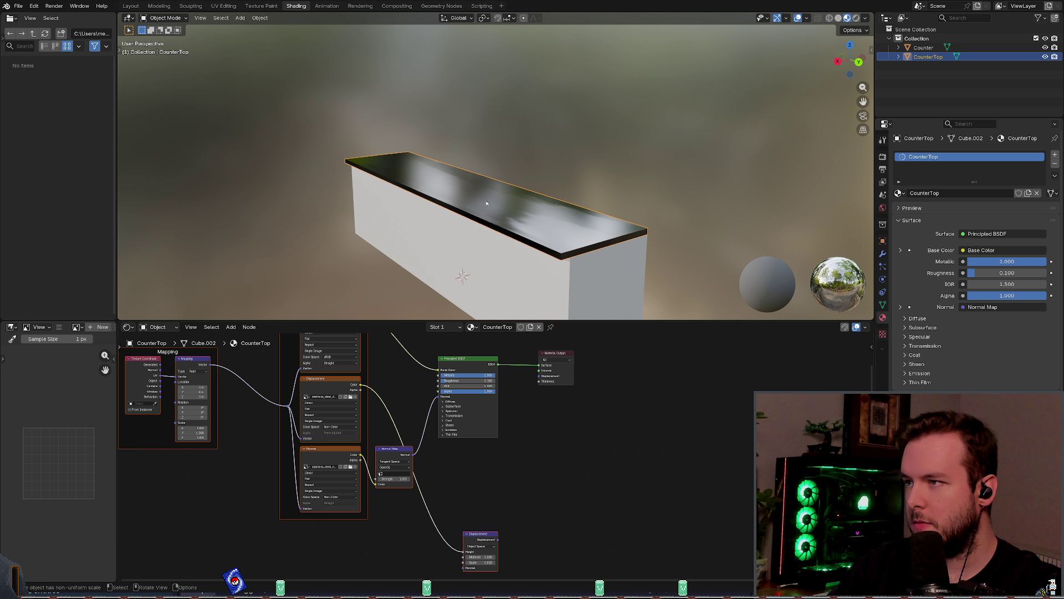
{"action": "mouse_move", "coordinate": [477, 210]}
{"action": "middle_mouse_down"}
{"action": "mouse_move", "coordinate": [467, 203]}
{"action": "mouse_move", "coordinate": [454, 302]}
{"action": "middle_mouse_up"}
{"action": "key", "text": "ctrl+z"}
{"action": "mouse_move", "coordinate": [217, 354]}
{"action": "middle_mouse_down"}
{"action": "mouse_move", "coordinate": [238, 385]}
{"action": "mouse_move", "coordinate": [264, 396]}
{"action": "middle_mouse_up"}
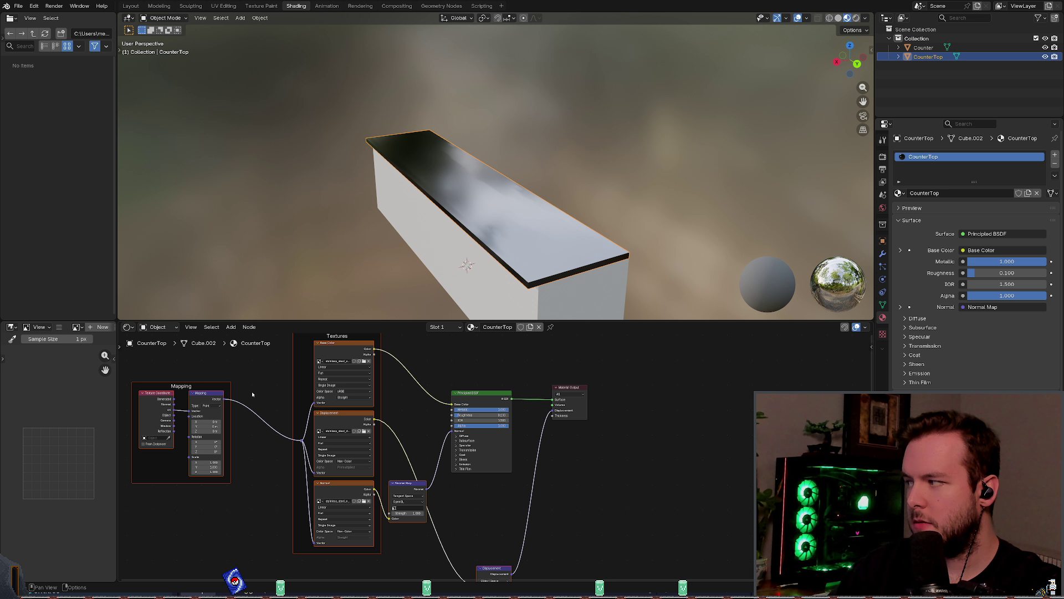
Step: Inspect the Base Color texture node's Extension, Projection and Source options
{"action": "mouse_move", "coordinate": [370, 371]}
{"action": "middle_mouse_down"}
{"action": "mouse_move", "coordinate": [389, 383]}
{"action": "mouse_move", "coordinate": [410, 368]}
{"action": "middle_mouse_up"}
{"action": "scroll", "coordinate": [474, 389], "scroll_direction": "up", "scroll_amount": 2}
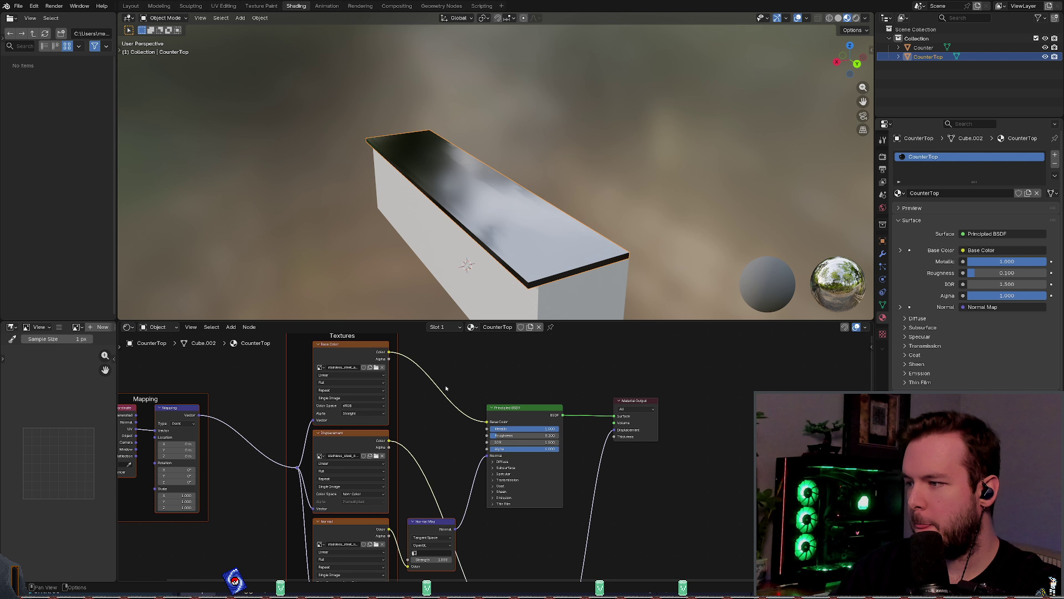
{"action": "middle_click_drag", "start_coordinate": [339, 385], "coordinate": [316, 381]}
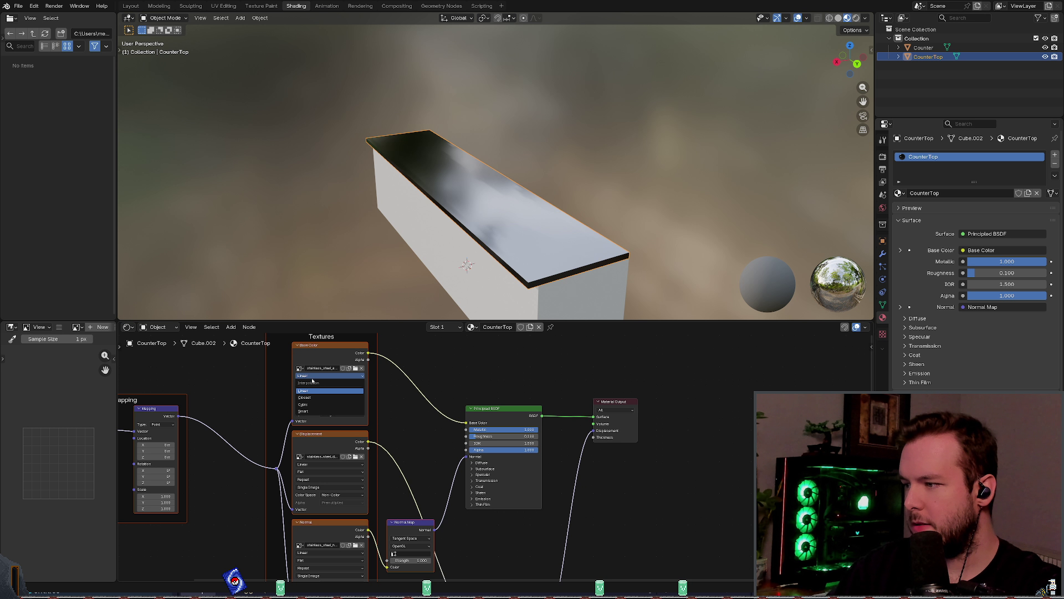
{"action": "scroll", "coordinate": [314, 406], "scroll_direction": "up", "scroll_amount": 1}
{"action": "middle_click_drag", "start_coordinate": [315, 406], "coordinate": [339, 420]}
{"action": "left_click", "coordinate": [330, 393]}
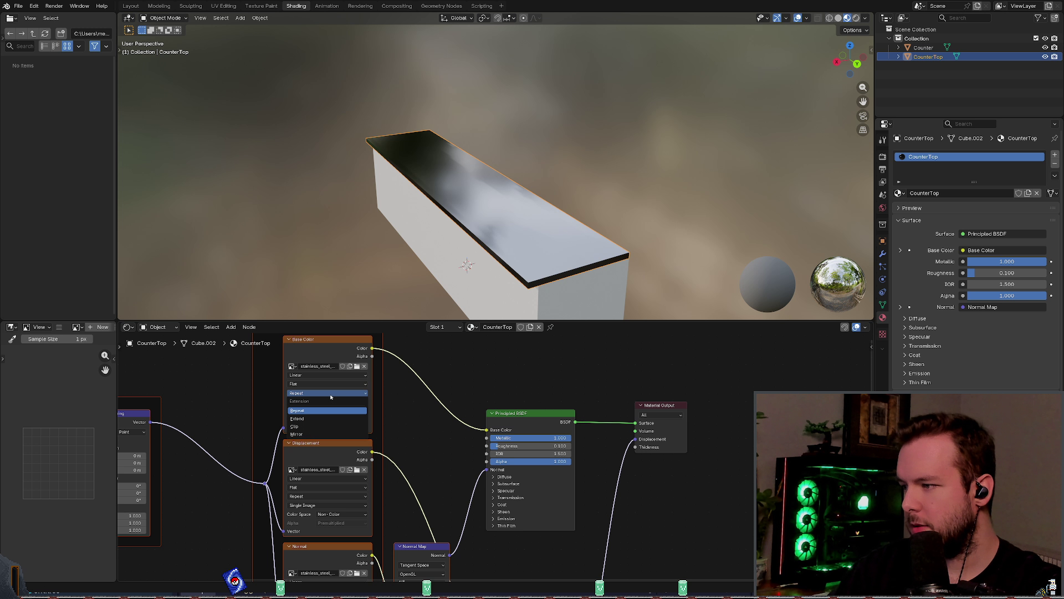
{"action": "left_click", "coordinate": [331, 384]}
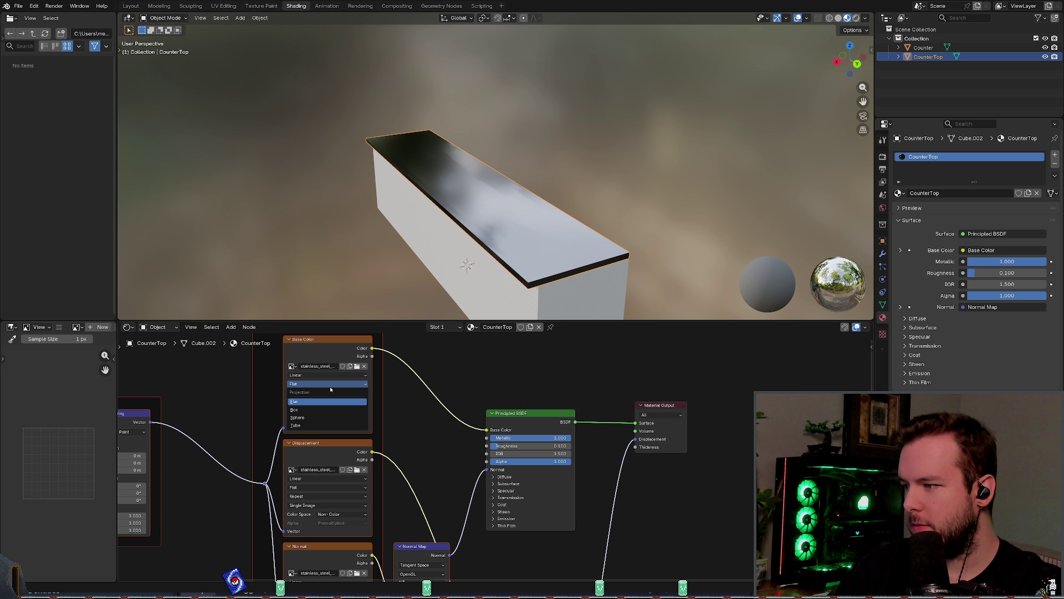
{"action": "left_click", "coordinate": [329, 401]}
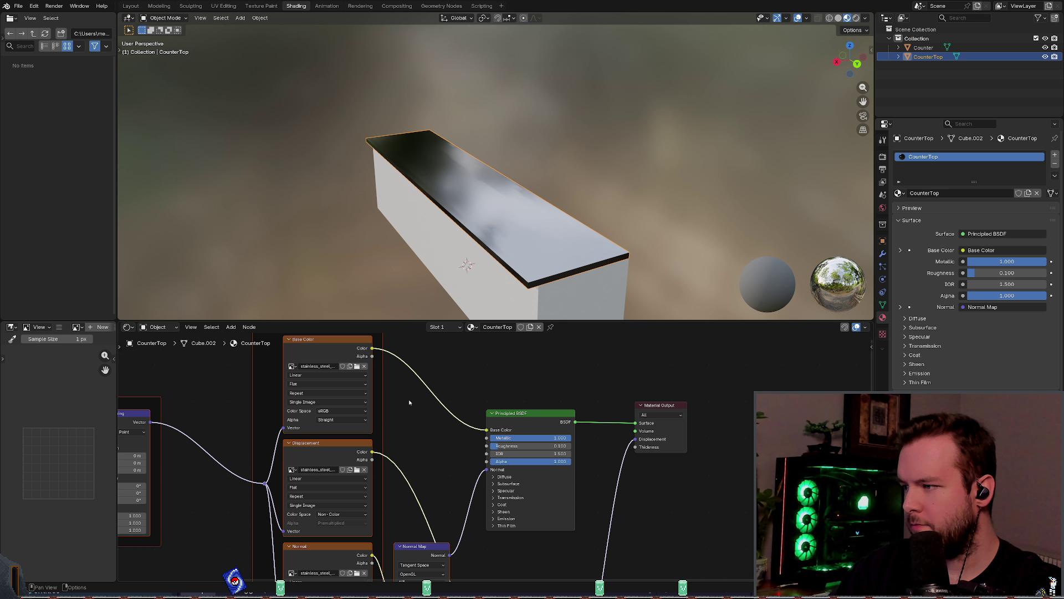
Step: Check the Displacement and Normal texture options, keeping Flat projection and Linear interpolation
{"action": "middle_click_drag", "start_coordinate": [423, 433], "coordinate": [434, 368]}
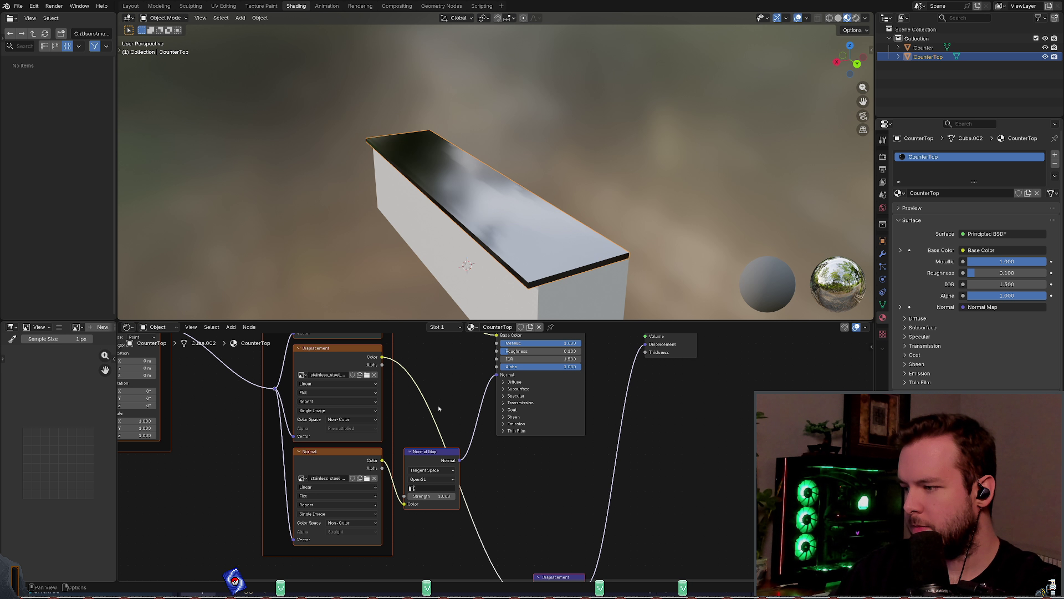
{"action": "middle_click_drag", "start_coordinate": [439, 411], "coordinate": [429, 434]}
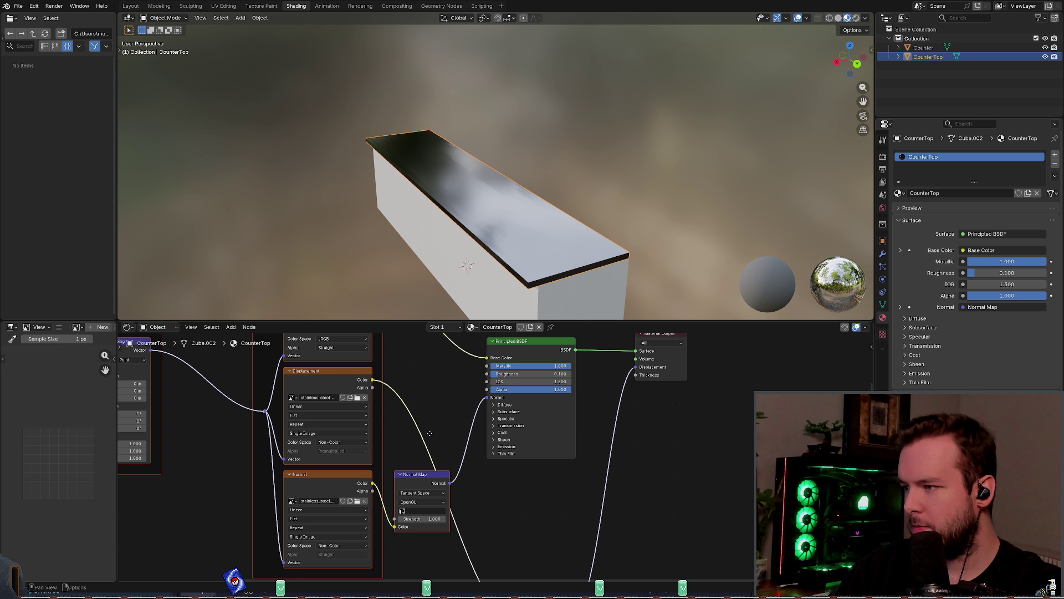
{"action": "left_click", "coordinate": [302, 433]}
{"action": "left_click", "coordinate": [302, 424]}
{"action": "left_click", "coordinate": [314, 417]}
{"action": "left_click", "coordinate": [311, 432]}
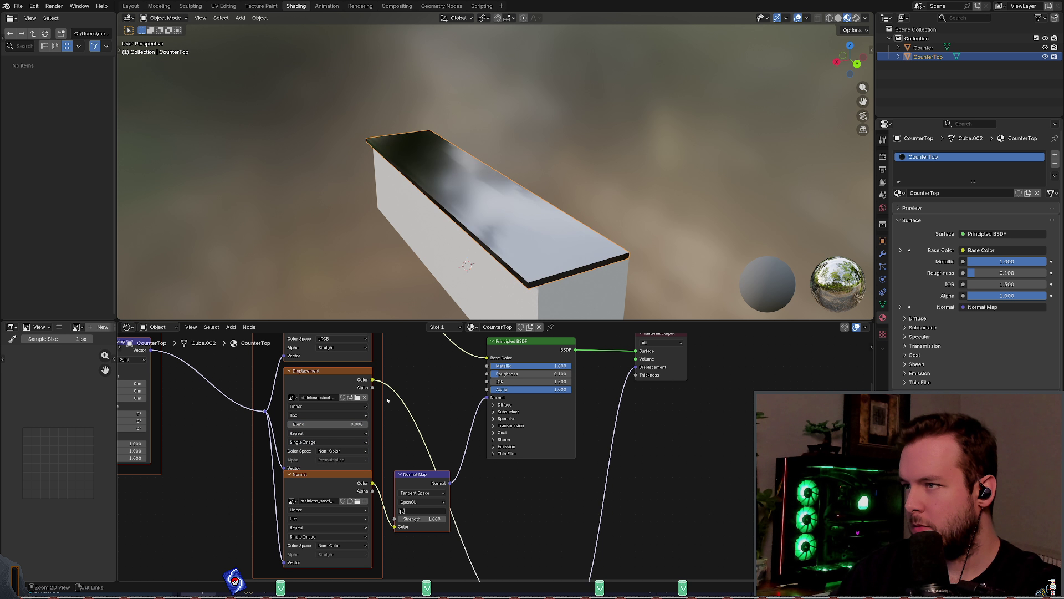
{"action": "middle_click_drag", "start_coordinate": [423, 420], "coordinate": [446, 381]}
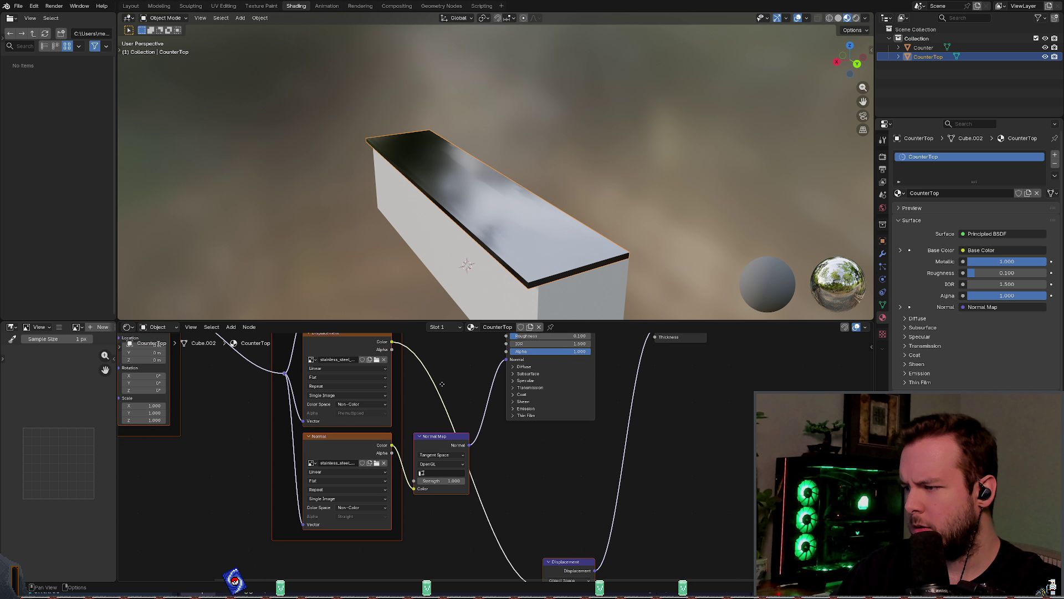
{"action": "left_click", "coordinate": [341, 471]}
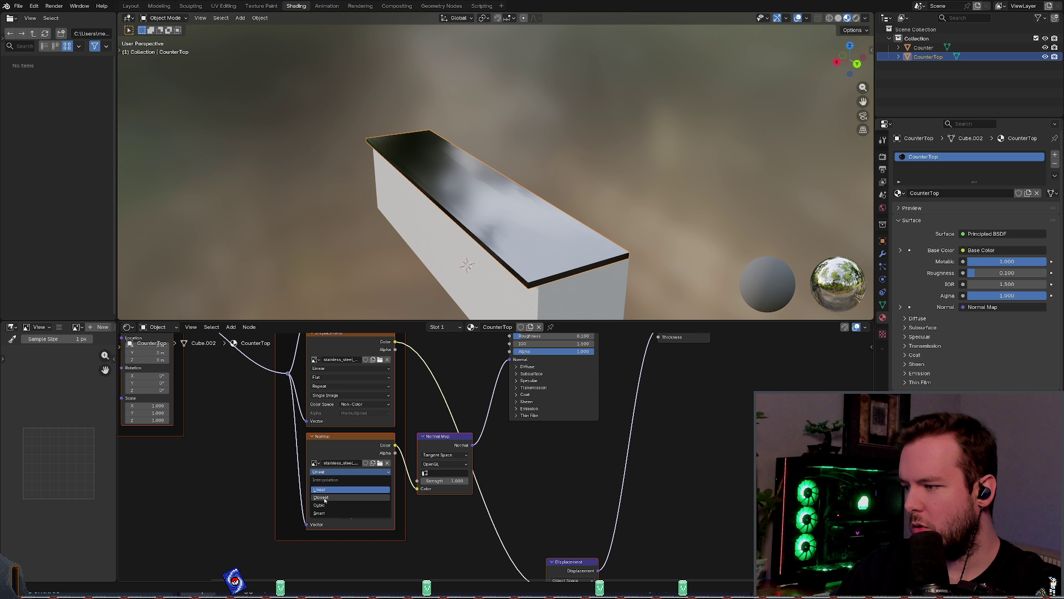
{"action": "left_click", "coordinate": [327, 490]}
{"action": "left_click", "coordinate": [327, 489]}
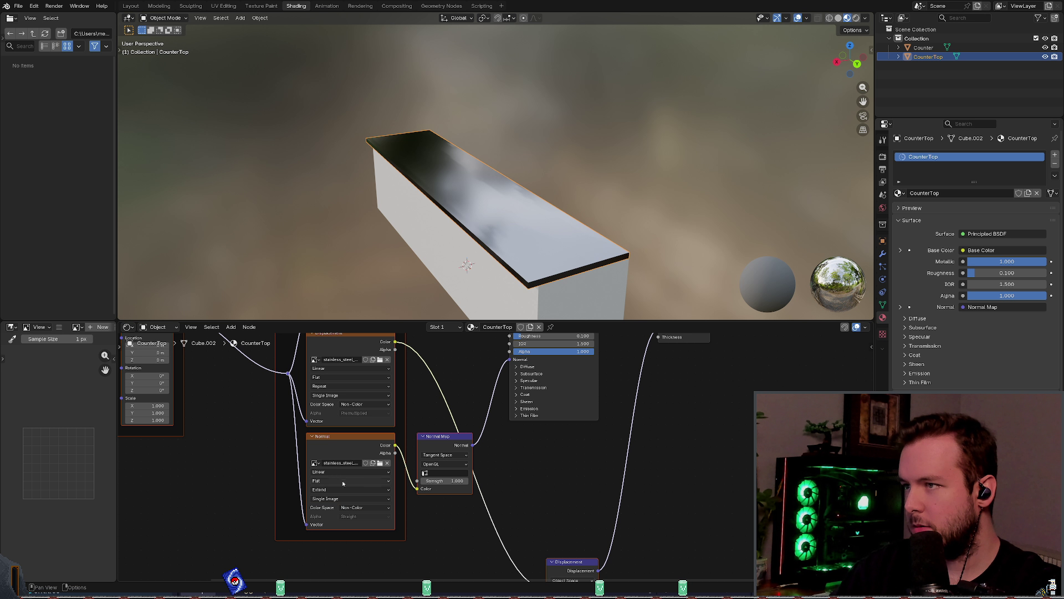
Step: Set the Base Color texture interpolation to Closest and save kitchen_counter.blend
{"action": "mouse_move", "coordinate": [440, 357]}
{"action": "middle_mouse_down"}
{"action": "mouse_move", "coordinate": [453, 422]}
{"action": "mouse_move", "coordinate": [420, 439]}
{"action": "middle_mouse_up"}
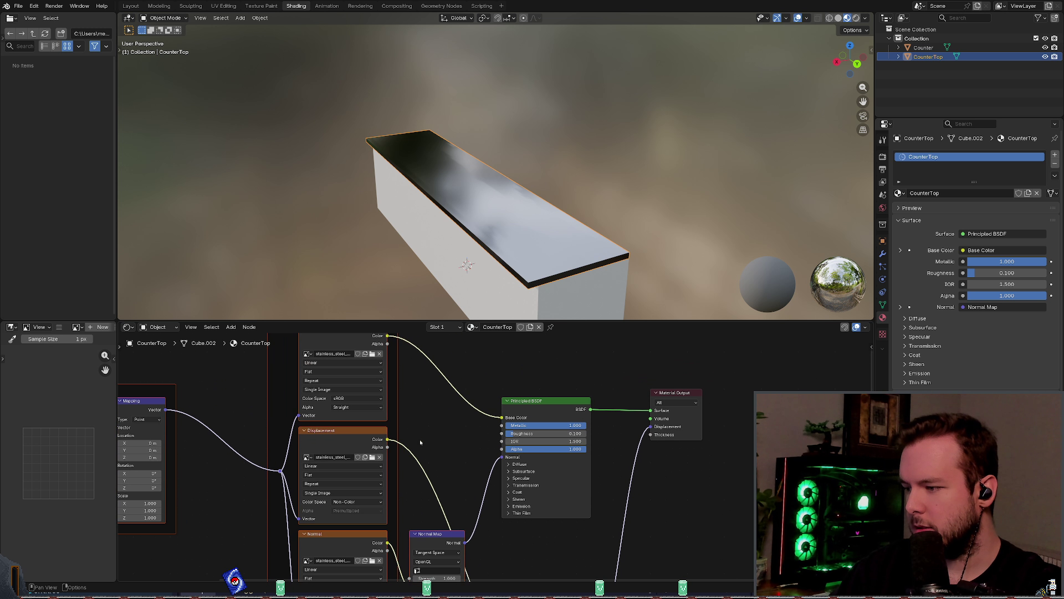
{"action": "left_click", "coordinate": [333, 387]}
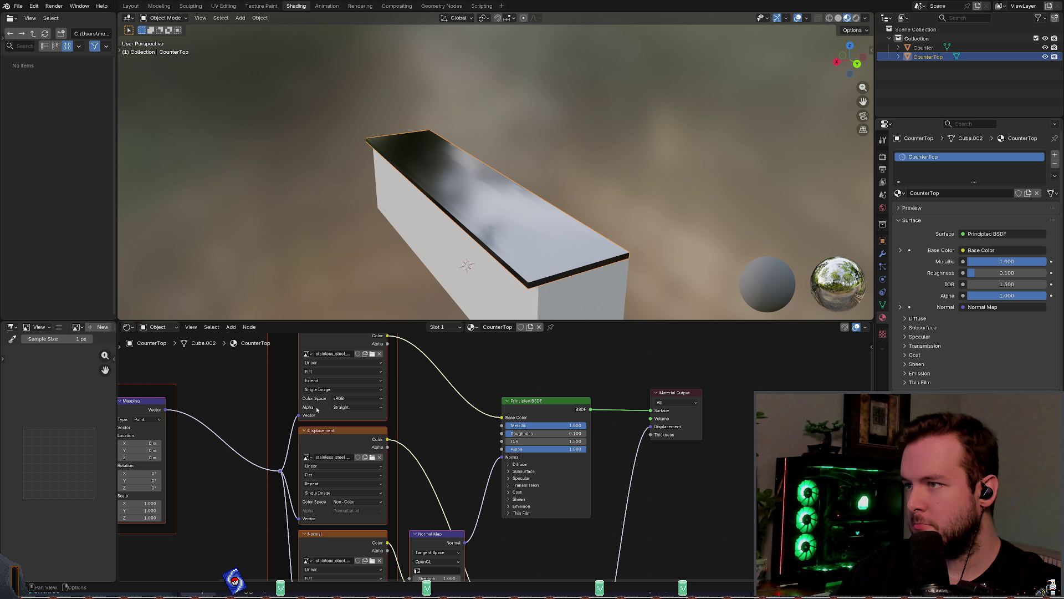
{"action": "middle_click_drag", "start_coordinate": [338, 363], "coordinate": [399, 382]}
{"action": "left_click", "coordinate": [399, 381]}
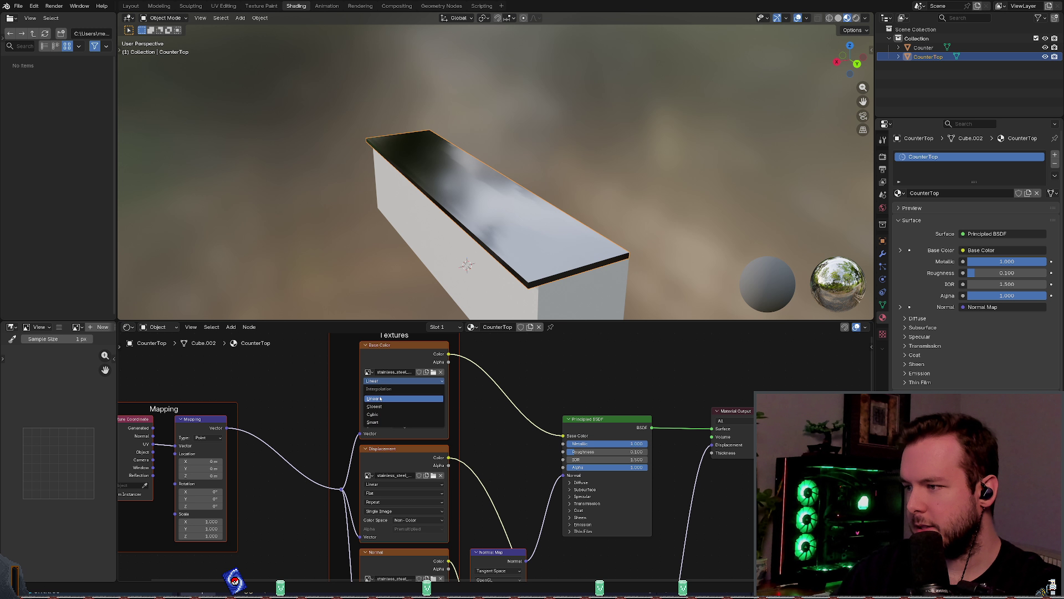
{"action": "left_click", "coordinate": [376, 407]}
{"action": "mouse_move", "coordinate": [486, 429]}
{"action": "middle_mouse_down"}
{"action": "mouse_move", "coordinate": [446, 400]}
{"action": "mouse_move", "coordinate": [429, 361]}
{"action": "middle_mouse_up"}
{"action": "key", "text": "ctrl+s"}
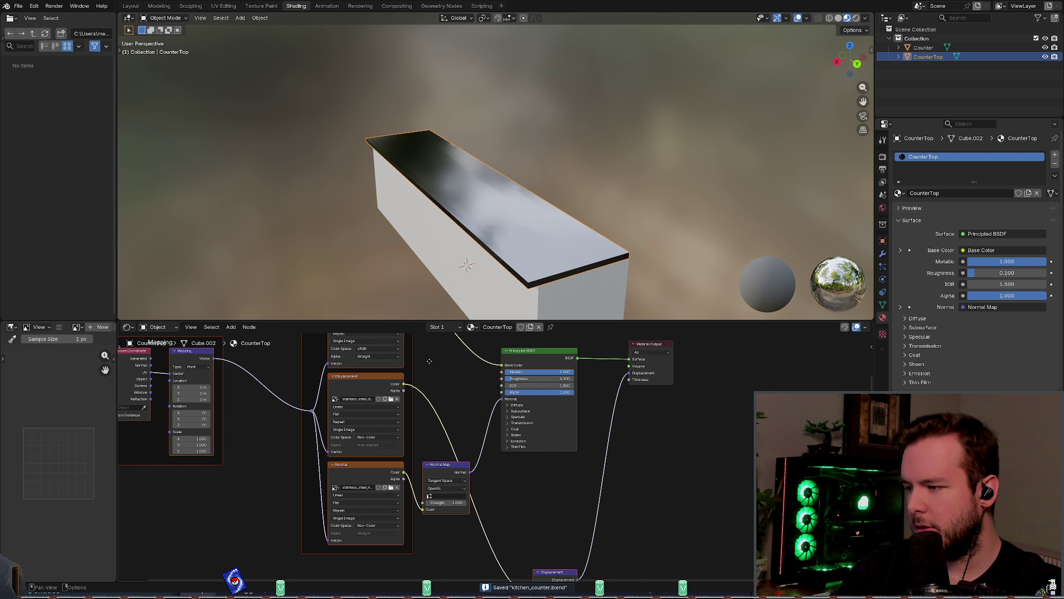
Step: Cut the Base Color texture link to compare, then restore it and save
{"action": "scroll", "coordinate": [429, 361], "scroll_direction": "up", "scroll_amount": 3}
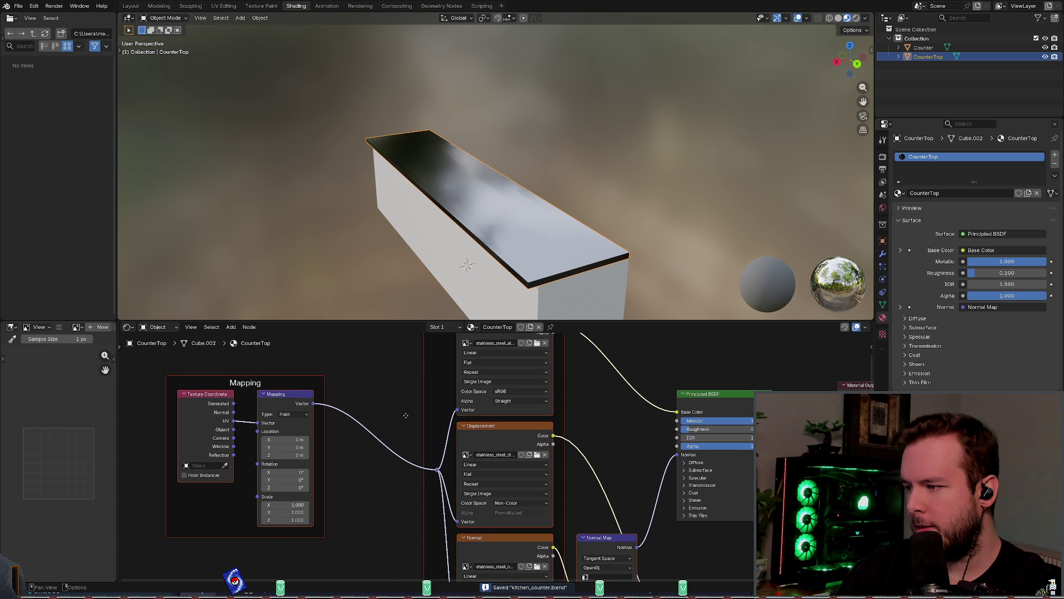
{"action": "mouse_move", "coordinate": [633, 433]}
{"action": "middle_mouse_down"}
{"action": "mouse_move", "coordinate": [526, 434]}
{"action": "mouse_move", "coordinate": [467, 462]}
{"action": "mouse_move", "coordinate": [376, 449]}
{"action": "middle_mouse_up"}
{"action": "left_click_drag", "start_coordinate": [420, 427], "coordinate": [394, 408]}
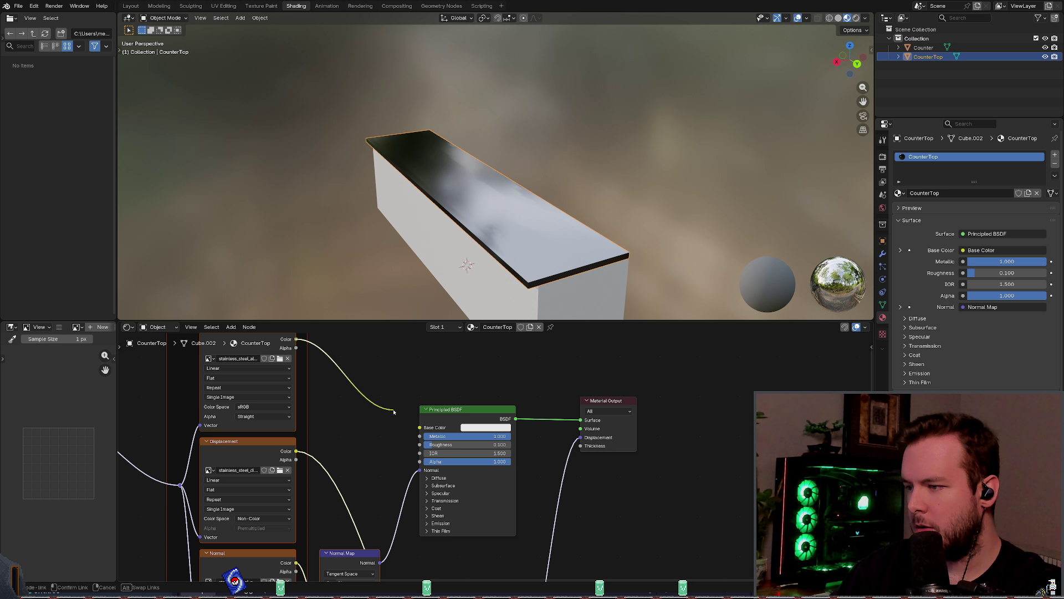
{"action": "middle_click_drag", "start_coordinate": [438, 288], "coordinate": [471, 255]}
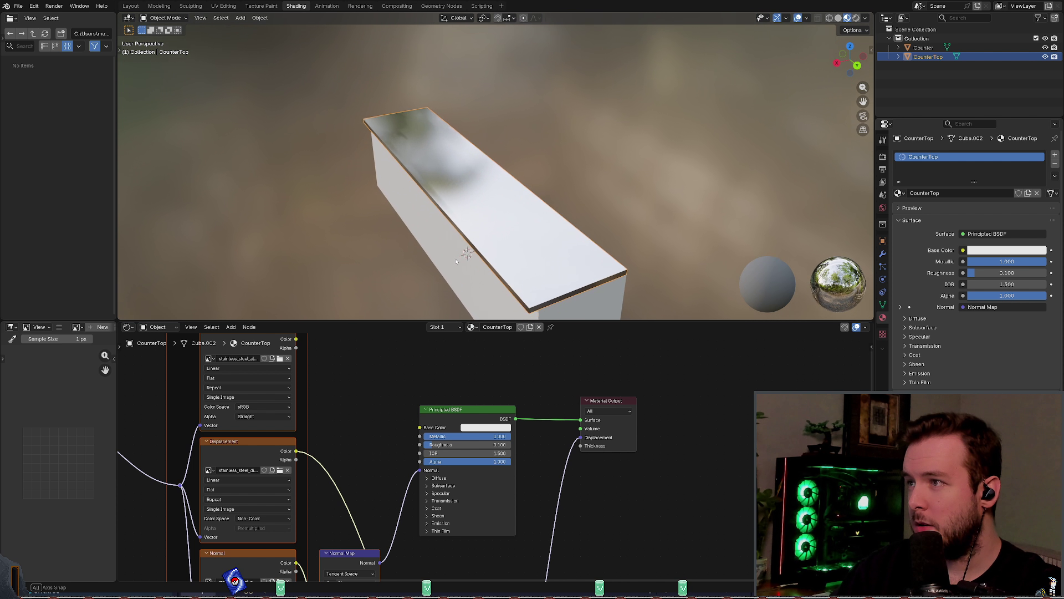
{"action": "key", "text": "ctrl+z"}
{"action": "key", "text": "ctrl+s"}
Step: Disconnect the normal map from the shader to compare shading, then restore the link
{"action": "middle_click_drag", "start_coordinate": [517, 378], "coordinate": [520, 356]}
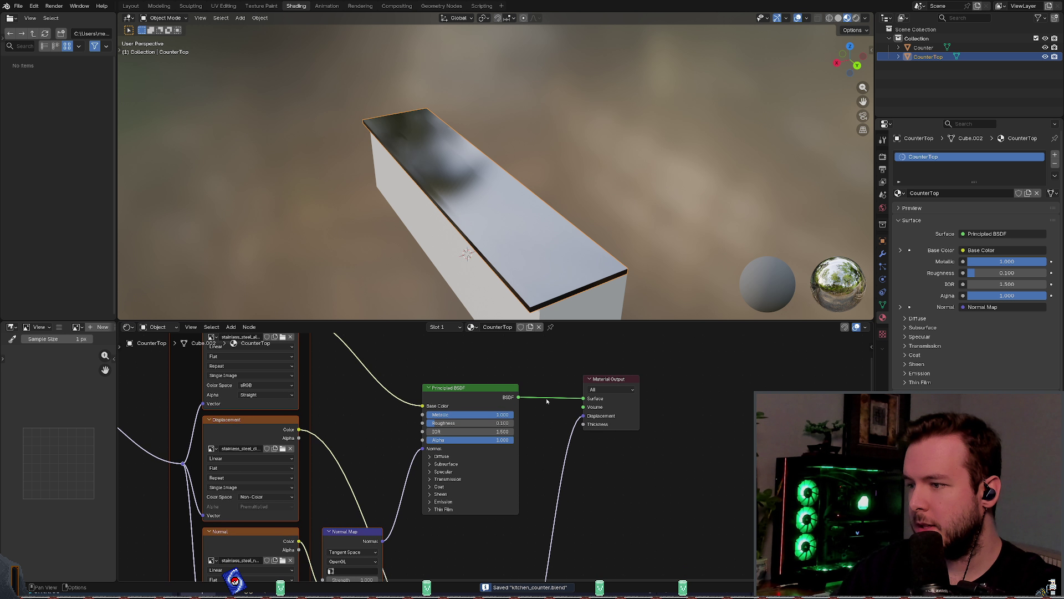
{"action": "left_click_drag", "start_coordinate": [421, 449], "coordinate": [368, 434]}
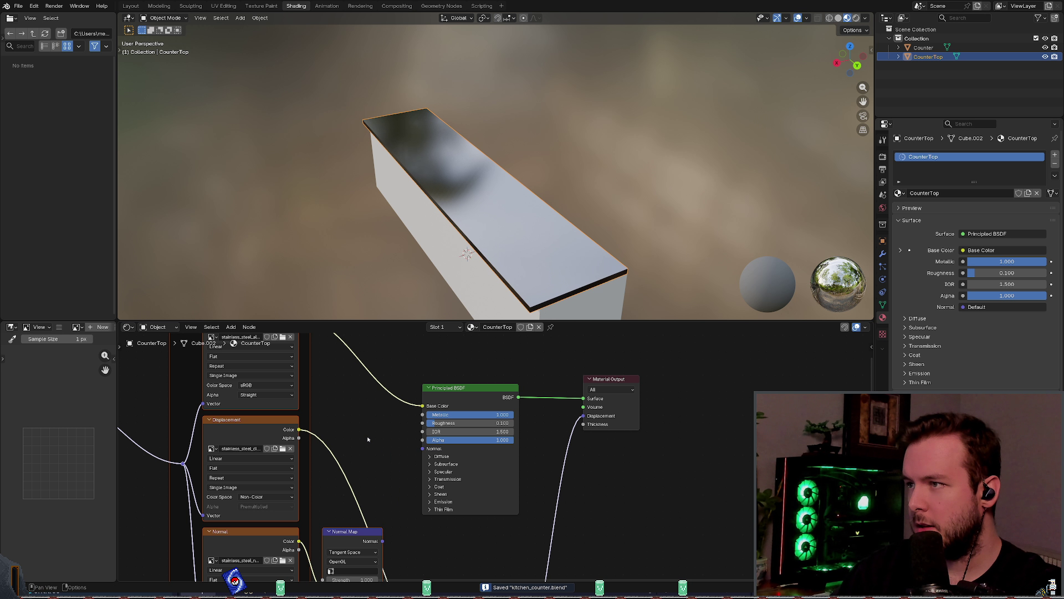
{"action": "mouse_move", "coordinate": [447, 291]}
{"action": "middle_mouse_down"}
{"action": "mouse_move", "coordinate": [451, 301]}
{"action": "mouse_move", "coordinate": [441, 282]}
{"action": "middle_mouse_up"}
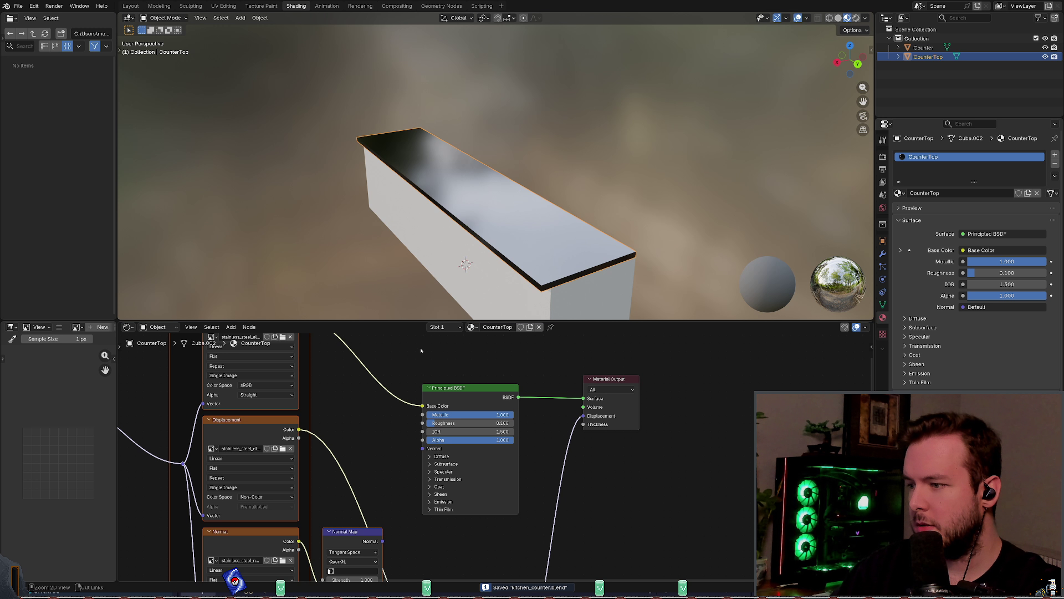
{"action": "key", "text": "ctrl+z"}
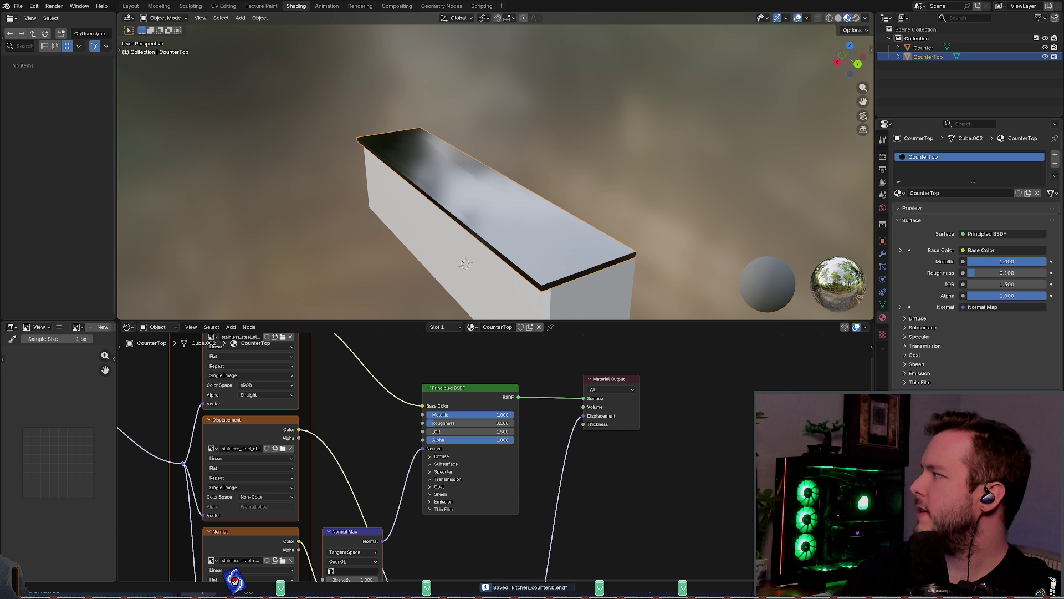
Step: Raise the Principled BSDF Diffuse Roughness from 0.000 to about 0.4
{"action": "middle_click_drag", "start_coordinate": [443, 455], "coordinate": [441, 454]}
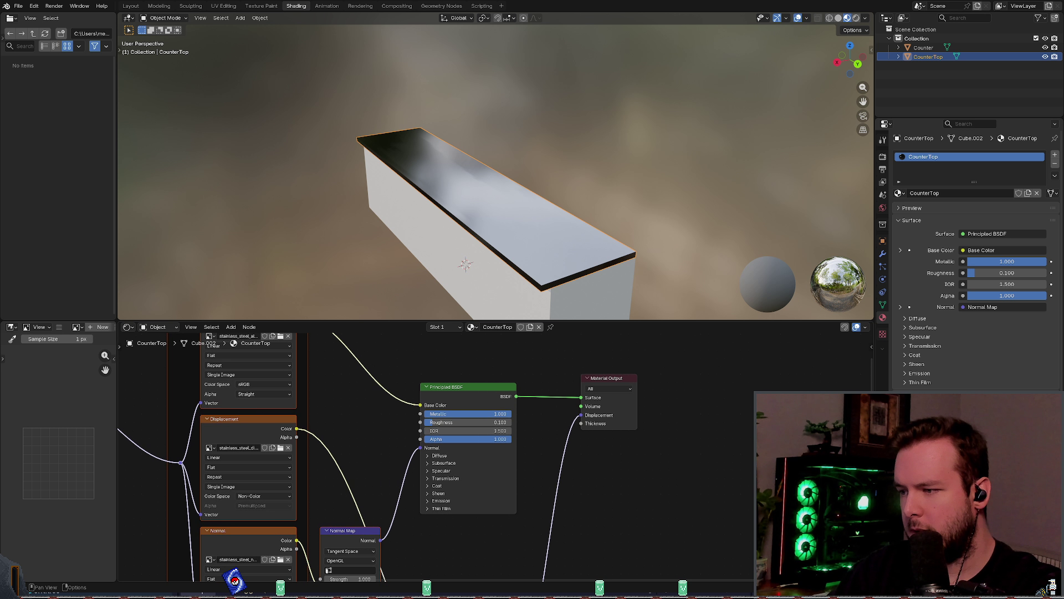
{"action": "left_click", "coordinate": [439, 455]}
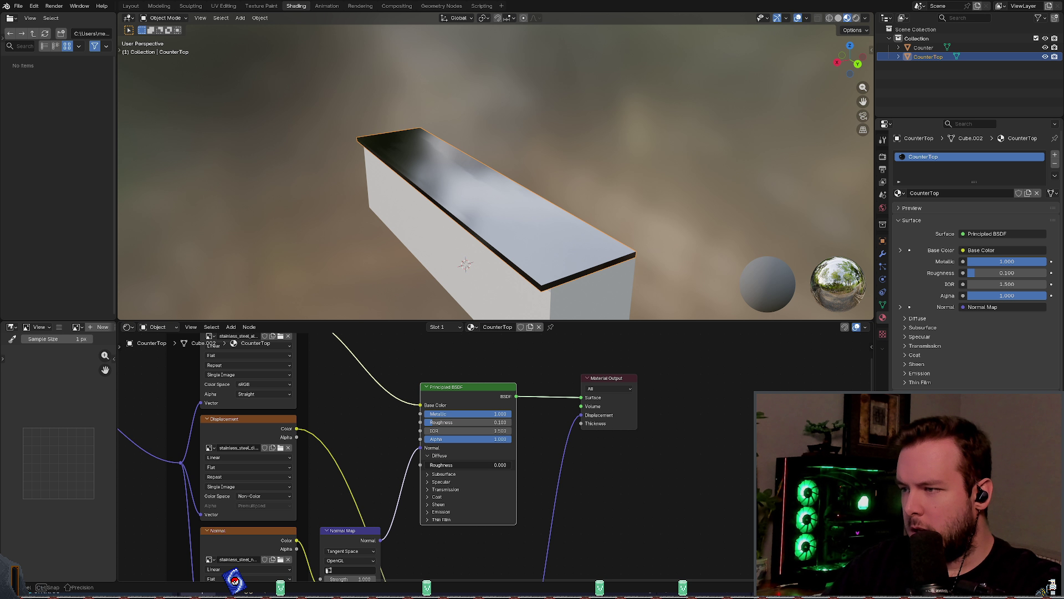
{"action": "left_click_drag", "start_coordinate": [445, 464], "coordinate": [511, 465]}
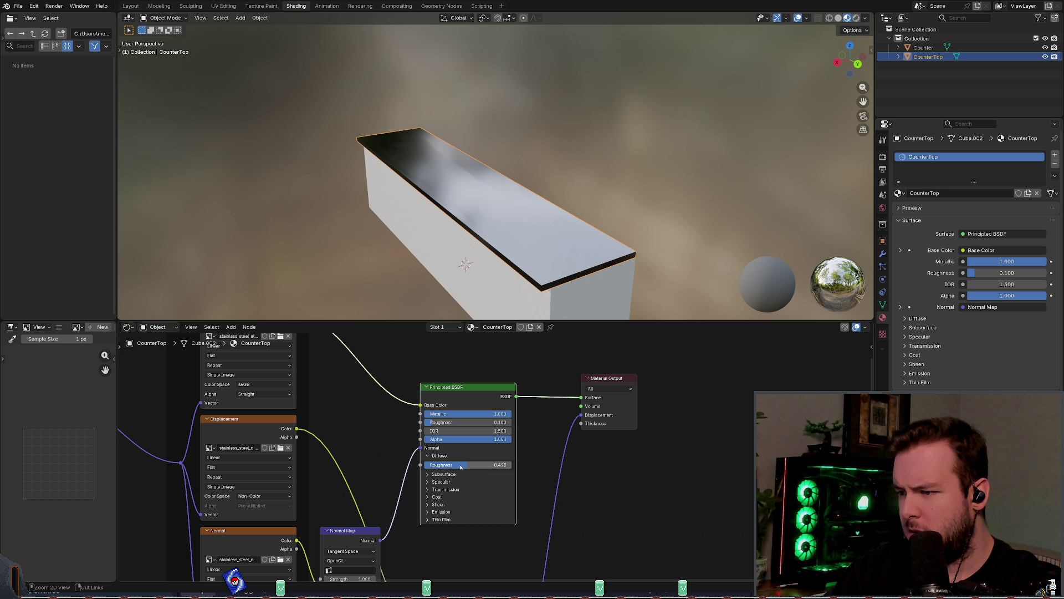
Step: Browse the Subsurface, Specular and Transmission panels, then save the blend file
{"action": "left_click", "coordinate": [429, 455]}
{"action": "left_click", "coordinate": [431, 463]}
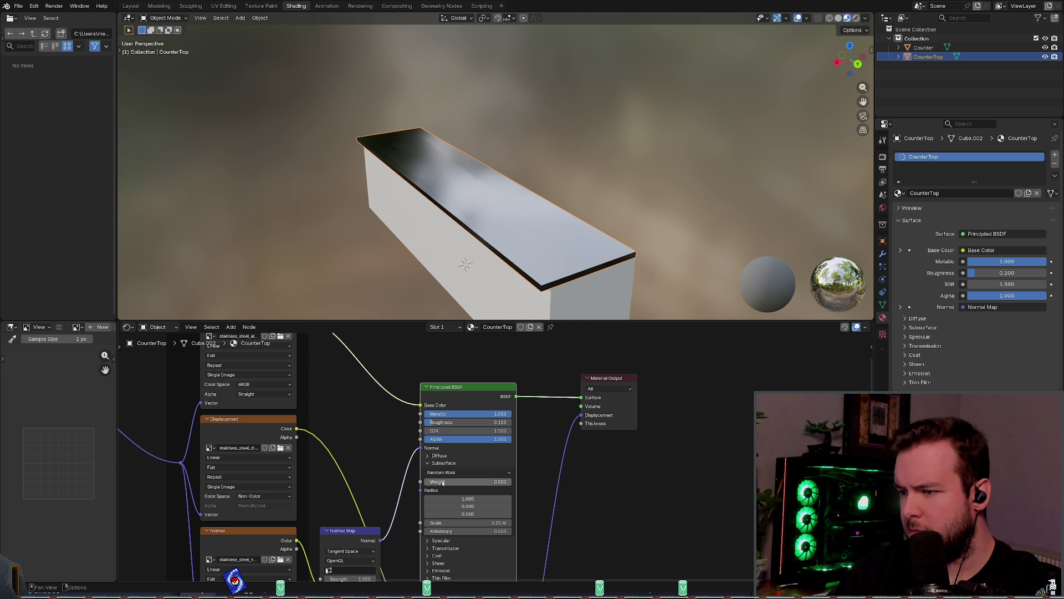
{"action": "left_click", "coordinate": [429, 462]}
{"action": "left_click", "coordinate": [427, 470]}
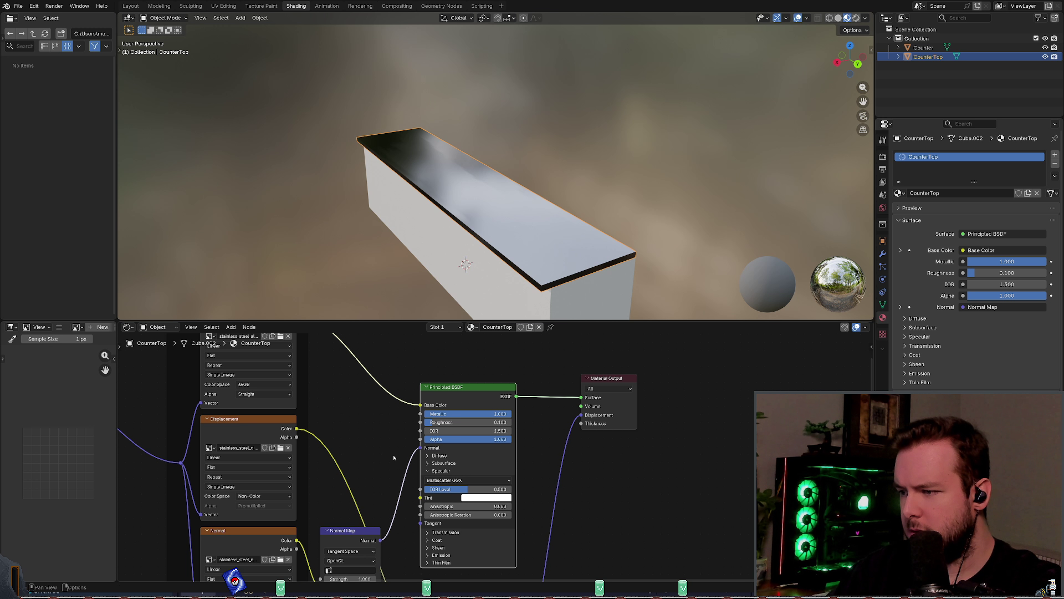
{"action": "left_click", "coordinate": [427, 471]}
{"action": "left_click", "coordinate": [441, 479]}
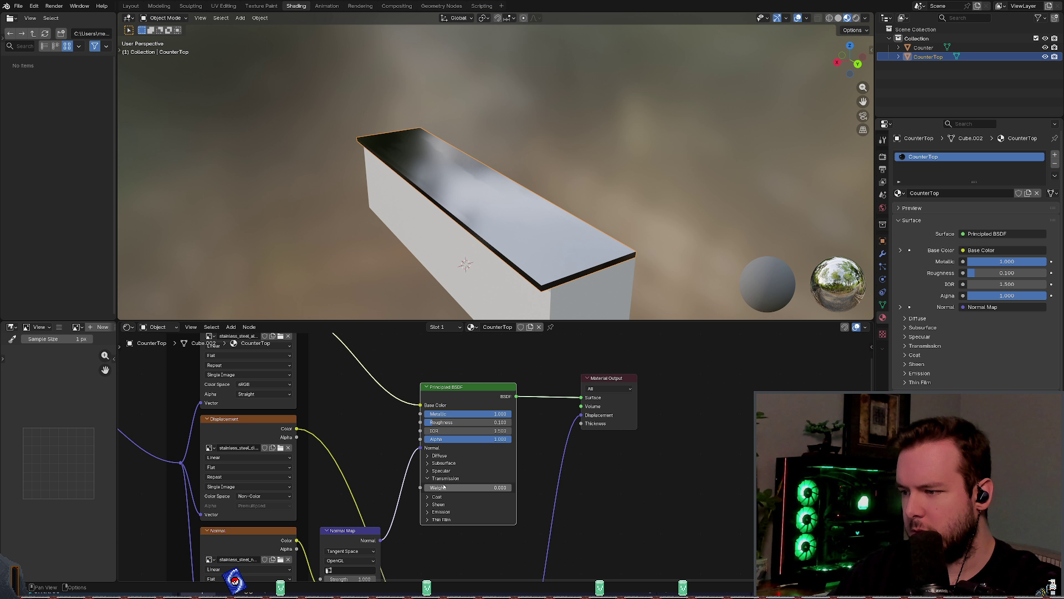
{"action": "left_click", "coordinate": [439, 480]}
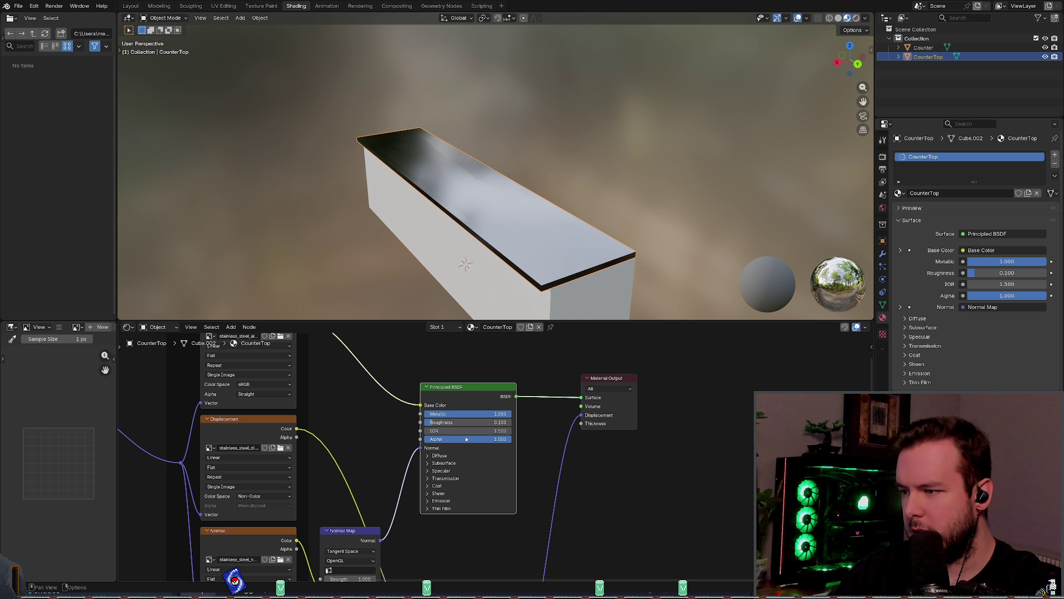
{"action": "key", "text": "ctrl+s"}
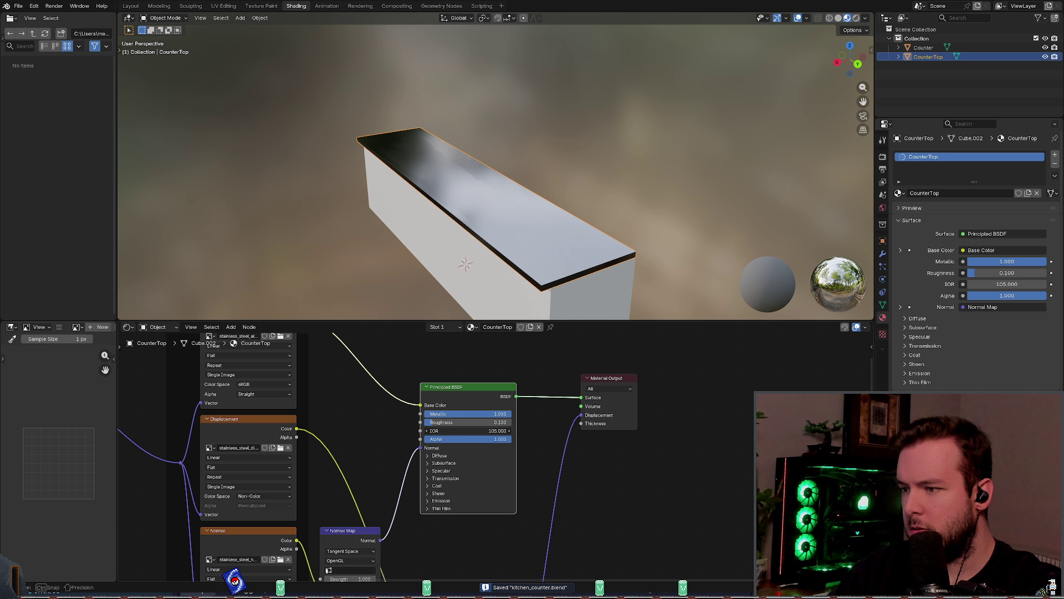
Step: Set the Principled BSDF IOR to 1.500
{"action": "double_click", "coordinate": [465, 430]}
{"action": "type", "text": "1.5"}
{"action": "key", "text": "Return"}
{"action": "mouse_move", "coordinate": [499, 439]}
{"action": "left_mouse_down"}
{"action": "mouse_move", "coordinate": [425, 439]}
{"action": "mouse_move", "coordinate": [511, 439]}
{"action": "left_mouse_up"}
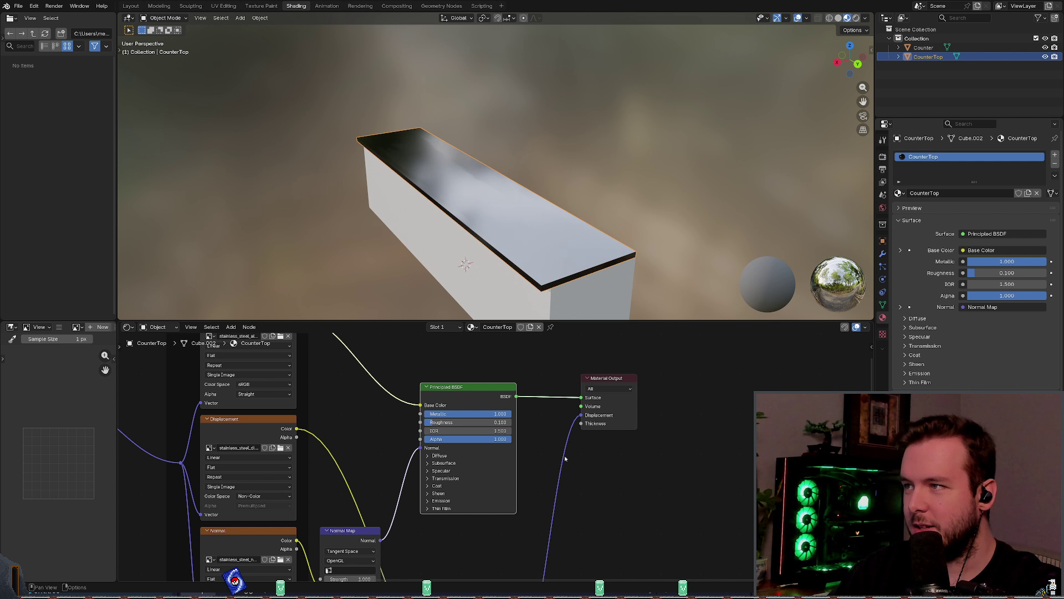
Step: Try raising Sheen Weight and Sheen Roughness, undoing the roughness change
{"action": "middle_click_drag", "start_coordinate": [503, 465], "coordinate": [480, 416]}
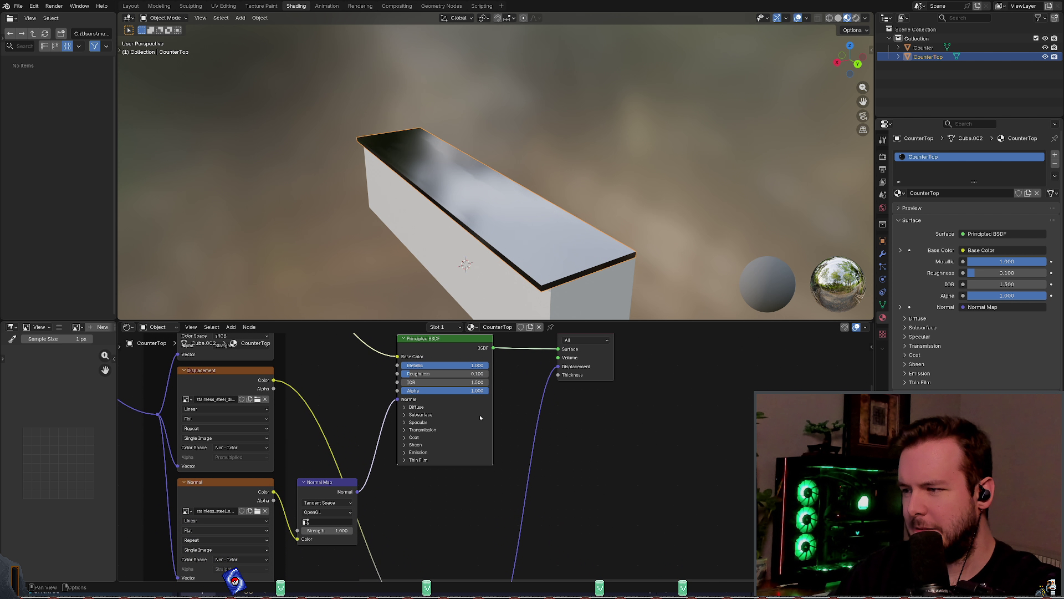
{"action": "left_click", "coordinate": [410, 443]}
{"action": "mouse_move", "coordinate": [422, 453]}
{"action": "left_mouse_down"}
{"action": "mouse_move", "coordinate": [435, 454]}
{"action": "mouse_move", "coordinate": [410, 453]}
{"action": "mouse_move", "coordinate": [440, 453]}
{"action": "mouse_move", "coordinate": [401, 453]}
{"action": "left_mouse_up"}
{"action": "mouse_move", "coordinate": [476, 462]}
{"action": "left_mouse_down"}
{"action": "mouse_move", "coordinate": [408, 462]}
{"action": "mouse_move", "coordinate": [485, 462]}
{"action": "left_mouse_up"}
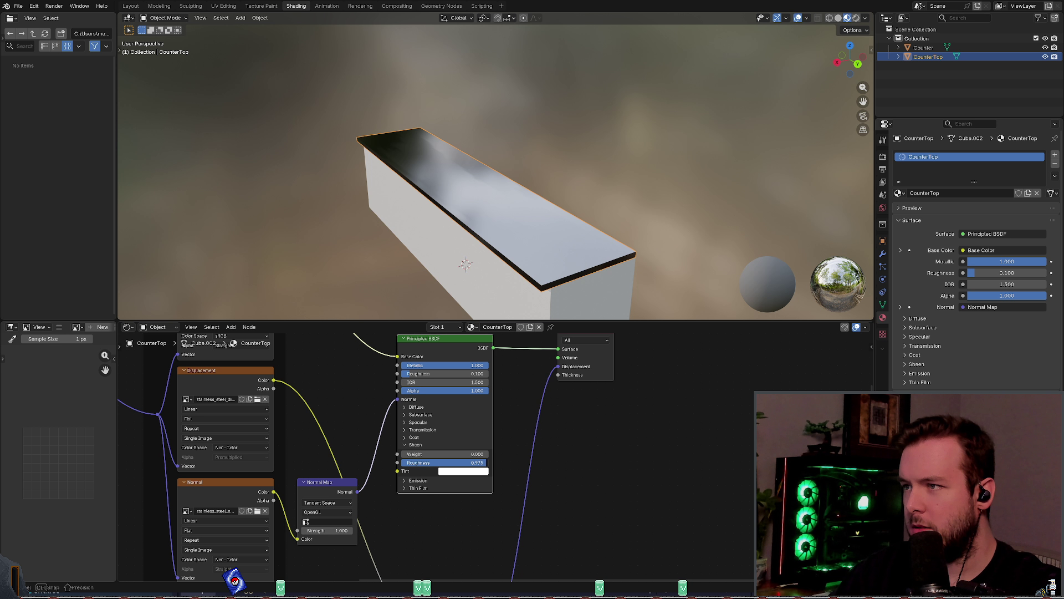
{"action": "key", "text": "ctrl+z"}
{"action": "left_click_drag", "start_coordinate": [421, 453], "coordinate": [430, 453]}
{"action": "mouse_move", "coordinate": [405, 239]}
{"action": "middle_mouse_down"}
{"action": "mouse_move", "coordinate": [416, 296]}
{"action": "mouse_move", "coordinate": [427, 238]}
{"action": "mouse_move", "coordinate": [438, 232]}
{"action": "middle_mouse_up"}
Step: Return Sheen Weight to 0 and test the Emission colour and strength
{"action": "key", "text": "ctrl+z"}
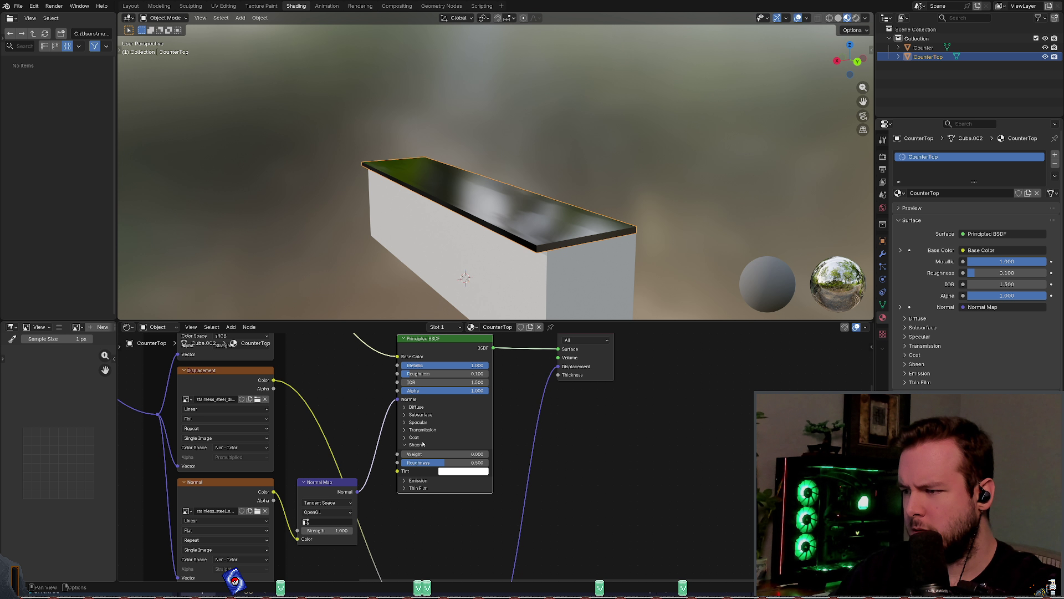
{"action": "left_click", "coordinate": [423, 444]}
{"action": "left_click", "coordinate": [420, 451]}
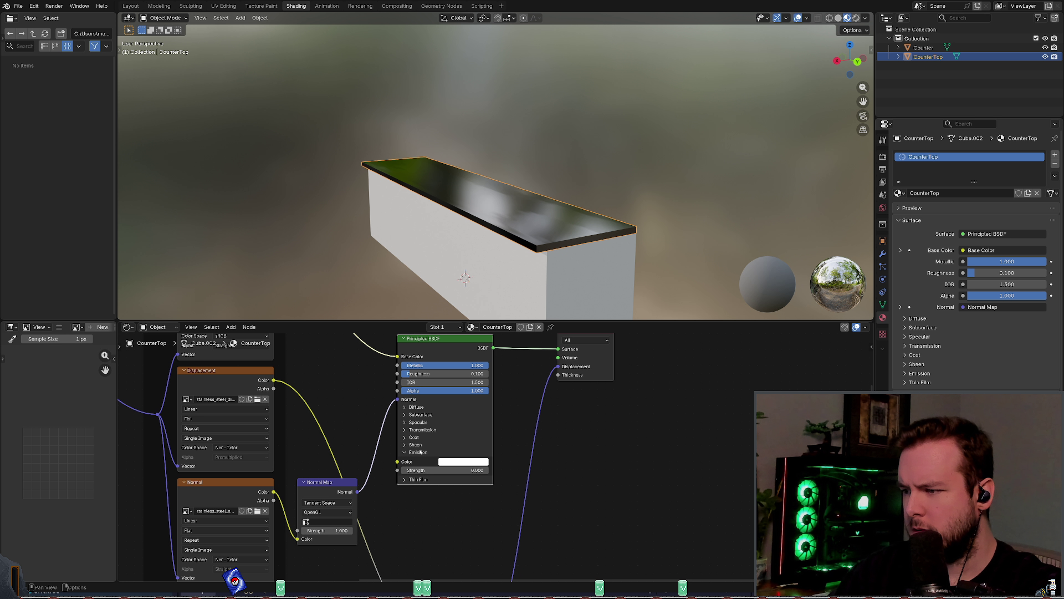
{"action": "left_click", "coordinate": [474, 461]}
{"action": "mouse_move", "coordinate": [455, 472]}
{"action": "left_mouse_down"}
{"action": "mouse_move", "coordinate": [488, 471]}
{"action": "mouse_move", "coordinate": [456, 471]}
{"action": "left_mouse_up"}
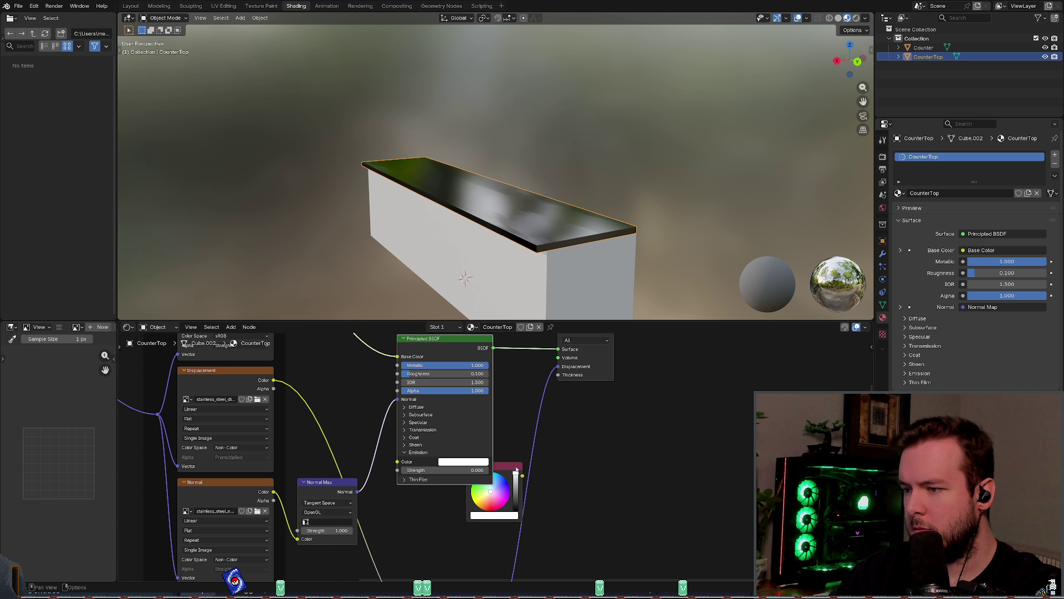
{"action": "left_click", "coordinate": [472, 466]}
Step: Save kitchen_counter.blend and switch over to Material Maker's stainless_steel graph
{"action": "middle_click_drag", "start_coordinate": [482, 466], "coordinate": [513, 514]}
{"action": "mouse_move", "coordinate": [560, 260]}
{"action": "middle_mouse_down"}
{"action": "mouse_move", "coordinate": [597, 294]}
{"action": "mouse_move", "coordinate": [464, 239]}
{"action": "middle_mouse_up"}
{"action": "key", "text": "ctrl+s"}
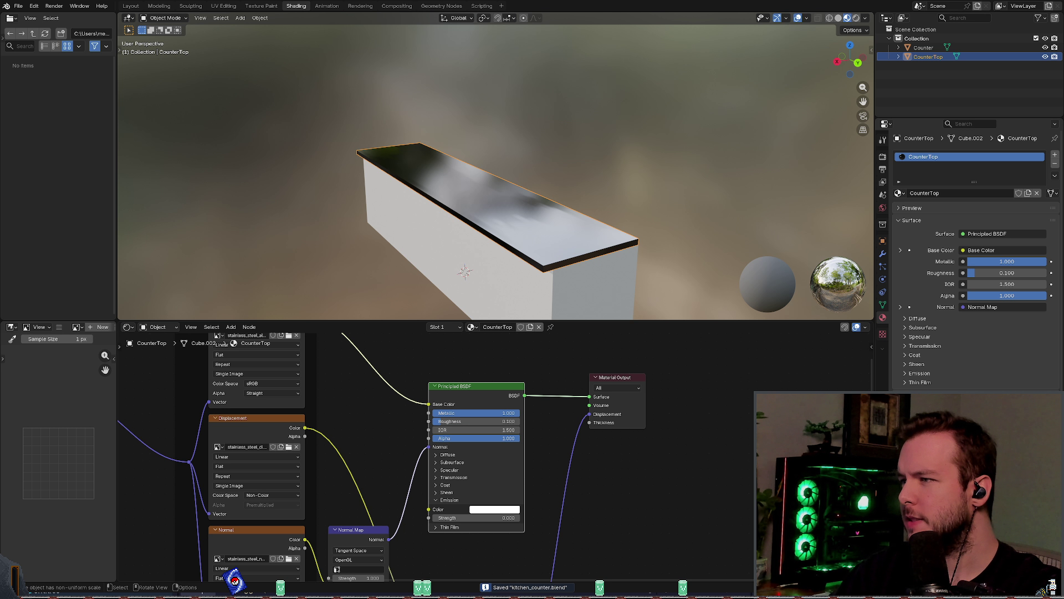
{"action": "key", "text": "alt+Tab"}
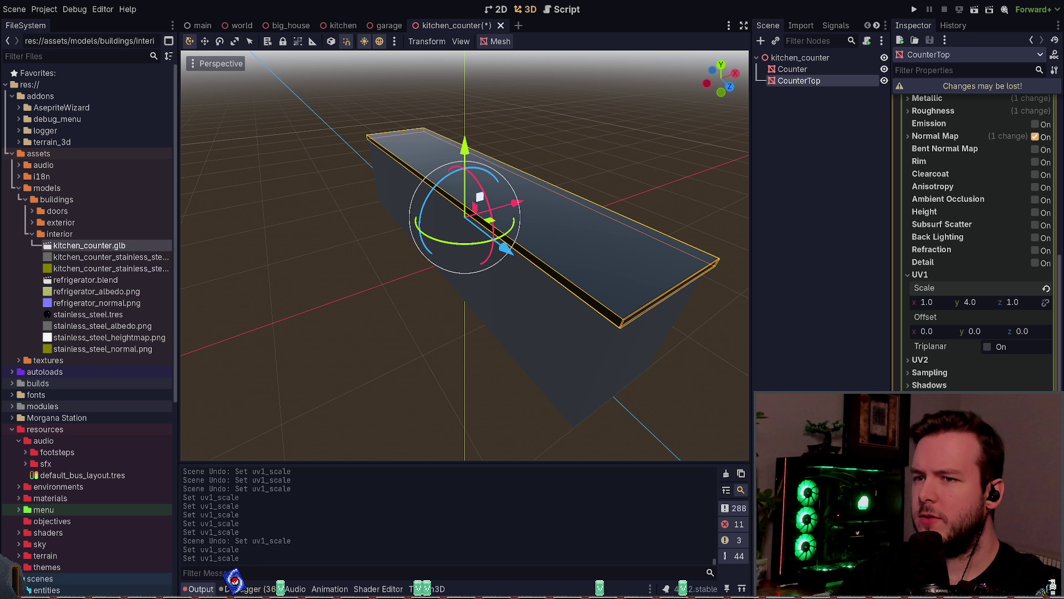
{"action": "key", "text": "alt+Tab"}
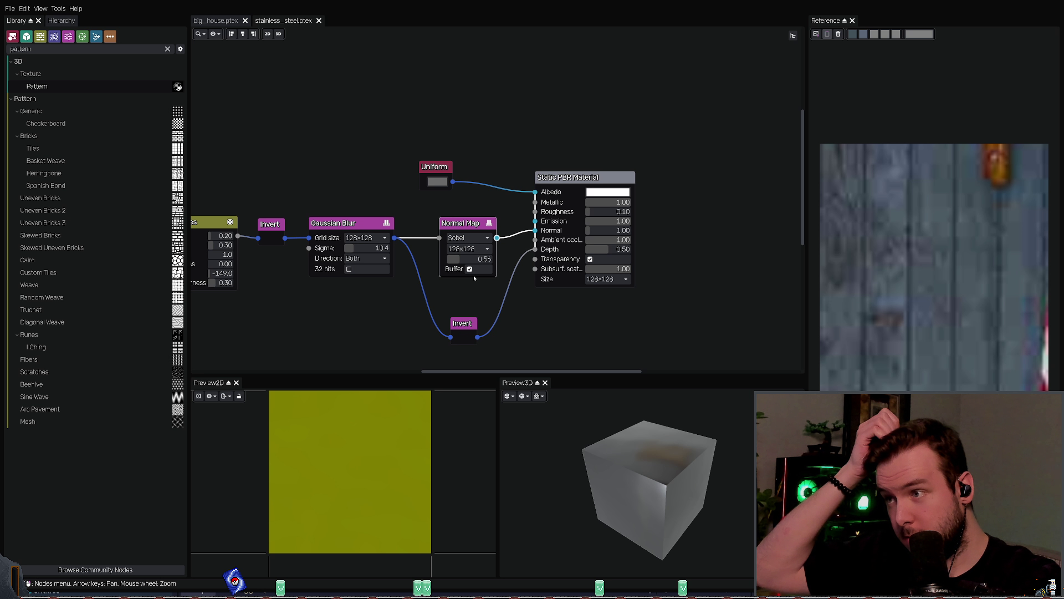
Step: Try lowering the Normal Map strength to 0.17, undo it, and save
{"action": "left_click_drag", "start_coordinate": [475, 259], "coordinate": [466, 261]}
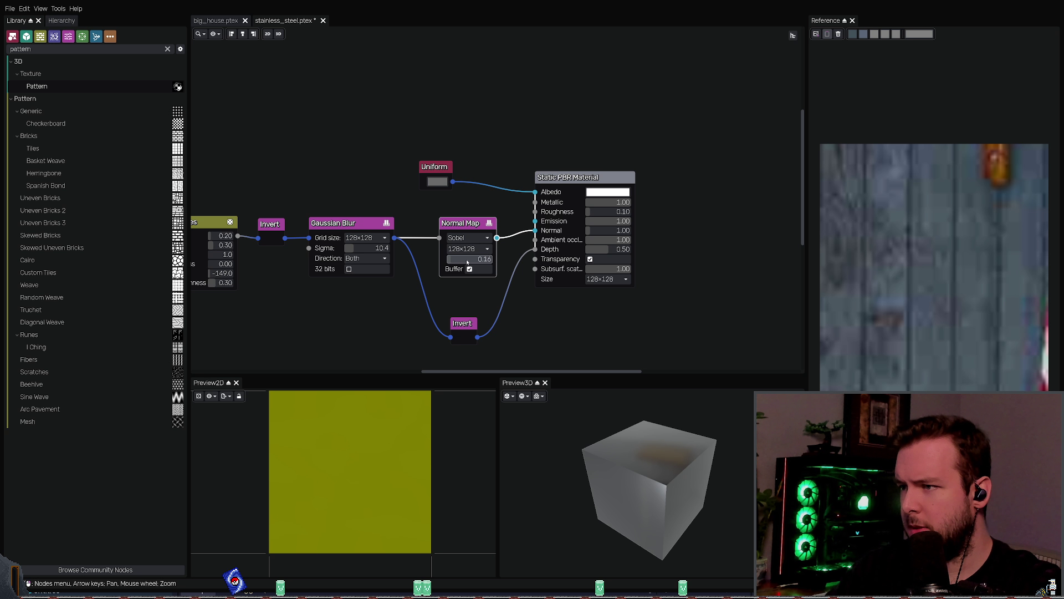
{"action": "scroll", "coordinate": [522, 306], "scroll_direction": "up", "scroll_amount": 3}
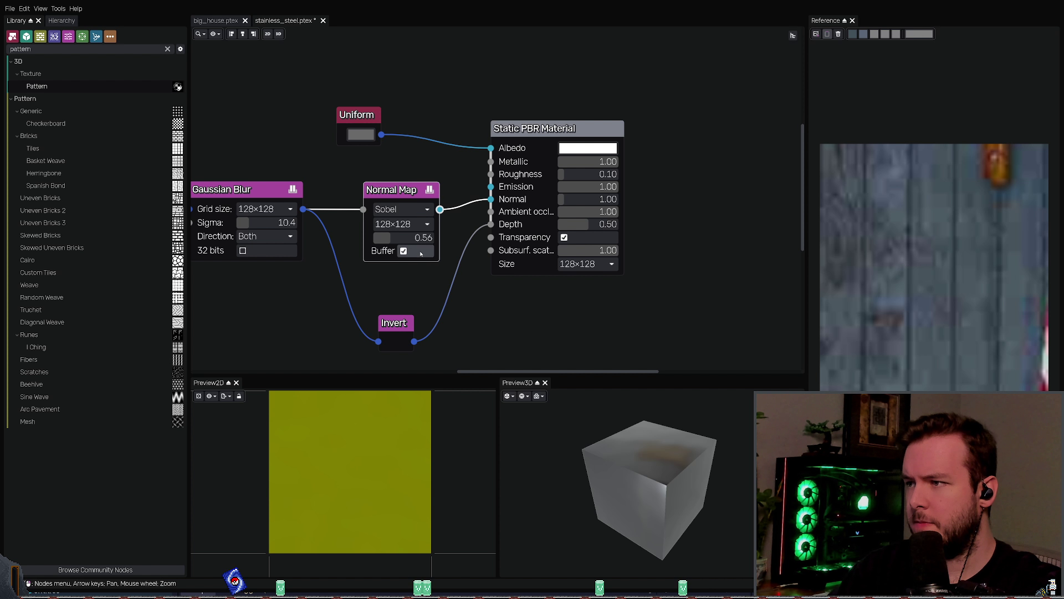
{"action": "mouse_move", "coordinate": [571, 471]}
{"action": "left_mouse_down"}
{"action": "mouse_move", "coordinate": [584, 442]}
{"action": "mouse_move", "coordinate": [573, 477]}
{"action": "left_mouse_up"}
{"action": "key", "text": "ctrl+z"}
{"action": "key", "text": "ctrl+s"}
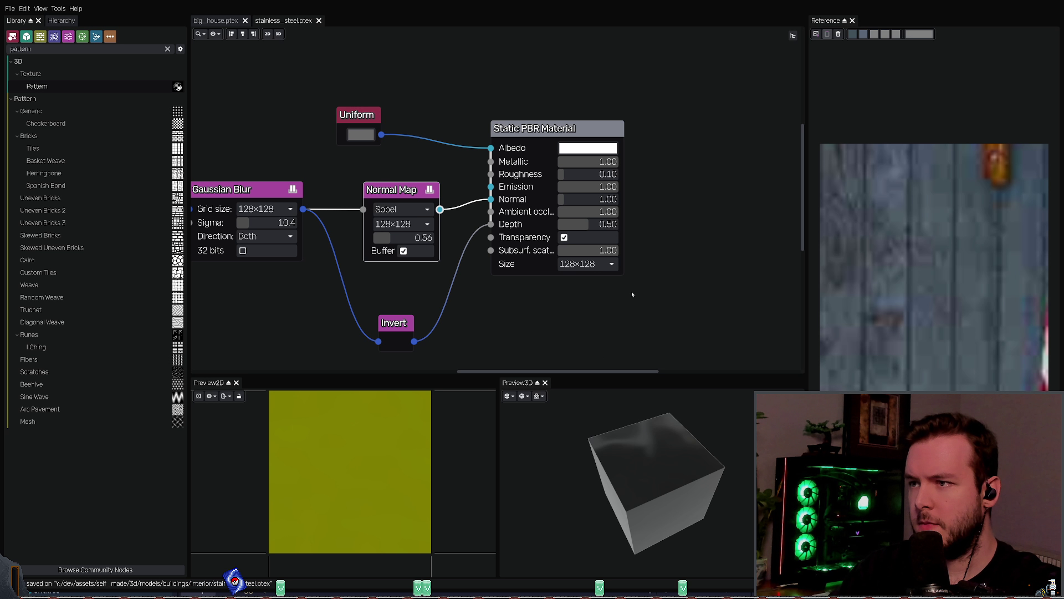
Step: Try a Static PBR Material Normal value of 9.62, stepping through undo/redo and saving
{"action": "left_click_drag", "start_coordinate": [568, 203], "coordinate": [619, 198]}
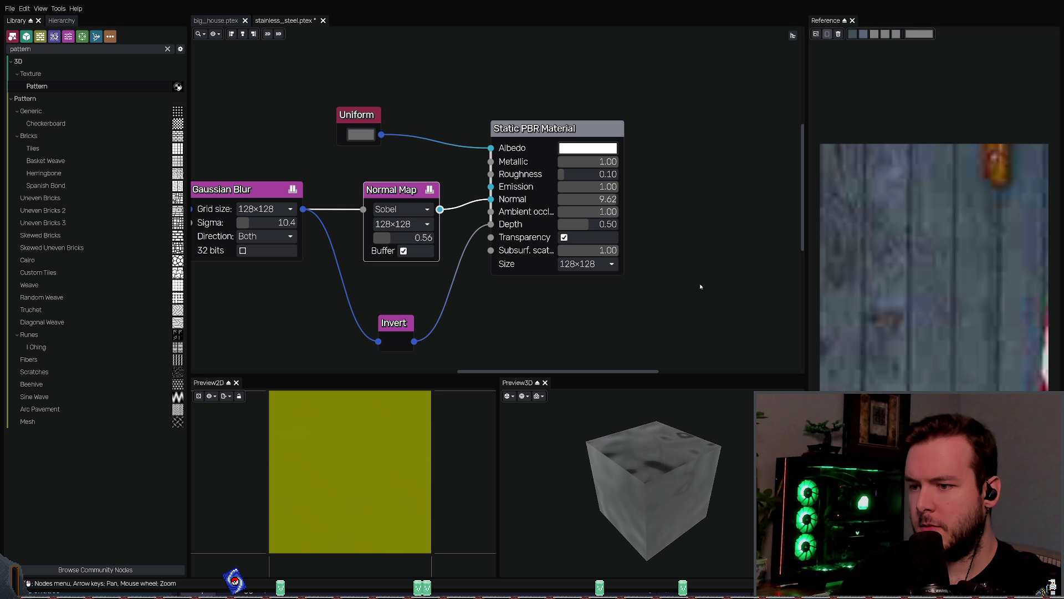
{"action": "key", "text": "ctrl+z"}
{"action": "key", "text": "ctrl+s"}
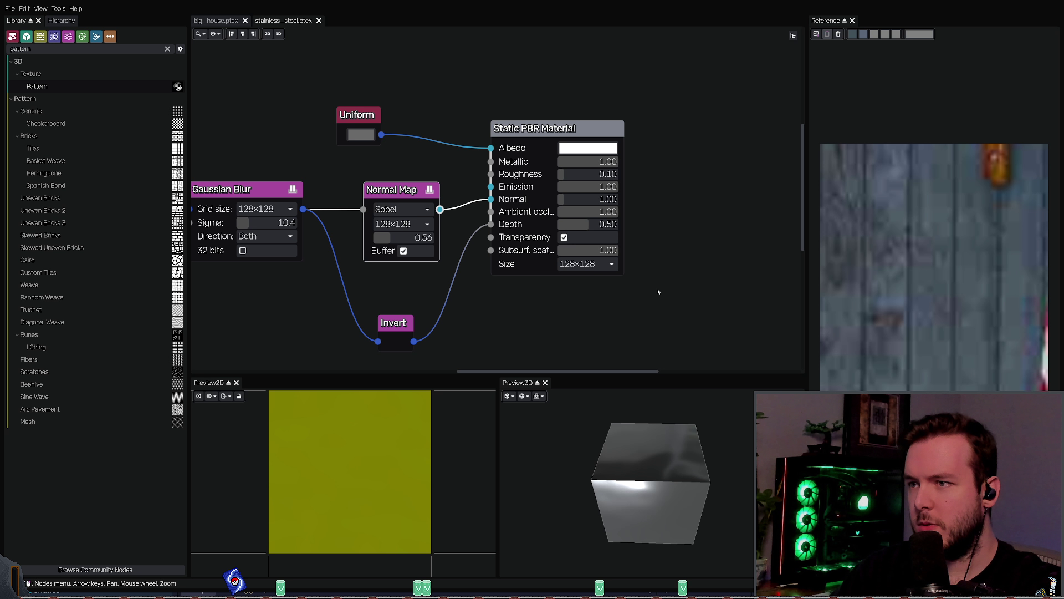
{"action": "key", "text": "ctrl+z"}
{"action": "key", "text": "ctrl+z"}
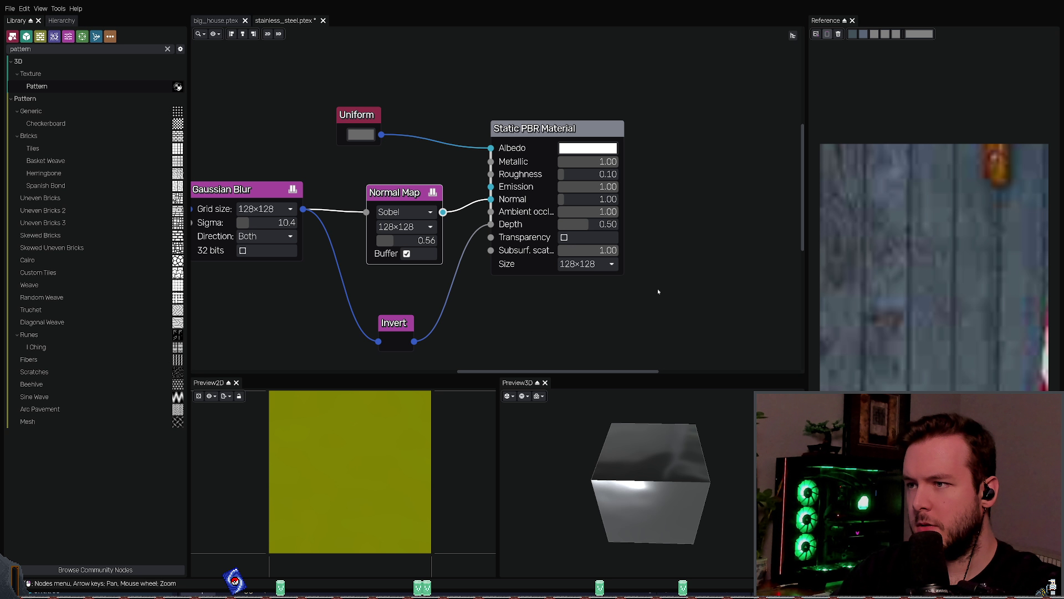
{"action": "key", "text": "ctrl+shift+z"}
{"action": "key", "text": "ctrl+shift+z"}
{"action": "key", "text": "ctrl+shift+z"}
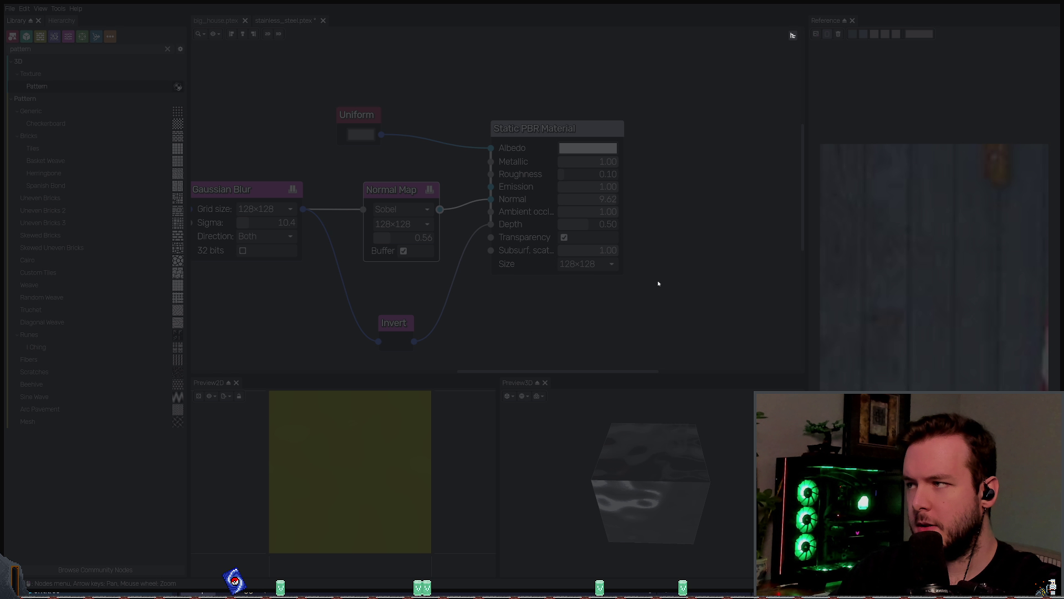
{"action": "key", "text": "ctrl+s"}
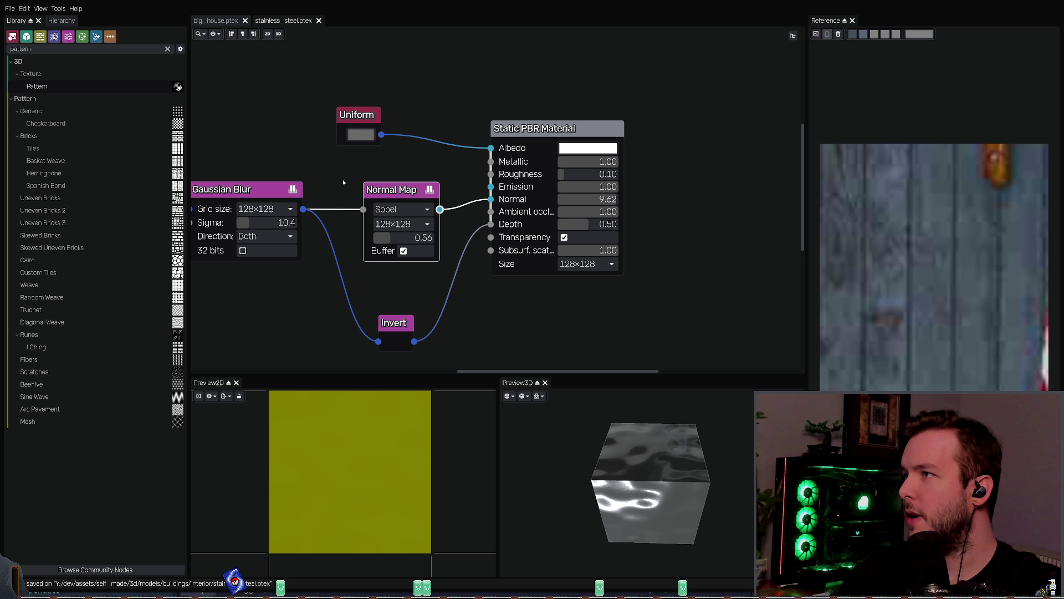
Step: Set the material's Normal to 1.00 and Normal Map strength to 1.00, saving after each
{"action": "left_click", "coordinate": [602, 200]}
{"action": "type", "text": "1"}
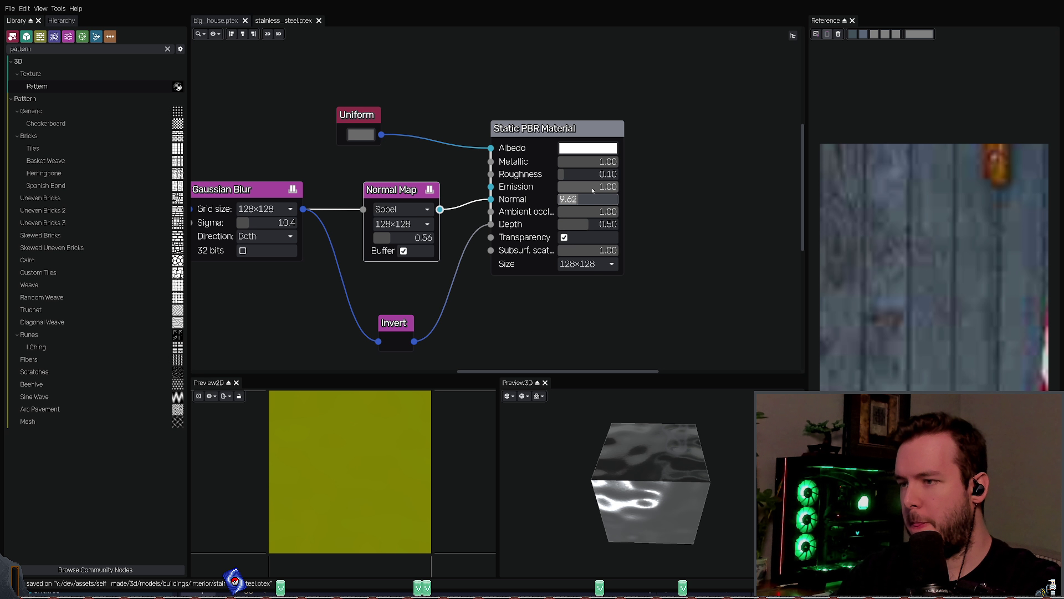
{"action": "key", "text": "Return"}
{"action": "key", "text": "ctrl+s"}
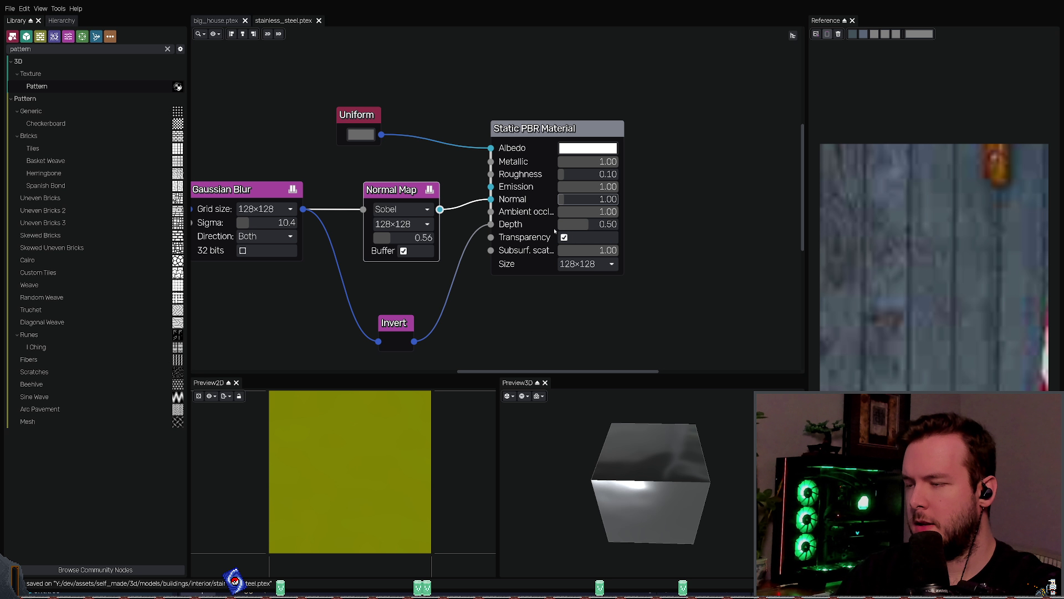
{"action": "left_click", "coordinate": [400, 239]}
{"action": "type", "text": "1"}
{"action": "key", "text": "Return"}
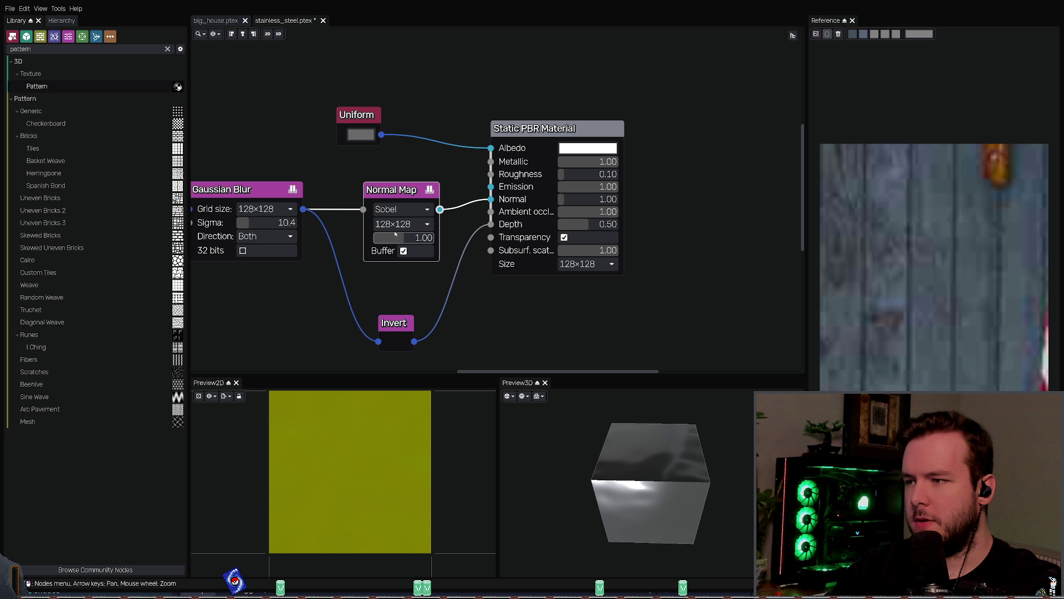
{"action": "key", "text": "ctrl+s"}
{"action": "mouse_move", "coordinate": [661, 460]}
{"action": "left_mouse_down"}
{"action": "mouse_move", "coordinate": [689, 403]}
{"action": "mouse_move", "coordinate": [718, 421]}
{"action": "mouse_move", "coordinate": [729, 394]}
{"action": "mouse_move", "coordinate": [715, 456]}
{"action": "mouse_move", "coordinate": [663, 418]}
{"action": "left_mouse_up"}
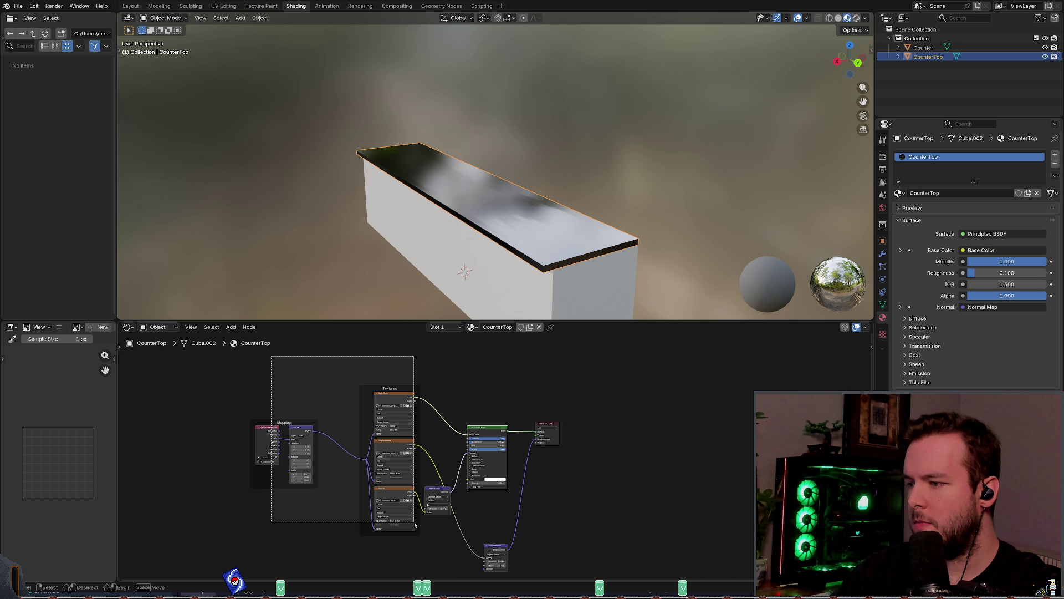
{"action": "key", "text": "ctrl+z"}
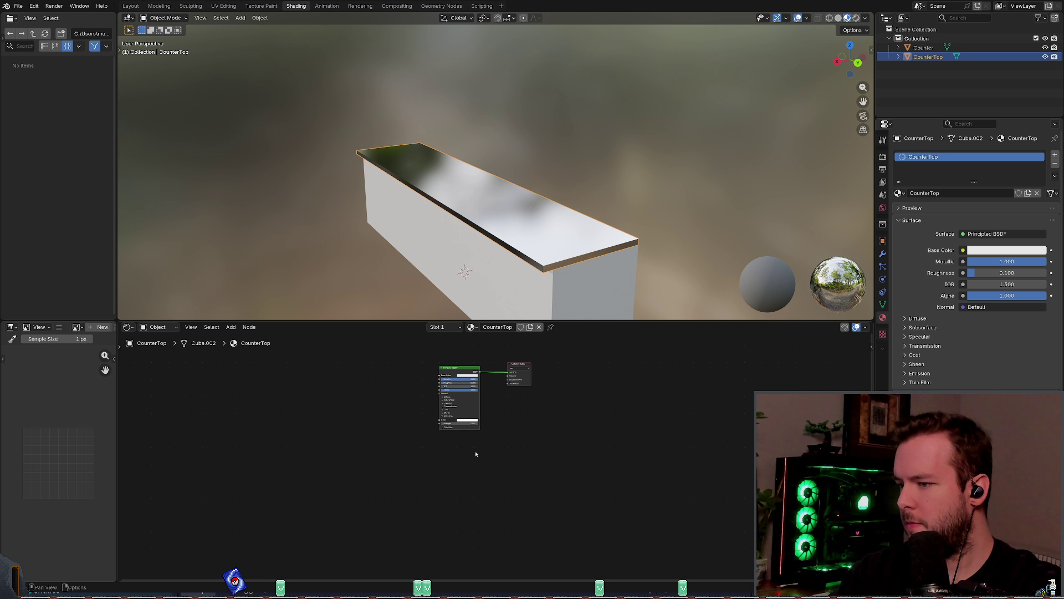
{"action": "scroll", "coordinate": [475, 450], "scroll_direction": "up", "scroll_amount": 3}
{"action": "key", "text": "Home"}
{"action": "key", "text": "ctrl+s"}
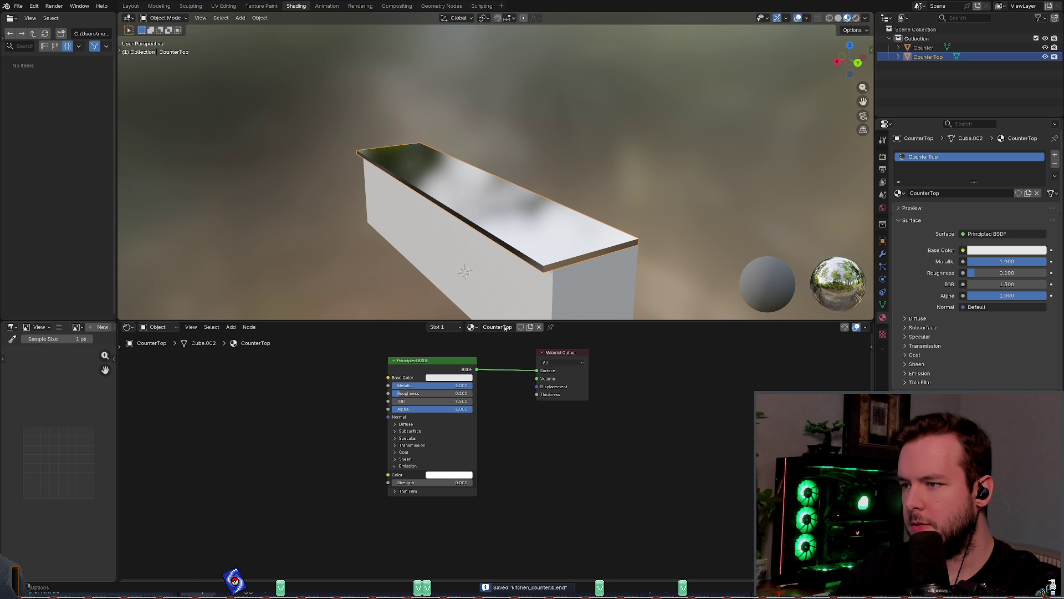
{"action": "left_click", "coordinate": [471, 327]}
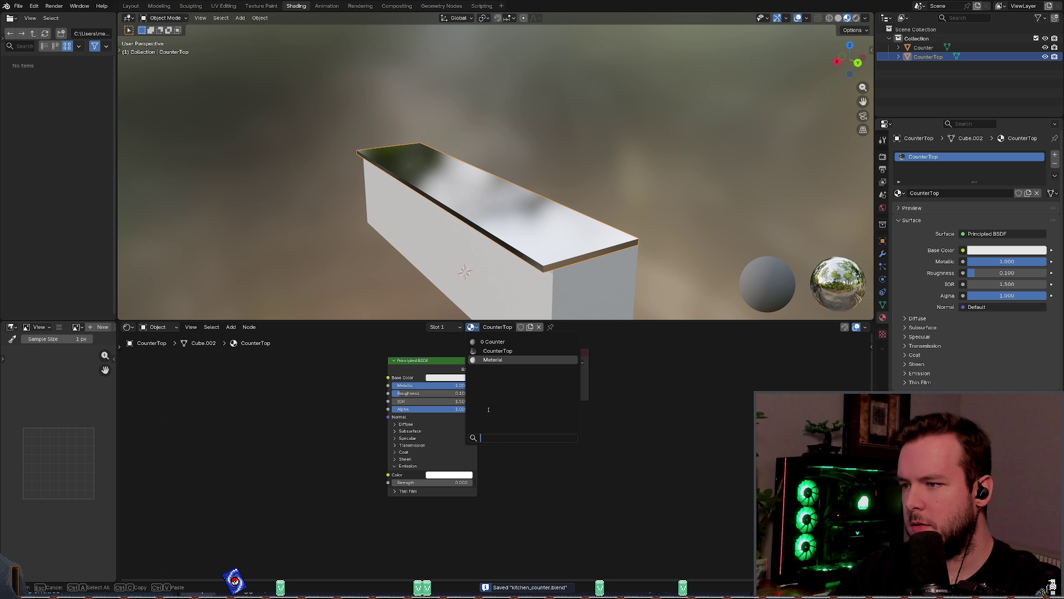
{"action": "left_click", "coordinate": [490, 352]}
{"action": "mouse_move", "coordinate": [345, 359]}
{"action": "middle_mouse_down"}
{"action": "mouse_move", "coordinate": [361, 382]}
{"action": "mouse_move", "coordinate": [377, 377]}
{"action": "middle_mouse_up"}
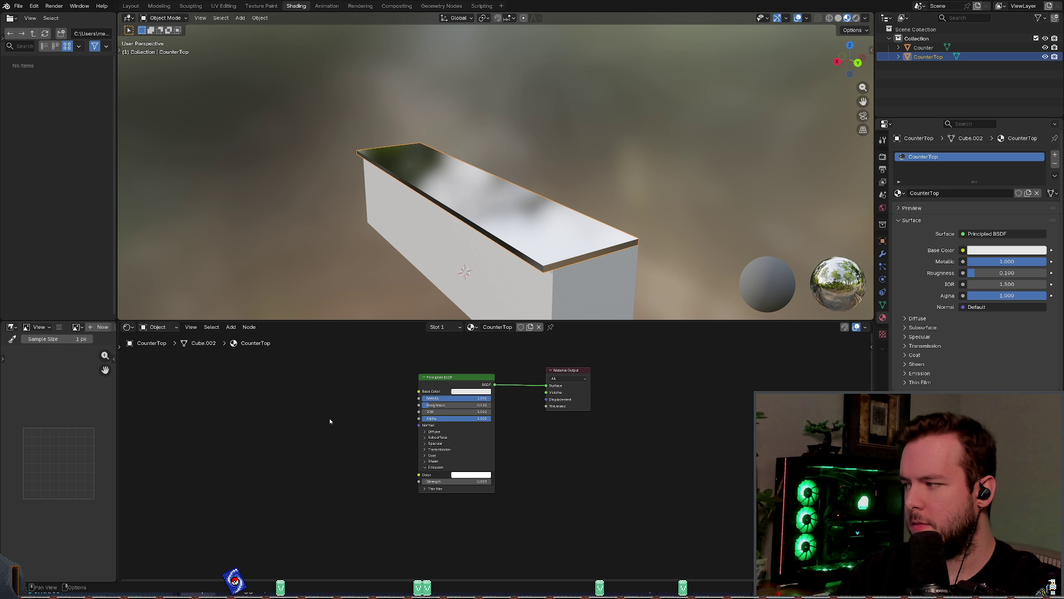
{"action": "left_click", "coordinate": [447, 392]}
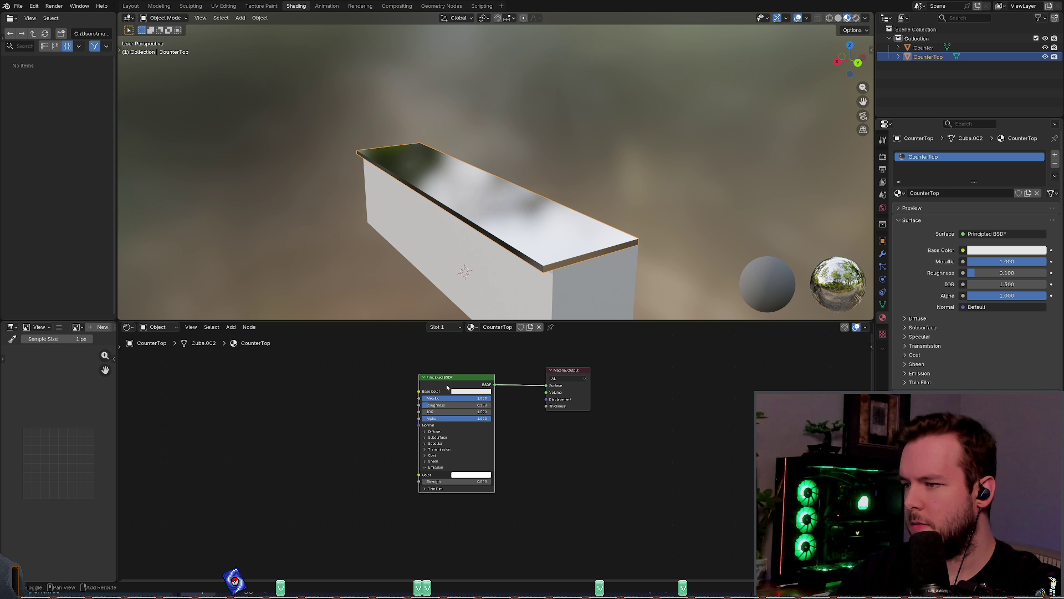
{"action": "right_click", "coordinate": [446, 390]}
{"action": "key", "text": "Escape"}
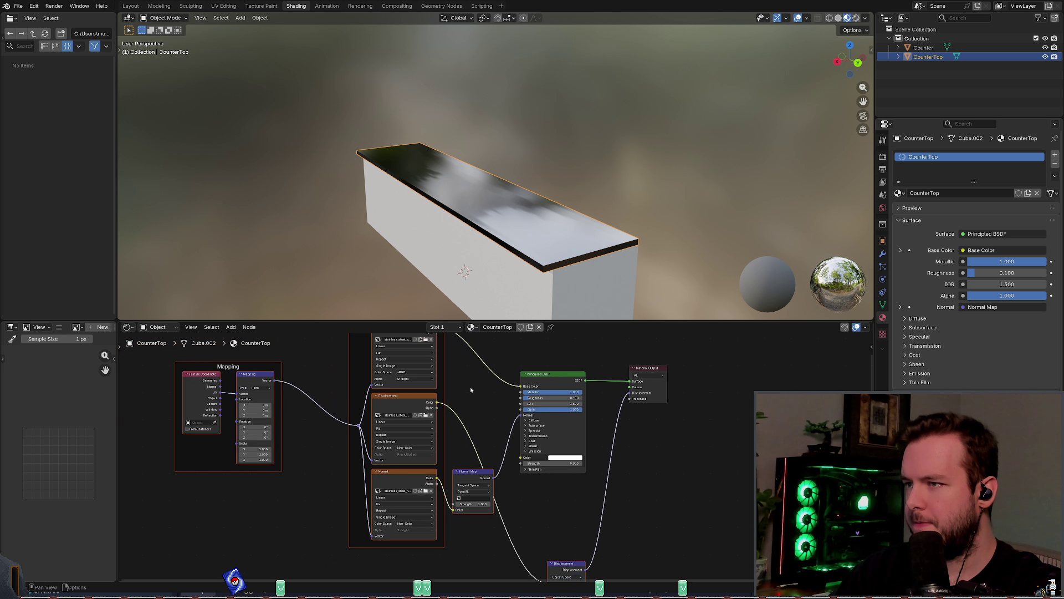
{"action": "mouse_move", "coordinate": [496, 283]}
{"action": "middle_mouse_down"}
{"action": "mouse_move", "coordinate": [517, 319]}
{"action": "mouse_move", "coordinate": [519, 373]}
{"action": "middle_mouse_up"}
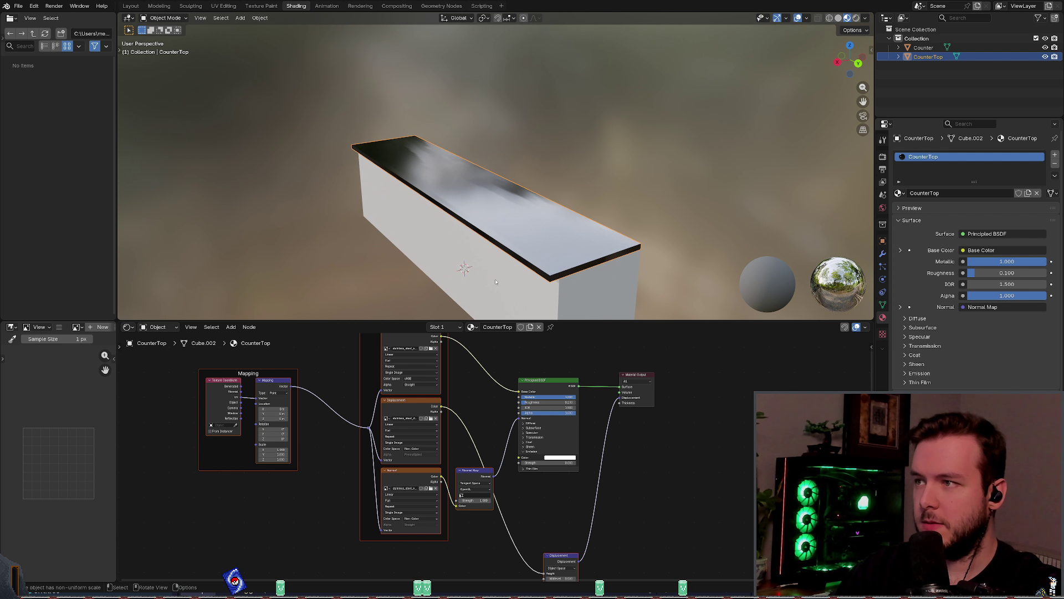
{"action": "key", "text": "ctrl+s"}
{"action": "scroll", "coordinate": [519, 372], "scroll_direction": "down", "scroll_amount": 2}
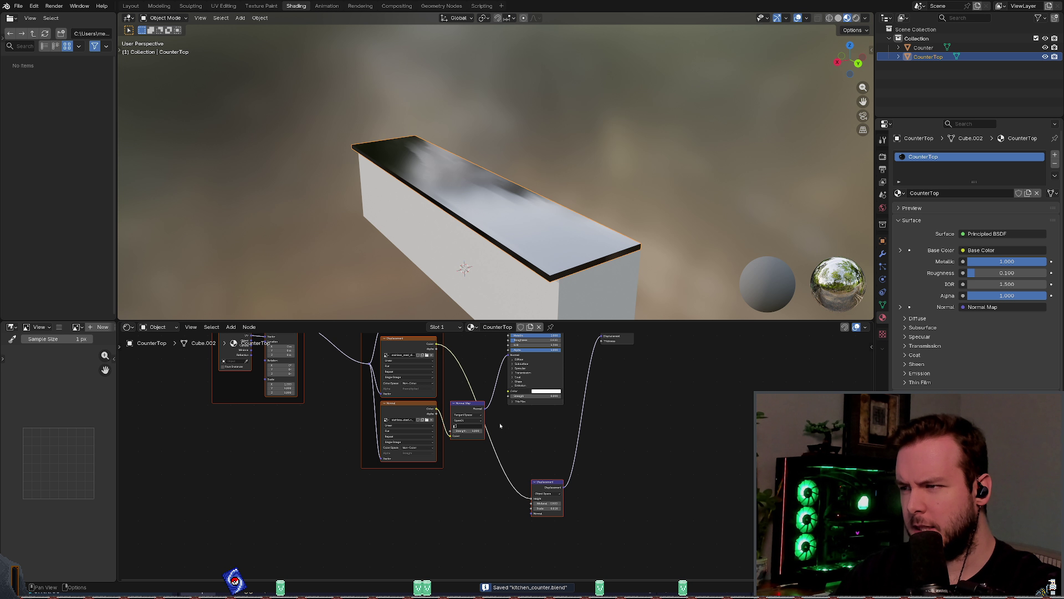
{"action": "scroll", "coordinate": [516, 445], "scroll_direction": "up", "scroll_amount": 5}
{"action": "scroll", "coordinate": [594, 401], "scroll_direction": "down", "scroll_amount": 3}
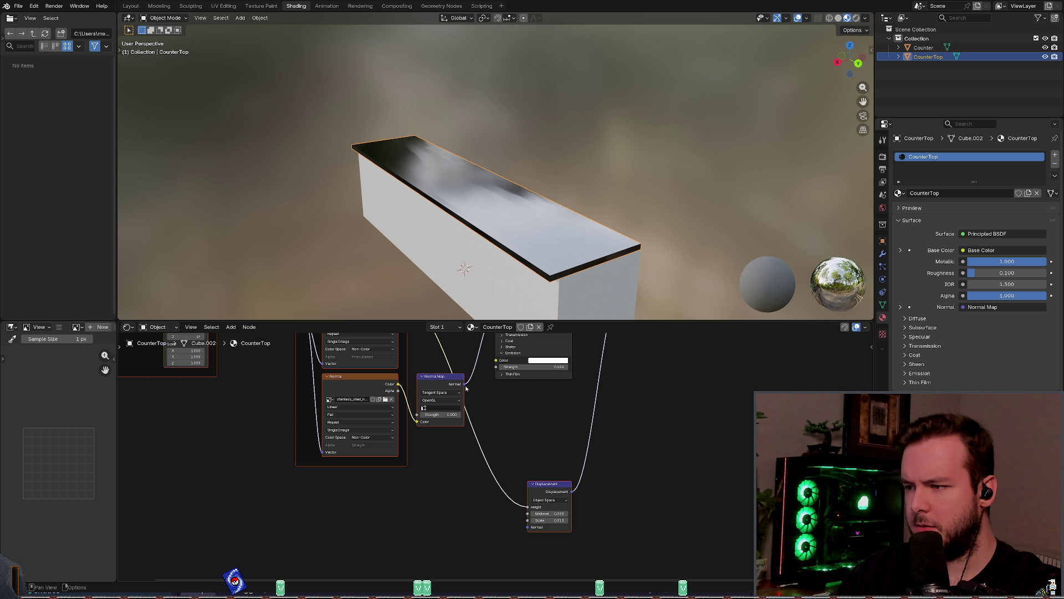
{"action": "left_click_drag", "start_coordinate": [465, 385], "coordinate": [527, 526]}
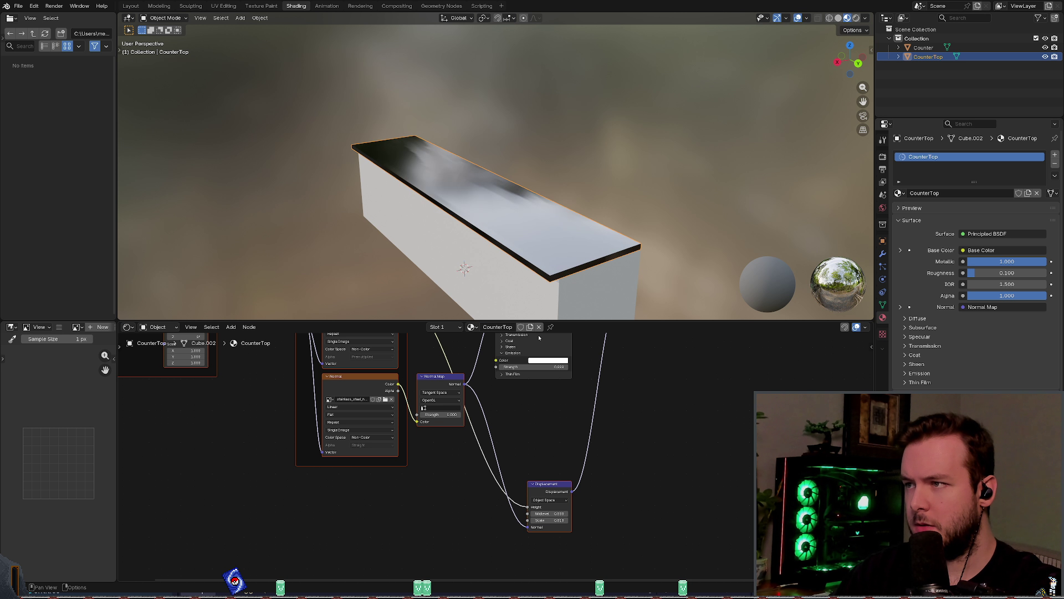
{"action": "key", "text": "ctrl+z"}
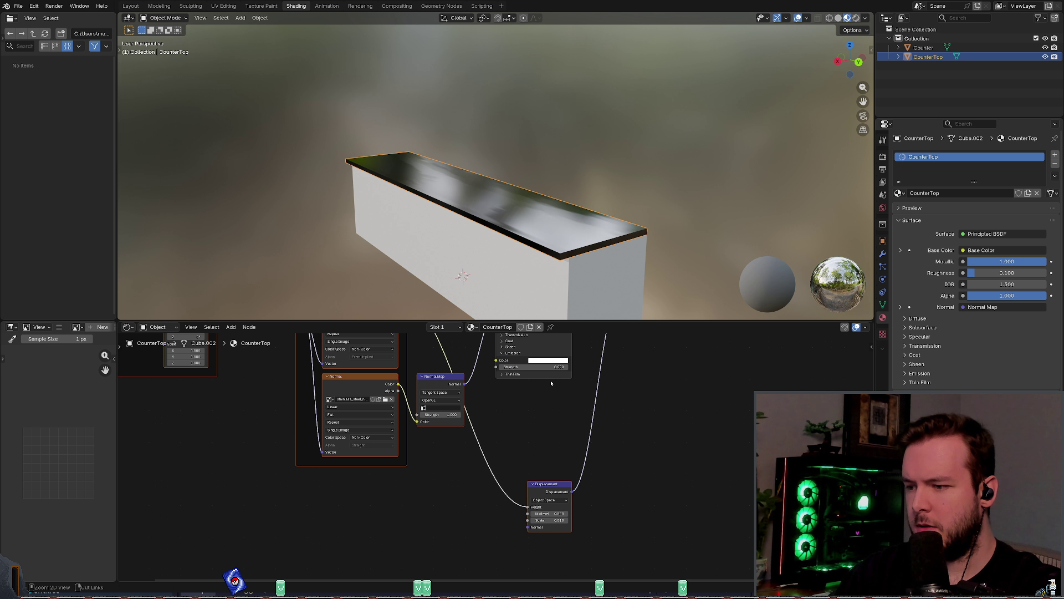
{"action": "scroll", "coordinate": [551, 383], "scroll_direction": "up", "scroll_amount": 1}
{"action": "key", "text": "ctrl+s"}
{"action": "mouse_move", "coordinate": [550, 383]}
{"action": "middle_mouse_down"}
{"action": "mouse_move", "coordinate": [584, 418]}
{"action": "mouse_move", "coordinate": [587, 448]}
{"action": "middle_mouse_up"}
{"action": "mouse_move", "coordinate": [526, 367]}
{"action": "middle_mouse_down"}
{"action": "mouse_move", "coordinate": [537, 386]}
{"action": "mouse_move", "coordinate": [562, 390]}
{"action": "middle_mouse_up"}
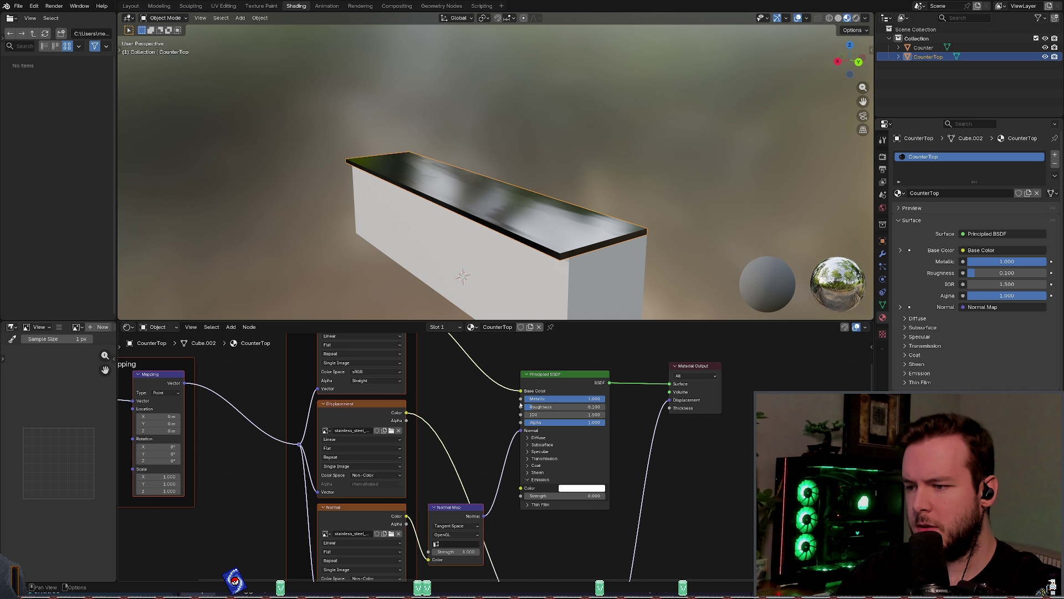
{"action": "middle_click_drag", "start_coordinate": [494, 400], "coordinate": [533, 451]}
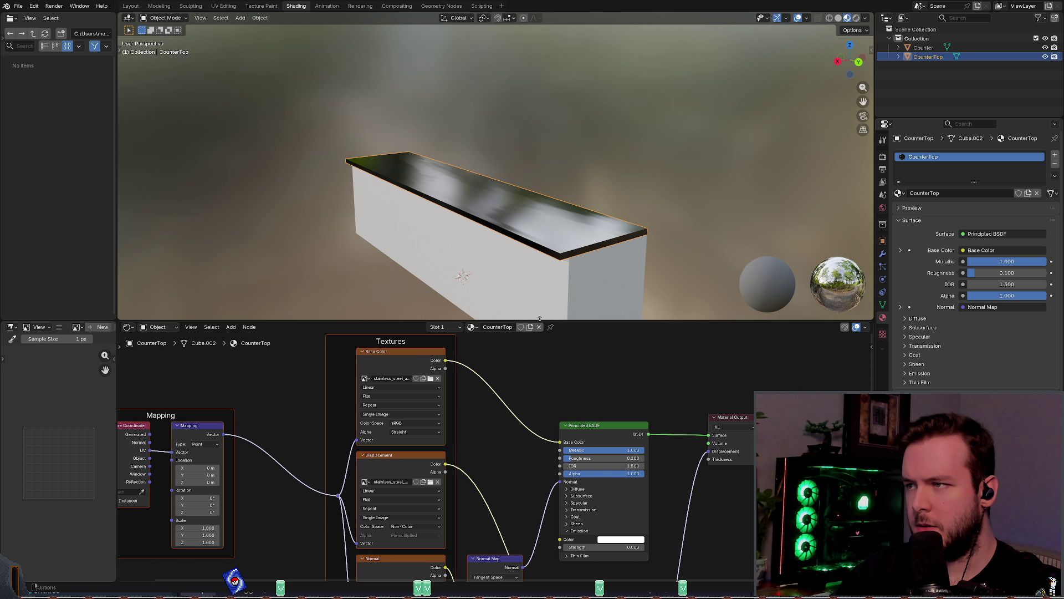
{"action": "mouse_move", "coordinate": [537, 302]}
{"action": "middle_mouse_down"}
{"action": "mouse_move", "coordinate": [543, 314]}
{"action": "mouse_move", "coordinate": [496, 304]}
{"action": "mouse_move", "coordinate": [525, 302]}
{"action": "middle_mouse_up"}
{"action": "mouse_move", "coordinate": [300, 463]}
{"action": "middle_mouse_down"}
{"action": "mouse_move", "coordinate": [491, 439]}
{"action": "mouse_move", "coordinate": [234, 422]}
{"action": "middle_mouse_up"}
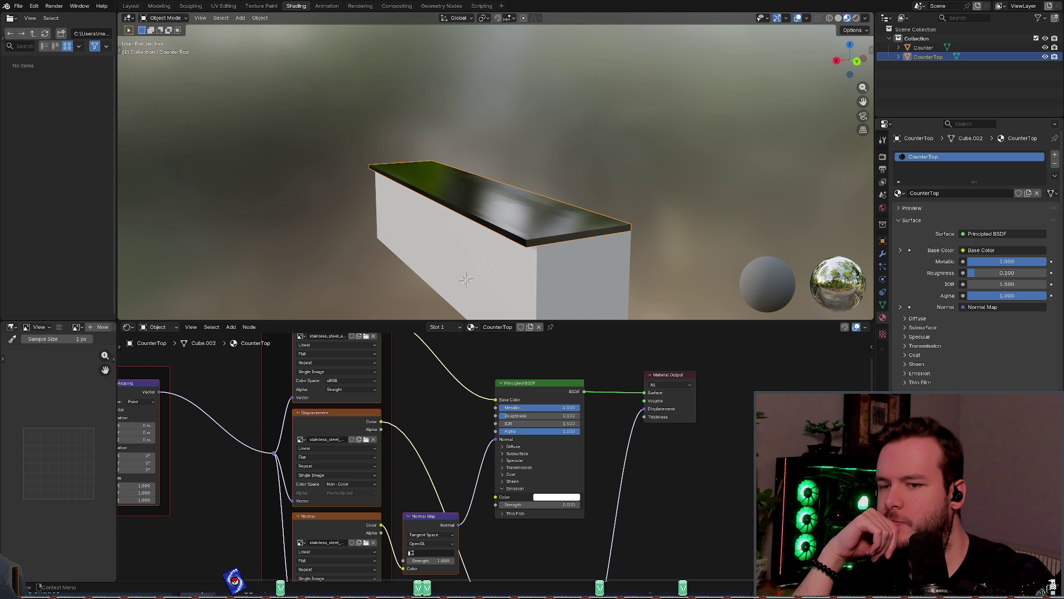
{"action": "scroll", "coordinate": [976, 250], "scroll_direction": "down", "scroll_amount": 3}
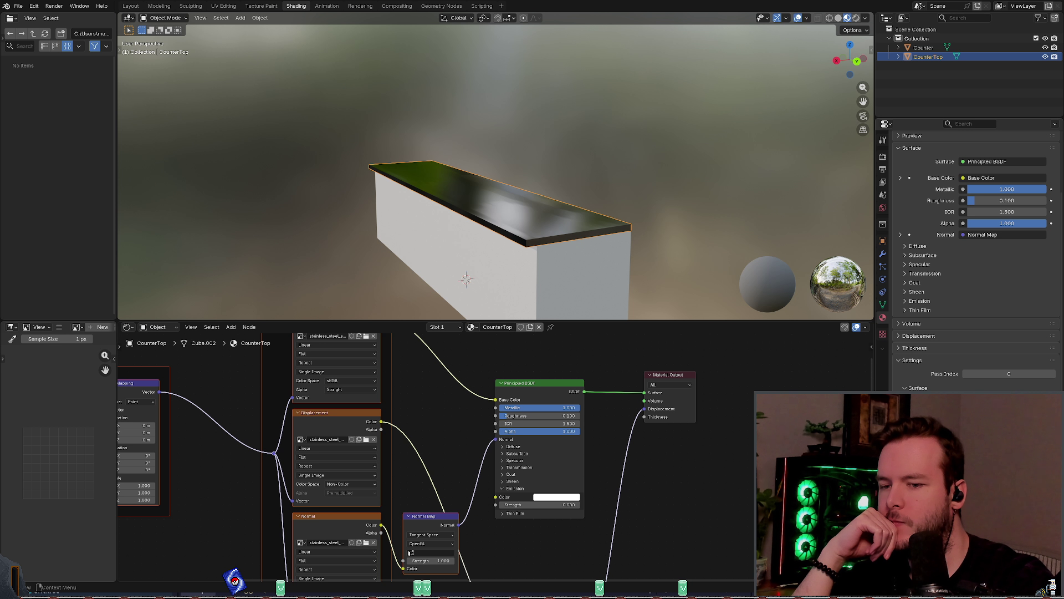
{"action": "scroll", "coordinate": [976, 250], "scroll_direction": "up", "scroll_amount": 3}
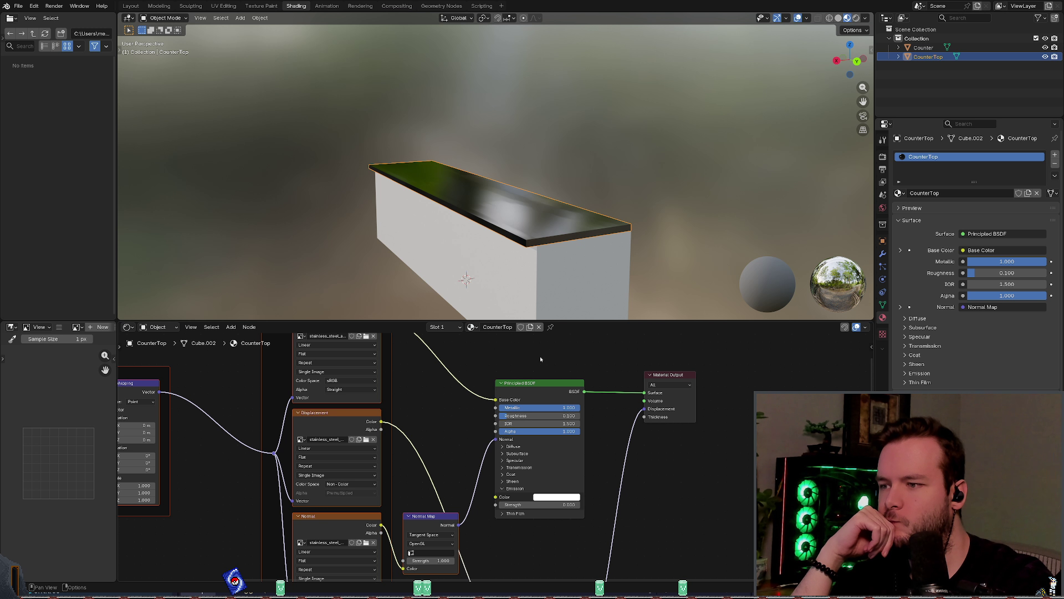
{"action": "mouse_move", "coordinate": [465, 381]}
{"action": "middle_mouse_down"}
{"action": "mouse_move", "coordinate": [635, 391]}
{"action": "mouse_move", "coordinate": [458, 432]}
{"action": "mouse_move", "coordinate": [441, 449]}
{"action": "mouse_move", "coordinate": [421, 380]}
{"action": "middle_mouse_up"}
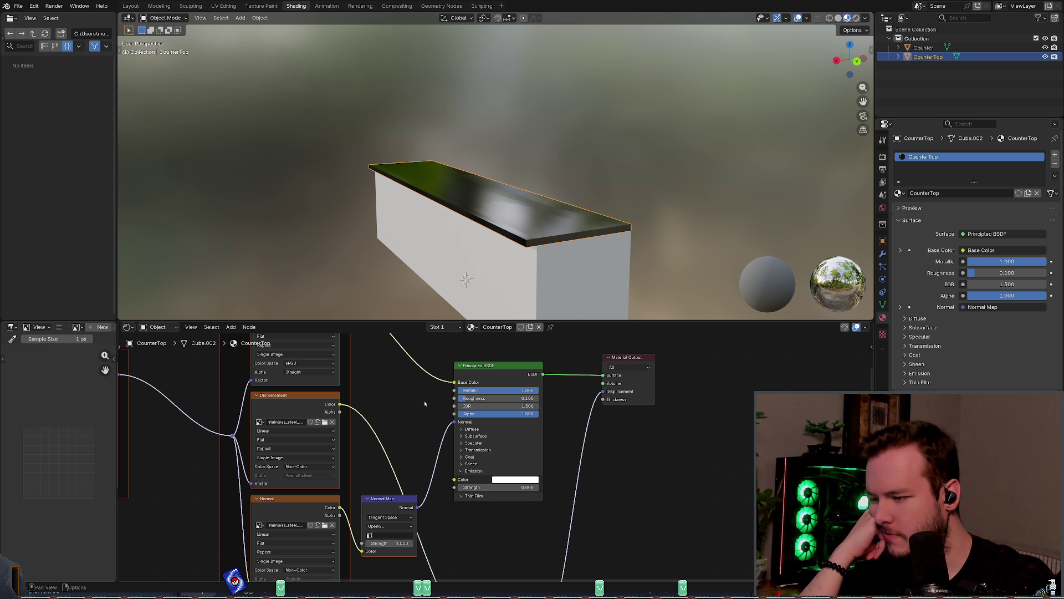
{"action": "middle_click_drag", "start_coordinate": [424, 400], "coordinate": [429, 362]}
{"action": "left_click", "coordinate": [394, 487]}
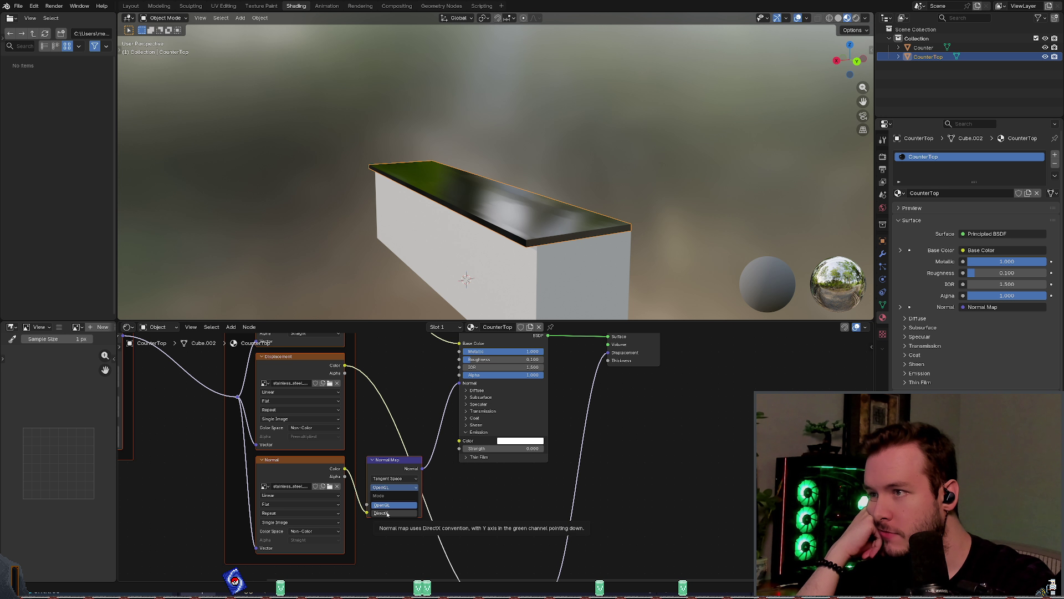
{"action": "left_click", "coordinate": [388, 513]}
{"action": "middle_click_drag", "start_coordinate": [481, 221], "coordinate": [488, 311]}
{"action": "left_click", "coordinate": [394, 487]}
{"action": "left_click", "coordinate": [396, 506]}
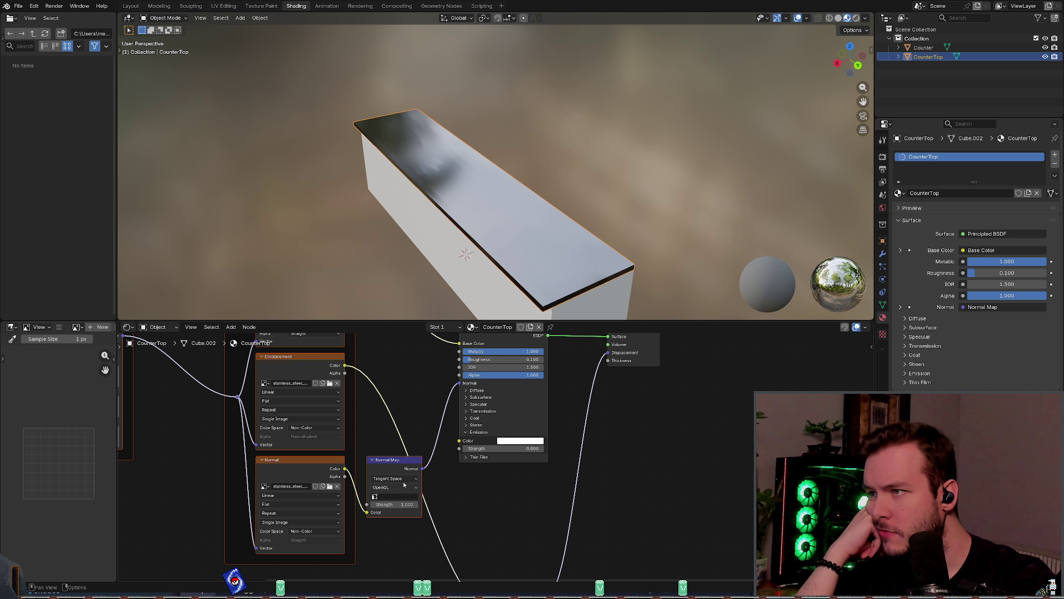
{"action": "middle_click_drag", "start_coordinate": [452, 398], "coordinate": [460, 389]}
{"action": "middle_click_drag", "start_coordinate": [450, 311], "coordinate": [450, 288]}
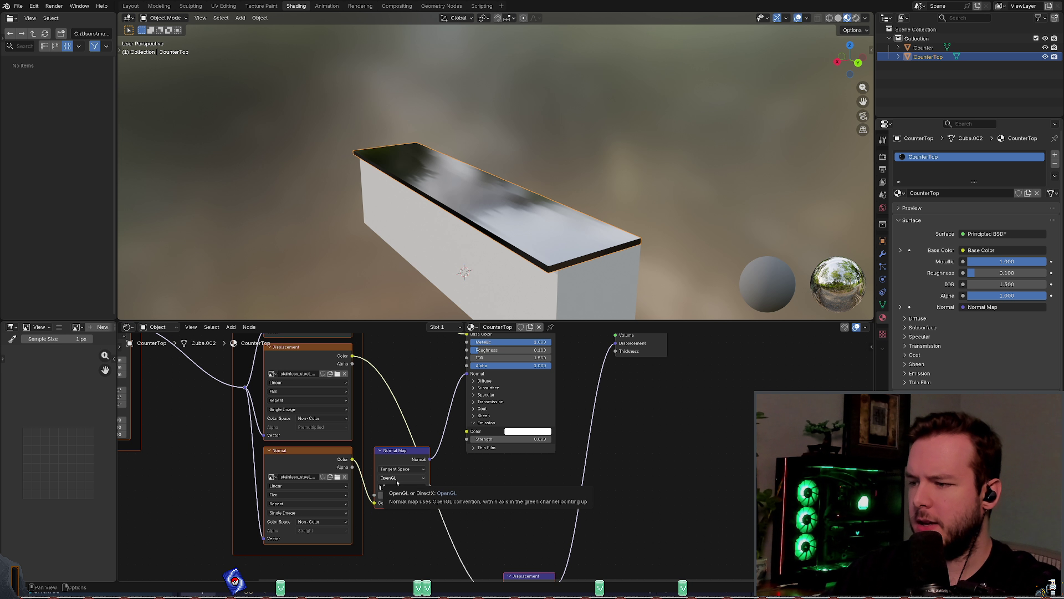
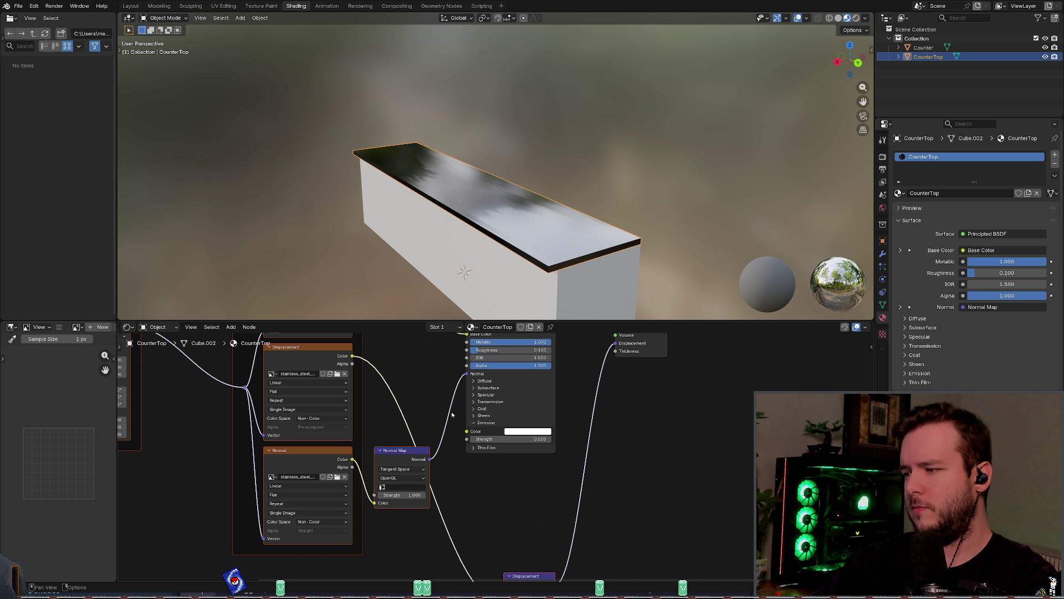
Step: Save kitchen_counter.blend, then switch to the browser's Stack Exchange page on deleting materials
{"action": "mouse_move", "coordinate": [455, 363]}
{"action": "middle_mouse_down"}
{"action": "mouse_move", "coordinate": [417, 390]}
{"action": "mouse_move", "coordinate": [421, 399]}
{"action": "middle_mouse_up"}
{"action": "key", "text": "ctrl+s"}
{"action": "middle_click_drag", "start_coordinate": [410, 261], "coordinate": [374, 225]}
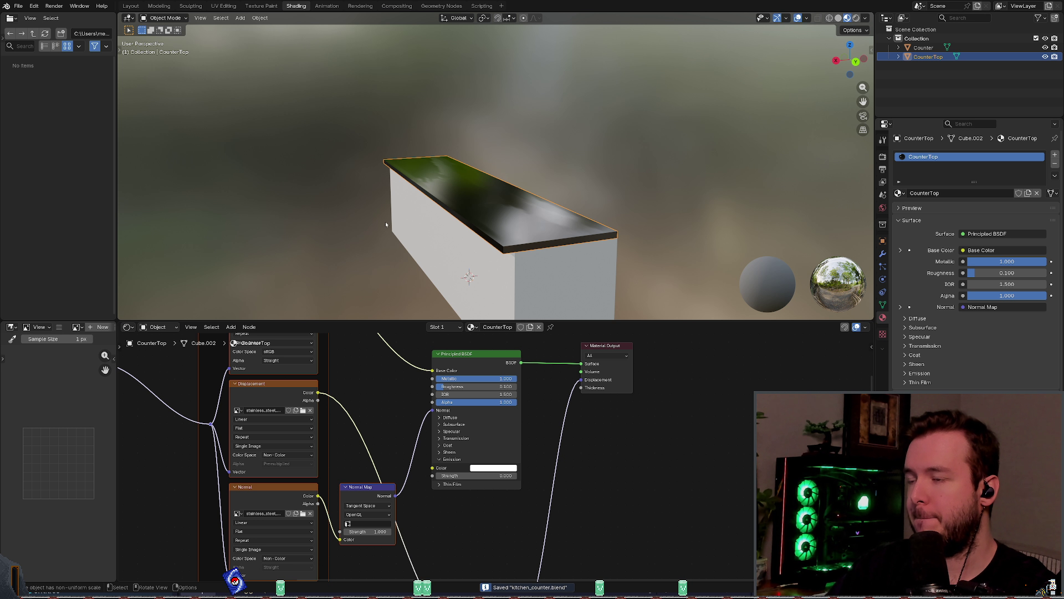
{"action": "left_click_drag", "start_coordinate": [482, 321], "coordinate": [481, 314]}
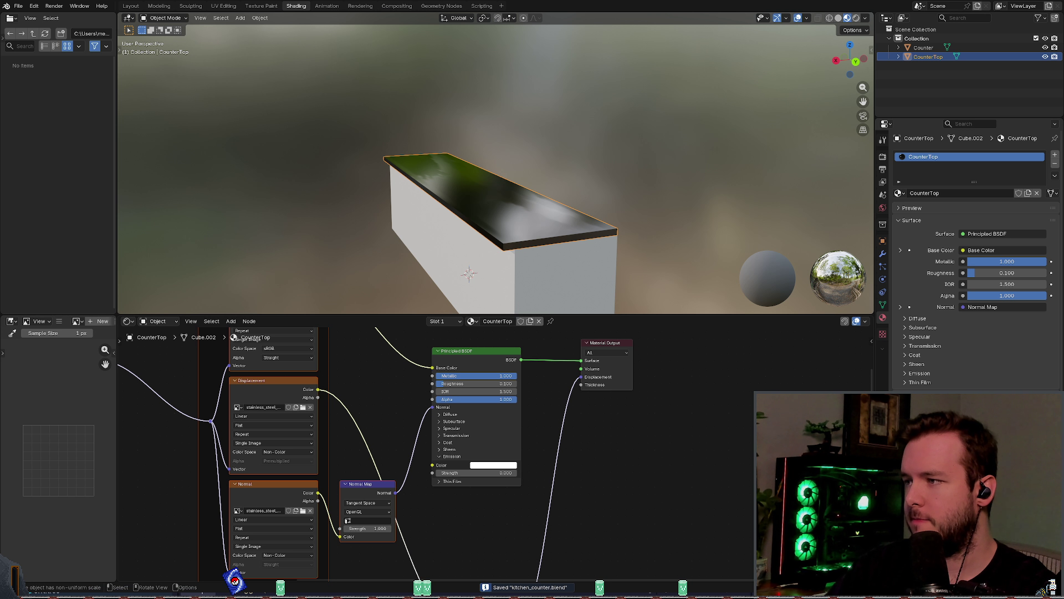
{"action": "key", "text": "alt+Tab"}
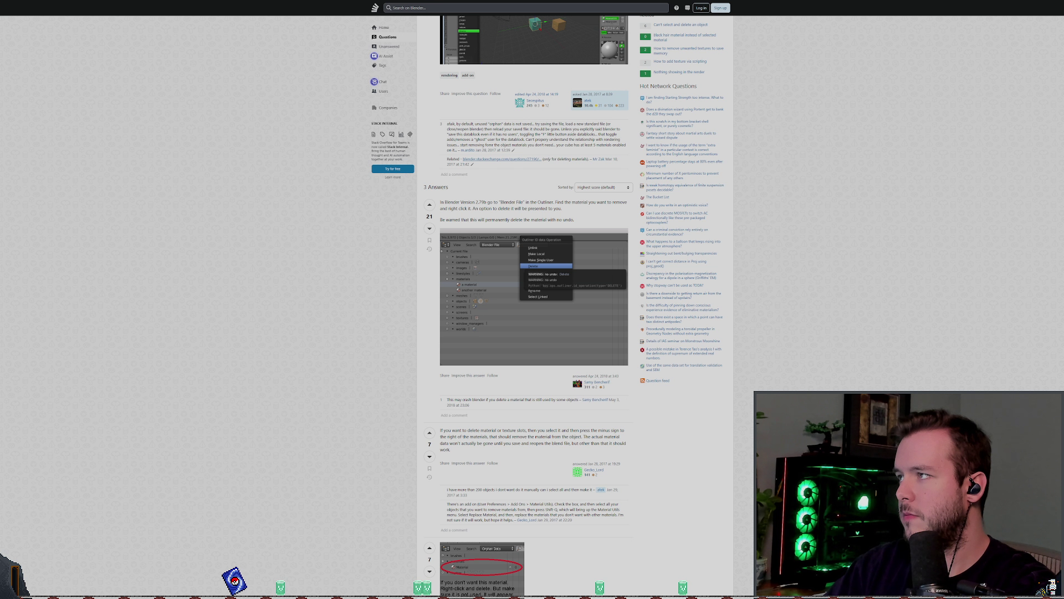
Step: Read the r/blenderhelp post on jagged normal maps, then open the Blender Artists padding thread
{"action": "key", "text": "ctrl+w"}
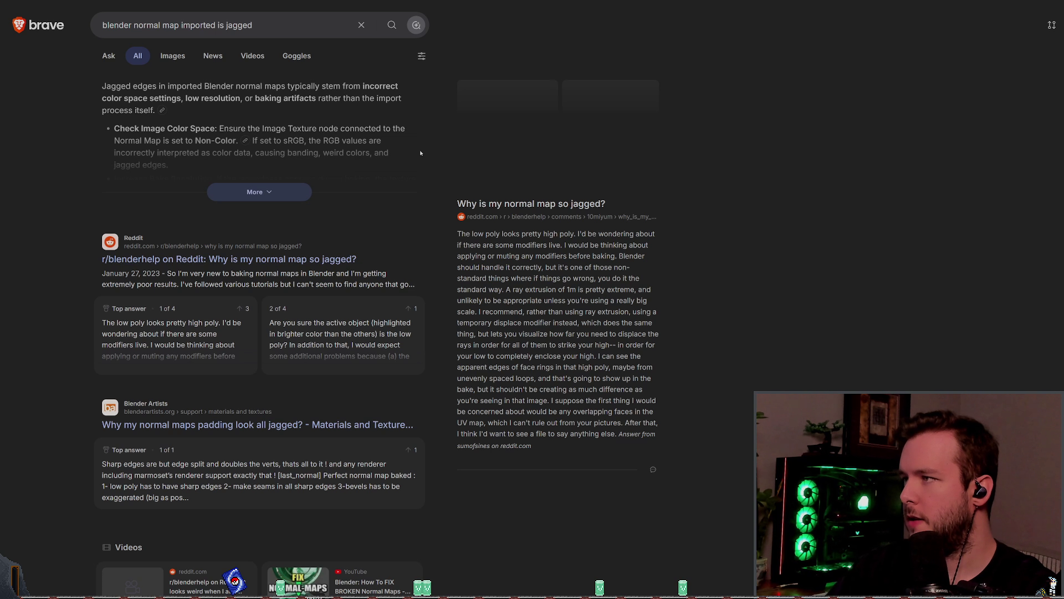
{"action": "left_click", "coordinate": [531, 203]}
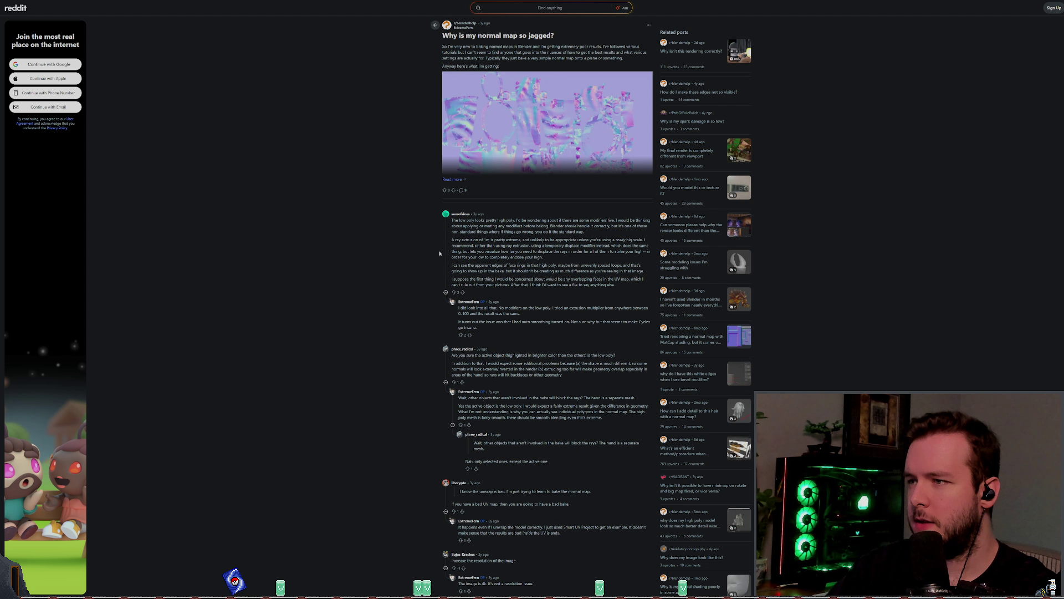
{"action": "scroll", "coordinate": [360, 256], "scroll_direction": "up", "scroll_amount": 4, "text": "ctrl"}
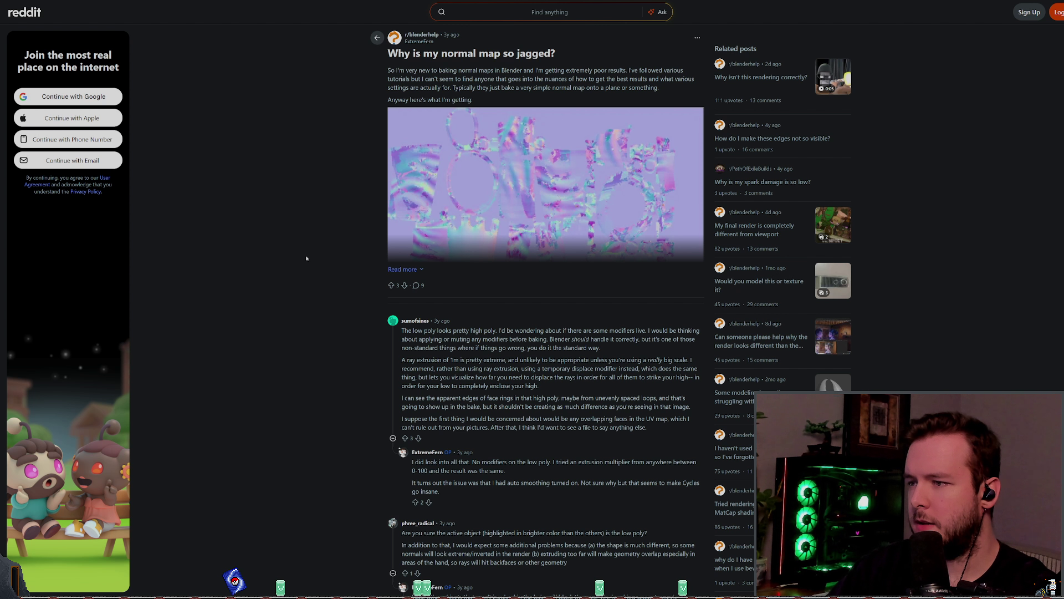
{"action": "scroll", "coordinate": [306, 258], "scroll_direction": "down", "scroll_amount": 5}
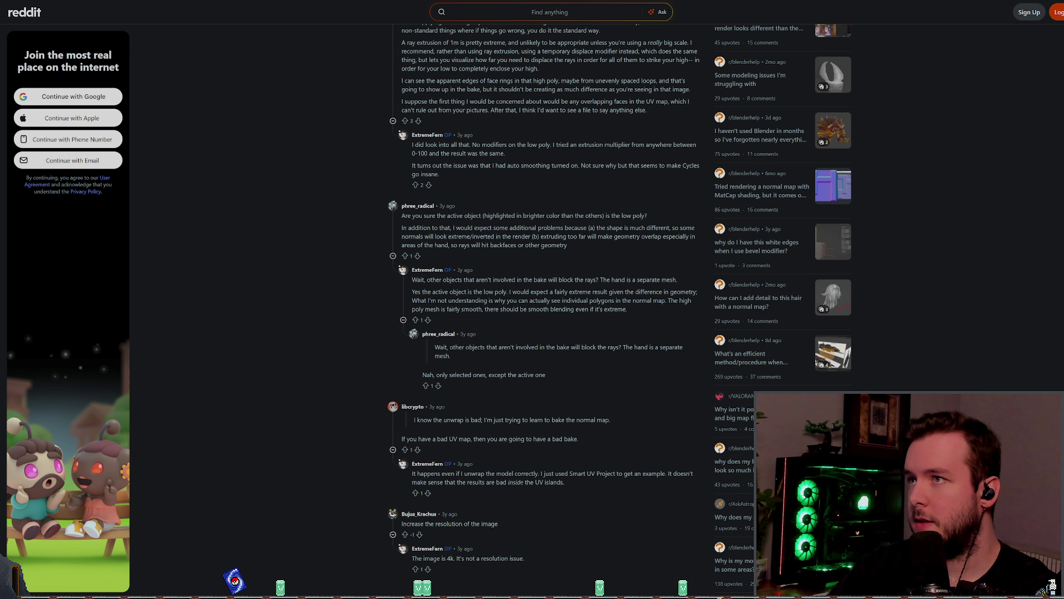
{"action": "key", "text": "alt+Left"}
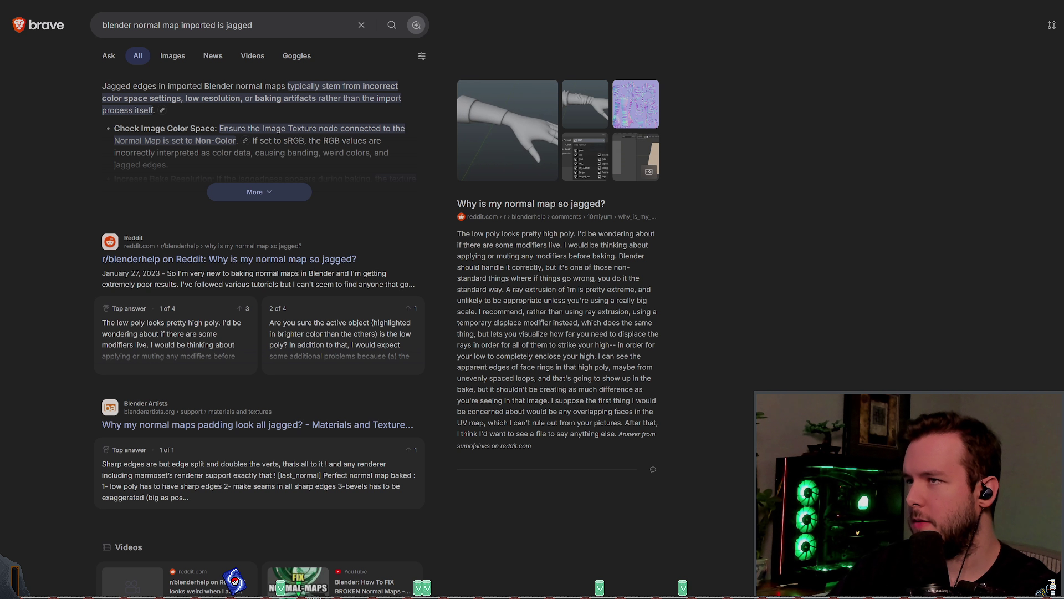
{"action": "left_click", "coordinate": [240, 425]}
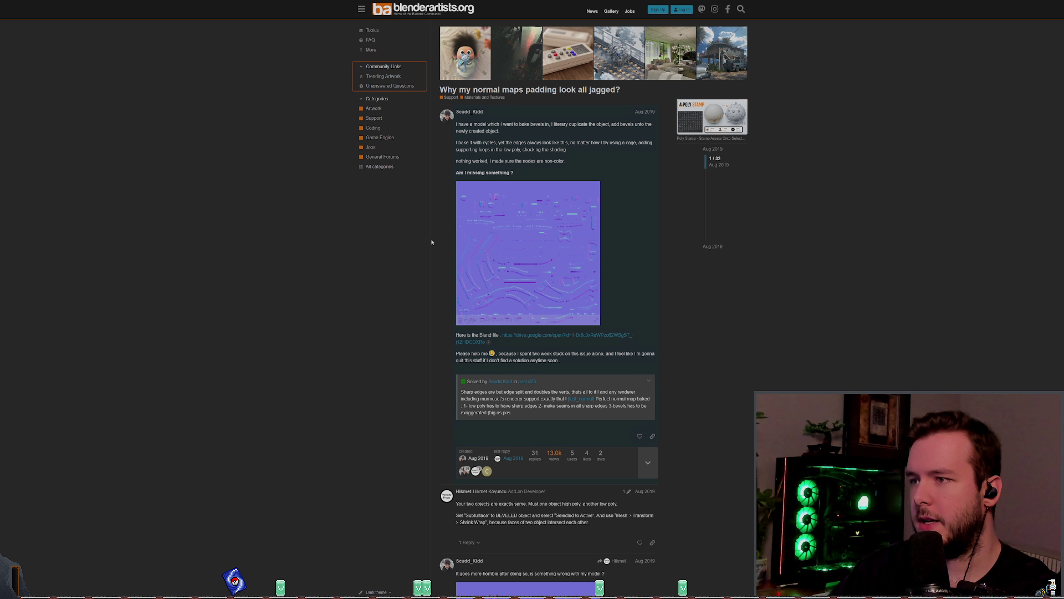
Step: Read through the Blender Artists thread on jagged normal map padding
{"action": "scroll", "coordinate": [347, 254], "scroll_direction": "down", "scroll_amount": 3}
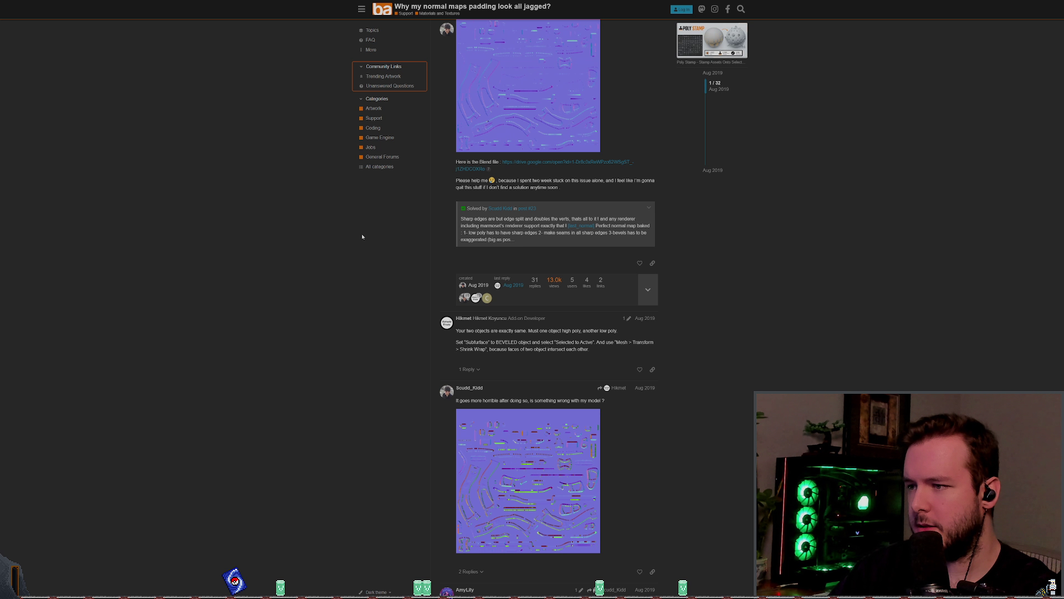
{"action": "scroll", "coordinate": [348, 238], "scroll_direction": "down", "scroll_amount": 3}
{"action": "scroll", "coordinate": [350, 237], "scroll_direction": "down", "scroll_amount": 3}
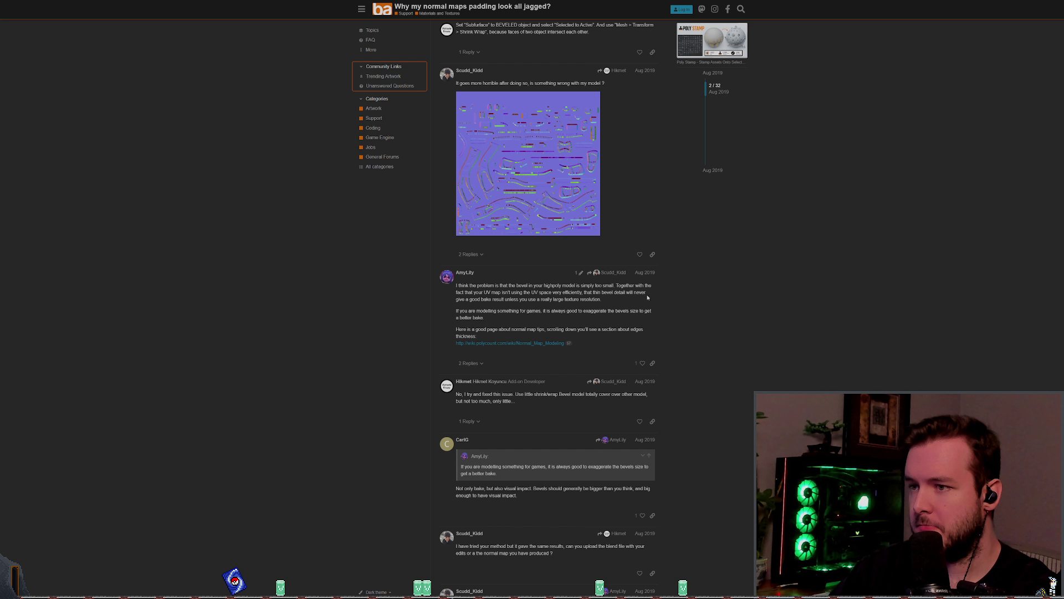
{"action": "scroll", "coordinate": [398, 282], "scroll_direction": "down", "scroll_amount": 1}
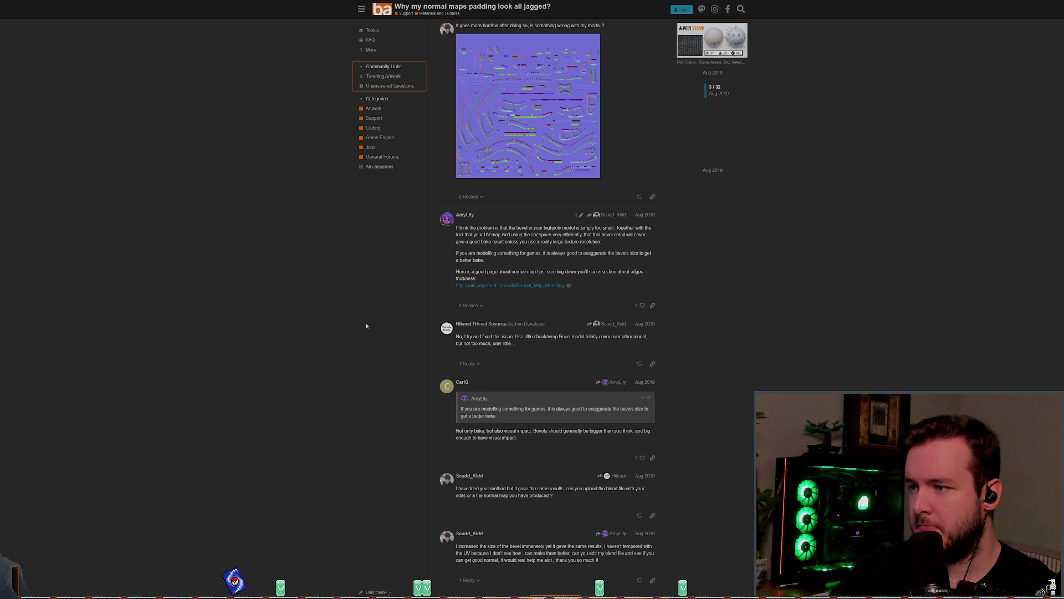
{"action": "scroll", "coordinate": [371, 327], "scroll_direction": "down", "scroll_amount": 2}
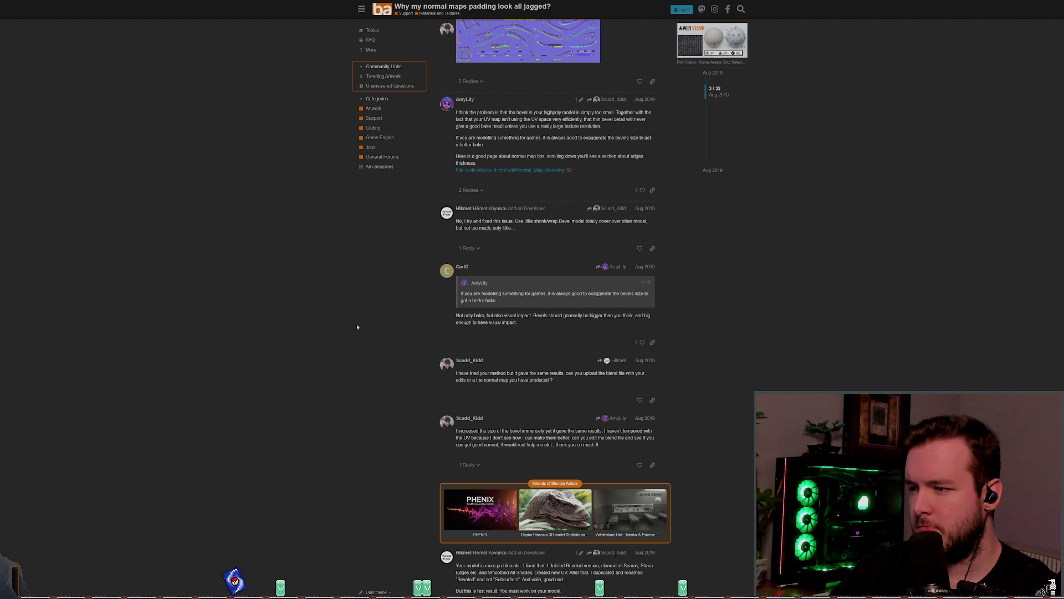
{"action": "scroll", "coordinate": [356, 327], "scroll_direction": "down", "scroll_amount": 10}
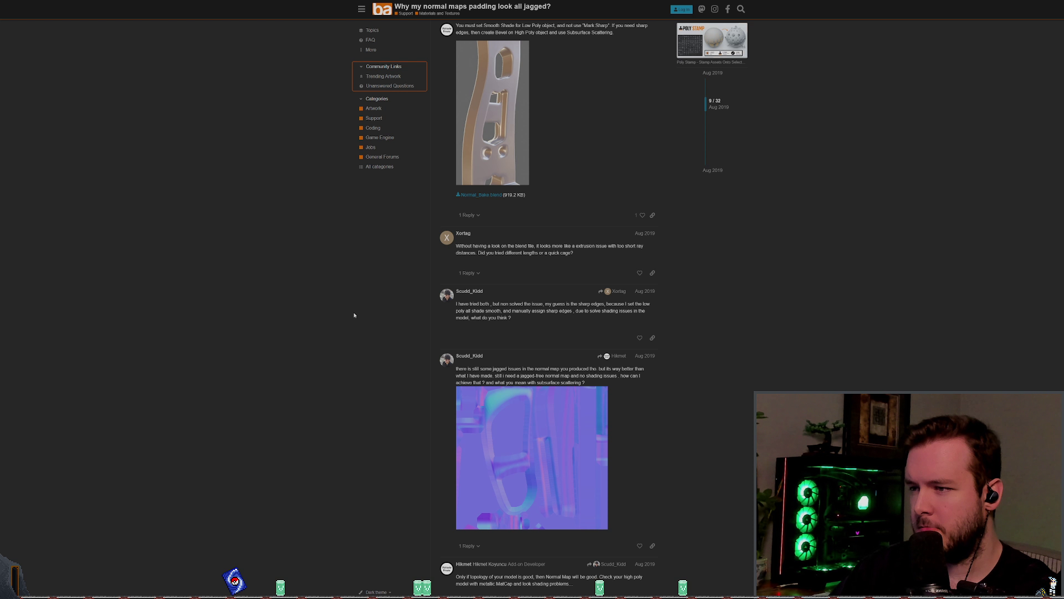
{"action": "scroll", "coordinate": [353, 312], "scroll_direction": "down", "scroll_amount": 8}
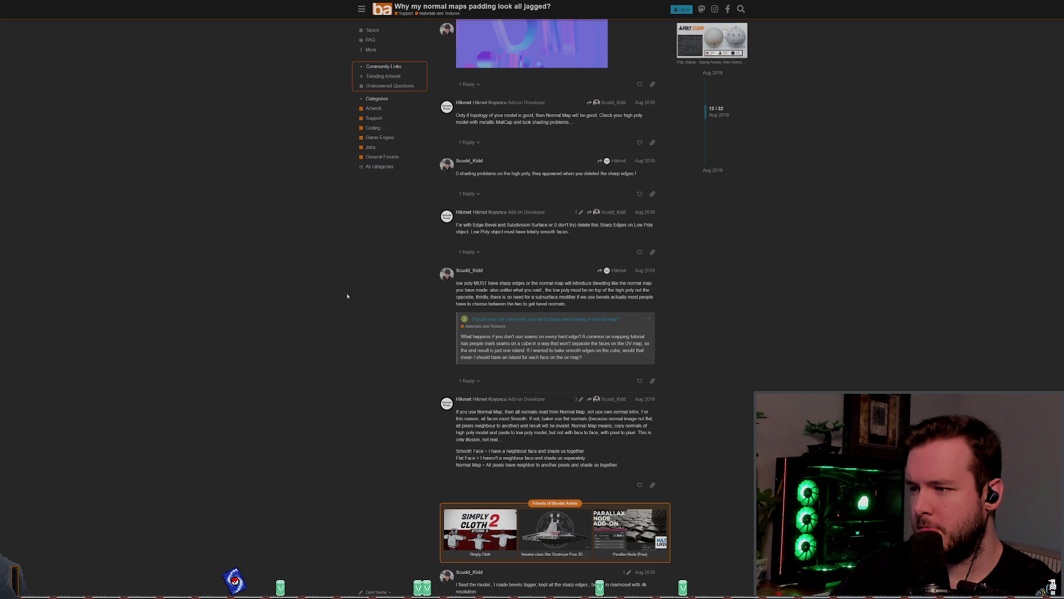
{"action": "scroll", "coordinate": [347, 294], "scroll_direction": "down", "scroll_amount": 7}
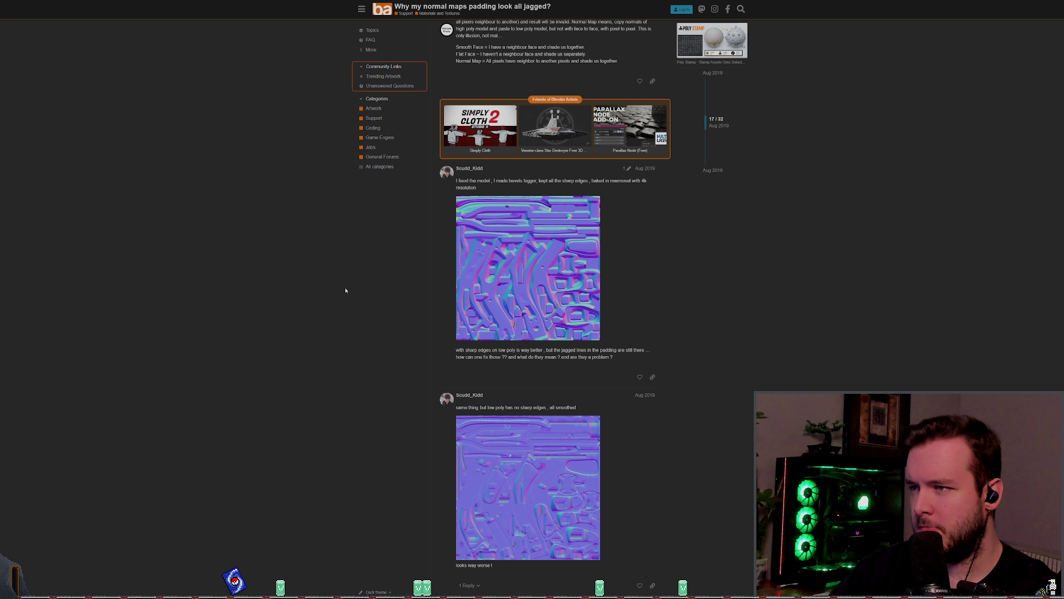
{"action": "scroll", "coordinate": [347, 284], "scroll_direction": "down", "scroll_amount": 2}
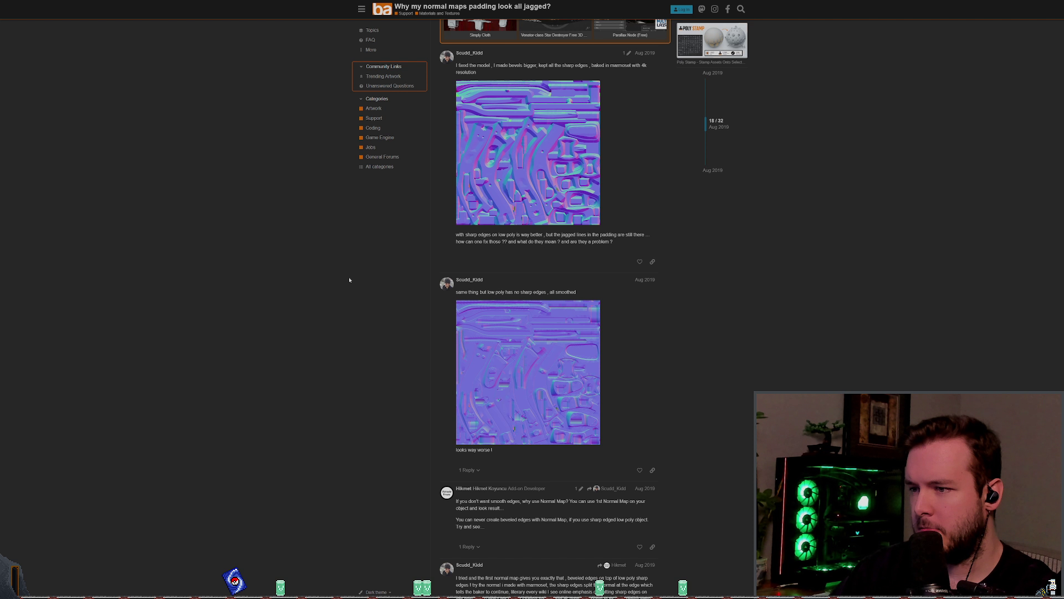
{"action": "scroll", "coordinate": [349, 280], "scroll_direction": "down", "scroll_amount": 4}
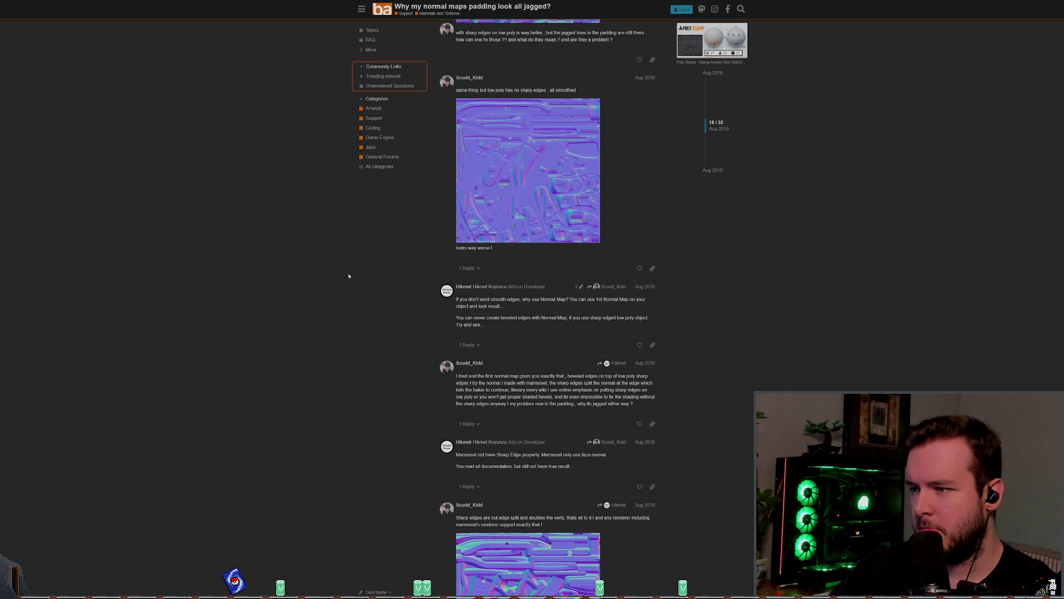
{"action": "scroll", "coordinate": [347, 273], "scroll_direction": "down", "scroll_amount": 3}
{"action": "scroll", "coordinate": [345, 277], "scroll_direction": "down", "scroll_amount": 7}
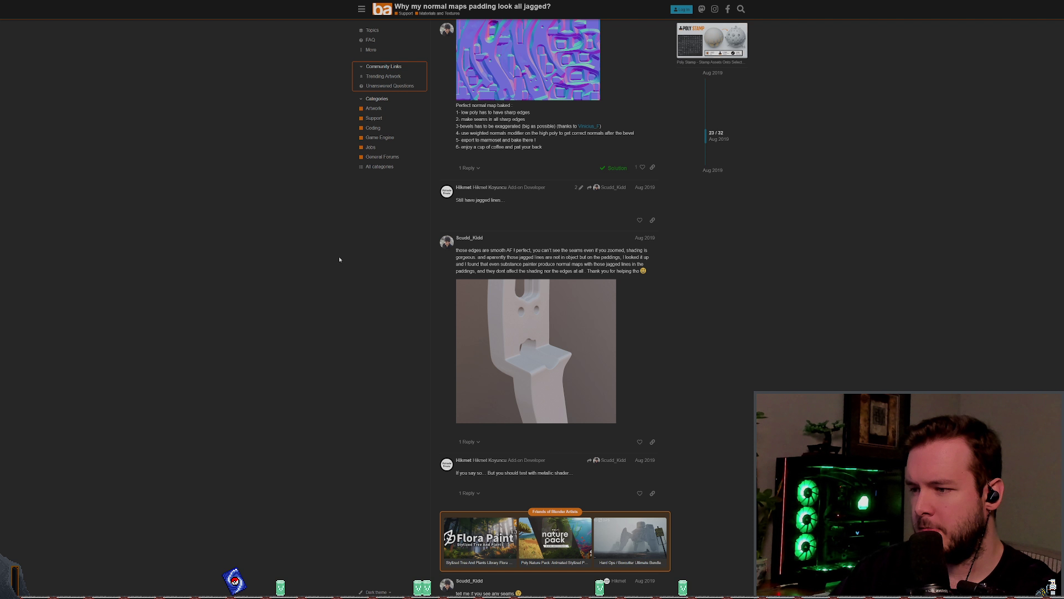
{"action": "scroll", "coordinate": [338, 261], "scroll_direction": "down", "scroll_amount": 4}
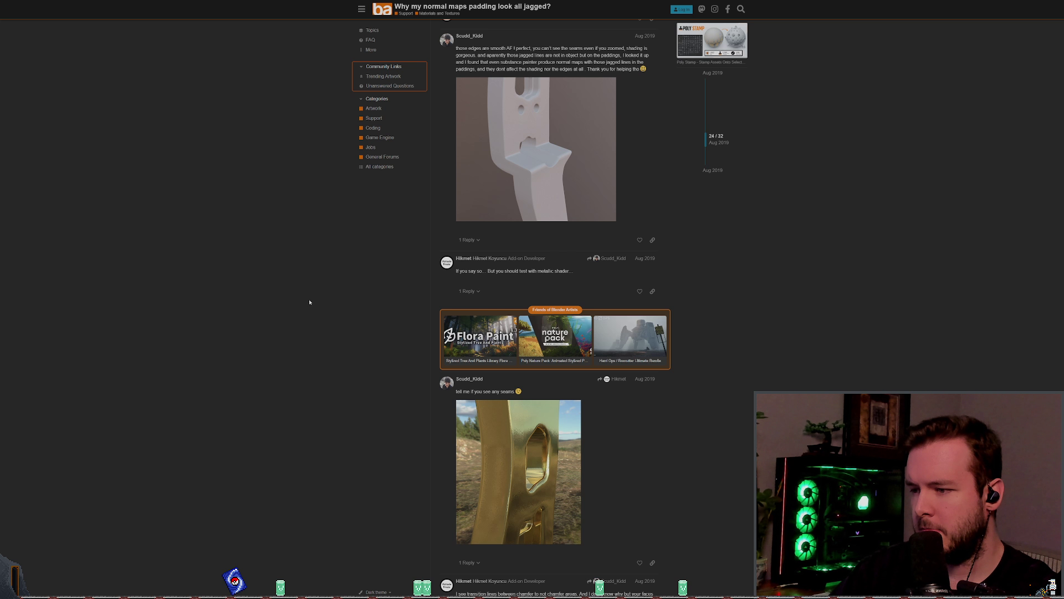
{"action": "scroll", "coordinate": [308, 298], "scroll_direction": "down", "scroll_amount": 3}
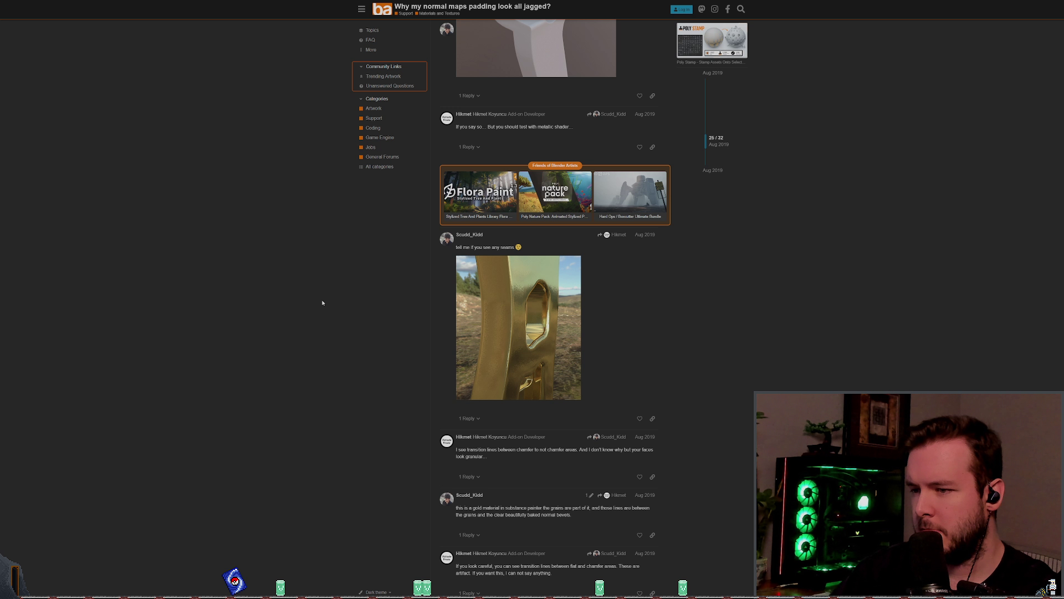
{"action": "scroll", "coordinate": [322, 299], "scroll_direction": "down", "scroll_amount": 3}
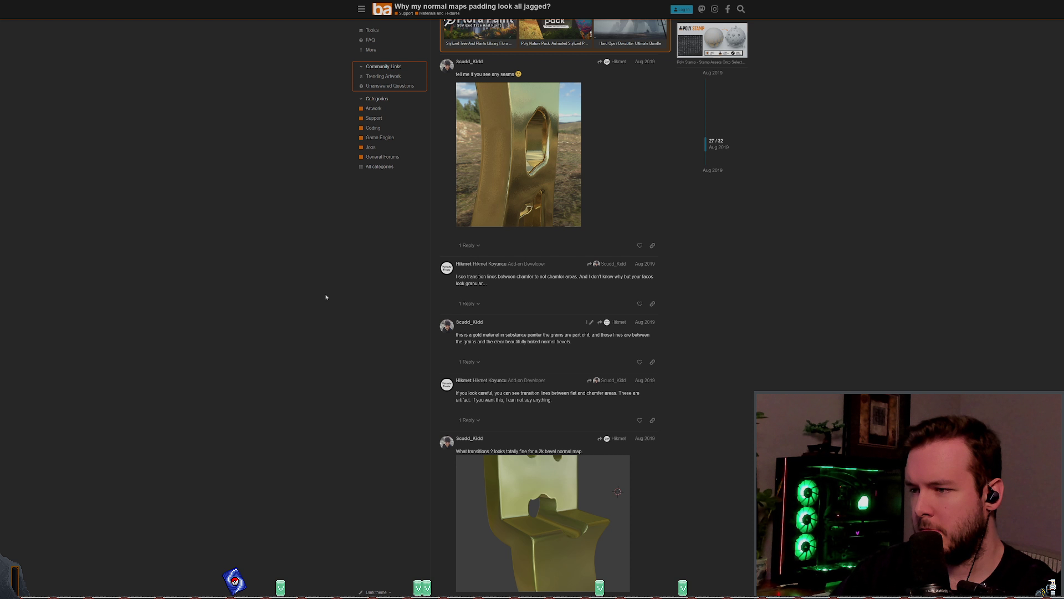
{"action": "scroll", "coordinate": [327, 300], "scroll_direction": "down", "scroll_amount": 3}
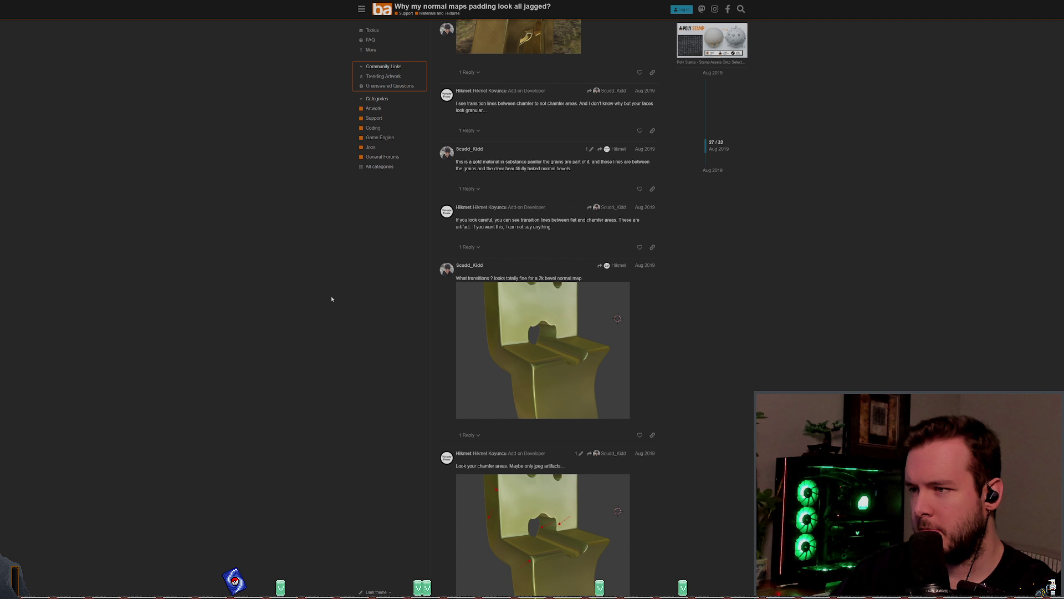
{"action": "scroll", "coordinate": [331, 300], "scroll_direction": "down", "scroll_amount": 4}
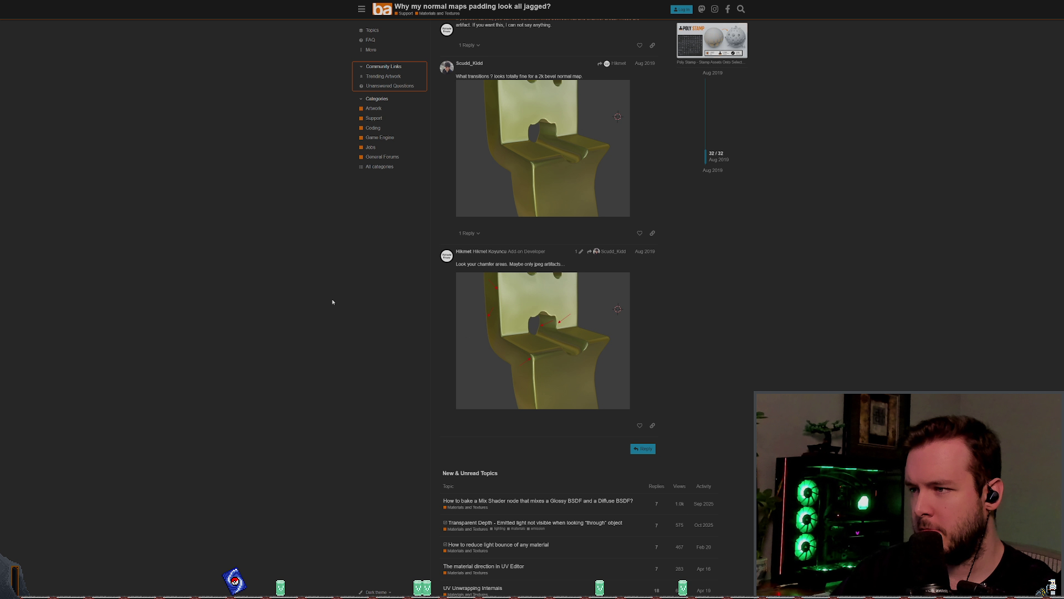
{"action": "scroll", "coordinate": [330, 299], "scroll_direction": "up", "scroll_amount": 1}
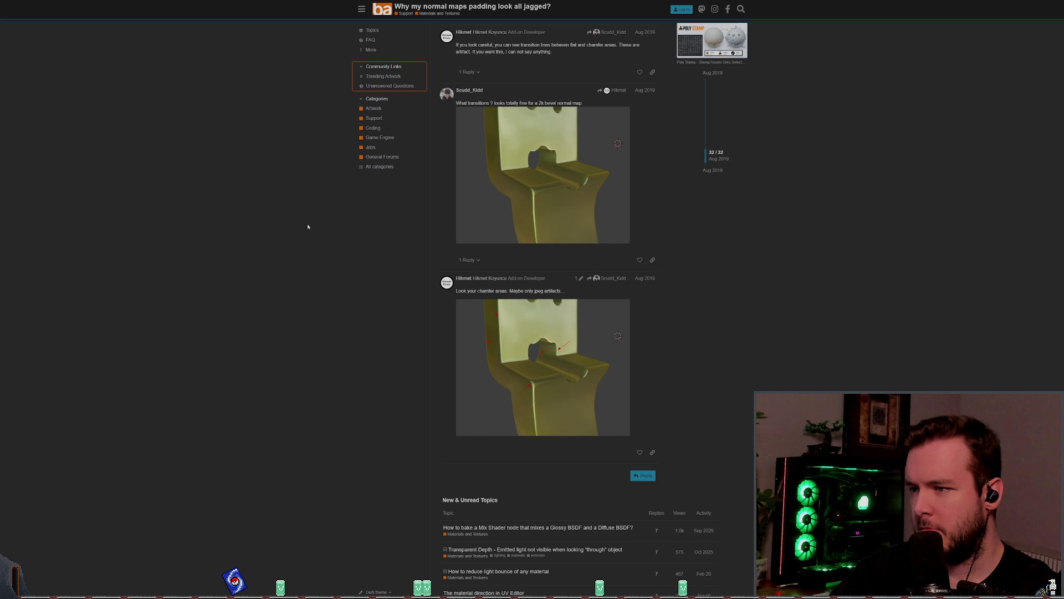
Step: Go back to the search results, then switch through Godot to the Material Maker graph
{"action": "key", "text": "alt+Left"}
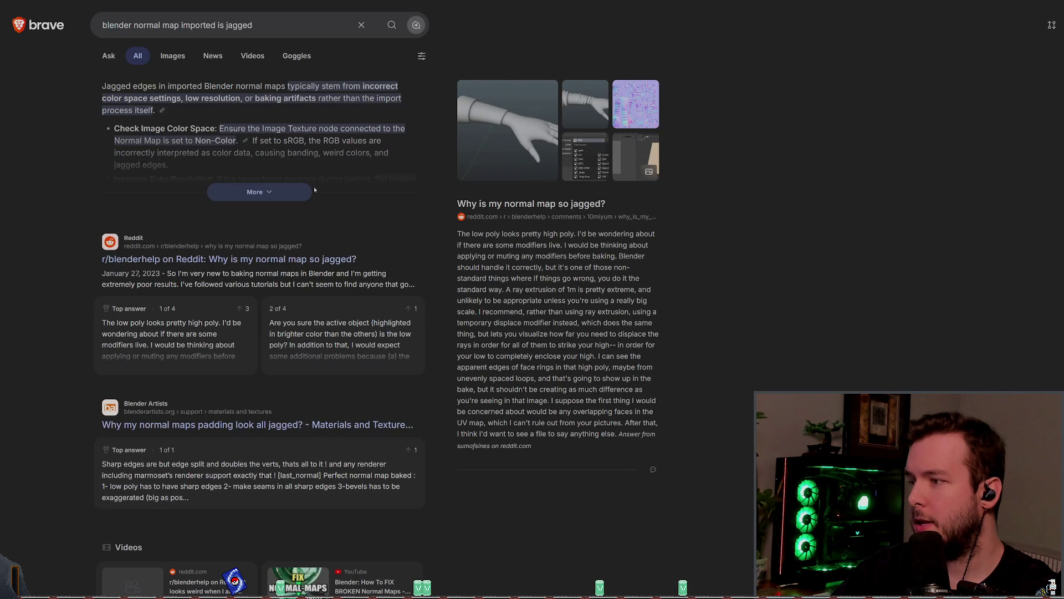
{"action": "scroll", "coordinate": [314, 189], "scroll_direction": "down", "scroll_amount": 10}
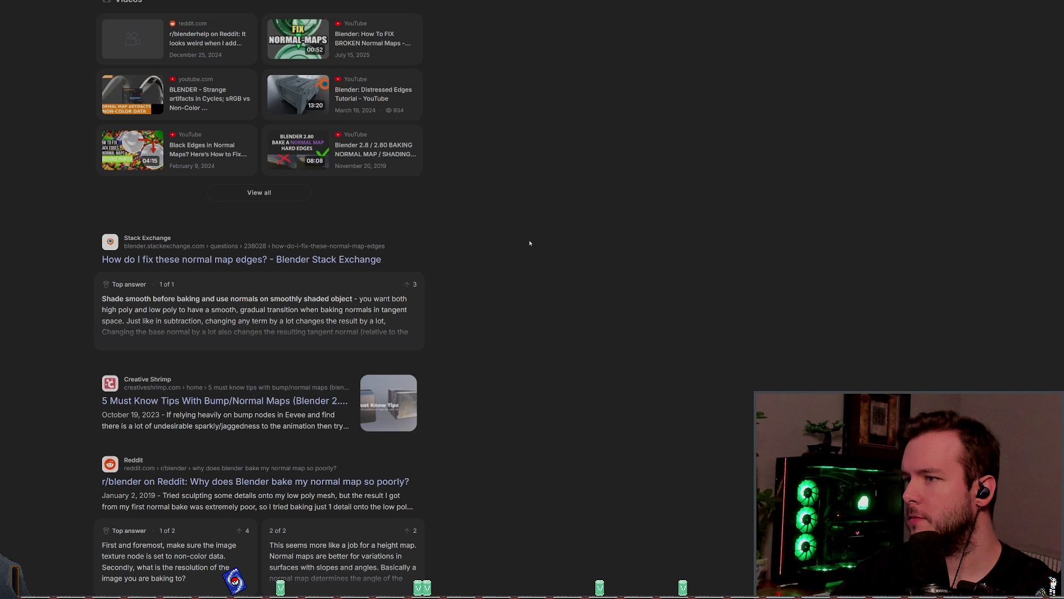
{"action": "key", "text": "alt+Tab"}
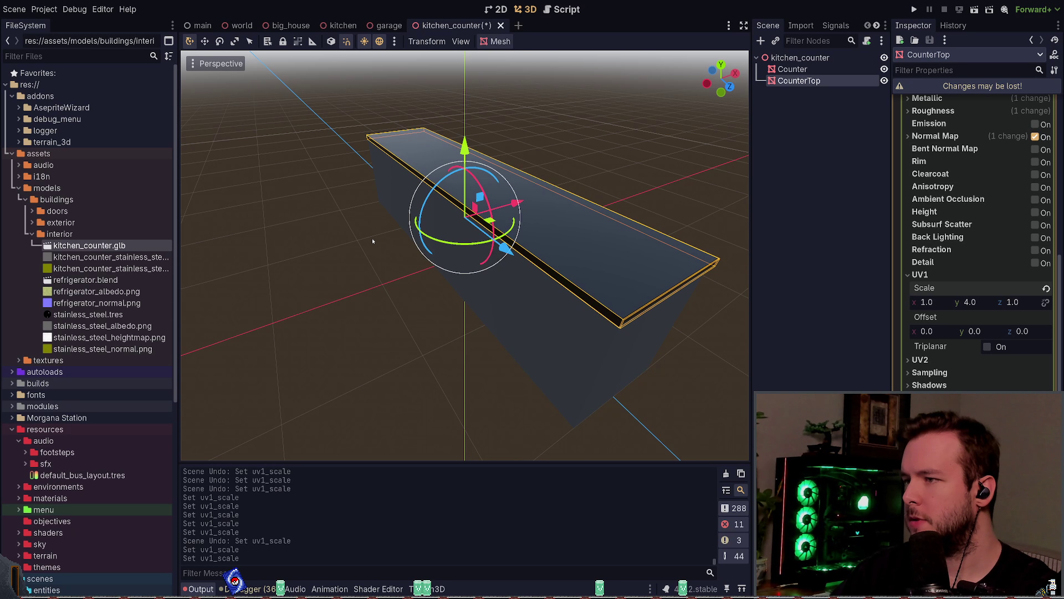
{"action": "key", "text": "alt+Tab"}
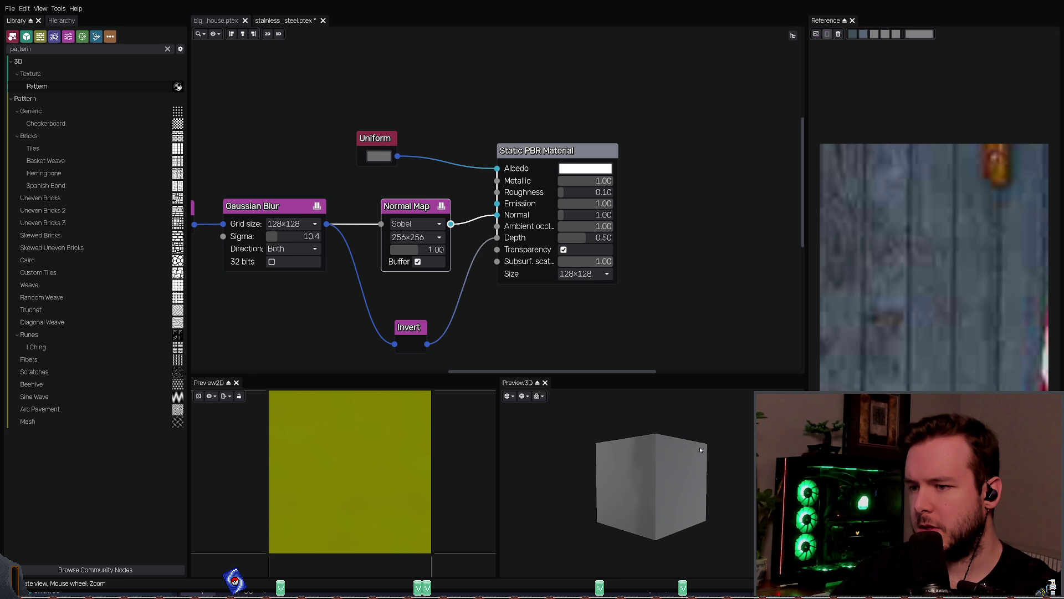
Step: Set the Gaussian Blur to a 128×128 grid with sigma 10.4
{"action": "mouse_move", "coordinate": [685, 421]}
{"action": "left_mouse_down"}
{"action": "mouse_move", "coordinate": [669, 461]}
{"action": "mouse_move", "coordinate": [636, 486]}
{"action": "mouse_move", "coordinate": [673, 462]}
{"action": "mouse_move", "coordinate": [646, 468]}
{"action": "mouse_move", "coordinate": [662, 460]}
{"action": "mouse_move", "coordinate": [653, 443]}
{"action": "mouse_move", "coordinate": [661, 413]}
{"action": "mouse_move", "coordinate": [656, 470]}
{"action": "left_mouse_up"}
{"action": "scroll", "coordinate": [596, 273], "scroll_direction": "down", "scroll_amount": 1}
{"action": "scroll", "coordinate": [292, 224], "scroll_direction": "down", "scroll_amount": 1}
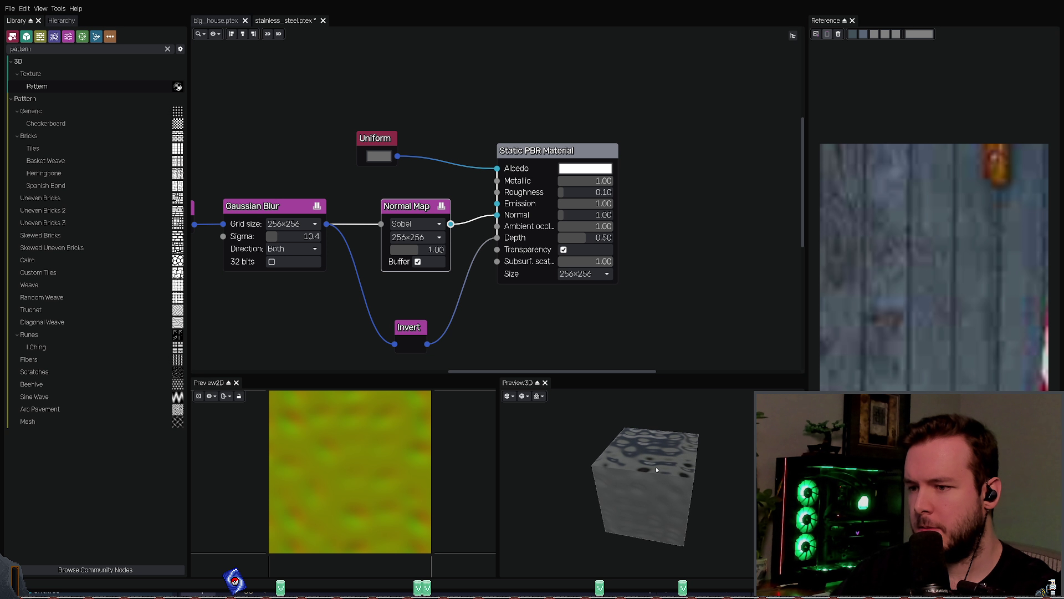
{"action": "mouse_move", "coordinate": [288, 236]}
{"action": "left_mouse_down"}
{"action": "mouse_move", "coordinate": [310, 239]}
{"action": "mouse_move", "coordinate": [300, 240]}
{"action": "left_mouse_up"}
{"action": "mouse_move", "coordinate": [653, 455]}
{"action": "left_mouse_down"}
{"action": "mouse_move", "coordinate": [654, 402]}
{"action": "mouse_move", "coordinate": [620, 417]}
{"action": "mouse_move", "coordinate": [622, 443]}
{"action": "left_mouse_up"}
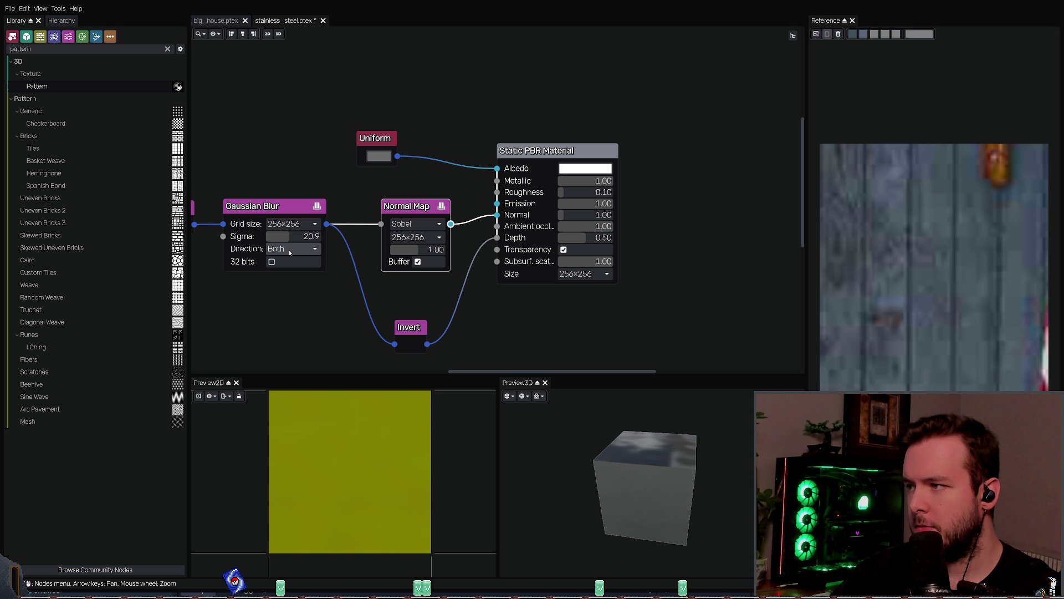
{"action": "left_click_drag", "start_coordinate": [287, 238], "coordinate": [286, 237]}
{"action": "mouse_move", "coordinate": [670, 454]}
{"action": "left_mouse_down"}
{"action": "mouse_move", "coordinate": [686, 470]}
{"action": "mouse_move", "coordinate": [641, 510]}
{"action": "mouse_move", "coordinate": [707, 518]}
{"action": "mouse_move", "coordinate": [709, 490]}
{"action": "mouse_move", "coordinate": [666, 402]}
{"action": "mouse_move", "coordinate": [679, 423]}
{"action": "mouse_move", "coordinate": [681, 364]}
{"action": "mouse_move", "coordinate": [667, 467]}
{"action": "mouse_move", "coordinate": [609, 443]}
{"action": "left_mouse_up"}
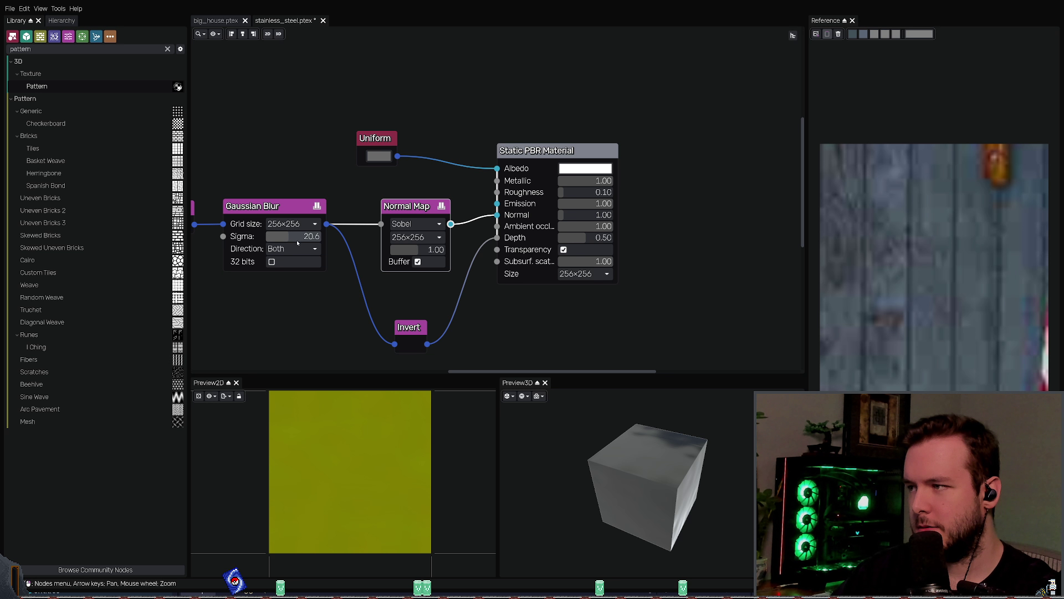
{"action": "left_click", "coordinate": [293, 251]}
{"action": "left_click", "coordinate": [292, 250]}
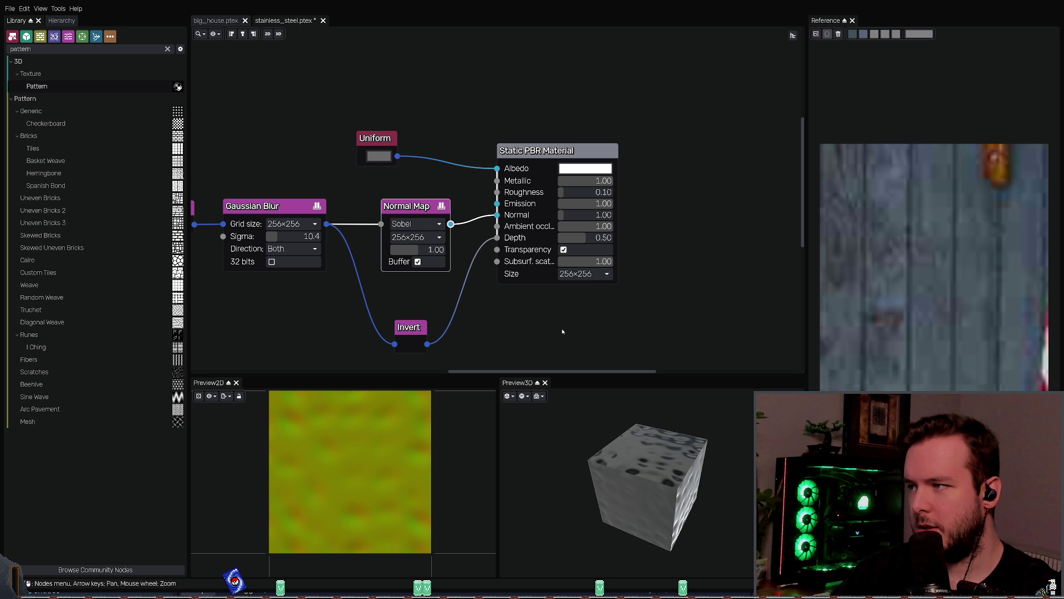
Step: Save and export the stainless_steel material, then box-select Blender's old texture nodes
{"action": "key", "text": "ctrl+s"}
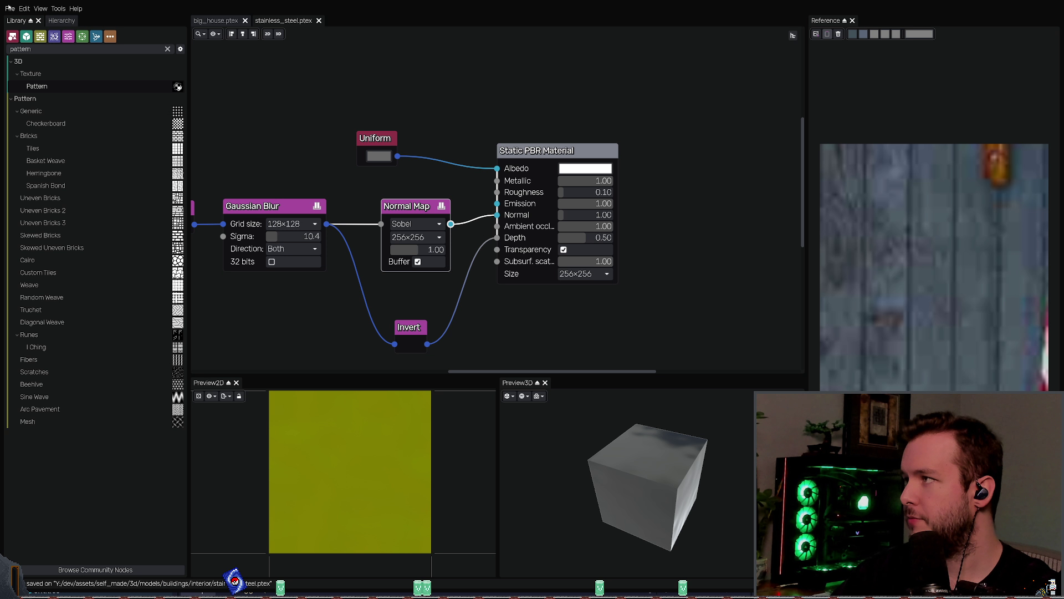
{"action": "key", "text": "ctrl+e"}
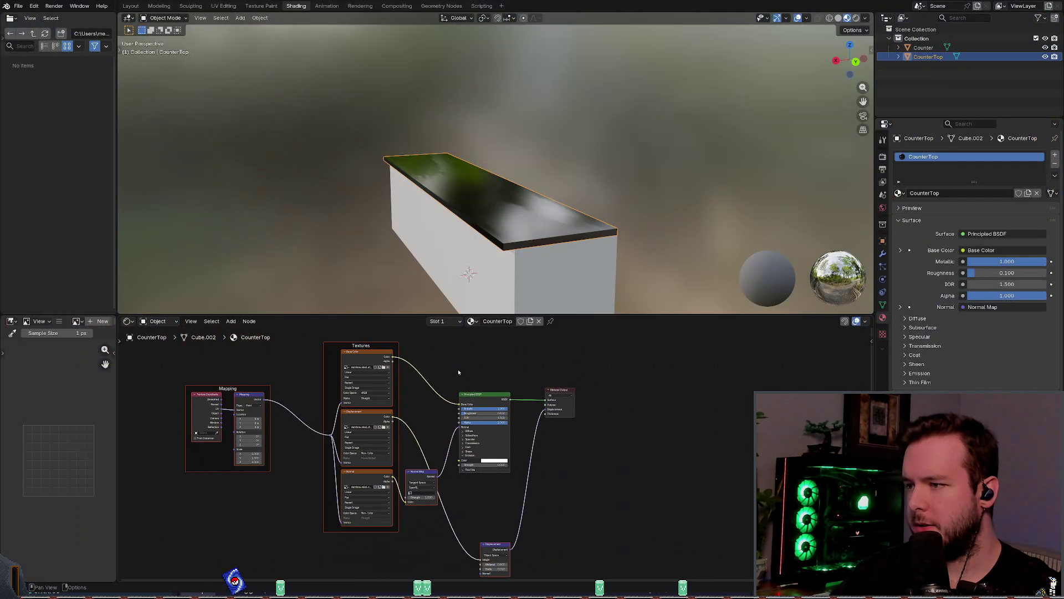
{"action": "scroll", "coordinate": [515, 359], "scroll_direction": "down", "scroll_amount": 2}
{"action": "mouse_move", "coordinate": [286, 511]}
{"action": "left_mouse_down"}
{"action": "mouse_move", "coordinate": [375, 515]}
{"action": "mouse_move", "coordinate": [622, 351]}
{"action": "left_mouse_up"}
Step: Delete the old texture and mapping nodes and wire the exported stainless_steel textures into the Principled BSDF
{"action": "key", "text": "Delete"}
{"action": "mouse_move", "coordinate": [447, 527]}
{"action": "left_mouse_down"}
{"action": "mouse_move", "coordinate": [632, 492]}
{"action": "mouse_move", "coordinate": [538, 461]}
{"action": "left_mouse_up"}
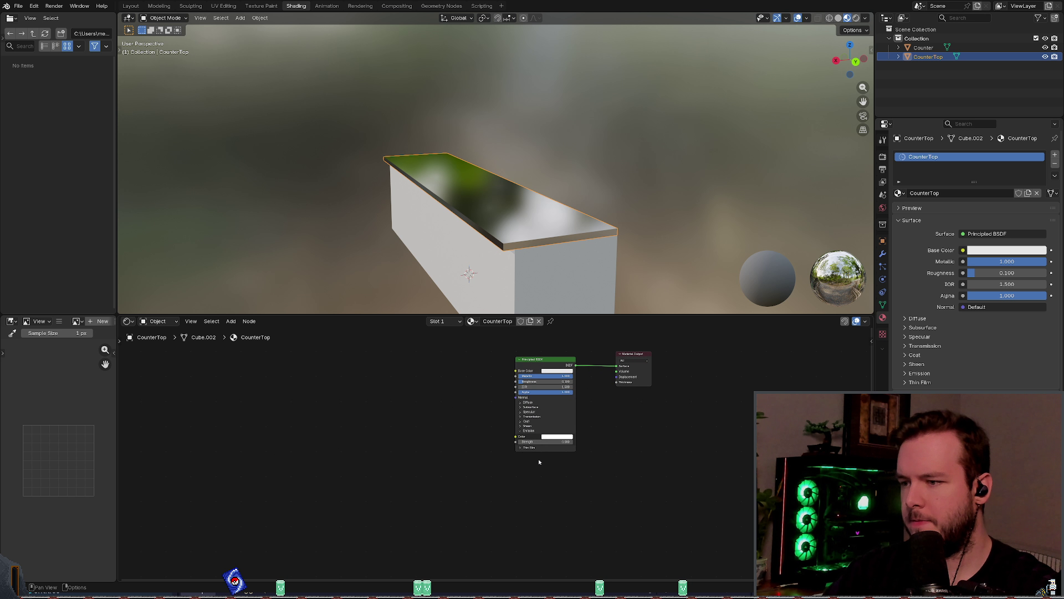
{"action": "scroll", "coordinate": [532, 399], "scroll_direction": "up", "scroll_amount": 2}
{"action": "key", "text": "shift+w"}
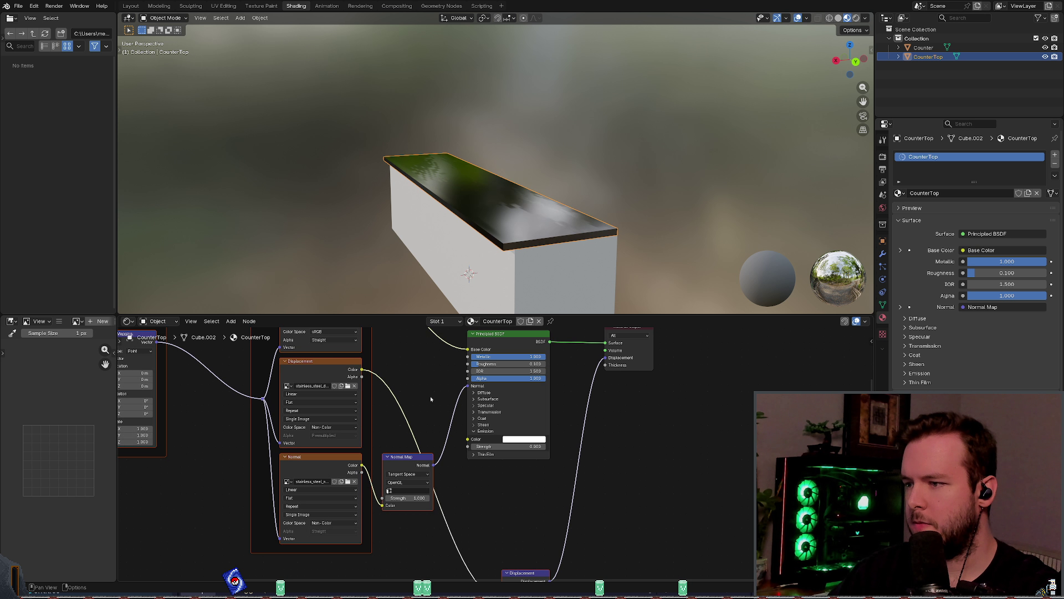
{"action": "mouse_move", "coordinate": [487, 238]}
{"action": "middle_mouse_down"}
{"action": "mouse_move", "coordinate": [515, 275]}
{"action": "mouse_move", "coordinate": [505, 294]}
{"action": "mouse_move", "coordinate": [495, 266]}
{"action": "mouse_move", "coordinate": [516, 259]}
{"action": "mouse_move", "coordinate": [489, 238]}
{"action": "middle_mouse_up"}
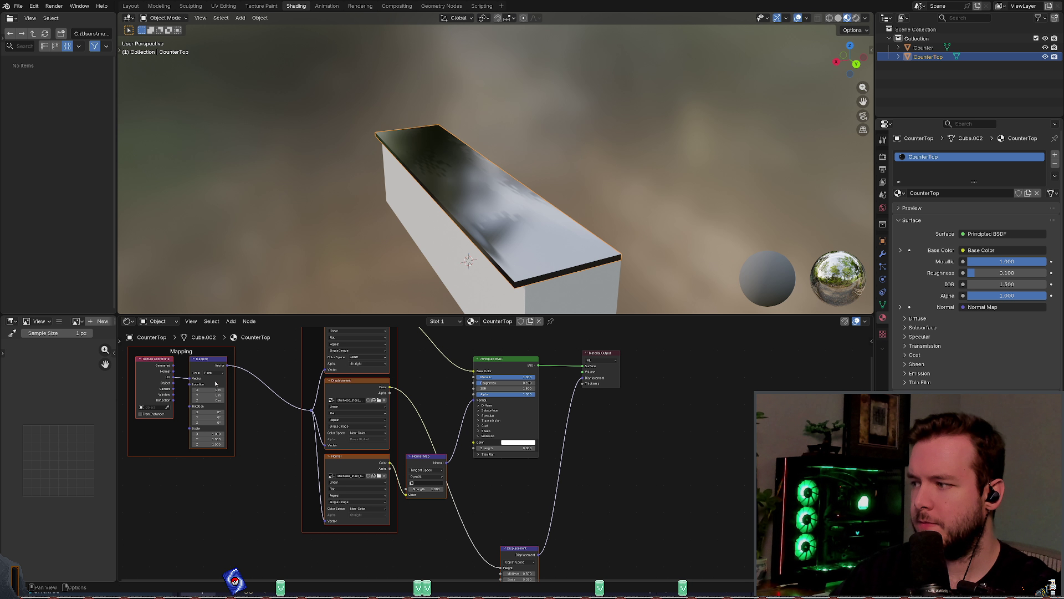
Step: Try Mapping scales X 60 / Y 100, then settle on X 1, Y 4 for brushed stripes
{"action": "mouse_move", "coordinate": [206, 433]}
{"action": "left_mouse_down"}
{"action": "mouse_move", "coordinate": [316, 439]}
{"action": "mouse_move", "coordinate": [129, 441]}
{"action": "left_mouse_up"}
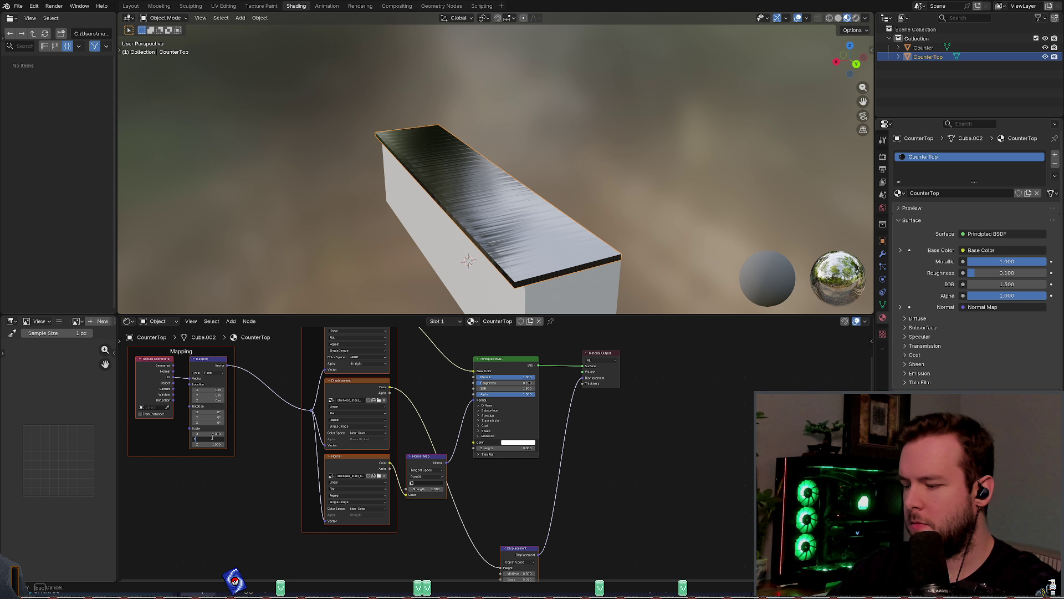
{"action": "key", "text": "Return"}
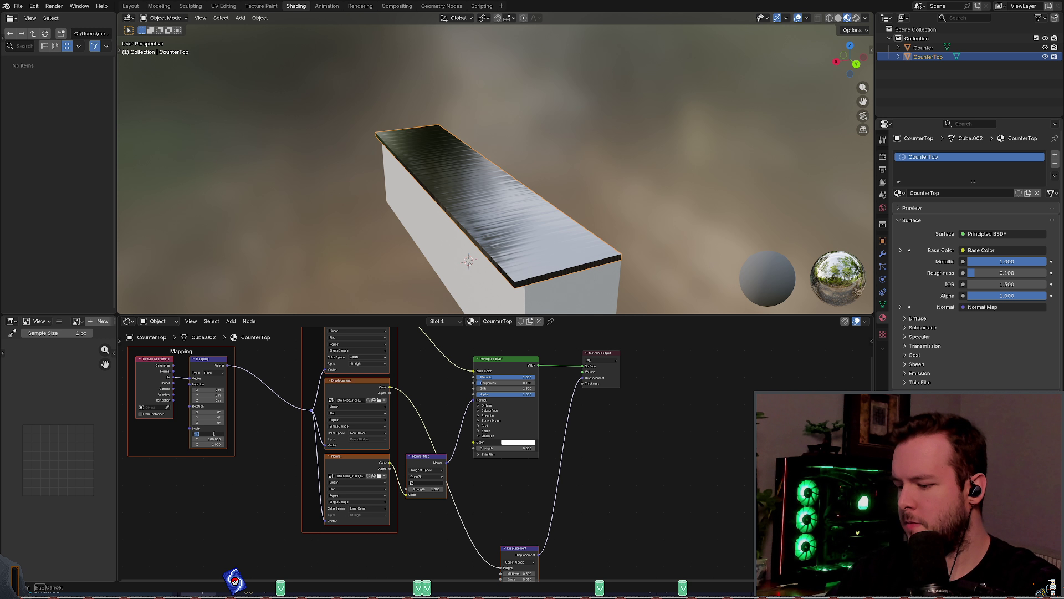
{"action": "key", "text": "Return"}
{"action": "mouse_move", "coordinate": [421, 250]}
{"action": "middle_mouse_down"}
{"action": "mouse_move", "coordinate": [471, 239]}
{"action": "mouse_move", "coordinate": [388, 244]}
{"action": "mouse_move", "coordinate": [440, 262]}
{"action": "middle_mouse_up"}
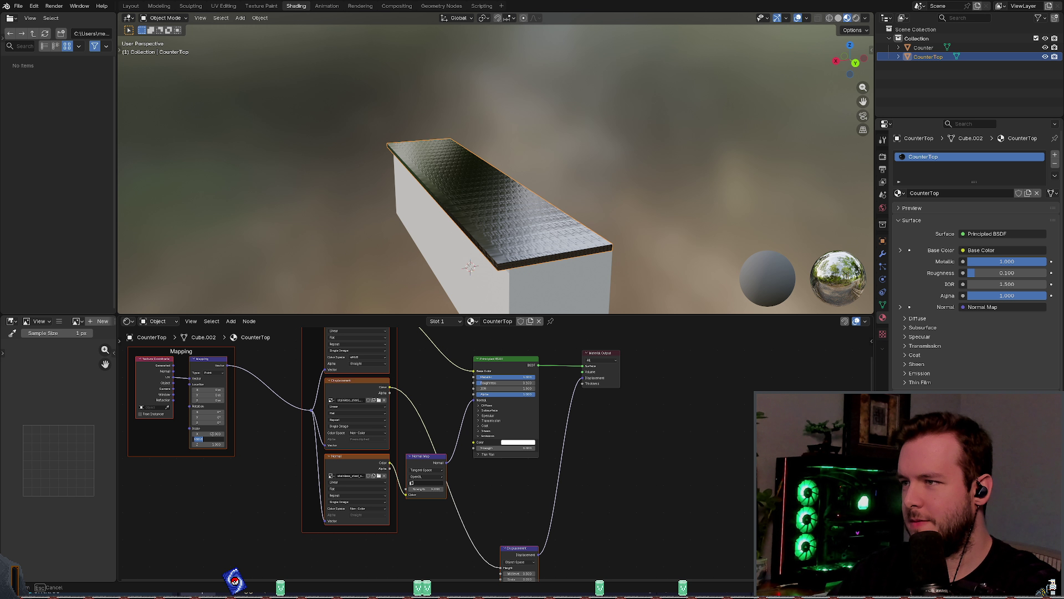
{"action": "type", "text": "4"}
{"action": "key", "text": "Return"}
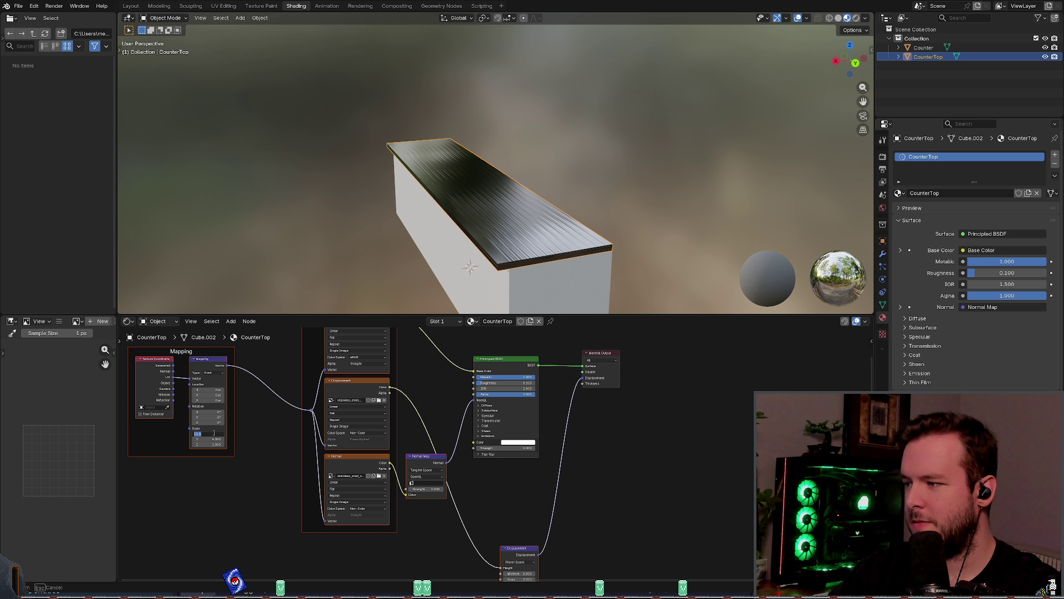
{"action": "key", "text": "Return"}
{"action": "middle_click_drag", "start_coordinate": [422, 244], "coordinate": [416, 262]}
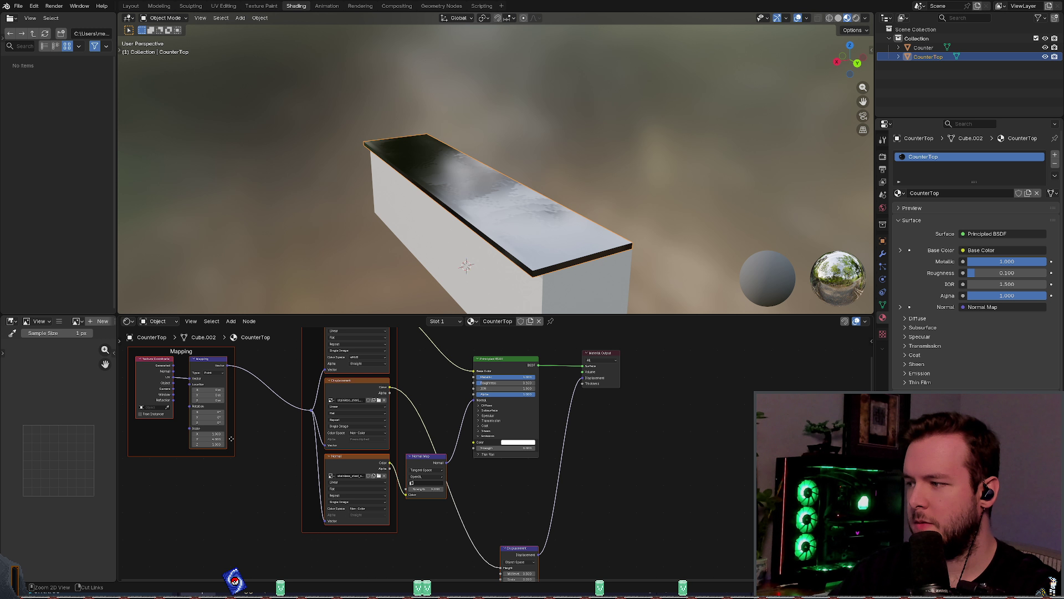
Step: Try the Normal and Vector types on the Mapping node
{"action": "left_click", "coordinate": [216, 375]}
{"action": "left_click", "coordinate": [211, 396]}
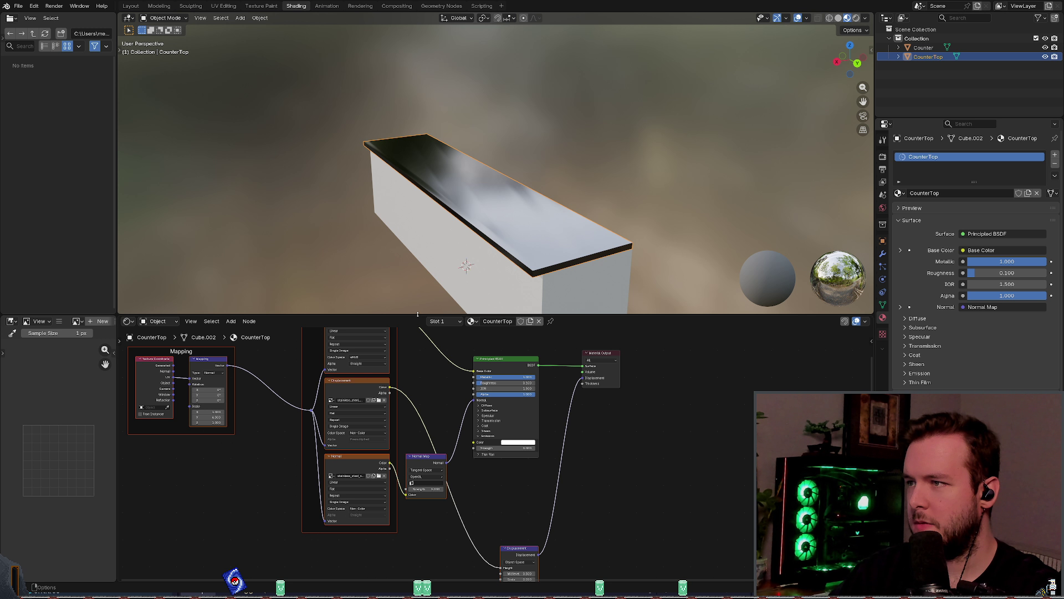
{"action": "left_click", "coordinate": [214, 372]}
{"action": "left_click", "coordinate": [212, 391]}
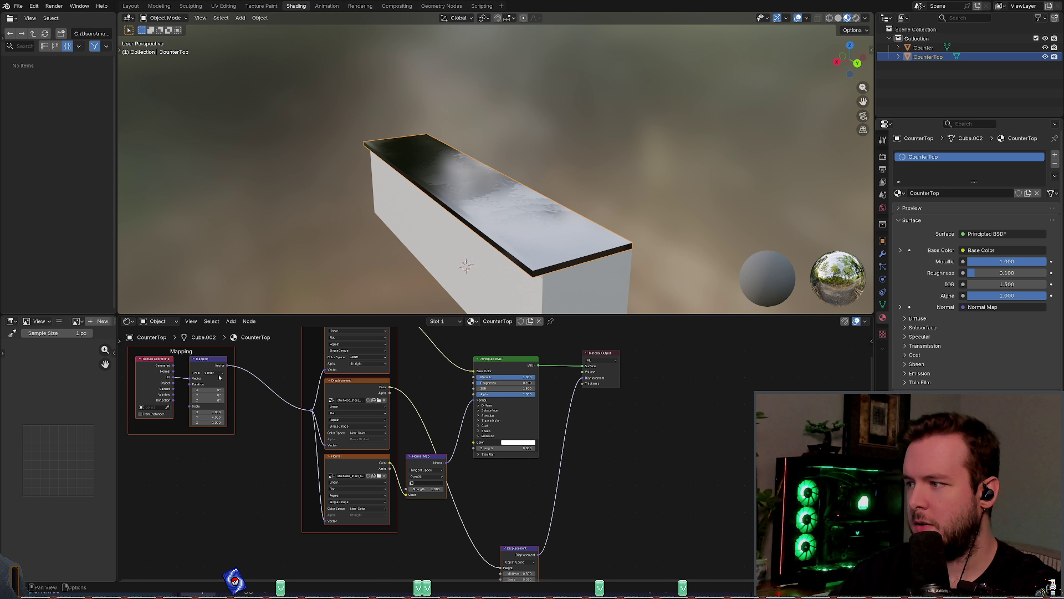
{"action": "left_click", "coordinate": [213, 373]}
{"action": "scroll", "coordinate": [290, 387], "scroll_direction": "up", "scroll_amount": 2}
{"action": "mouse_move", "coordinate": [290, 387]}
{"action": "middle_mouse_down"}
{"action": "mouse_move", "coordinate": [452, 388]}
{"action": "mouse_move", "coordinate": [402, 442]}
{"action": "middle_mouse_up"}
{"action": "scroll", "coordinate": [402, 442], "scroll_direction": "down", "scroll_amount": 5}
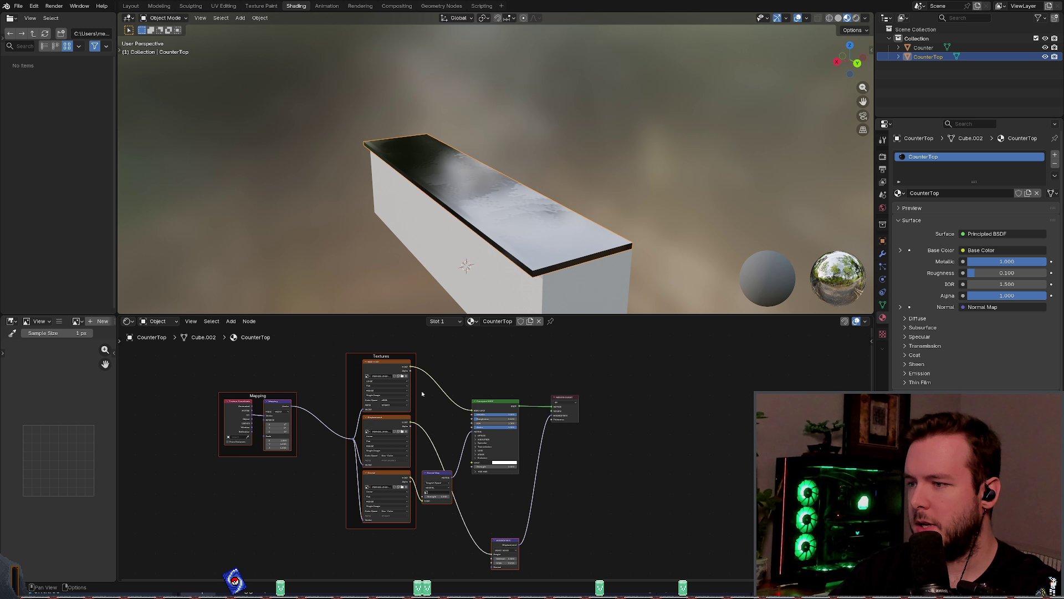
Step: Assign the material named Material and set Metallic to 1 and Roughness to 0
{"action": "left_click", "coordinate": [471, 321]}
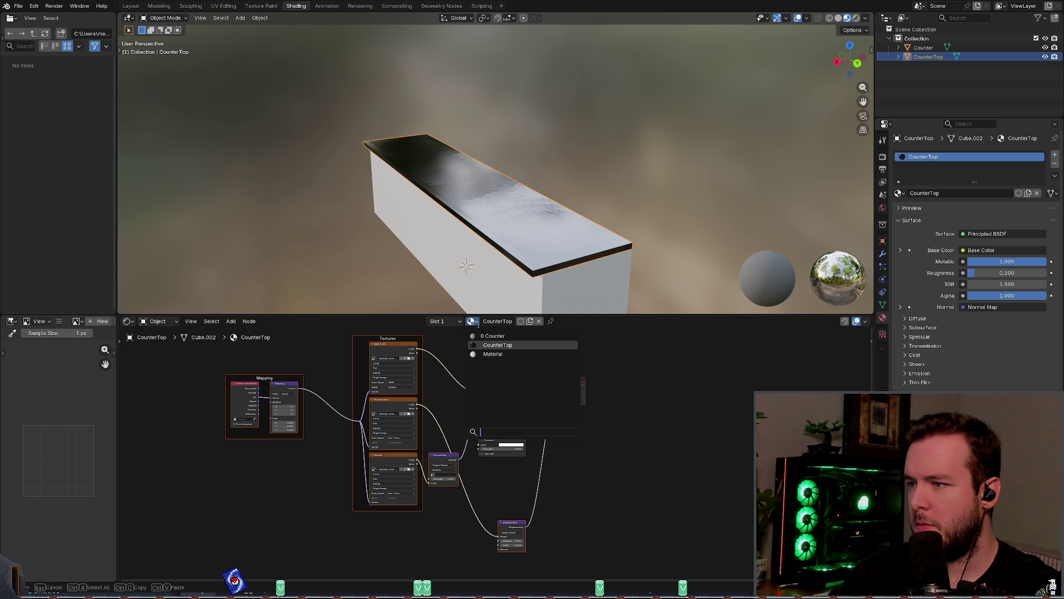
{"action": "left_click", "coordinate": [494, 355]}
{"action": "scroll", "coordinate": [499, 392], "scroll_direction": "up", "scroll_amount": 3}
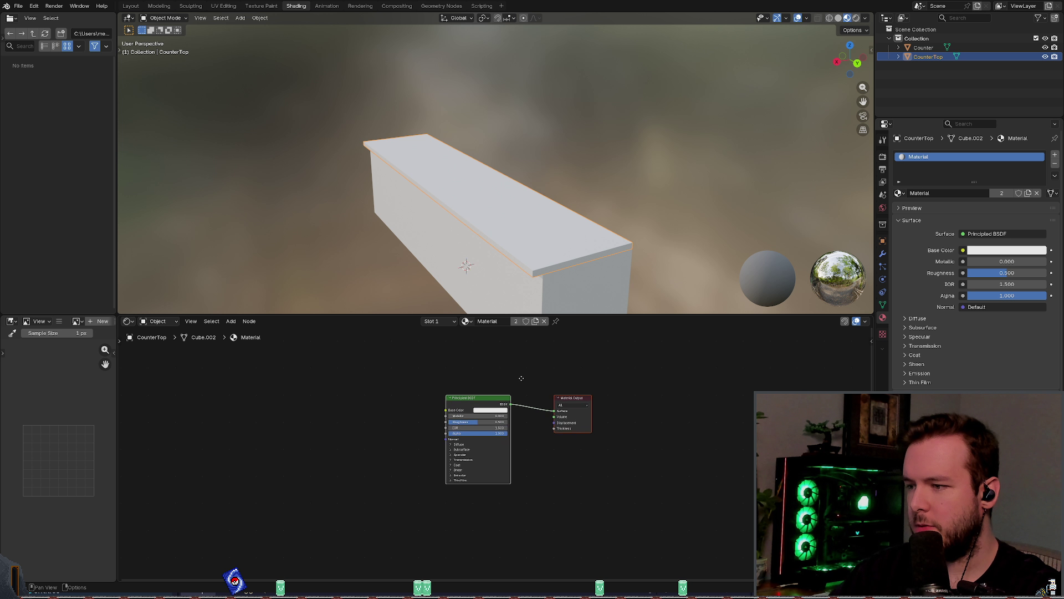
{"action": "right_click", "coordinate": [432, 368]}
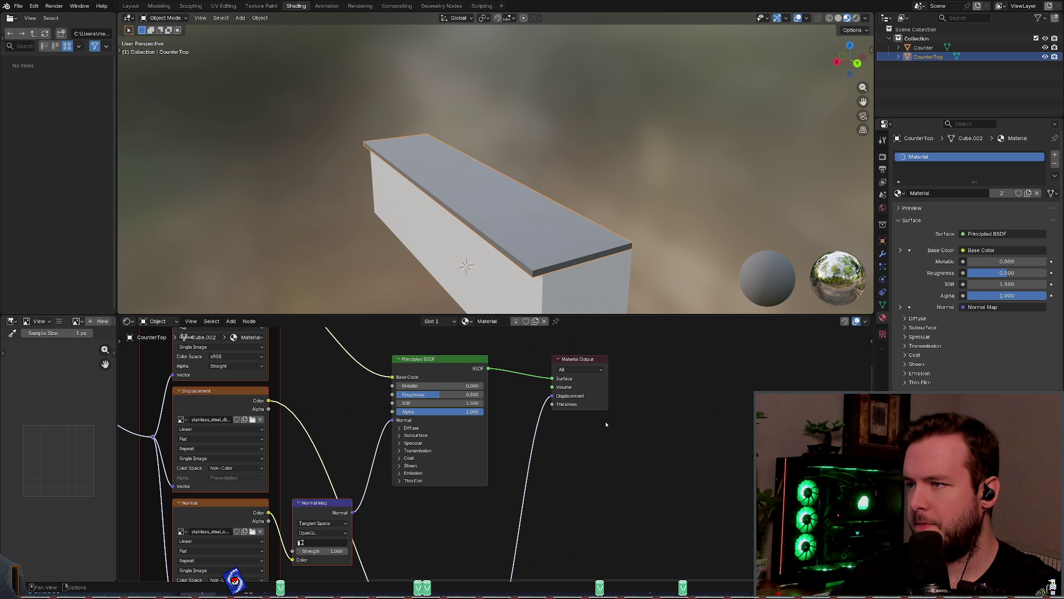
{"action": "mouse_move", "coordinate": [417, 384]}
{"action": "left_mouse_down"}
{"action": "mouse_move", "coordinate": [483, 384]}
{"action": "mouse_move", "coordinate": [396, 395]}
{"action": "left_mouse_up"}
{"action": "middle_click_drag", "start_coordinate": [471, 277], "coordinate": [475, 277]}
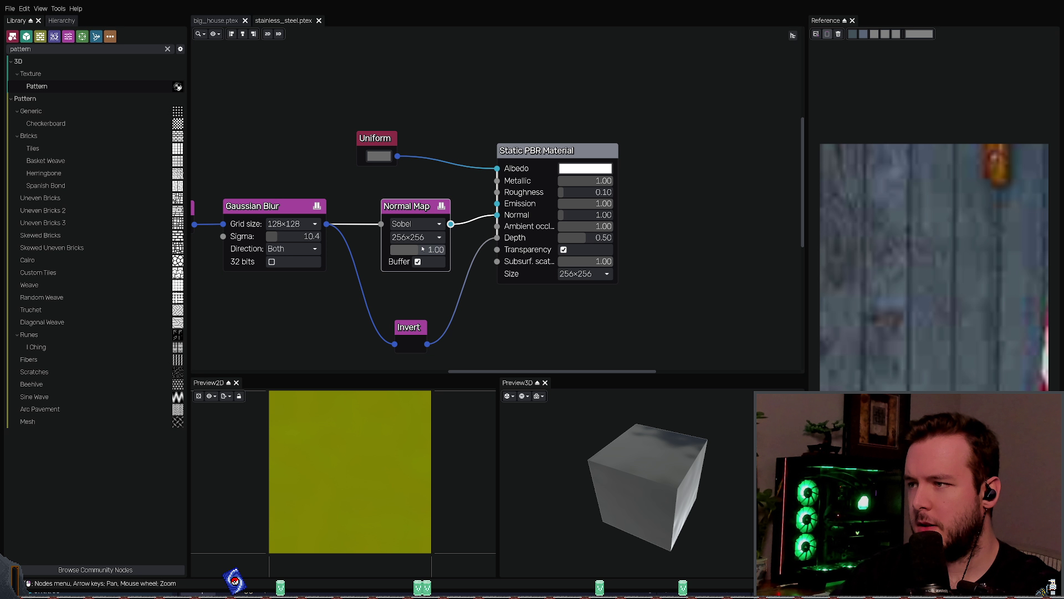
Step: Raise the Static PBR Material output size to 1024×1024
{"action": "left_click_drag", "start_coordinate": [613, 464], "coordinate": [611, 446]}
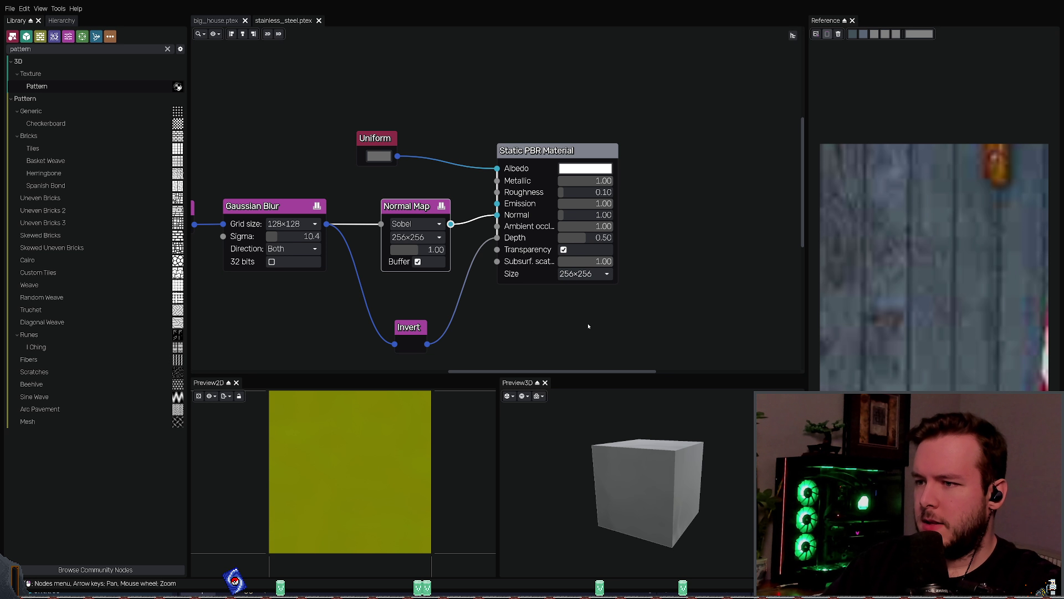
{"action": "left_click", "coordinate": [582, 340]}
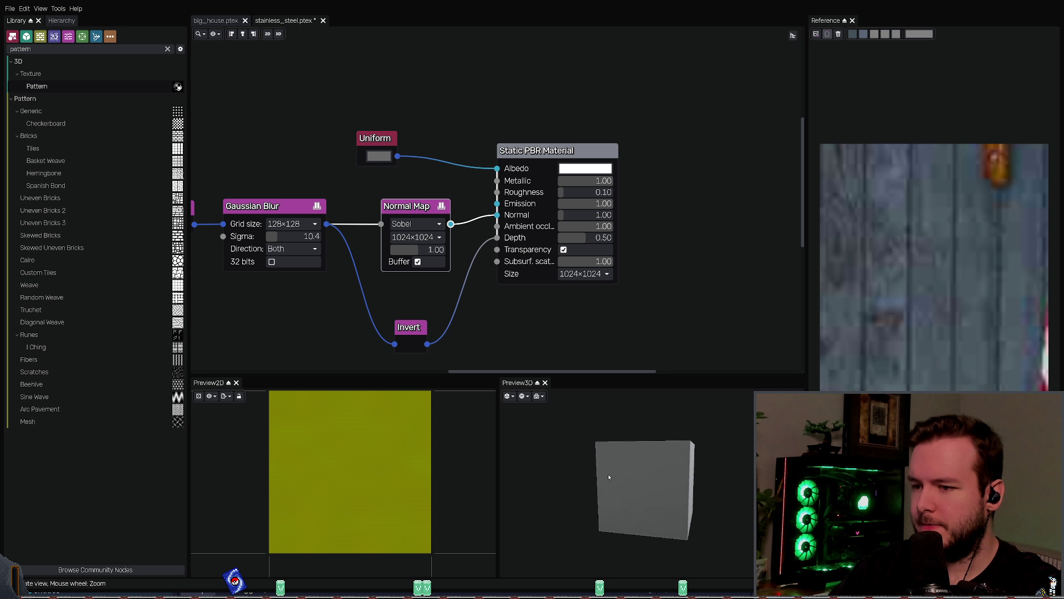
{"action": "mouse_move", "coordinate": [632, 476]}
{"action": "left_mouse_down"}
{"action": "mouse_move", "coordinate": [627, 445]}
{"action": "mouse_move", "coordinate": [596, 441]}
{"action": "mouse_move", "coordinate": [580, 423]}
{"action": "left_mouse_up"}
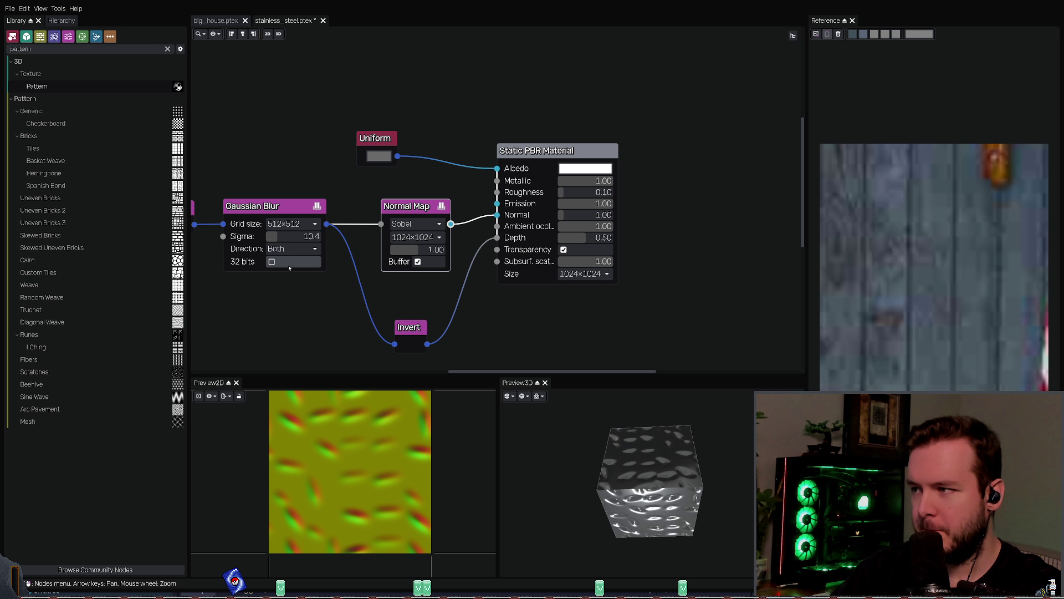
Step: Set the Gaussian Blur to a 512×512 grid with sigma 35
{"action": "left_click_drag", "start_coordinate": [284, 239], "coordinate": [304, 236]}
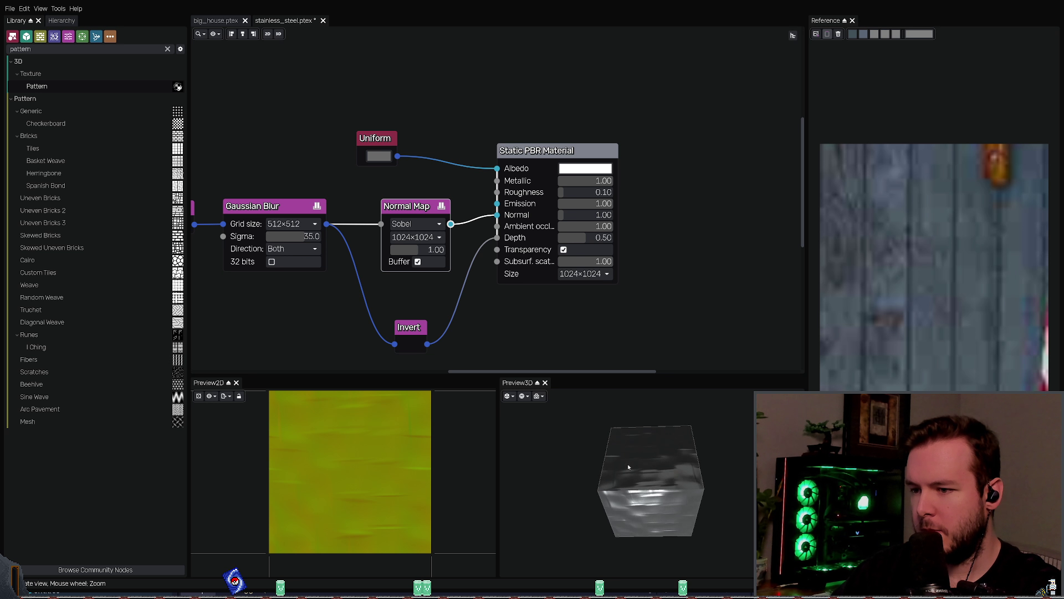
{"action": "mouse_move", "coordinate": [654, 488]}
{"action": "left_mouse_down"}
{"action": "mouse_move", "coordinate": [638, 511]}
{"action": "mouse_move", "coordinate": [626, 496]}
{"action": "left_mouse_up"}
{"action": "scroll", "coordinate": [332, 223], "scroll_direction": "down", "scroll_amount": 2}
{"action": "key", "text": "Left"}
{"action": "key", "text": "Down"}
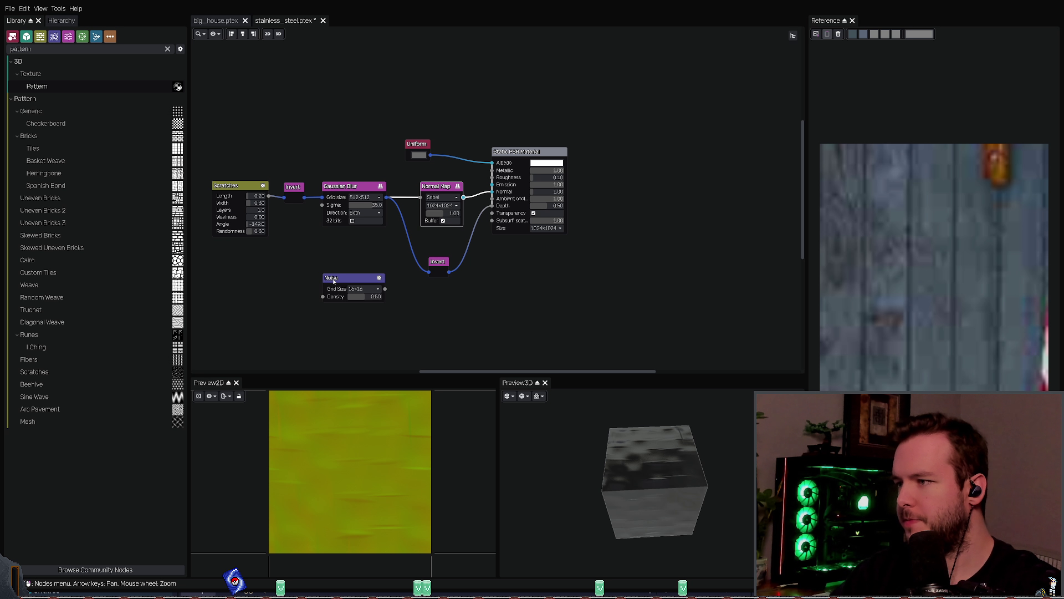
Step: Restore the Noise node with undo and move it to the left of the graph
{"action": "scroll", "coordinate": [344, 281], "scroll_direction": "up", "scroll_amount": 1}
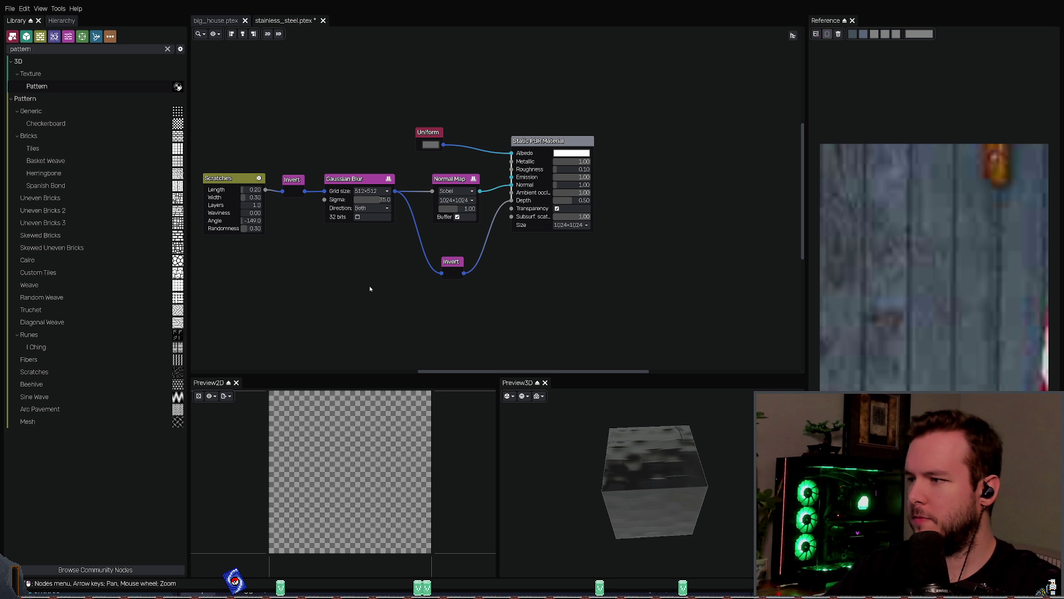
{"action": "key", "text": "ctrl+z"}
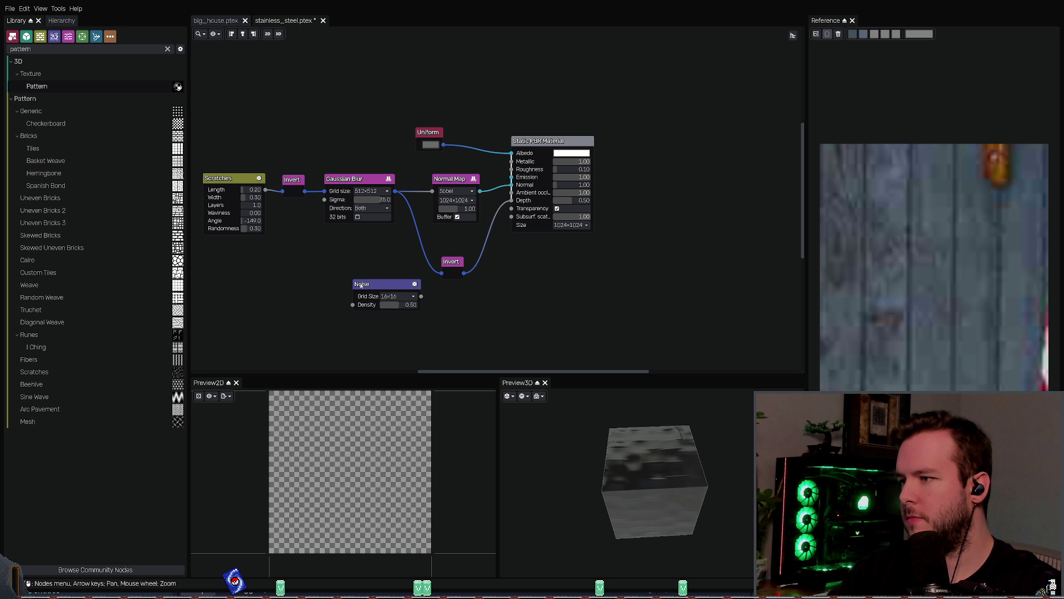
{"action": "scroll", "coordinate": [288, 255], "scroll_direction": "up", "scroll_amount": 3}
{"action": "mouse_move", "coordinate": [455, 302]}
{"action": "left_mouse_down"}
{"action": "mouse_move", "coordinate": [302, 274]}
{"action": "mouse_move", "coordinate": [347, 192]}
{"action": "mouse_move", "coordinate": [303, 167]}
{"action": "left_mouse_up"}
{"action": "scroll", "coordinate": [302, 274], "scroll_direction": "down", "scroll_amount": 1}
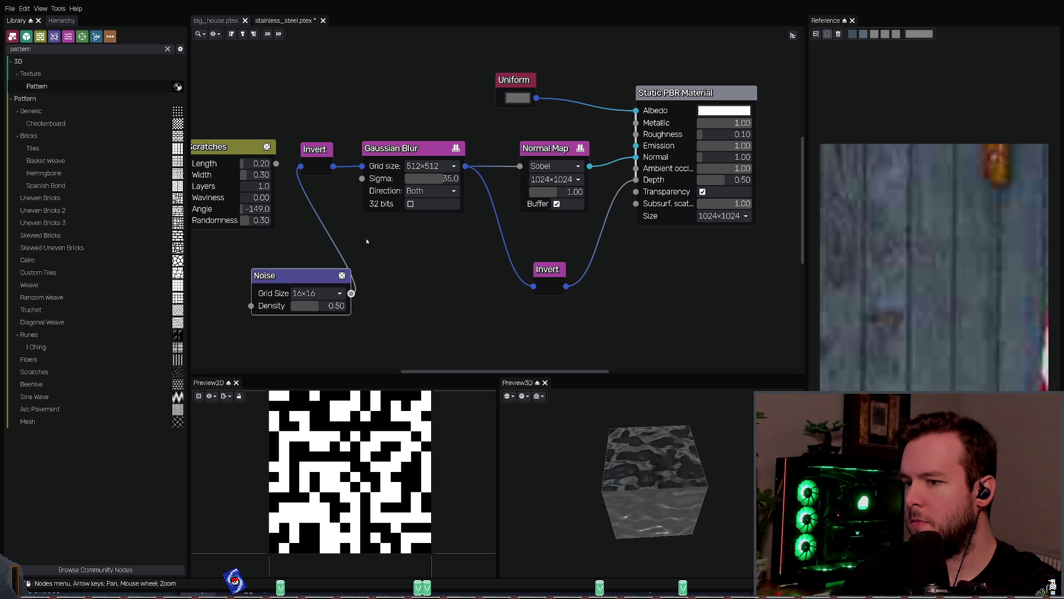
{"action": "mouse_move", "coordinate": [627, 437]}
{"action": "left_mouse_down"}
{"action": "mouse_move", "coordinate": [659, 431]}
{"action": "mouse_move", "coordinate": [632, 446]}
{"action": "left_mouse_up"}
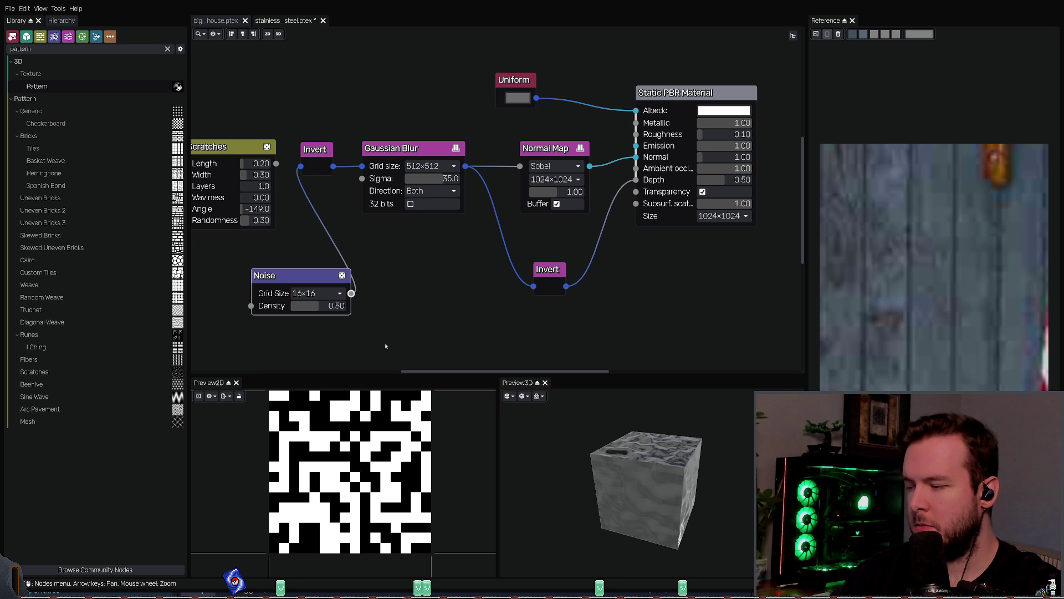
{"action": "left_click", "coordinate": [313, 156]}
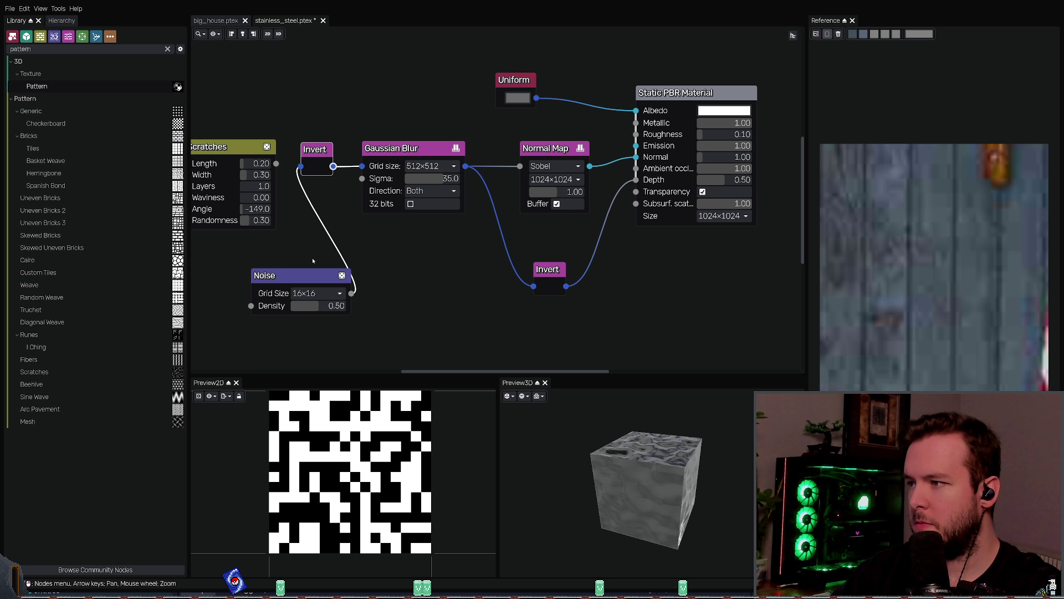
{"action": "left_click", "coordinate": [330, 285]}
Step: Reroute the Noise output from Invert into the Gaussian Blur and set its grid to 128×128
{"action": "mouse_move", "coordinate": [305, 168]}
{"action": "left_mouse_down"}
{"action": "mouse_move", "coordinate": [329, 202]}
{"action": "mouse_move", "coordinate": [361, 167]}
{"action": "left_mouse_up"}
{"action": "mouse_move", "coordinate": [665, 454]}
{"action": "left_mouse_down"}
{"action": "mouse_move", "coordinate": [682, 420]}
{"action": "mouse_move", "coordinate": [678, 434]}
{"action": "mouse_move", "coordinate": [697, 422]}
{"action": "left_mouse_up"}
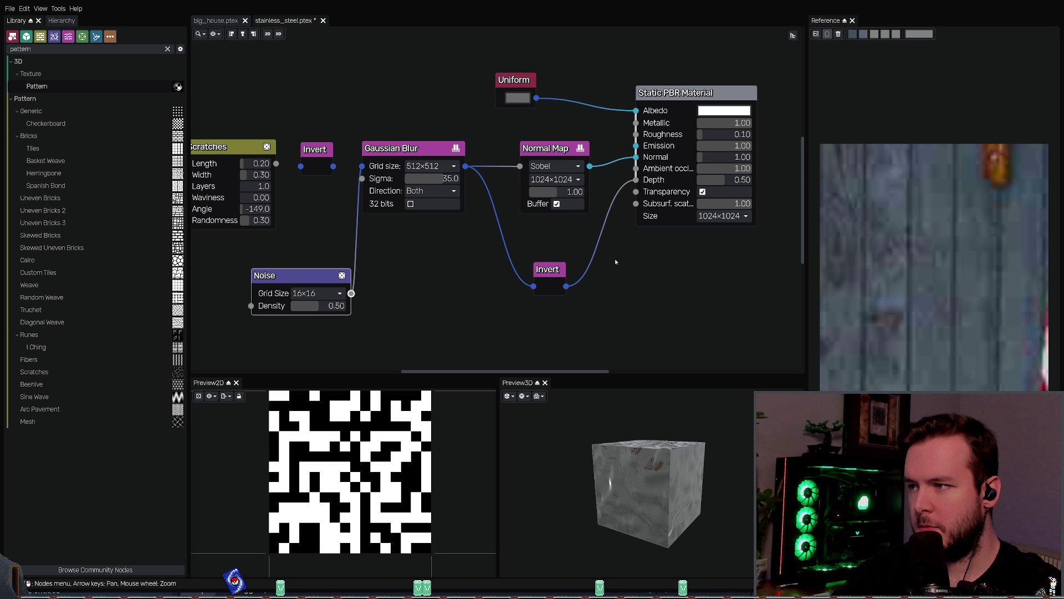
{"action": "mouse_move", "coordinate": [361, 166]}
{"action": "left_mouse_down"}
{"action": "mouse_move", "coordinate": [310, 165]}
{"action": "mouse_move", "coordinate": [362, 166]}
{"action": "left_mouse_up"}
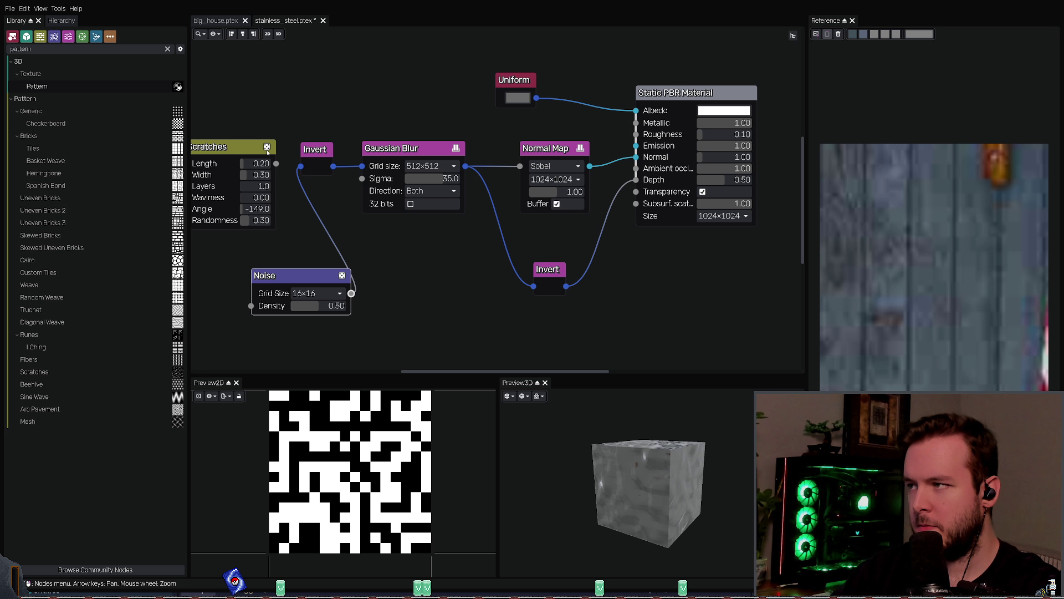
{"action": "left_click", "coordinate": [243, 145]}
{"action": "left_click", "coordinate": [313, 275]}
{"action": "middle_click_drag", "start_coordinate": [333, 255], "coordinate": [362, 259]}
{"action": "mouse_move", "coordinate": [330, 170]}
{"action": "left_mouse_down"}
{"action": "mouse_move", "coordinate": [390, 182]}
{"action": "mouse_move", "coordinate": [434, 291]}
{"action": "left_mouse_up"}
{"action": "left_click_drag", "start_coordinate": [338, 283], "coordinate": [317, 277]}
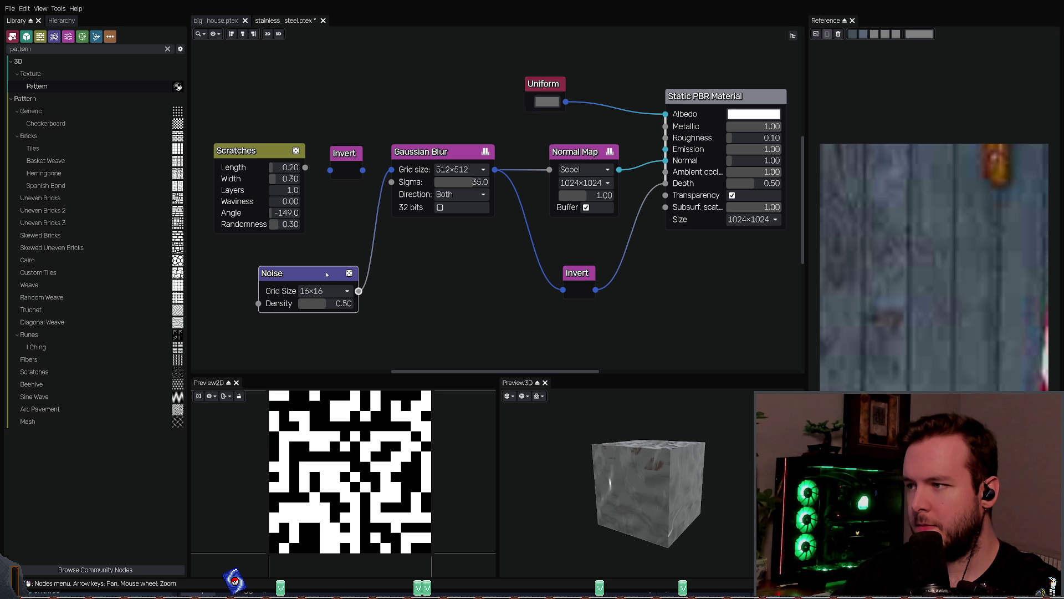
{"action": "left_click", "coordinate": [326, 365]}
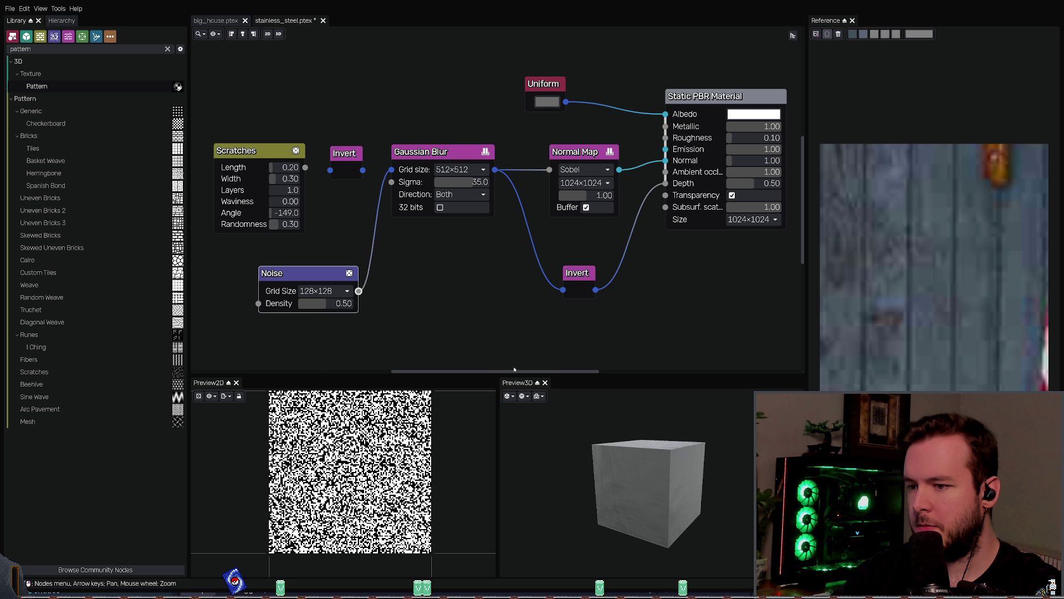
Step: Try 32×32 and 8×8 noise grids, settling on 16×16 with density 0.15
{"action": "left_click", "coordinate": [331, 339]}
{"action": "left_click_drag", "start_coordinate": [632, 454], "coordinate": [615, 438]}
{"action": "left_click", "coordinate": [316, 316]}
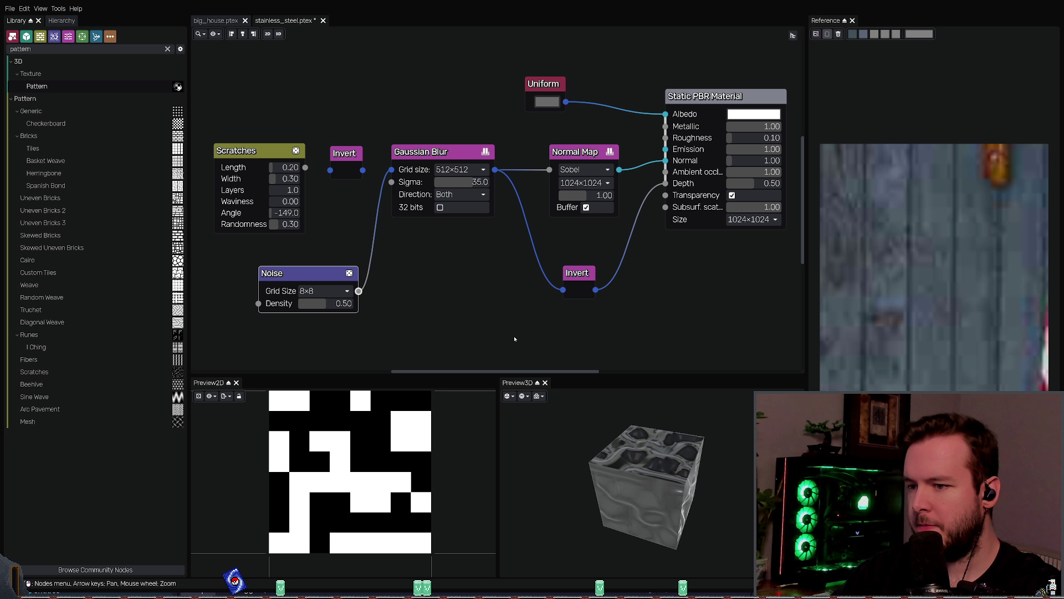
{"action": "middle_click_drag", "start_coordinate": [485, 314], "coordinate": [499, 306]}
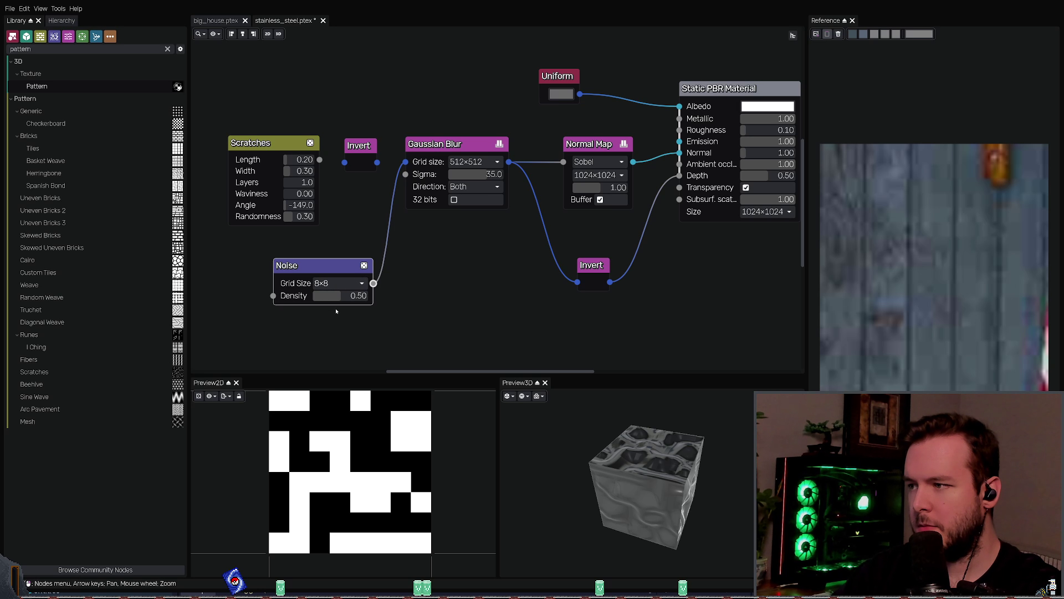
{"action": "left_click", "coordinate": [339, 283]}
{"action": "left_click", "coordinate": [333, 321]}
{"action": "mouse_move", "coordinate": [336, 300]}
{"action": "left_mouse_down"}
{"action": "mouse_move", "coordinate": [317, 298]}
{"action": "mouse_move", "coordinate": [342, 299]}
{"action": "mouse_move", "coordinate": [329, 299]}
{"action": "left_mouse_up"}
{"action": "mouse_move", "coordinate": [665, 438]}
{"action": "left_mouse_down"}
{"action": "mouse_move", "coordinate": [672, 424]}
{"action": "mouse_move", "coordinate": [681, 442]}
{"action": "left_mouse_up"}
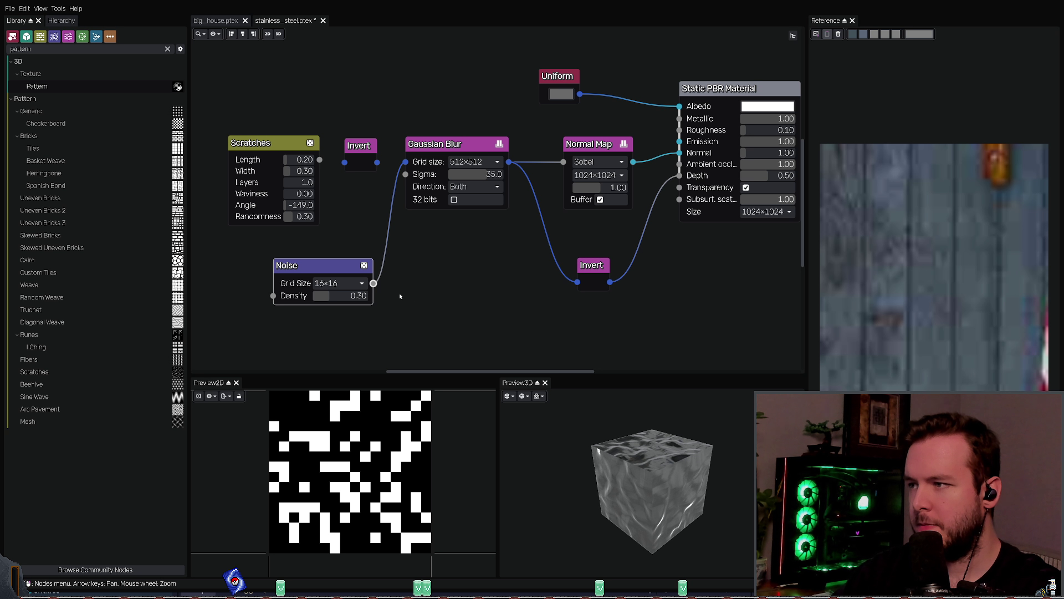
{"action": "left_click_drag", "start_coordinate": [335, 300], "coordinate": [327, 300]}
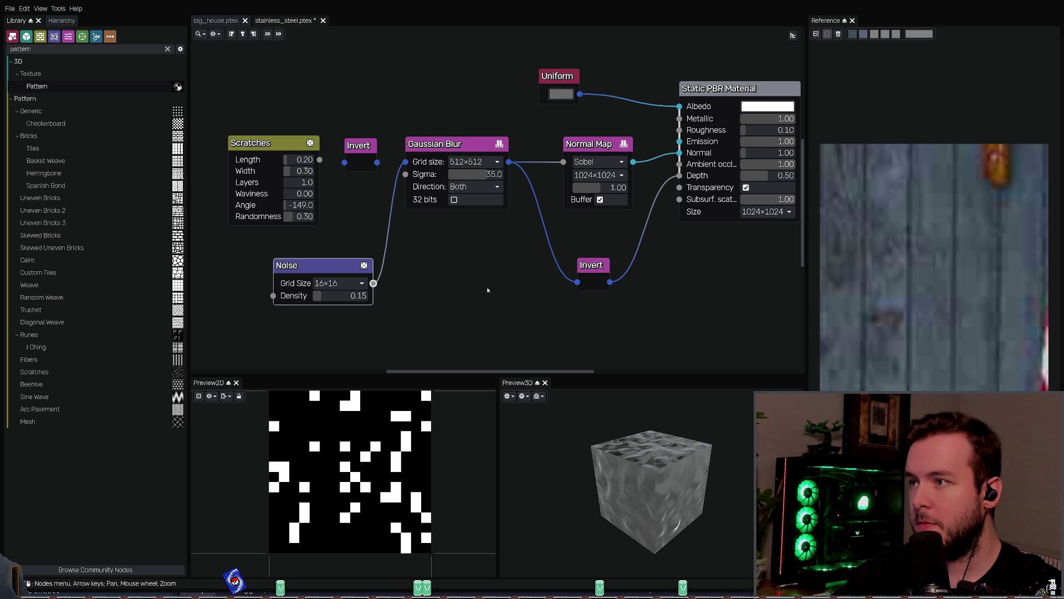
Step: Lower the Gaussian Blur Sigma to 22.7 while comparing Noise, blur and Normal Map previews
{"action": "left_click", "coordinate": [482, 203]}
{"action": "middle_click_drag", "start_coordinate": [526, 284], "coordinate": [492, 302]}
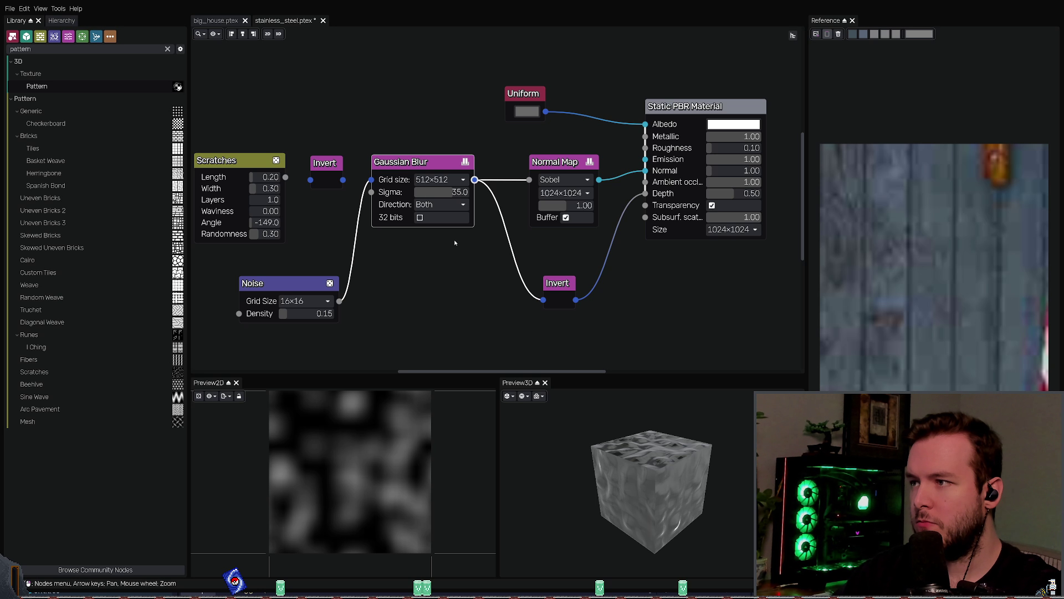
{"action": "left_click", "coordinate": [298, 286]}
{"action": "left_click", "coordinate": [409, 171]}
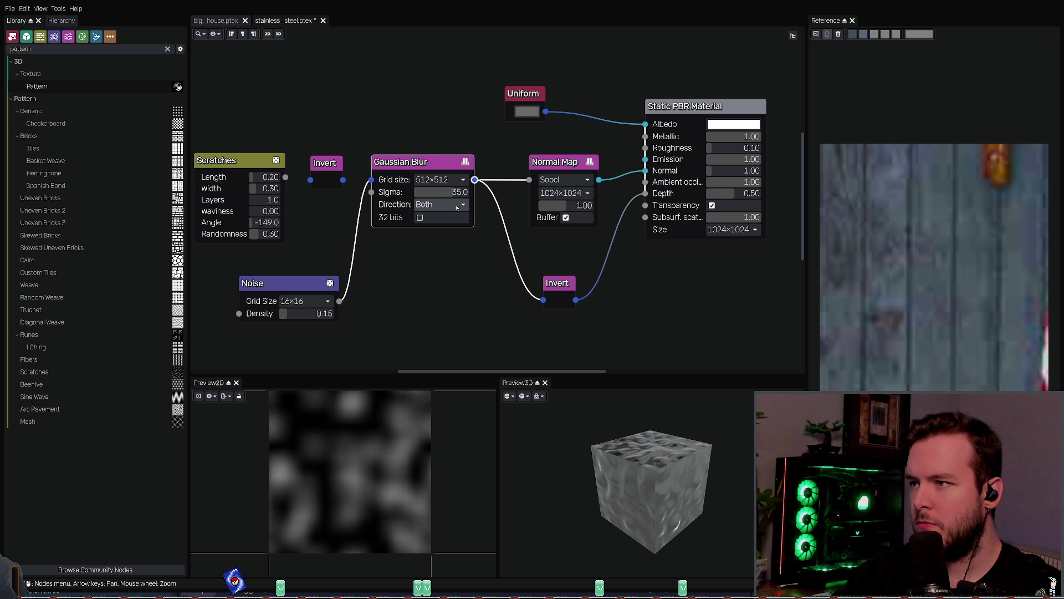
{"action": "mouse_move", "coordinate": [444, 191]}
{"action": "left_mouse_down"}
{"action": "mouse_move", "coordinate": [476, 194]}
{"action": "mouse_move", "coordinate": [402, 195]}
{"action": "mouse_move", "coordinate": [432, 193]}
{"action": "left_mouse_up"}
{"action": "left_click", "coordinate": [554, 162]}
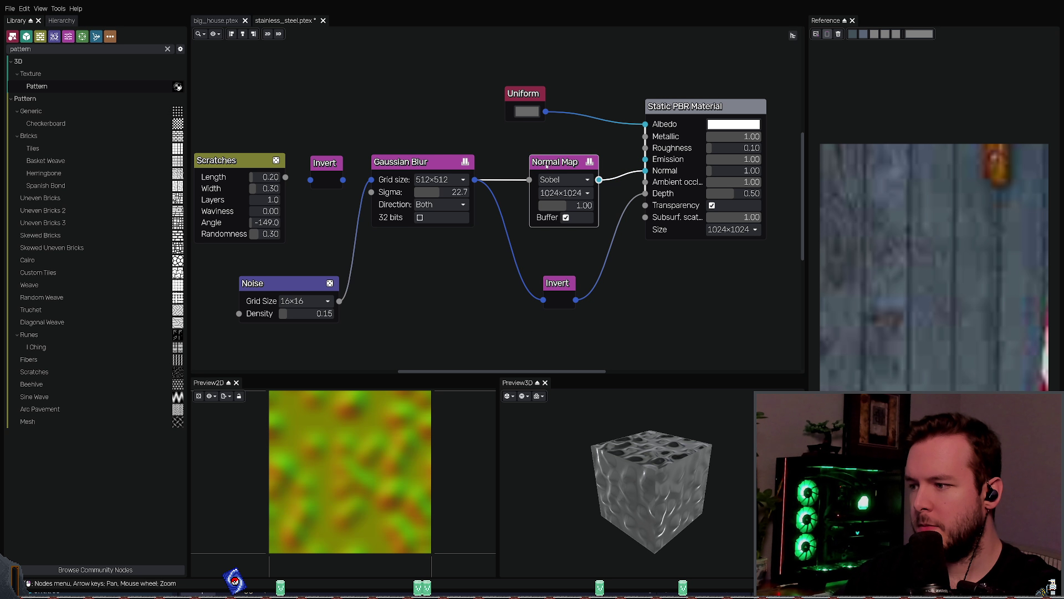
{"action": "scroll", "coordinate": [515, 299], "scroll_direction": "up", "scroll_amount": 2}
{"action": "left_click", "coordinate": [527, 302]}
{"action": "middle_click_drag", "start_coordinate": [502, 279], "coordinate": [468, 284]}
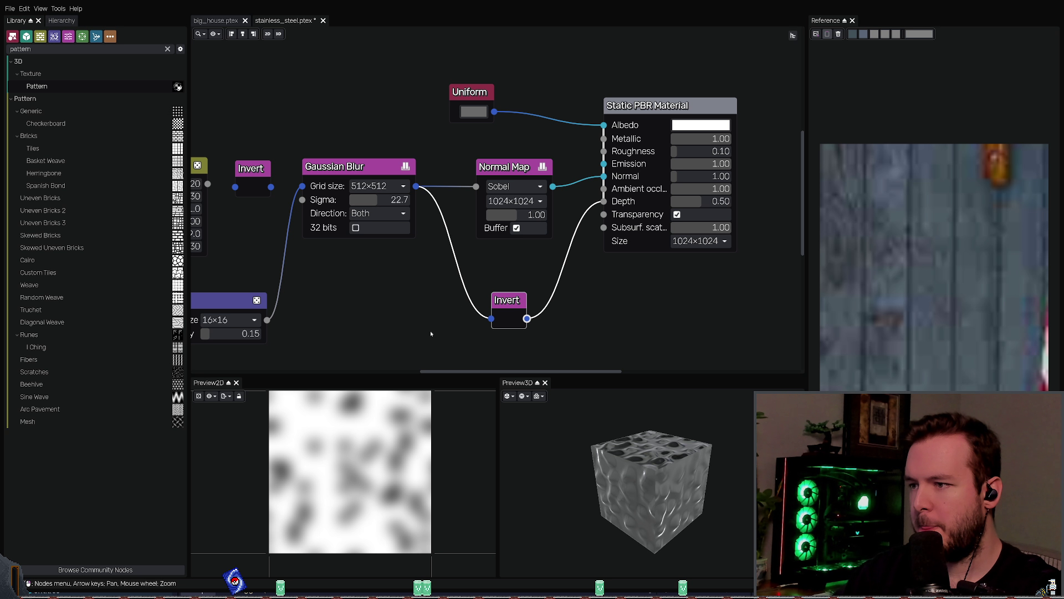
Step: Connect the Gaussian Blur output directly to Depth and tidy the Blur, Normal Map and Uniform nodes
{"action": "mouse_move", "coordinate": [492, 320]}
{"action": "left_mouse_down"}
{"action": "mouse_move", "coordinate": [590, 180]}
{"action": "mouse_move", "coordinate": [603, 201]}
{"action": "left_mouse_up"}
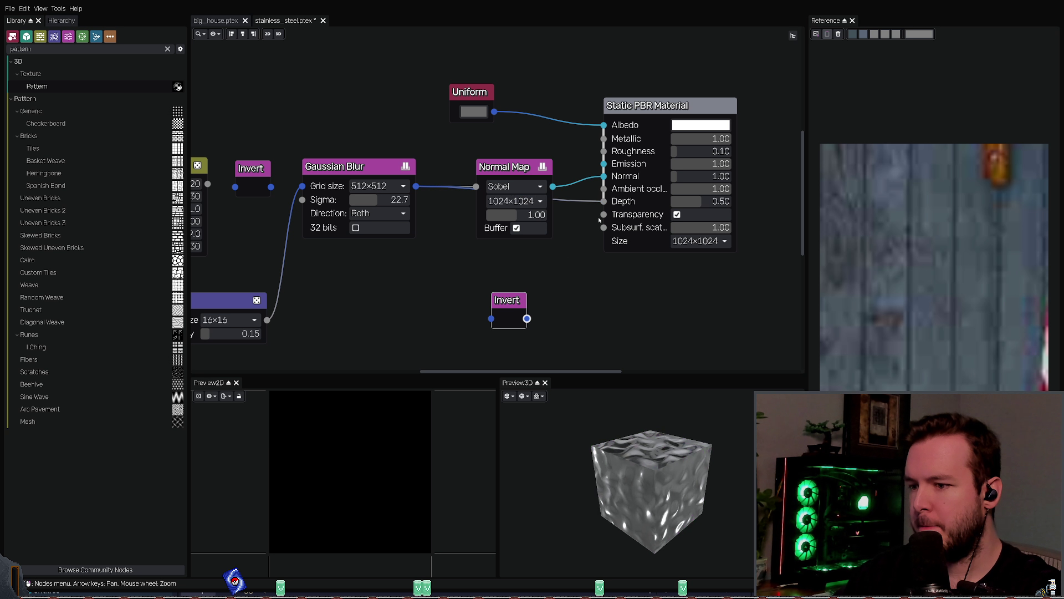
{"action": "left_click_drag", "start_coordinate": [662, 417], "coordinate": [668, 424]}
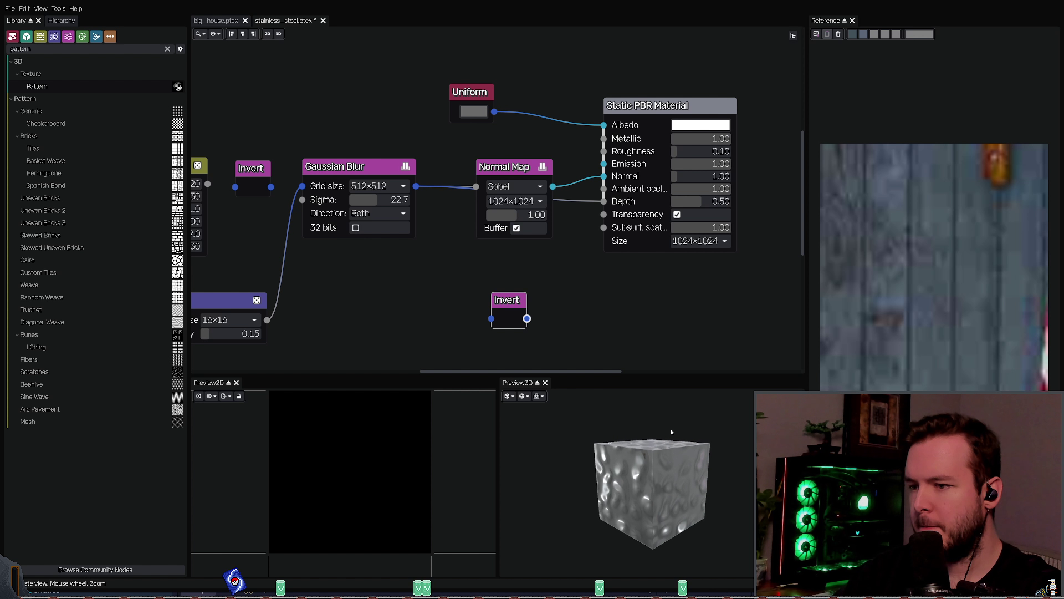
{"action": "left_click_drag", "start_coordinate": [364, 169], "coordinate": [364, 217]}
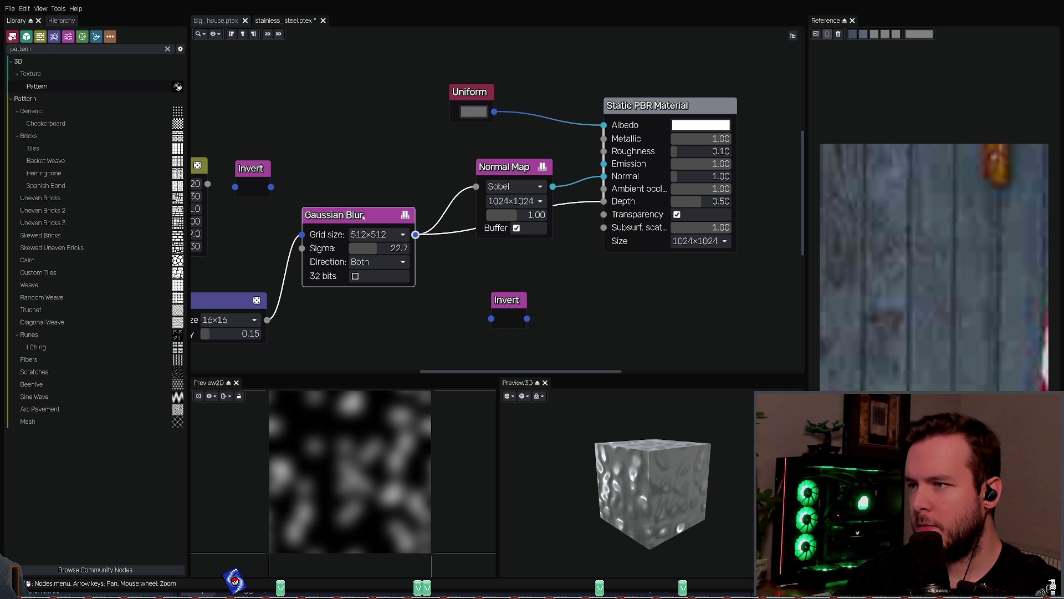
{"action": "left_click_drag", "start_coordinate": [505, 168], "coordinate": [485, 141]}
{"action": "left_click_drag", "start_coordinate": [468, 93], "coordinate": [470, 59]}
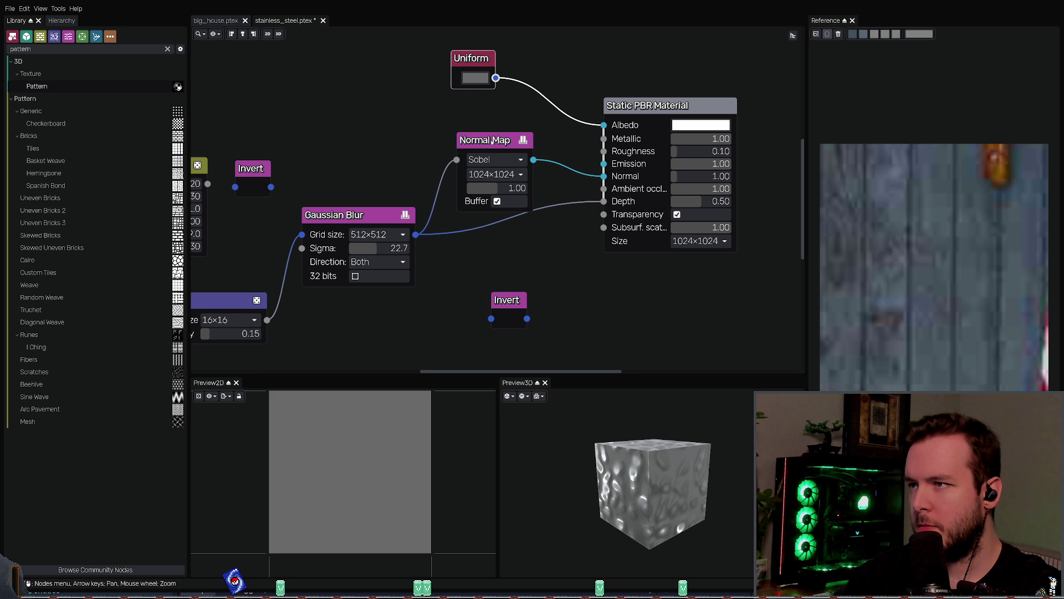
{"action": "left_click_drag", "start_coordinate": [482, 139], "coordinate": [474, 125]}
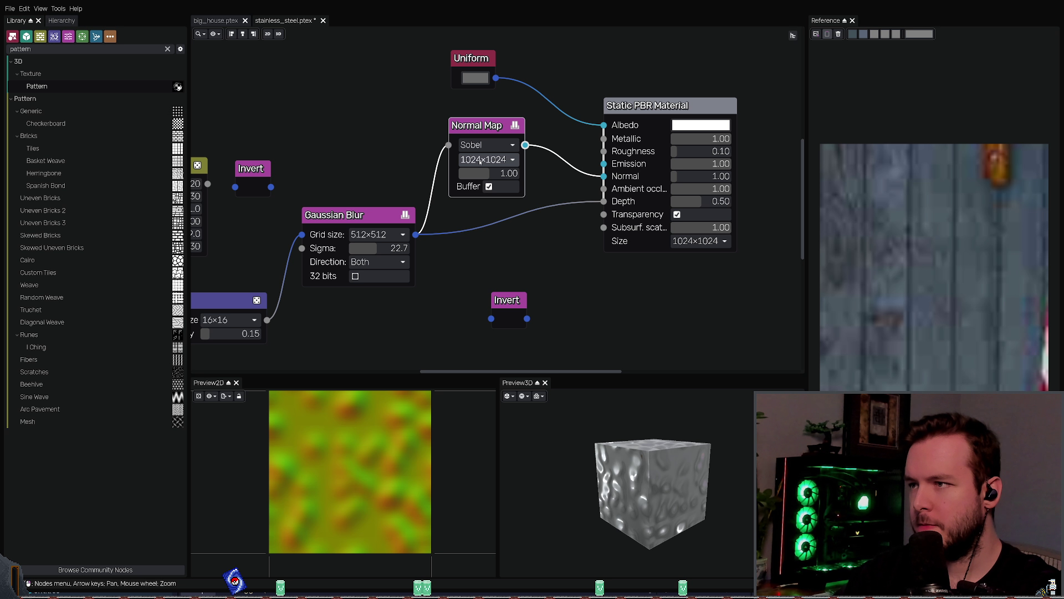
Step: Set both the Gaussian Blur and Noise grid sizes to 1024×1024
{"action": "left_click", "coordinate": [377, 235]}
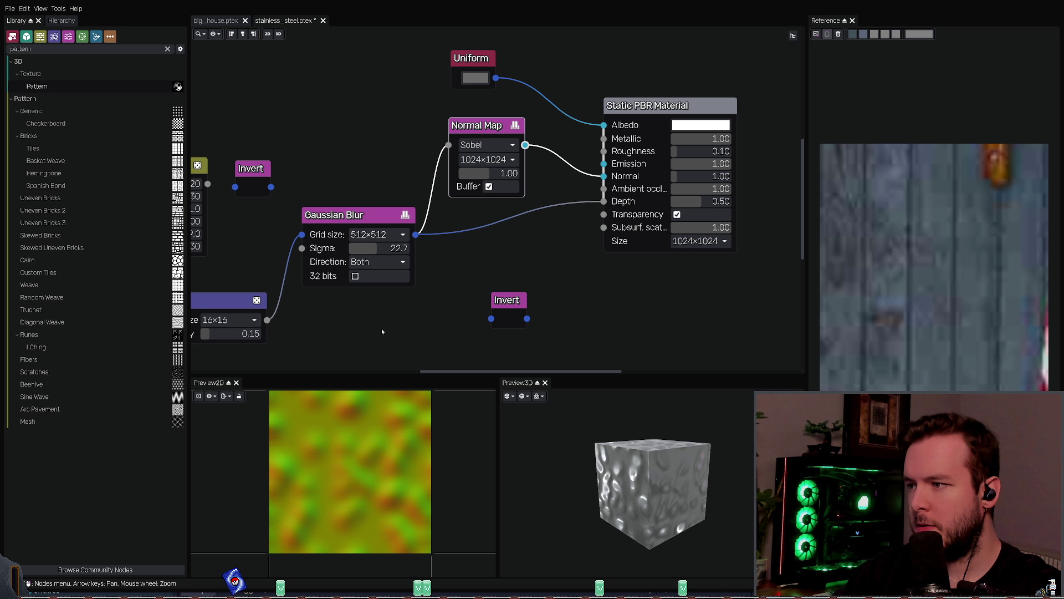
{"action": "left_click", "coordinate": [381, 328]}
{"action": "mouse_move", "coordinate": [629, 435]}
{"action": "left_mouse_down"}
{"action": "mouse_move", "coordinate": [679, 441]}
{"action": "mouse_move", "coordinate": [542, 351]}
{"action": "left_mouse_up"}
{"action": "left_click", "coordinate": [338, 217]}
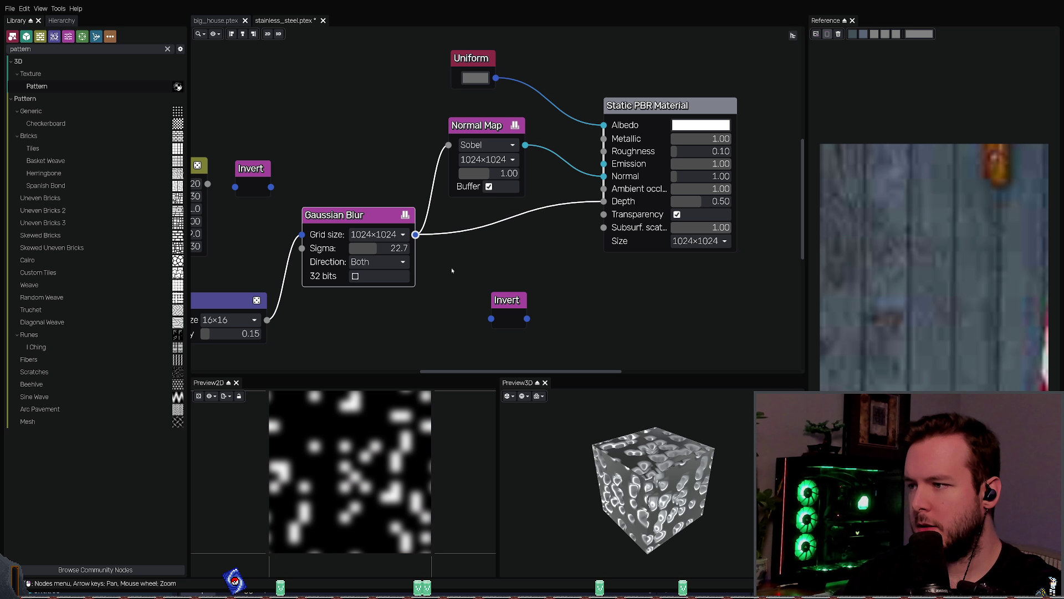
{"action": "mouse_move", "coordinate": [452, 267]}
{"action": "middle_mouse_down"}
{"action": "mouse_move", "coordinate": [511, 265]}
{"action": "mouse_move", "coordinate": [501, 269]}
{"action": "middle_mouse_up"}
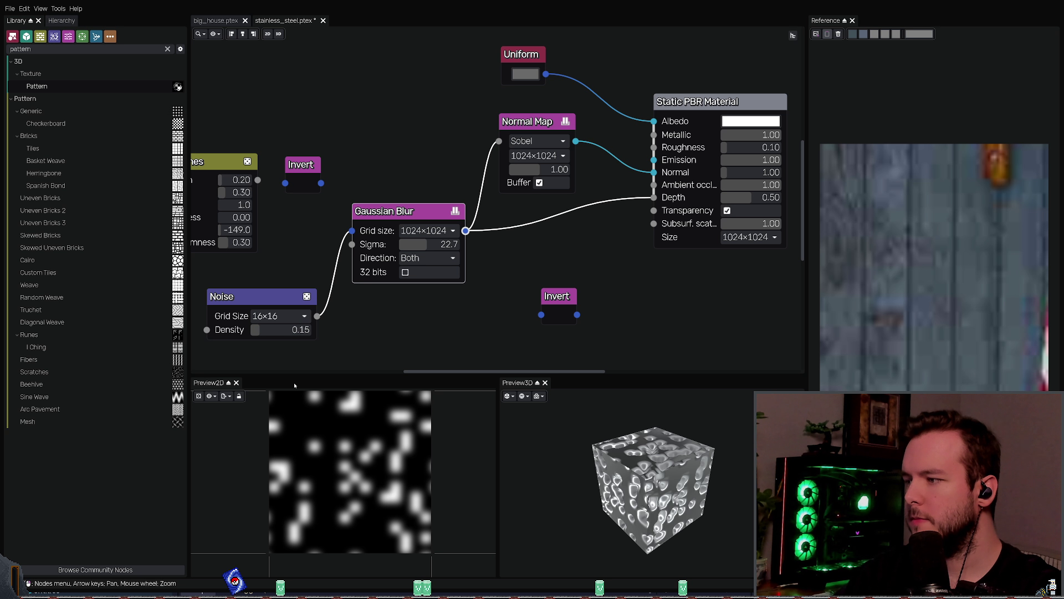
{"action": "key", "text": "ctrl+z"}
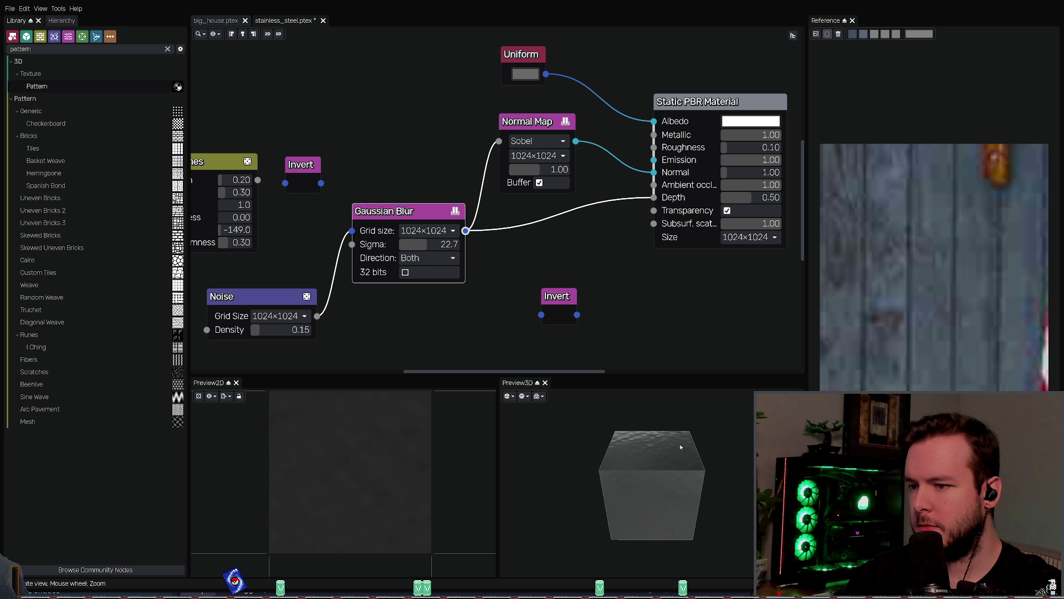
Step: Lower the Noise density to 0.10 and check the preview cube
{"action": "mouse_move", "coordinate": [291, 334]}
{"action": "left_mouse_down"}
{"action": "mouse_move", "coordinate": [332, 335]}
{"action": "mouse_move", "coordinate": [284, 331]}
{"action": "left_mouse_up"}
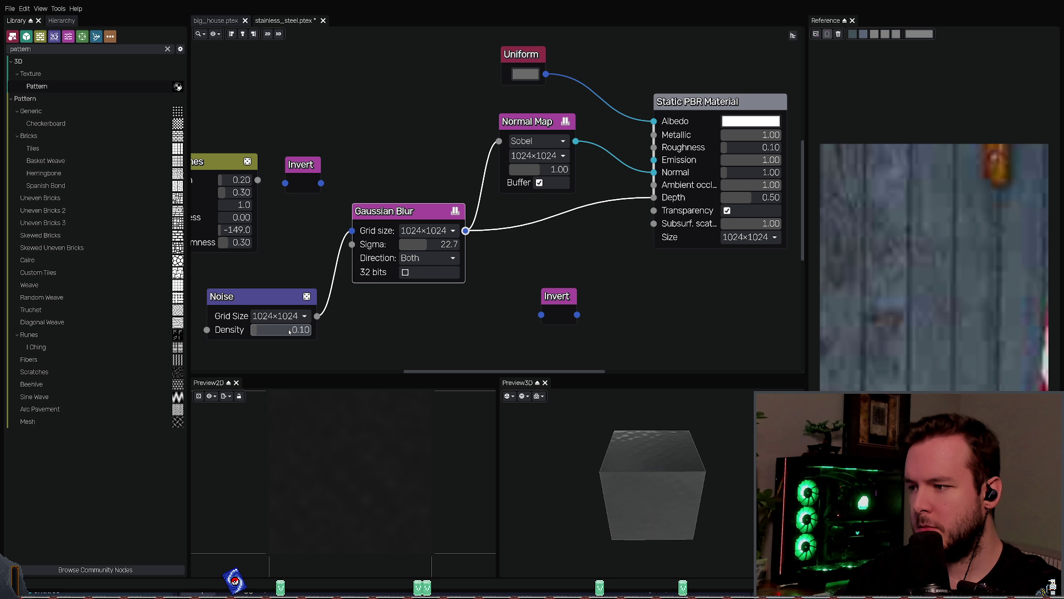
{"action": "left_click_drag", "start_coordinate": [302, 330], "coordinate": [301, 328]}
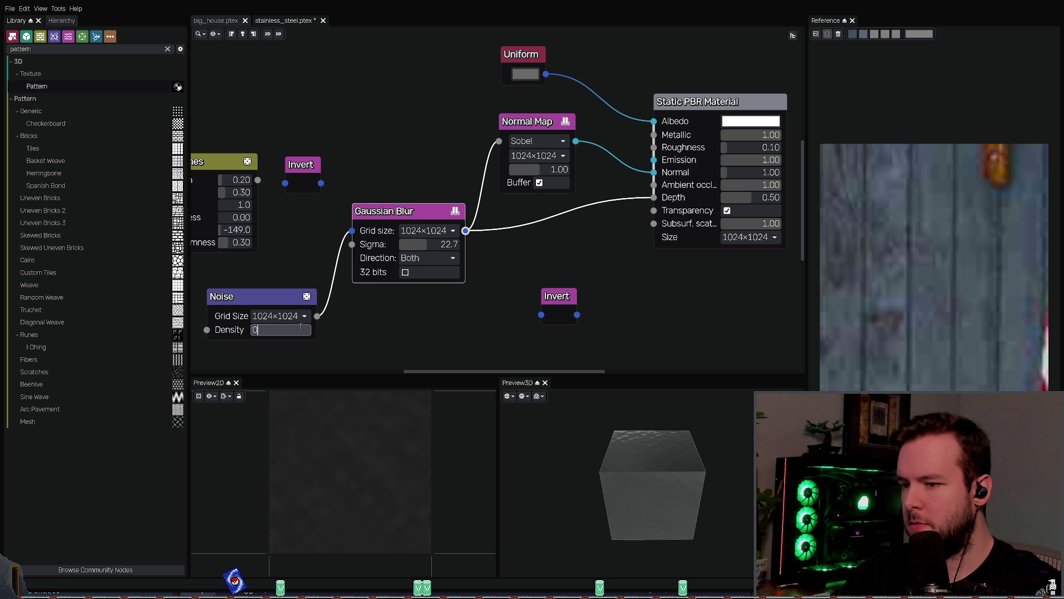
{"action": "mouse_move", "coordinate": [649, 471]}
{"action": "left_mouse_down"}
{"action": "mouse_move", "coordinate": [671, 460]}
{"action": "mouse_move", "coordinate": [643, 471]}
{"action": "mouse_move", "coordinate": [654, 467]}
{"action": "left_mouse_up"}
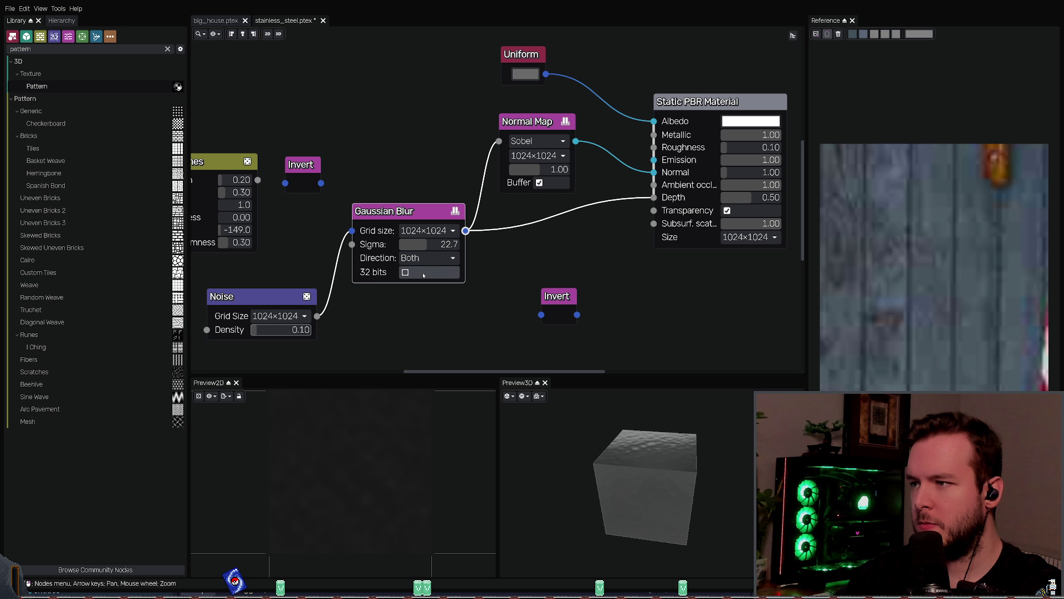
Step: Raise the blur Sigma to about 43, try a Y-only blur before returning to both directions, and toggle 32-bit precision
{"action": "mouse_move", "coordinate": [422, 246]}
{"action": "left_mouse_down"}
{"action": "mouse_move", "coordinate": [409, 257]}
{"action": "mouse_move", "coordinate": [434, 255]}
{"action": "left_mouse_up"}
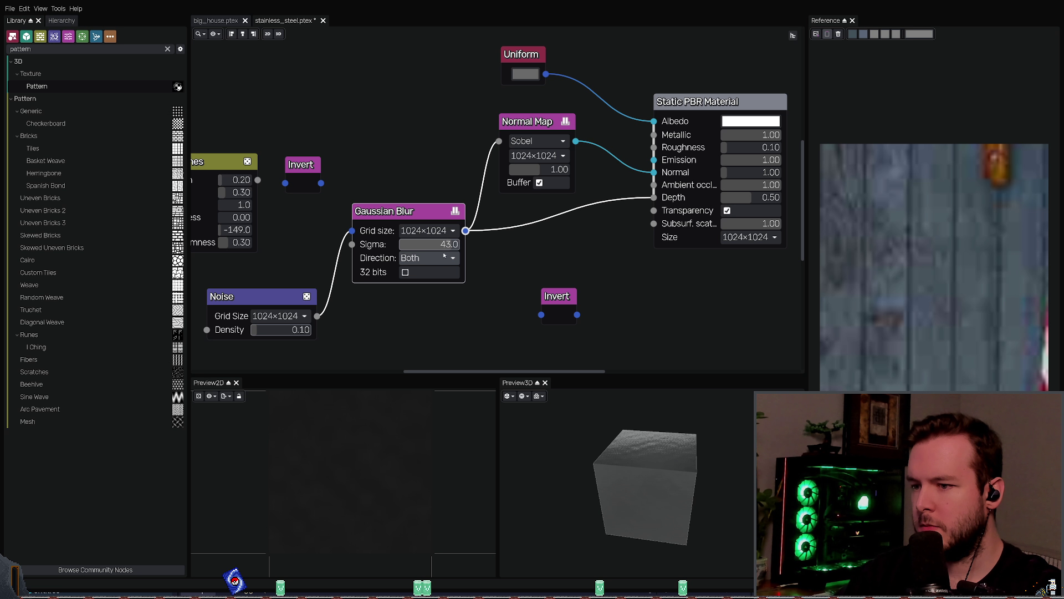
{"action": "left_click_drag", "start_coordinate": [444, 256], "coordinate": [445, 256]}
{"action": "mouse_move", "coordinate": [637, 476]}
{"action": "left_mouse_down"}
{"action": "mouse_move", "coordinate": [685, 466]}
{"action": "mouse_move", "coordinate": [657, 447]}
{"action": "mouse_move", "coordinate": [662, 455]}
{"action": "mouse_move", "coordinate": [663, 429]}
{"action": "mouse_move", "coordinate": [698, 421]}
{"action": "mouse_move", "coordinate": [689, 418]}
{"action": "left_mouse_up"}
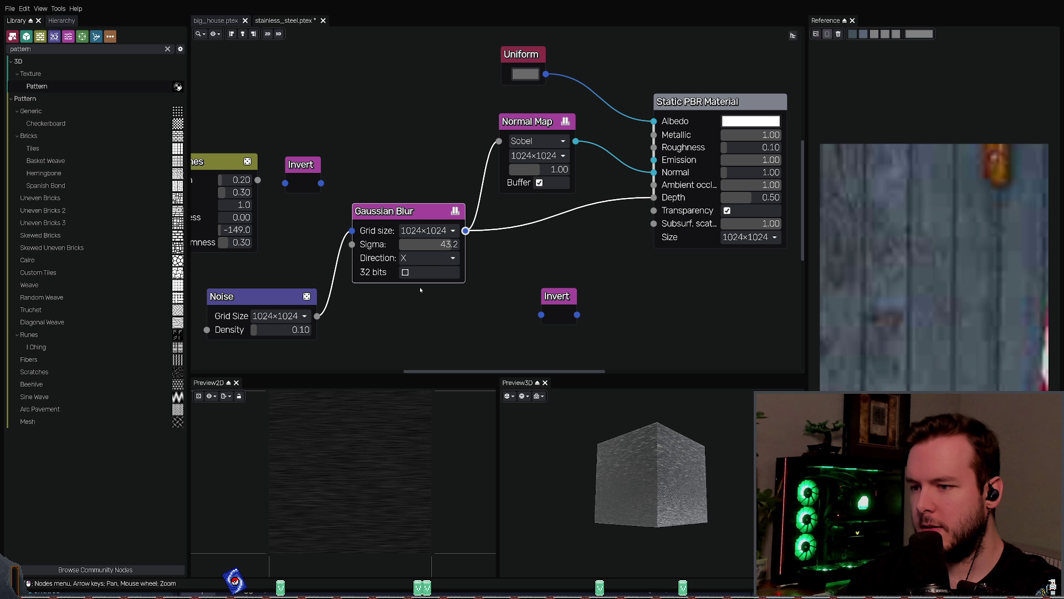
{"action": "left_click", "coordinate": [426, 257]}
{"action": "left_click", "coordinate": [427, 266]}
{"action": "left_click", "coordinate": [427, 258]}
{"action": "left_click", "coordinate": [410, 268]}
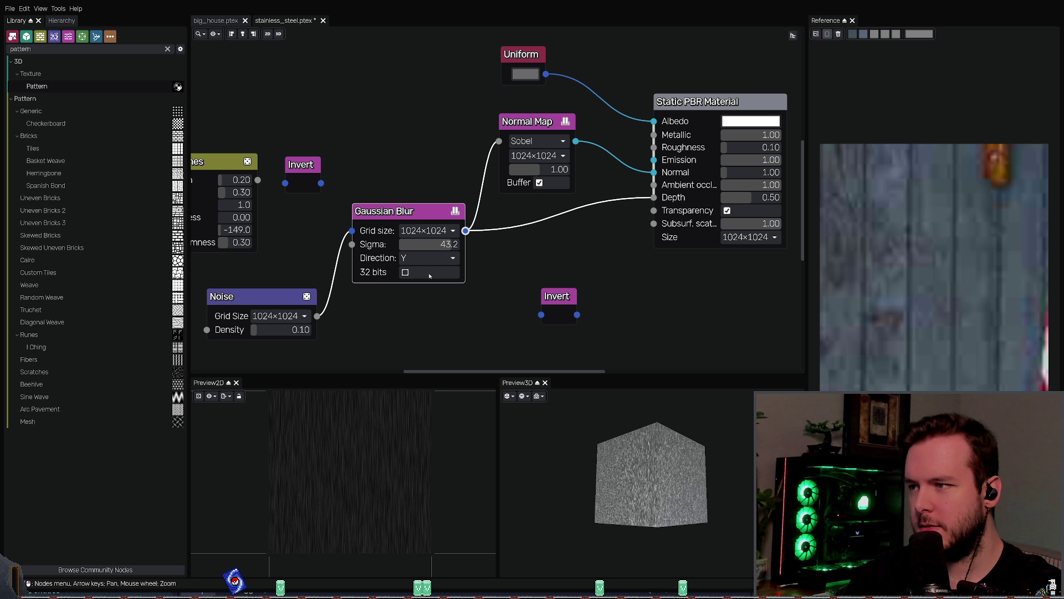
{"action": "left_click", "coordinate": [406, 272]}
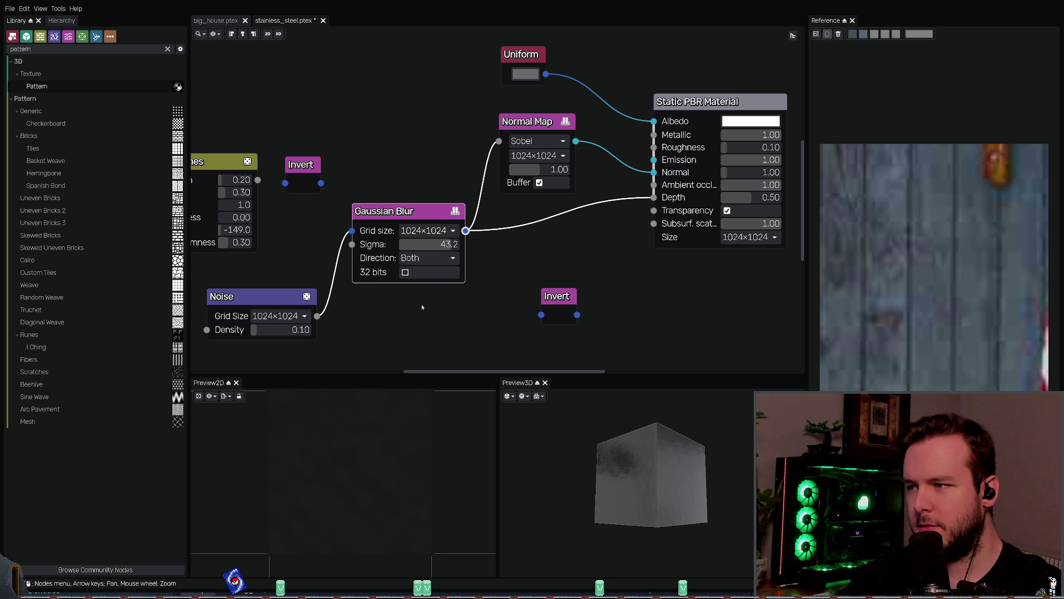
{"action": "mouse_move", "coordinate": [596, 445]}
{"action": "left_mouse_down"}
{"action": "mouse_move", "coordinate": [626, 482]}
{"action": "mouse_move", "coordinate": [600, 475]}
{"action": "mouse_move", "coordinate": [619, 410]}
{"action": "mouse_move", "coordinate": [612, 390]}
{"action": "left_mouse_up"}
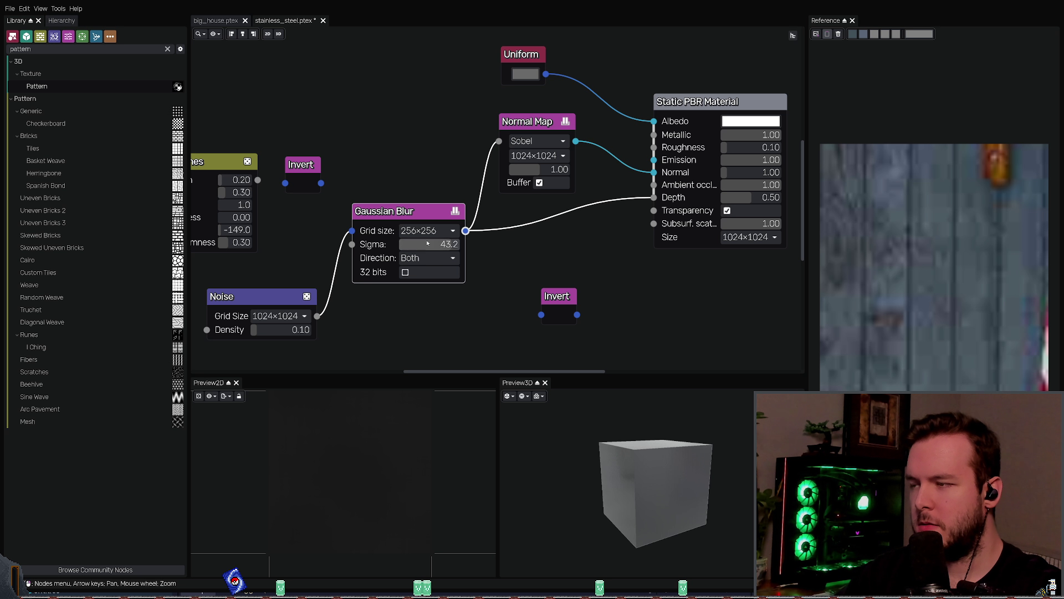
Step: Set the Noise grid to 16×16, lower the blur Sigma to 22.7, and reconnect the blur output to Depth
{"action": "left_click", "coordinate": [284, 324]}
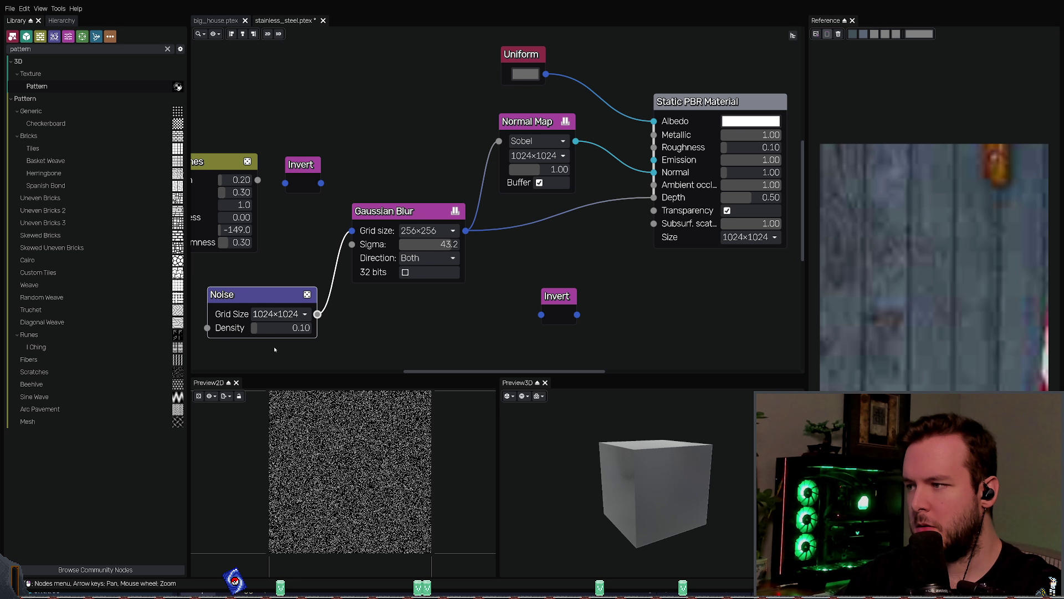
{"action": "mouse_move", "coordinate": [626, 479]}
{"action": "left_mouse_down"}
{"action": "mouse_move", "coordinate": [619, 460]}
{"action": "mouse_move", "coordinate": [635, 472]}
{"action": "left_mouse_up"}
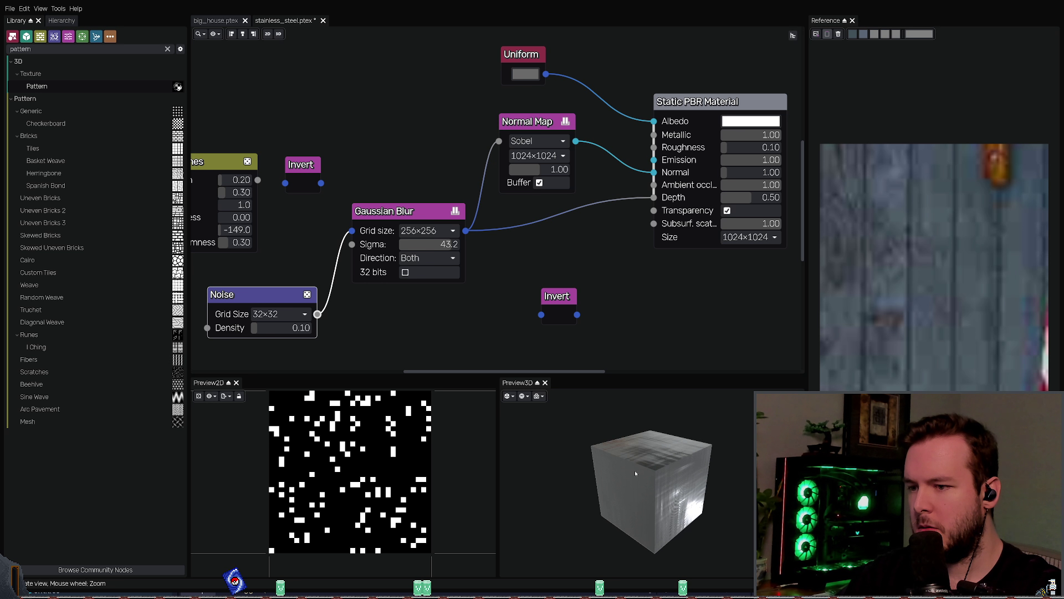
{"action": "scroll", "coordinate": [277, 314], "scroll_direction": "up", "scroll_amount": 1}
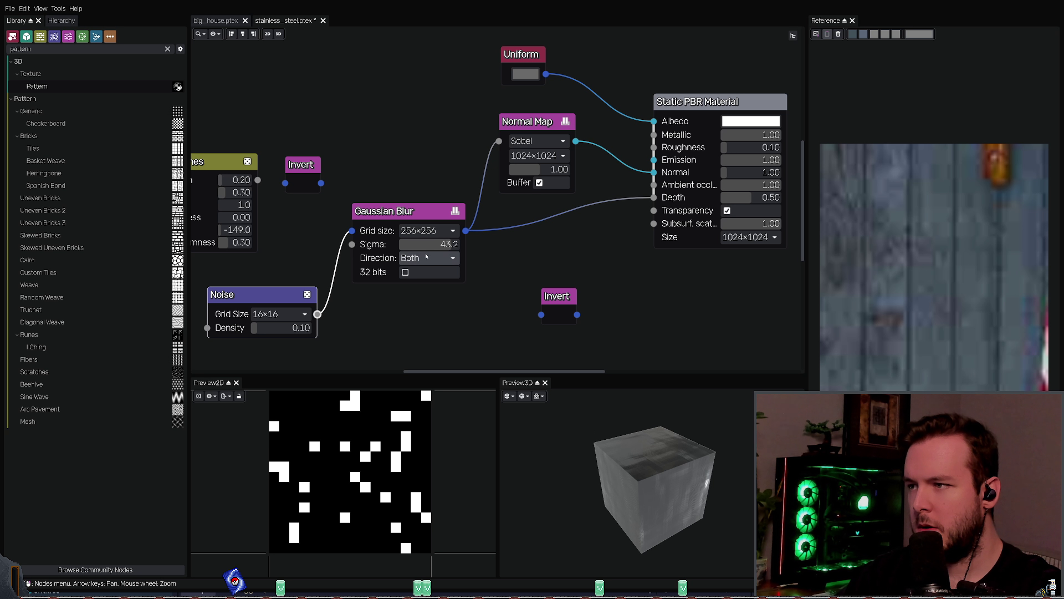
{"action": "mouse_move", "coordinate": [427, 244]}
{"action": "left_mouse_down"}
{"action": "mouse_move", "coordinate": [403, 248]}
{"action": "mouse_move", "coordinate": [422, 249]}
{"action": "left_mouse_up"}
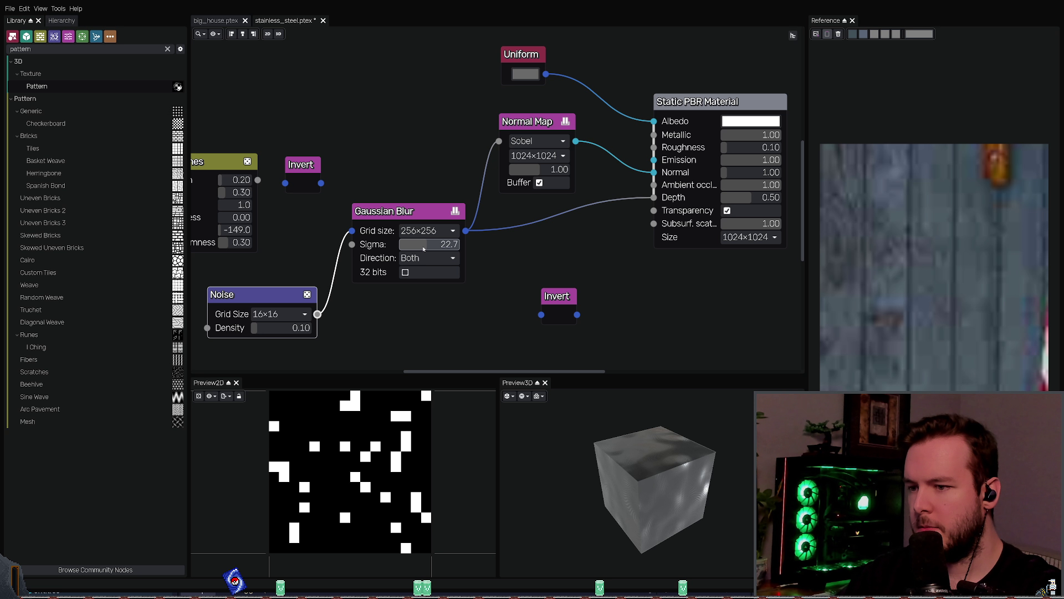
{"action": "middle_click_drag", "start_coordinate": [553, 246], "coordinate": [520, 250]}
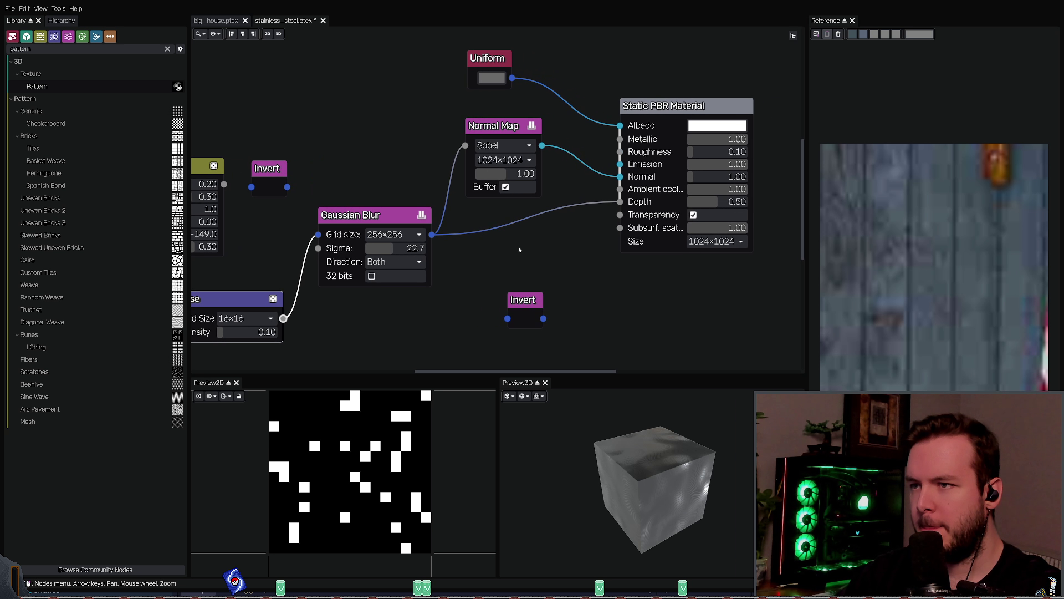
{"action": "left_click_drag", "start_coordinate": [616, 205], "coordinate": [619, 202]}
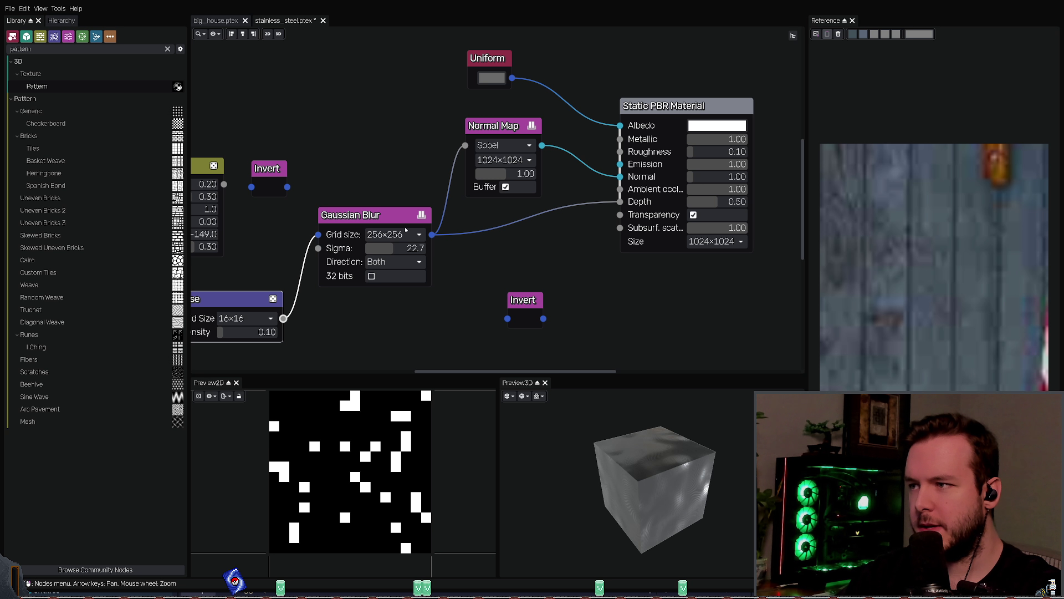
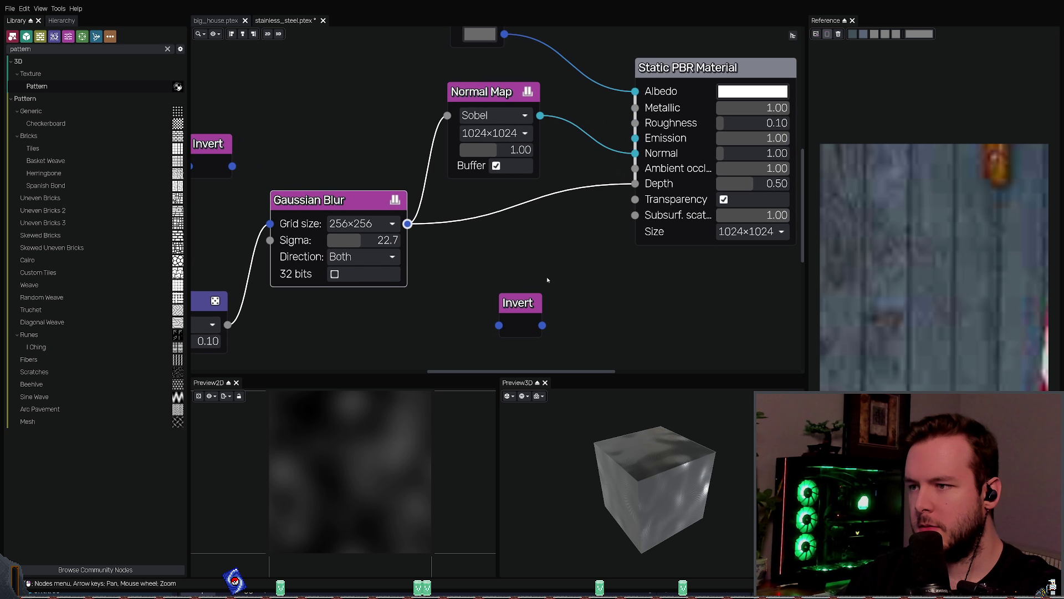
Step: Route the blurred noise through Invert, remove the Invert→Depth link, and preview both node outputs
{"action": "mouse_move", "coordinate": [635, 184]}
{"action": "left_mouse_down"}
{"action": "mouse_move", "coordinate": [498, 326]}
{"action": "mouse_move", "coordinate": [636, 183]}
{"action": "left_mouse_up"}
{"action": "left_click_drag", "start_coordinate": [636, 426], "coordinate": [636, 447]}
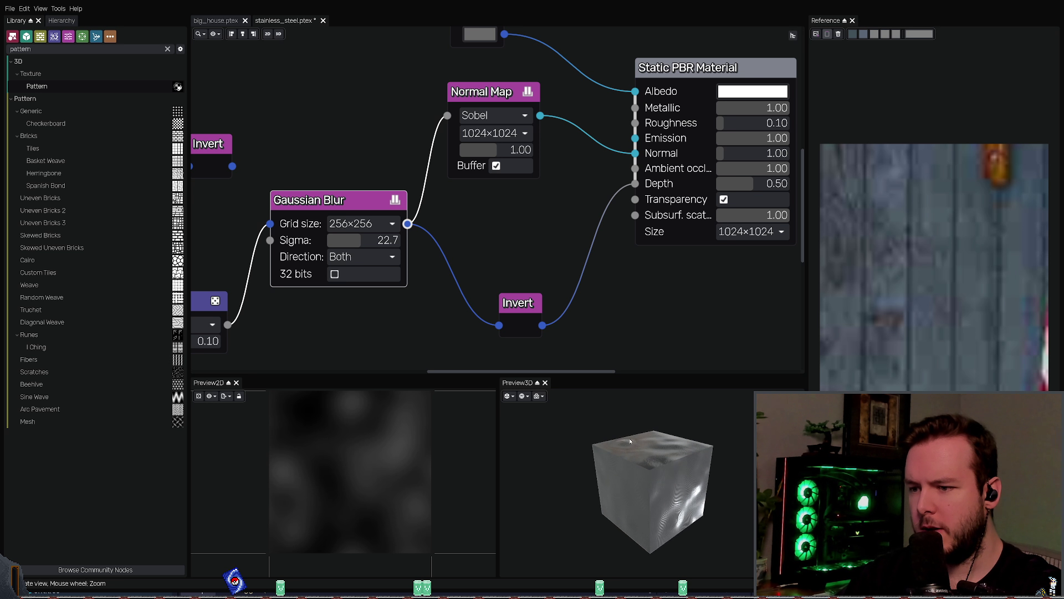
{"action": "key", "text": "ctrl+z"}
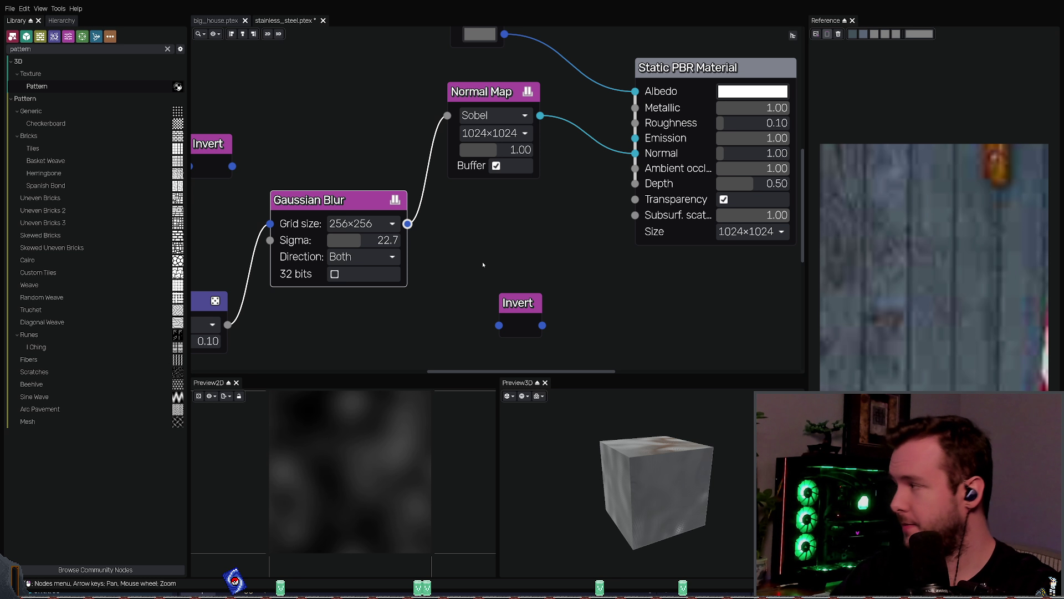
{"action": "left_click", "coordinate": [519, 302]}
{"action": "left_click", "coordinate": [310, 200]}
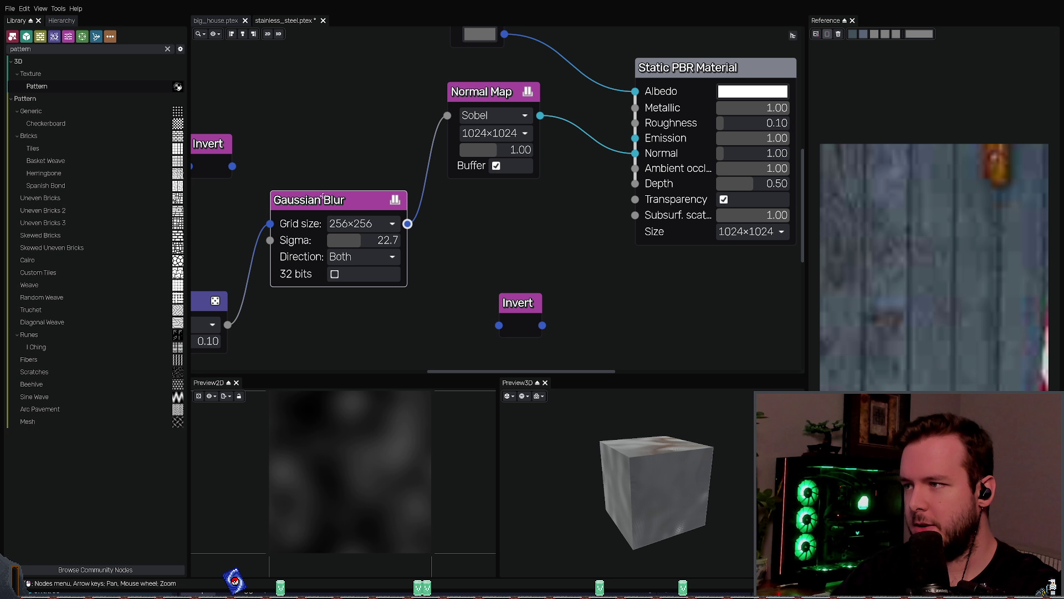
Step: Restore the blur grid size to 256×256 and inspect the preview cube's top face
{"action": "mouse_move", "coordinate": [450, 262]}
{"action": "middle_mouse_down"}
{"action": "mouse_move", "coordinate": [632, 240]}
{"action": "mouse_move", "coordinate": [443, 227]}
{"action": "middle_mouse_up"}
{"action": "scroll", "coordinate": [570, 235], "scroll_direction": "down", "scroll_amount": 1}
{"action": "middle_click_drag", "start_coordinate": [571, 235], "coordinate": [553, 235]}
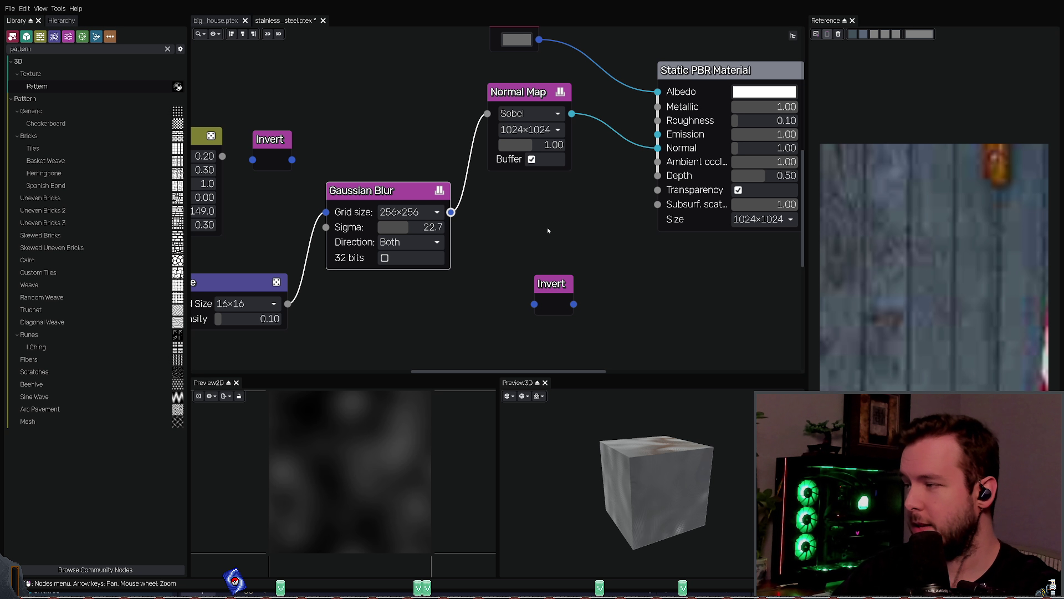
{"action": "middle_click_drag", "start_coordinate": [493, 232], "coordinate": [435, 235]}
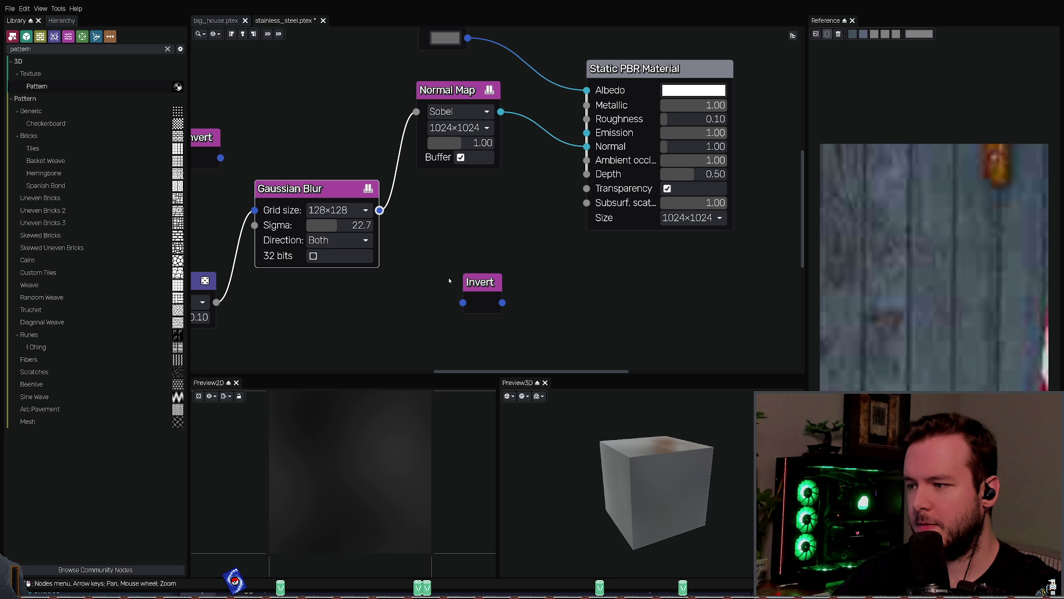
{"action": "mouse_move", "coordinate": [573, 446]}
{"action": "left_mouse_down"}
{"action": "mouse_move", "coordinate": [561, 471]}
{"action": "mouse_move", "coordinate": [551, 440]}
{"action": "mouse_move", "coordinate": [592, 427]}
{"action": "mouse_move", "coordinate": [580, 392]}
{"action": "left_mouse_up"}
{"action": "key", "text": "ctrl+shift+z"}
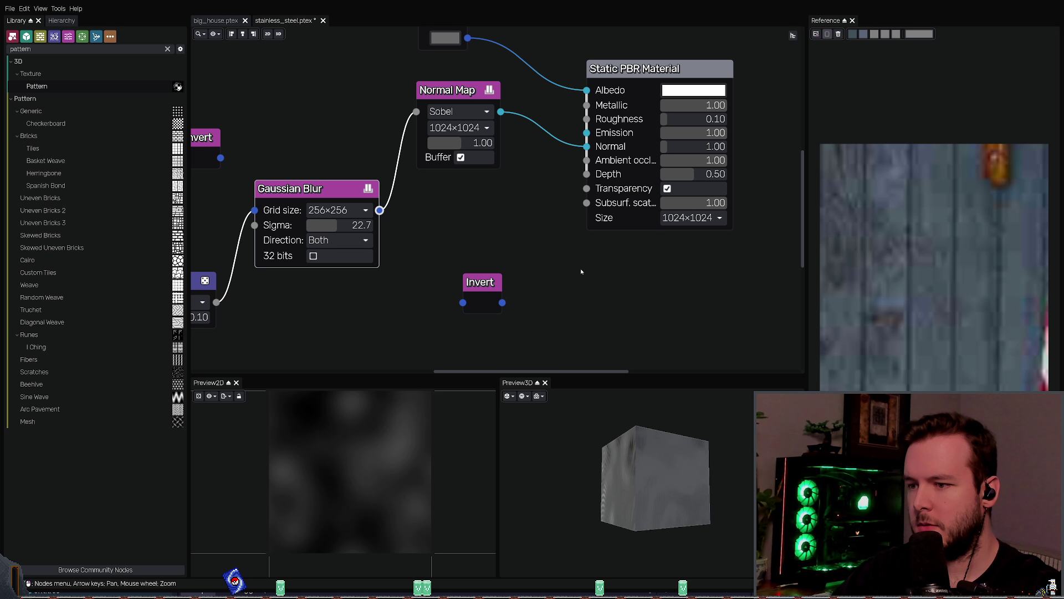
{"action": "key", "text": "Right"}
{"action": "key", "text": "Up"}
{"action": "mouse_move", "coordinate": [633, 421]}
{"action": "left_mouse_down"}
{"action": "mouse_move", "coordinate": [631, 450]}
{"action": "mouse_move", "coordinate": [629, 424]}
{"action": "left_mouse_up"}
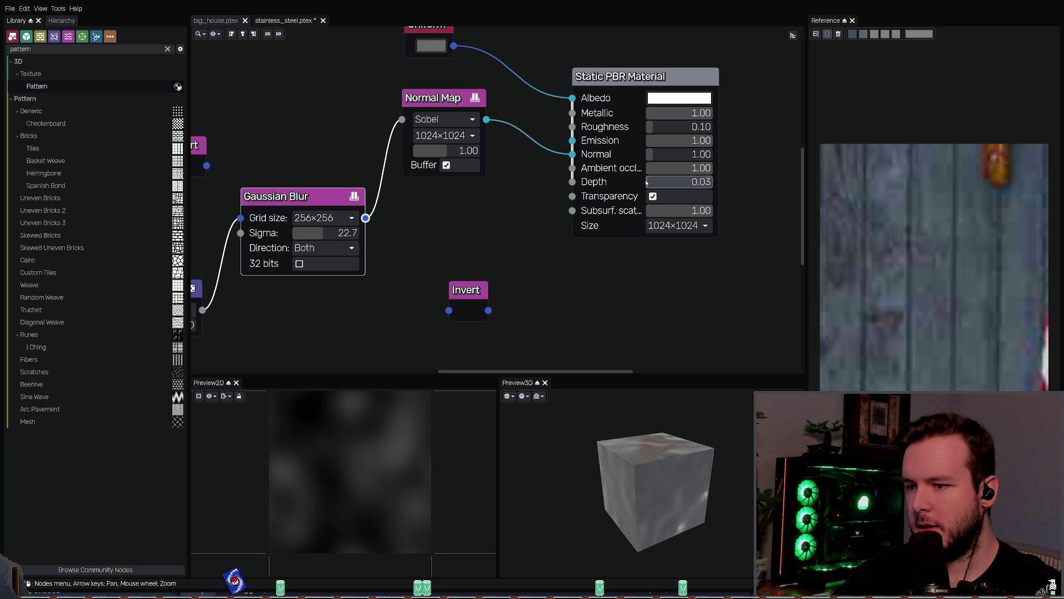
Step: Set Depth to 0.50 and wire the Gaussian Blur output into the Depth input
{"action": "left_click_drag", "start_coordinate": [703, 185], "coordinate": [680, 185]}
{"action": "key", "text": "Left"}
{"action": "key", "text": "Up"}
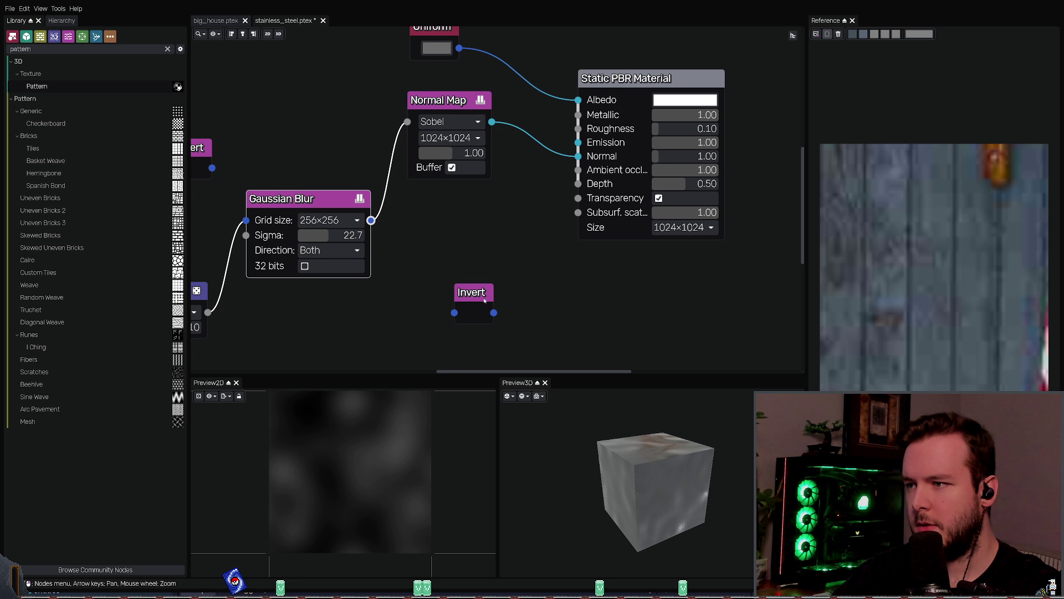
{"action": "mouse_move", "coordinate": [370, 220]}
{"action": "left_mouse_down"}
{"action": "mouse_move", "coordinate": [456, 310]}
{"action": "mouse_move", "coordinate": [516, 238]}
{"action": "mouse_move", "coordinate": [573, 202]}
{"action": "mouse_move", "coordinate": [578, 183]}
{"action": "left_mouse_up"}
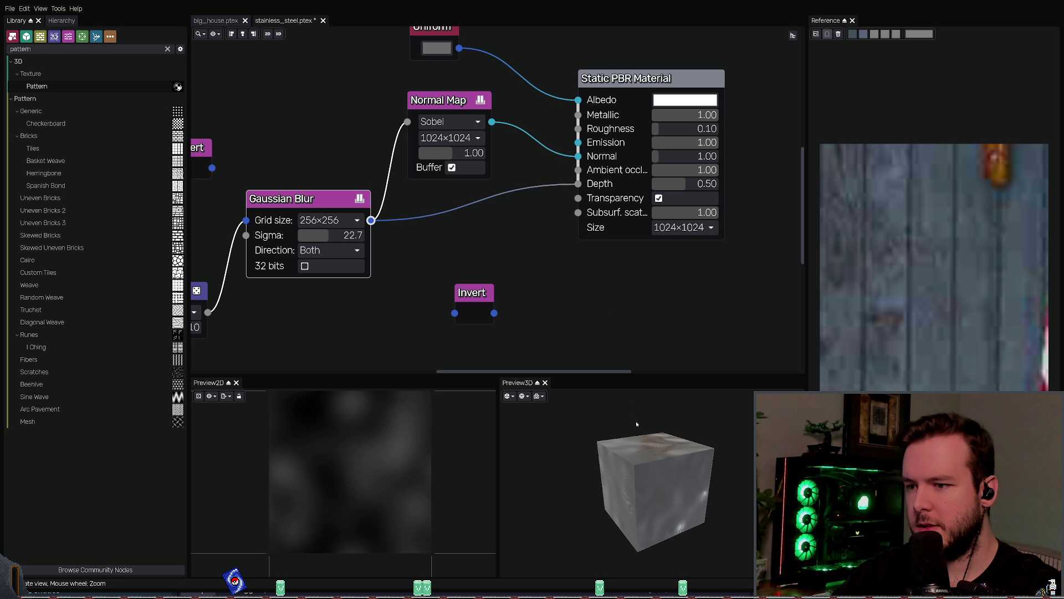
{"action": "left_click_drag", "start_coordinate": [637, 420], "coordinate": [620, 437]}
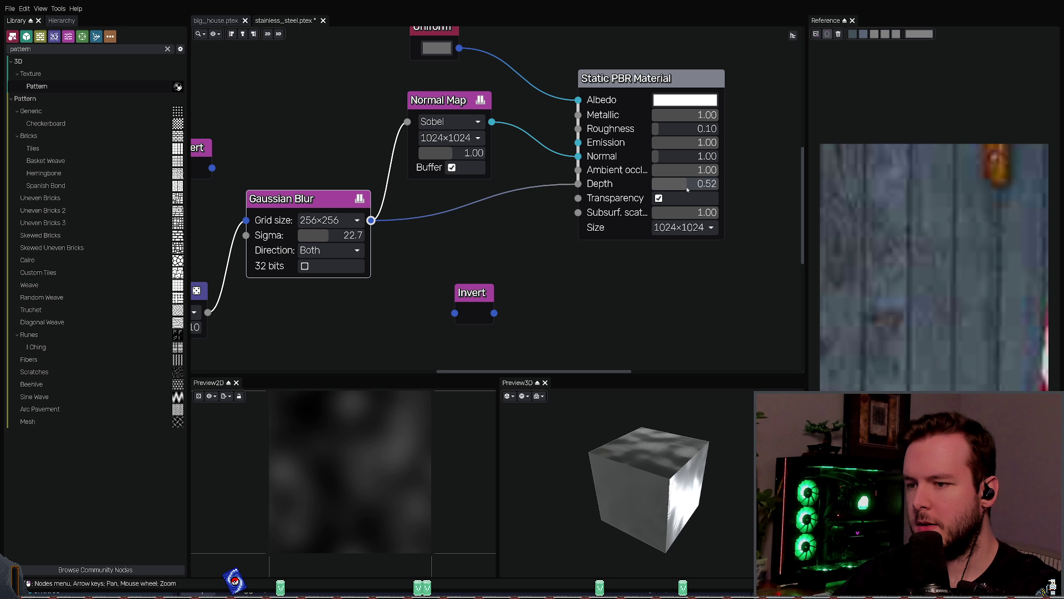
{"action": "mouse_move", "coordinate": [657, 444]}
{"action": "left_mouse_down"}
{"action": "mouse_move", "coordinate": [649, 401]}
{"action": "mouse_move", "coordinate": [678, 332]}
{"action": "left_mouse_up"}
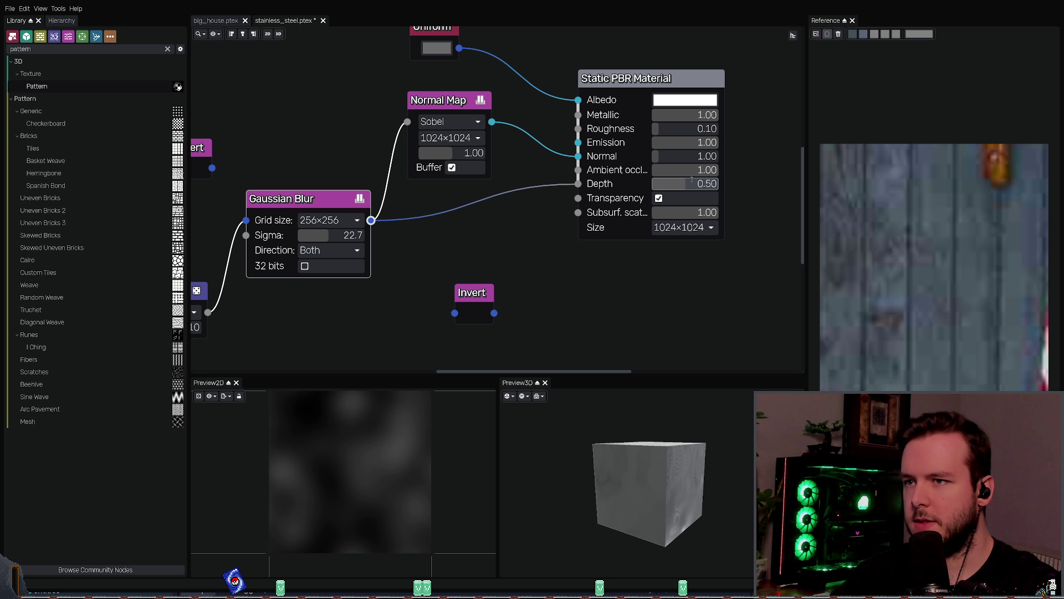
{"action": "left_click", "coordinate": [623, 302]}
{"action": "middle_click_drag", "start_coordinate": [622, 302], "coordinate": [612, 321]}
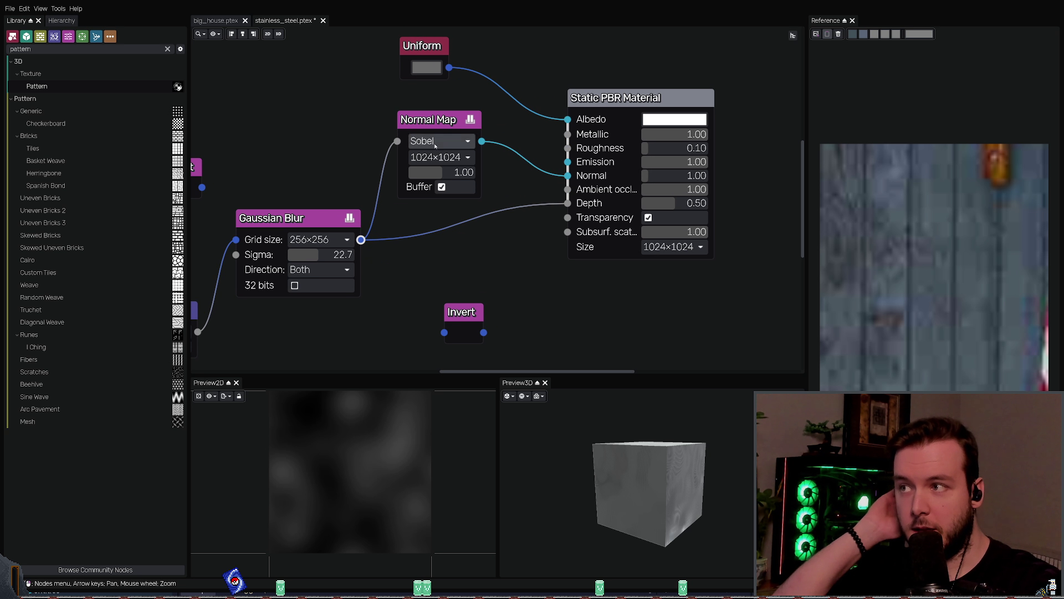
Step: Try a normal strength of 5.60, then lower it to 0.34 and preview the Gaussian Blur
{"action": "left_click", "coordinate": [420, 125]}
{"action": "middle_click_drag", "start_coordinate": [507, 240], "coordinate": [477, 255]}
{"action": "left_click_drag", "start_coordinate": [631, 189], "coordinate": [650, 190]}
{"action": "mouse_move", "coordinate": [646, 477]}
{"action": "left_mouse_down"}
{"action": "mouse_move", "coordinate": [638, 469]}
{"action": "mouse_move", "coordinate": [651, 443]}
{"action": "left_mouse_up"}
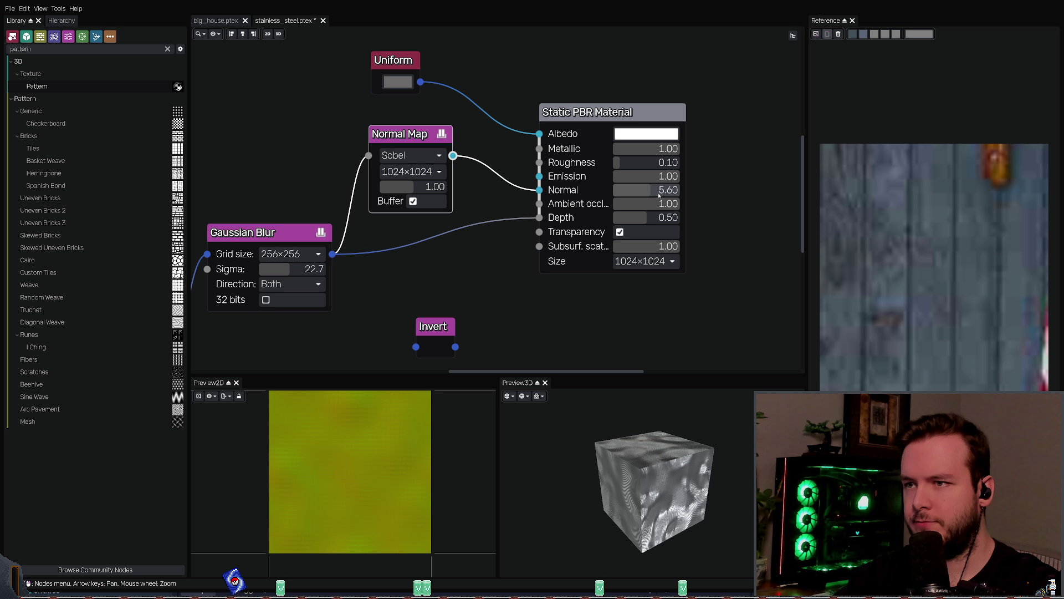
{"action": "left_click_drag", "start_coordinate": [650, 190], "coordinate": [611, 190]}
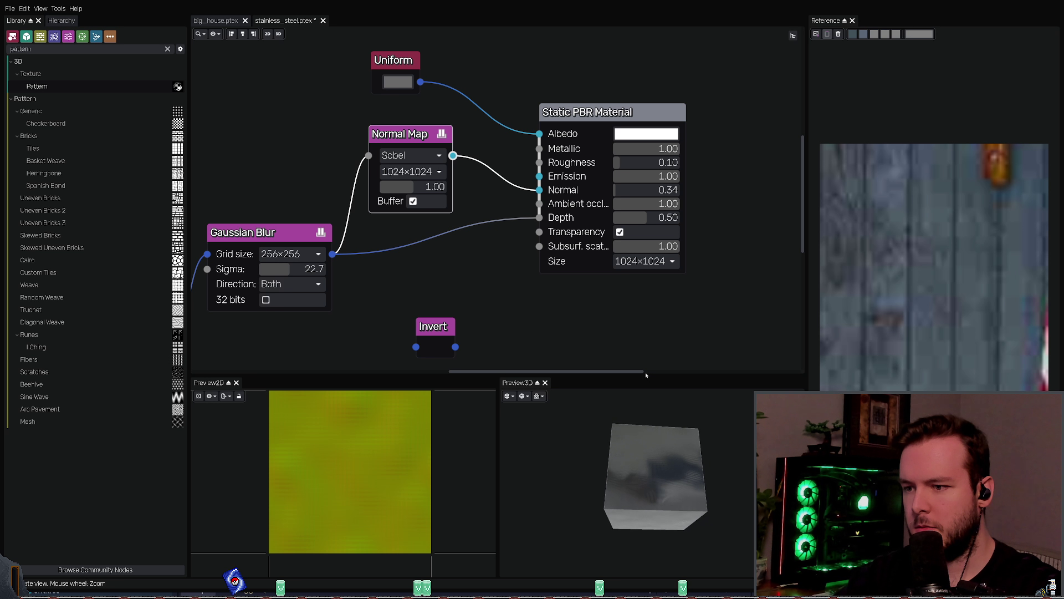
{"action": "left_click", "coordinate": [288, 232]}
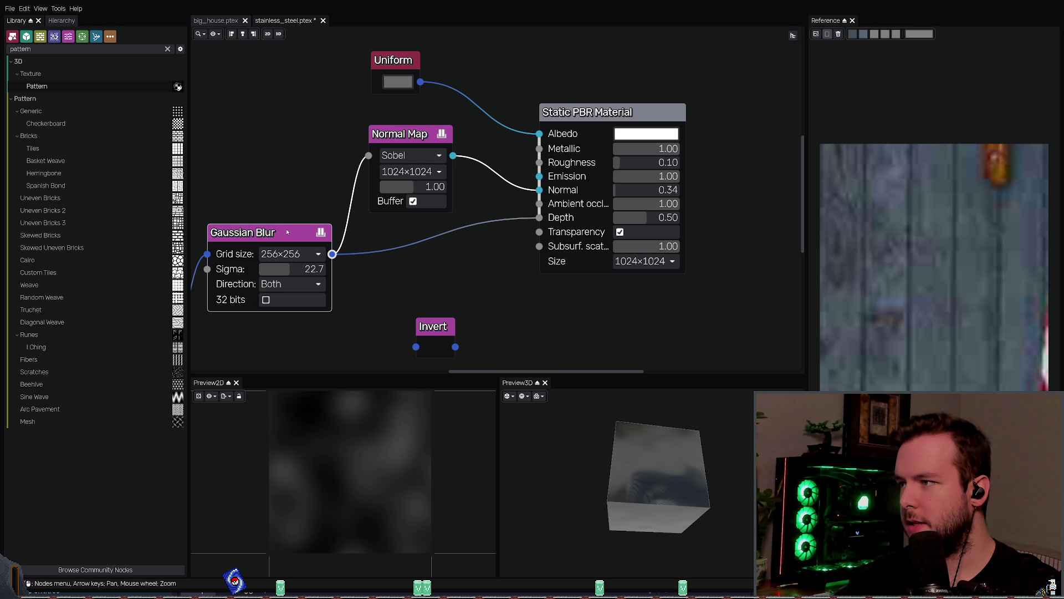
{"action": "key", "text": "Left"}
{"action": "key", "text": "Left"}
{"action": "key", "text": "Left"}
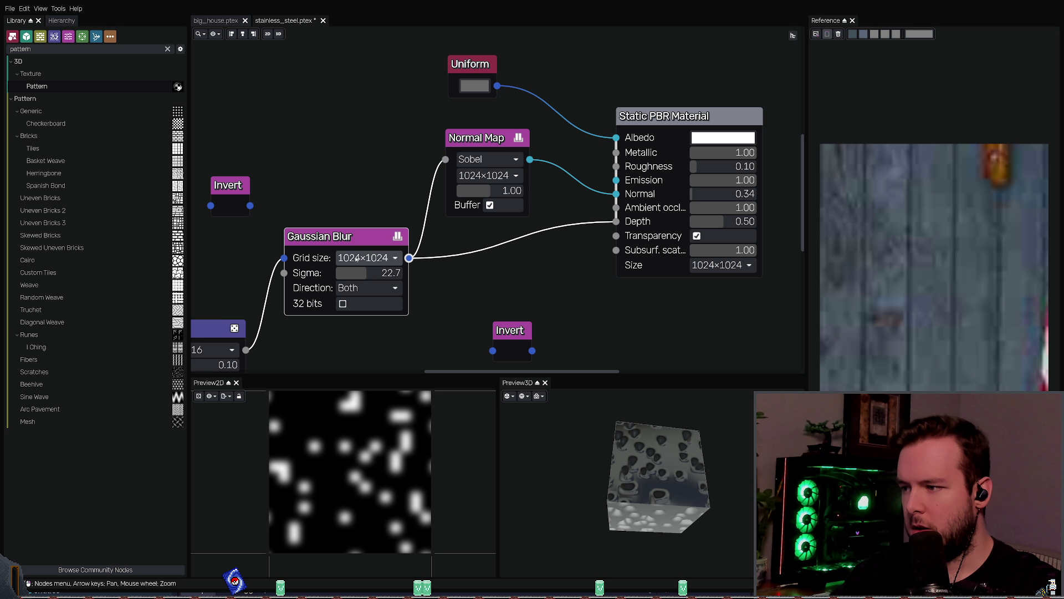
Step: Raise the normal strength to 2.91 and lower the blur sigma to 11.3
{"action": "scroll", "coordinate": [363, 258], "scroll_direction": "up", "scroll_amount": 6}
{"action": "scroll", "coordinate": [363, 258], "scroll_direction": "down", "scroll_amount": 2}
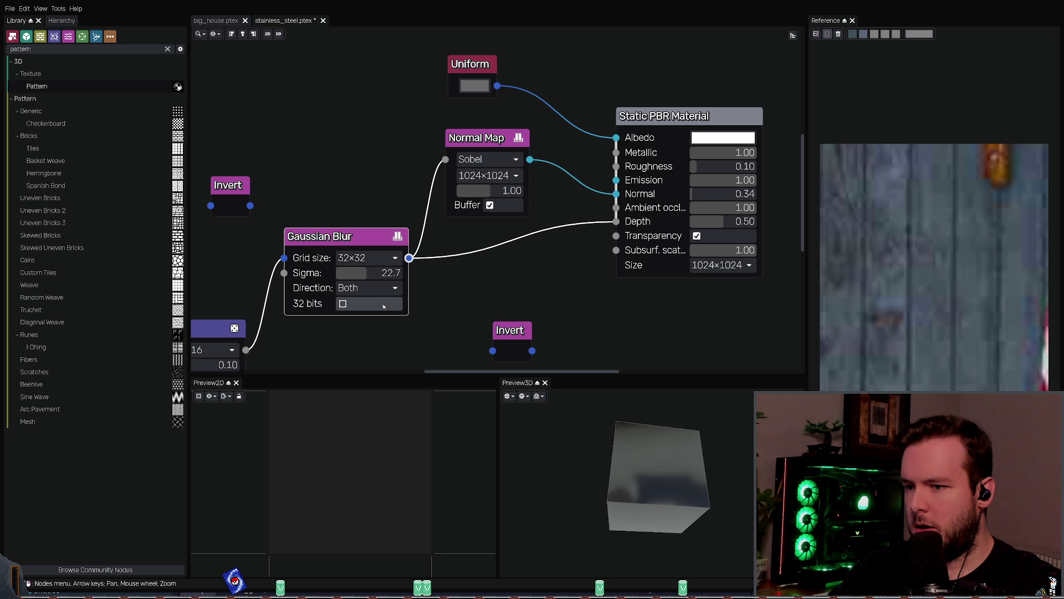
{"action": "mouse_move", "coordinate": [626, 454]}
{"action": "left_mouse_down"}
{"action": "mouse_move", "coordinate": [665, 476]}
{"action": "mouse_move", "coordinate": [560, 419]}
{"action": "left_mouse_up"}
{"action": "scroll", "coordinate": [349, 261], "scroll_direction": "down", "scroll_amount": 1}
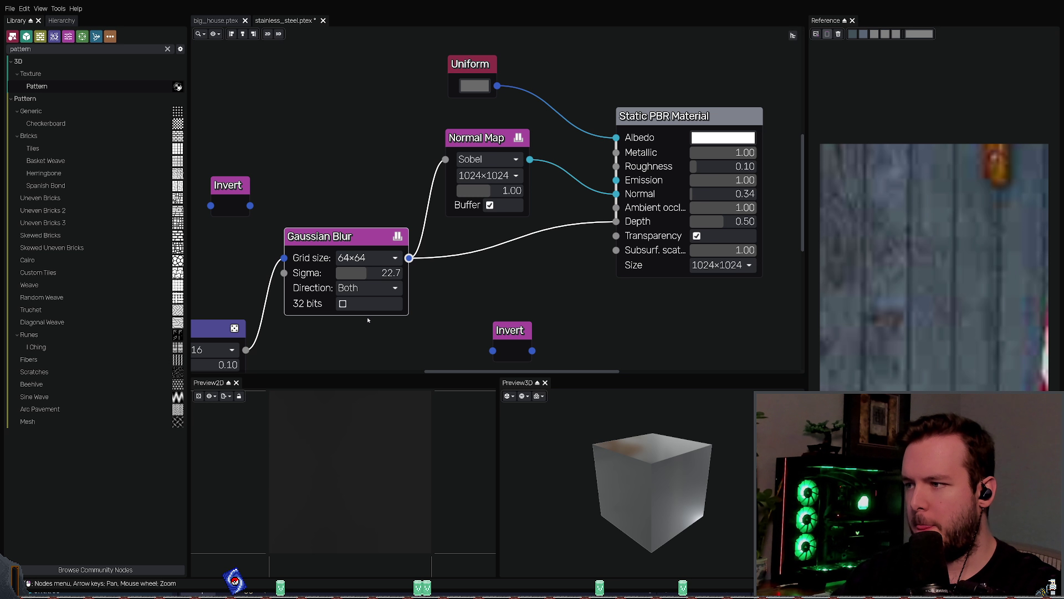
{"action": "middle_click_drag", "start_coordinate": [499, 330], "coordinate": [478, 334]}
{"action": "mouse_move", "coordinate": [641, 437]}
{"action": "left_mouse_down"}
{"action": "mouse_move", "coordinate": [651, 441]}
{"action": "mouse_move", "coordinate": [653, 408]}
{"action": "left_mouse_up"}
{"action": "left_click_drag", "start_coordinate": [704, 191], "coordinate": [715, 205]}
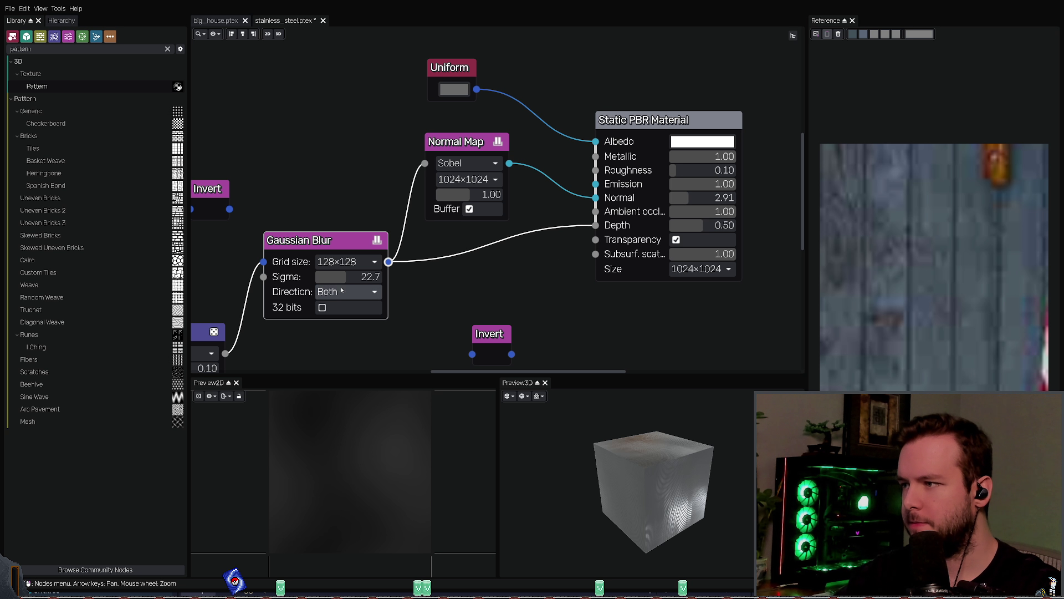
{"action": "mouse_move", "coordinate": [332, 277]}
{"action": "left_mouse_down"}
{"action": "mouse_move", "coordinate": [321, 278]}
{"action": "mouse_move", "coordinate": [351, 276]}
{"action": "left_mouse_up"}
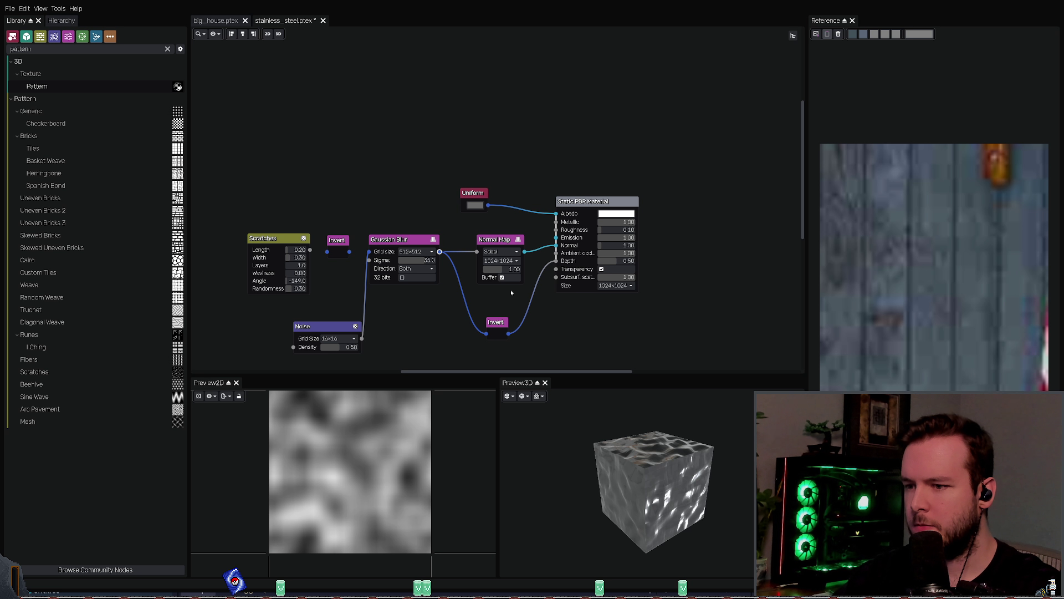
Step: Undo three times back to the Scratches setup with a 128×128, sigma 10.4 blur, and inspect the cube
{"action": "key", "text": "ctrl+z"}
{"action": "key", "text": "ctrl+z"}
{"action": "key", "text": "ctrl+z"}
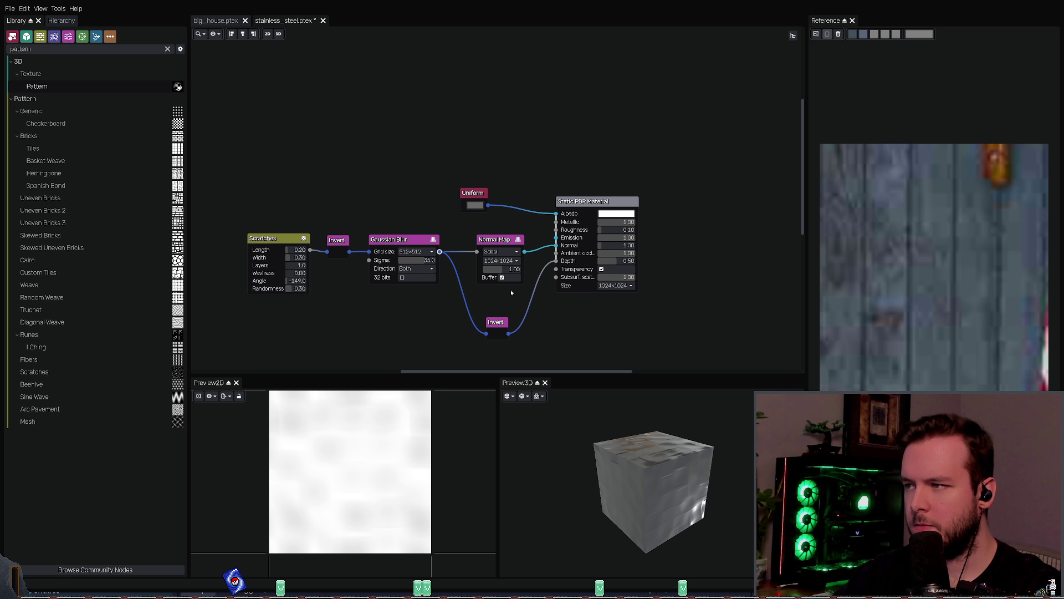
{"action": "key", "text": "ctrl+z"}
{"action": "key", "text": "ctrl+z"}
{"action": "key", "text": "ctrl+z"}
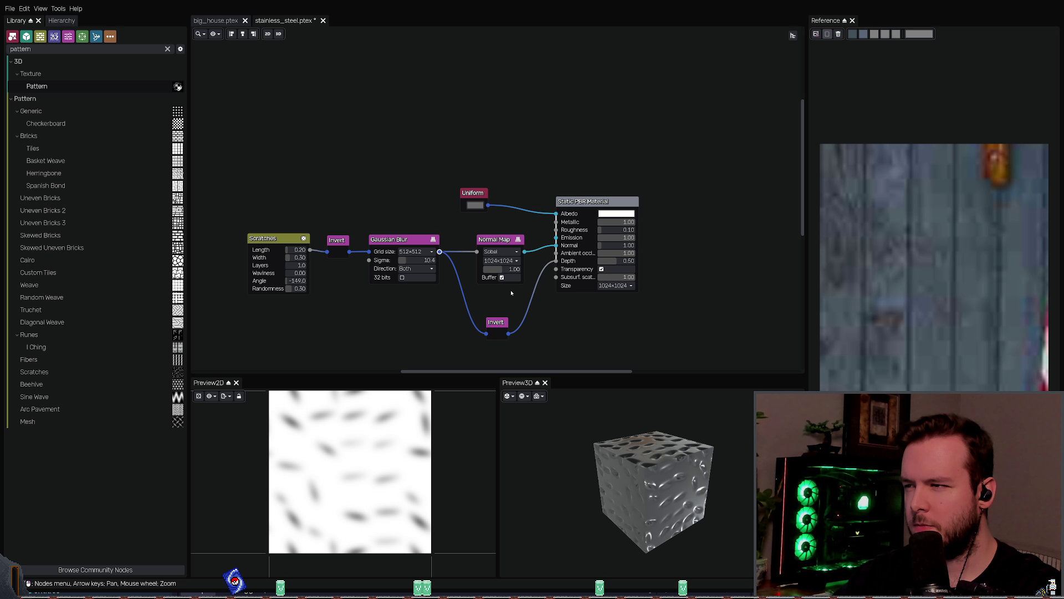
{"action": "key", "text": "ctrl+z"}
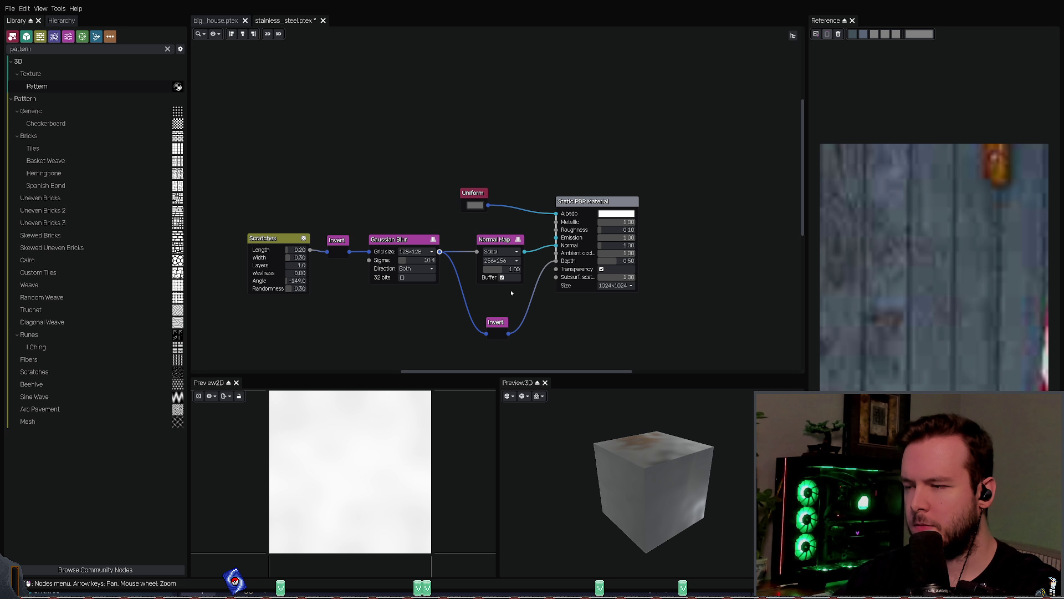
{"action": "mouse_move", "coordinate": [614, 439]}
{"action": "left_mouse_down"}
{"action": "mouse_move", "coordinate": [646, 492]}
{"action": "mouse_move", "coordinate": [620, 398]}
{"action": "mouse_move", "coordinate": [645, 388]}
{"action": "mouse_move", "coordinate": [618, 457]}
{"action": "left_mouse_up"}
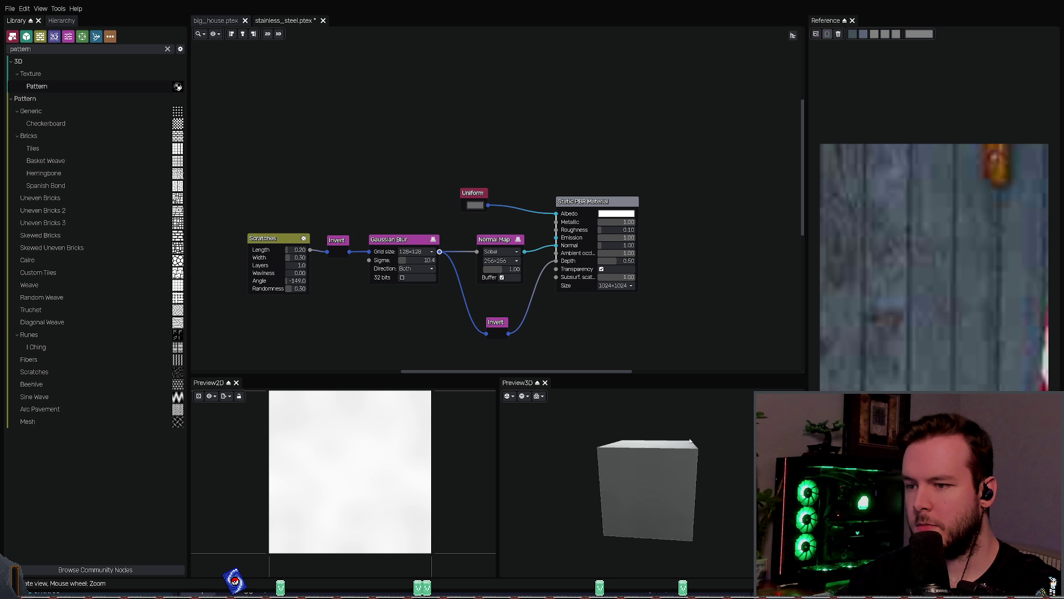
{"action": "mouse_move", "coordinate": [692, 471]}
{"action": "left_mouse_down"}
{"action": "mouse_move", "coordinate": [673, 485]}
{"action": "mouse_move", "coordinate": [647, 462]}
{"action": "left_mouse_up"}
{"action": "mouse_move", "coordinate": [641, 453]}
{"action": "left_mouse_down"}
{"action": "mouse_move", "coordinate": [639, 470]}
{"action": "mouse_move", "coordinate": [619, 470]}
{"action": "mouse_move", "coordinate": [659, 441]}
{"action": "left_mouse_up"}
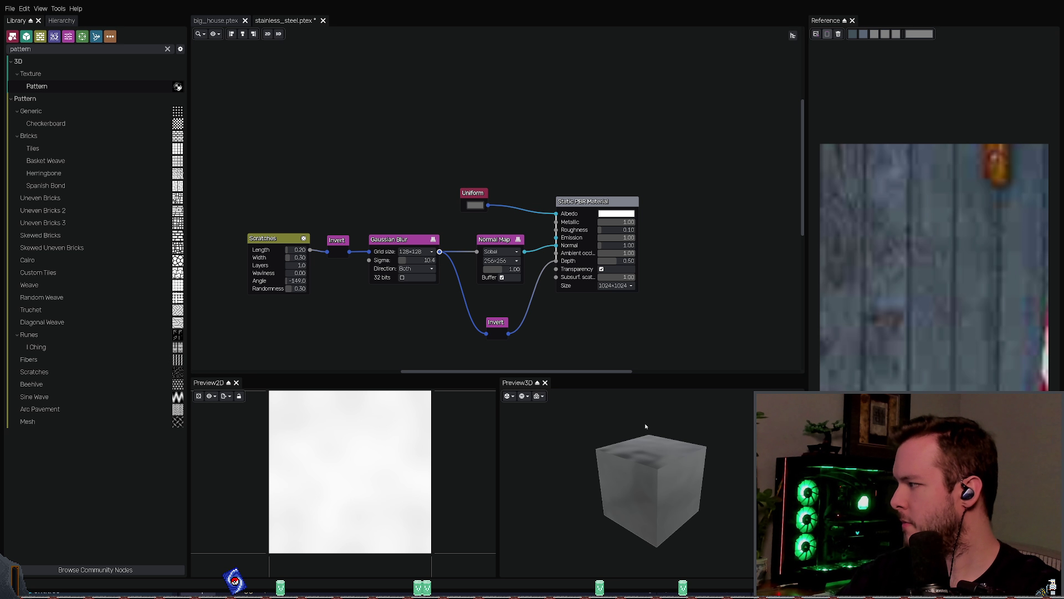
{"action": "mouse_move", "coordinate": [644, 428]}
{"action": "left_mouse_down"}
{"action": "mouse_move", "coordinate": [629, 457]}
{"action": "mouse_move", "coordinate": [649, 442]}
{"action": "mouse_move", "coordinate": [636, 507]}
{"action": "mouse_move", "coordinate": [623, 457]}
{"action": "mouse_move", "coordinate": [620, 471]}
{"action": "left_mouse_up"}
{"action": "scroll", "coordinate": [564, 336], "scroll_direction": "up", "scroll_amount": 2}
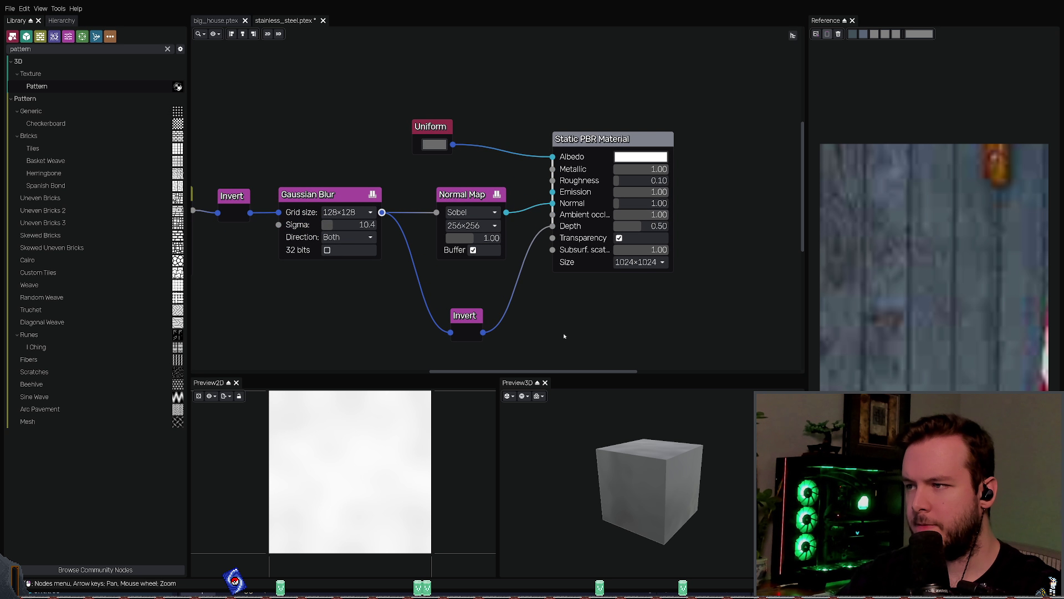
Step: Try a 1024×1024 normal map, revert to 256×256, and save and export the stainless_steel material
{"action": "middle_click_drag", "start_coordinate": [564, 336], "coordinate": [566, 309]}
{"action": "middle_click_drag", "start_coordinate": [345, 195], "coordinate": [329, 205]}
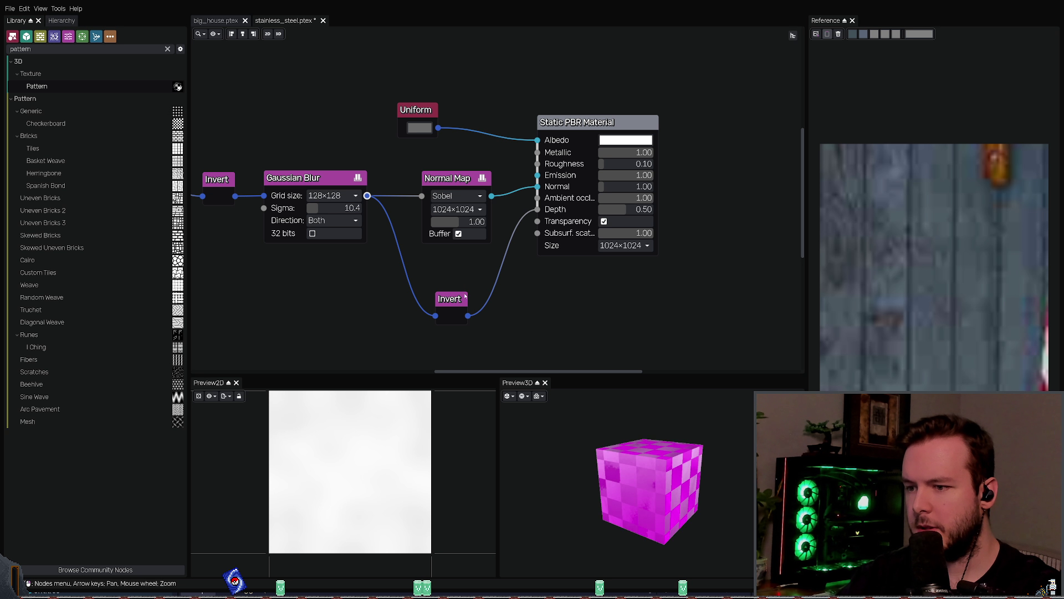
{"action": "mouse_move", "coordinate": [648, 487]}
{"action": "left_mouse_down"}
{"action": "mouse_move", "coordinate": [635, 443]}
{"action": "mouse_move", "coordinate": [648, 425]}
{"action": "left_mouse_up"}
{"action": "key", "text": "ctrl+z"}
{"action": "key", "text": "ctrl+s"}
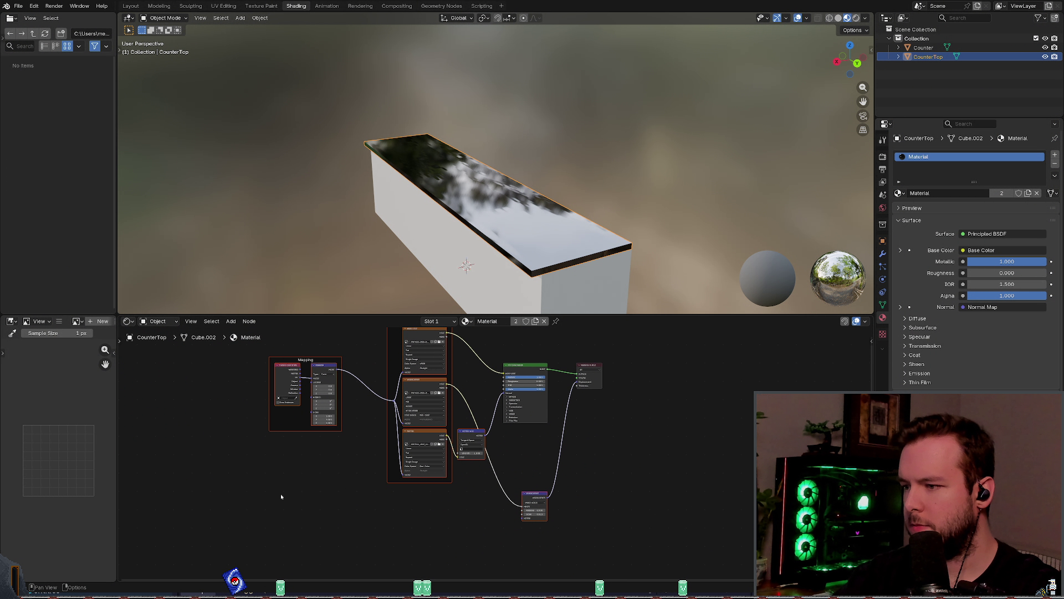
Step: In Blender, delete the old texture and mapping nodes from the CounterTop material
{"action": "left_click_drag", "start_coordinate": [291, 521], "coordinate": [490, 345]}
{"action": "key", "text": "x"}
{"action": "left_click_drag", "start_coordinate": [623, 510], "coordinate": [488, 476]}
Step: Delete the remaining old nodes and set the Principled BSDF Roughness to 0.100
{"action": "key", "text": "x"}
{"action": "key", "text": "Home"}
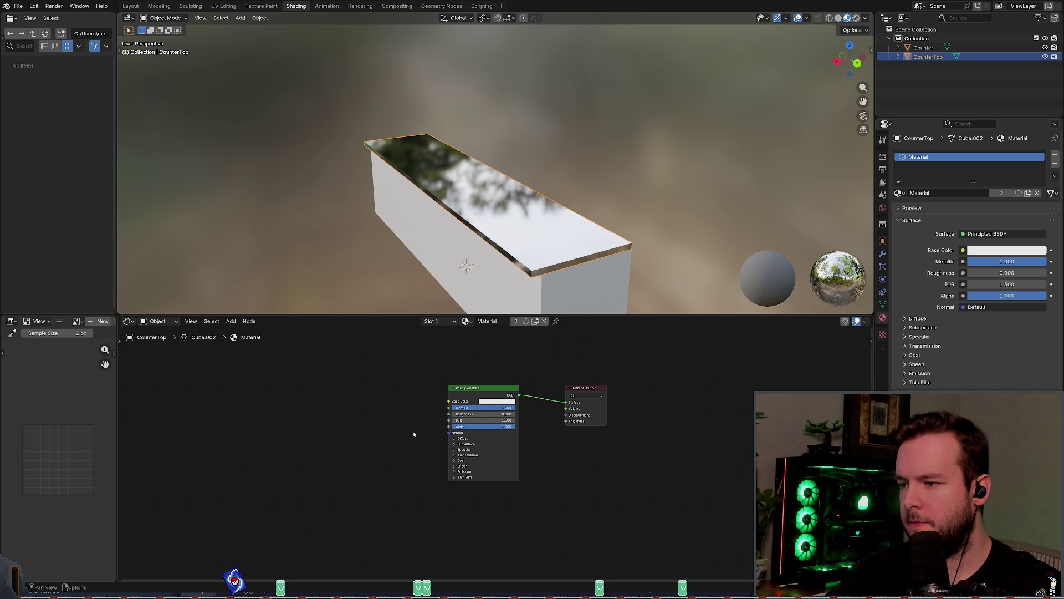
{"action": "scroll", "coordinate": [413, 434], "scroll_direction": "up", "scroll_amount": 2}
{"action": "right_click", "coordinate": [477, 390]}
{"action": "key", "text": "Escape"}
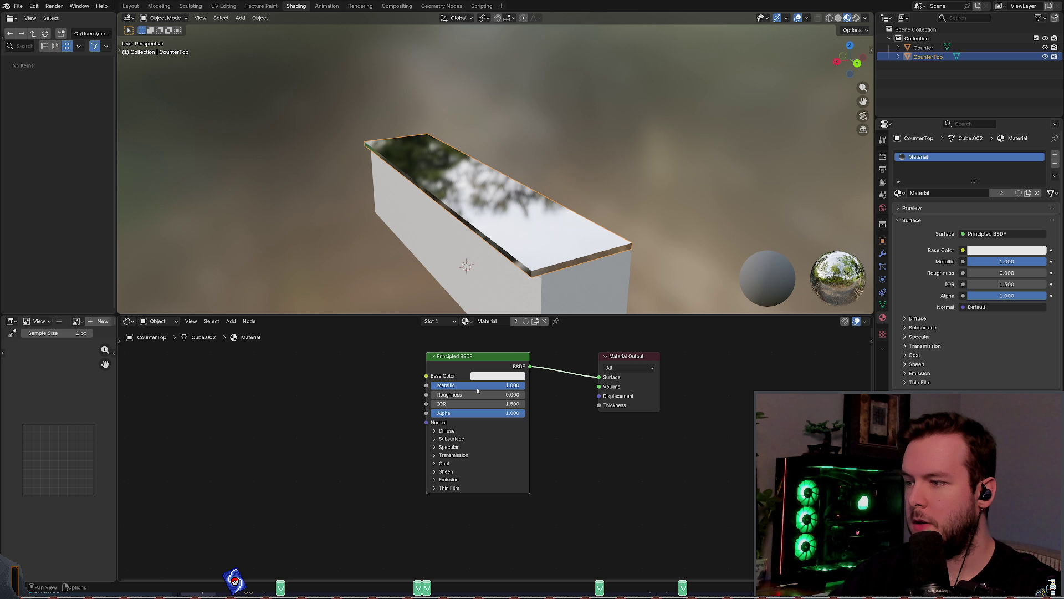
{"action": "left_click", "coordinate": [472, 394]}
{"action": "type", "text": ".1"}
{"action": "key", "text": "Return"}
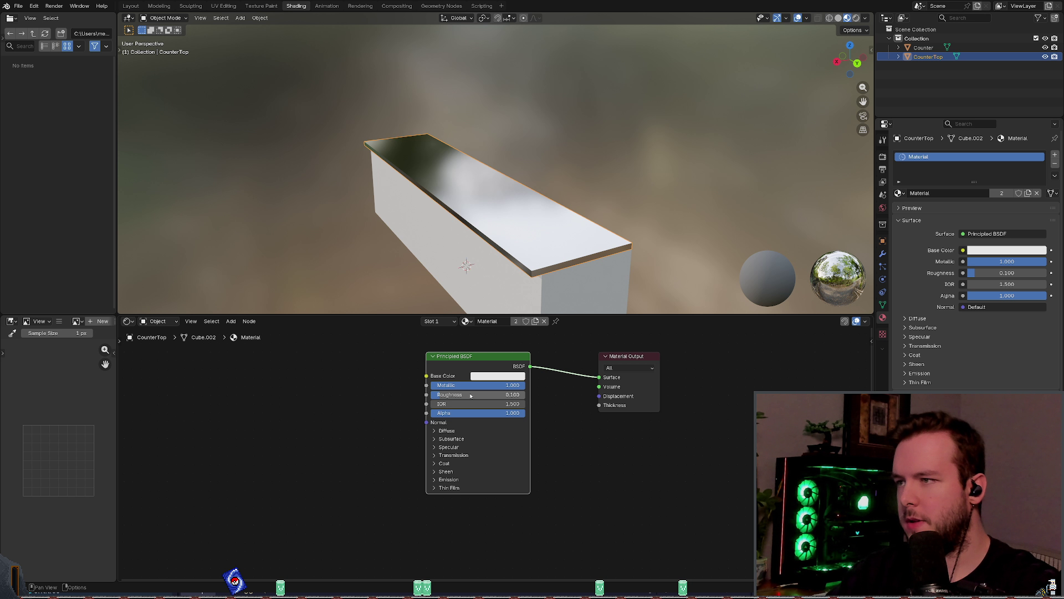
Step: Orbit the viewport around the countertop to review the steel top
{"action": "key", "text": "shift+w"}
{"action": "key", "text": "Escape"}
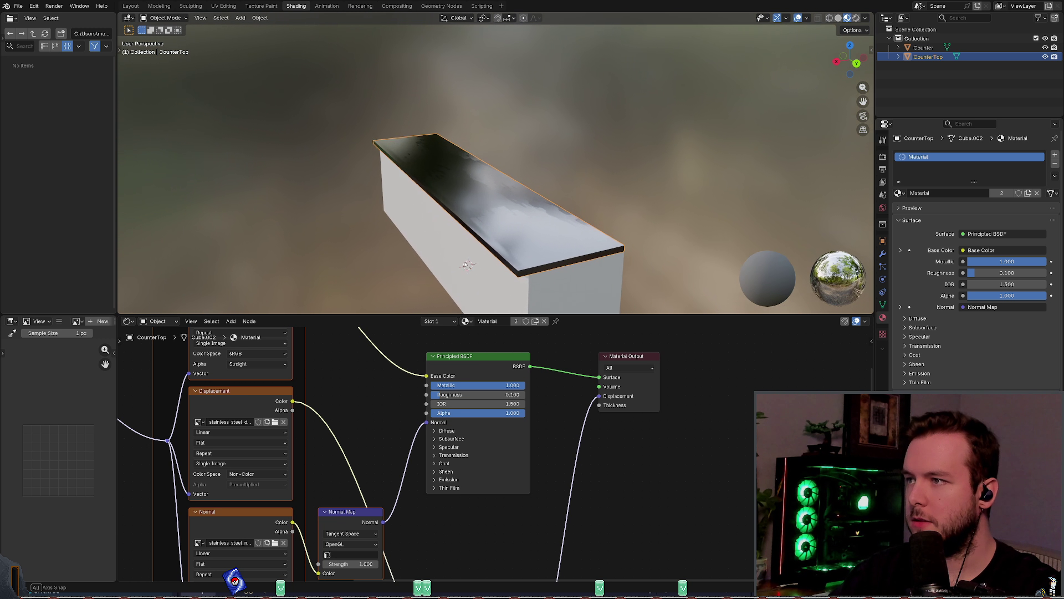
{"action": "middle_click_drag", "start_coordinate": [496, 166], "coordinate": [502, 165]}
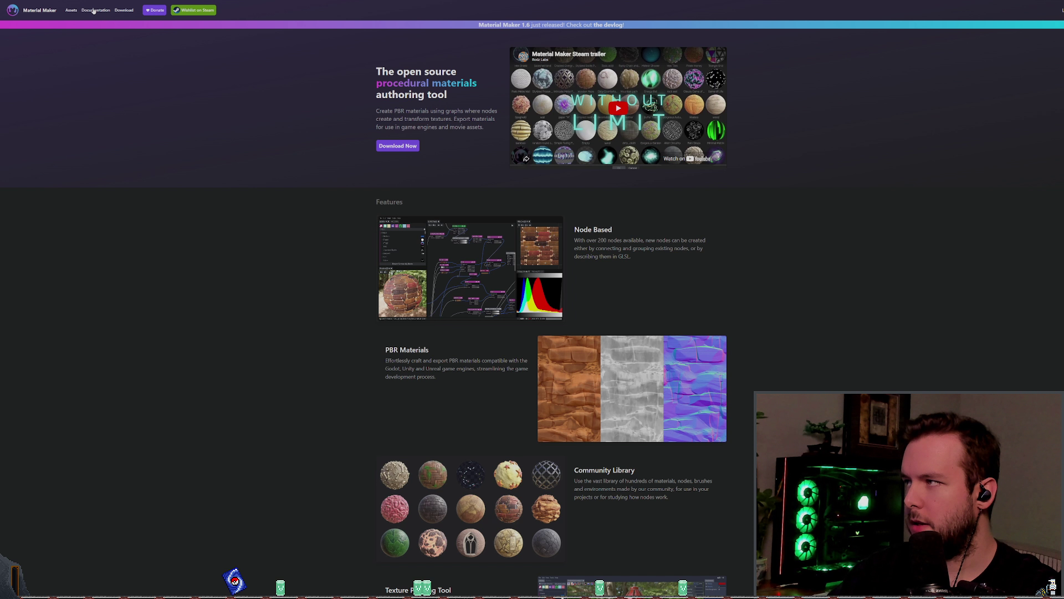
Step: Search the Material Maker manual for 'blender' and read the Exporting Materials > Blender page
{"action": "left_click", "coordinate": [94, 11]}
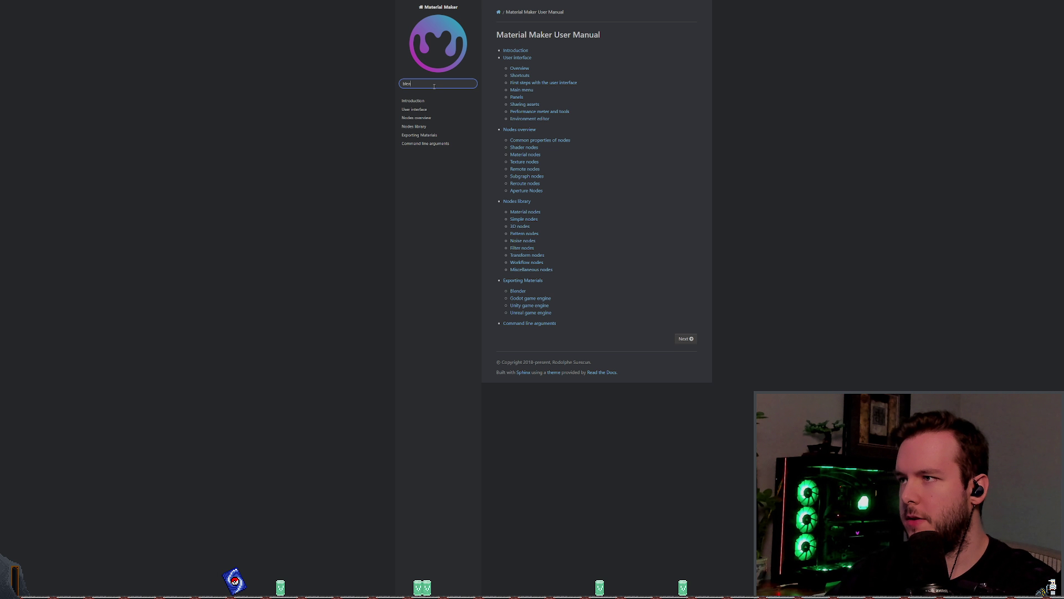
{"action": "type", "text": "der"}
{"action": "key", "text": "Return"}
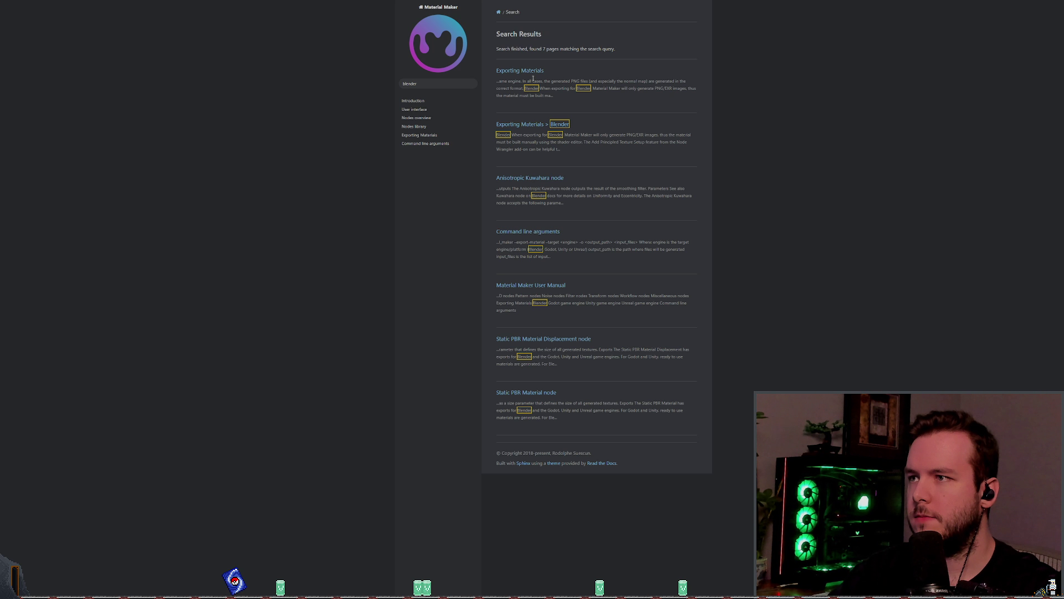
{"action": "left_click", "coordinate": [529, 124]}
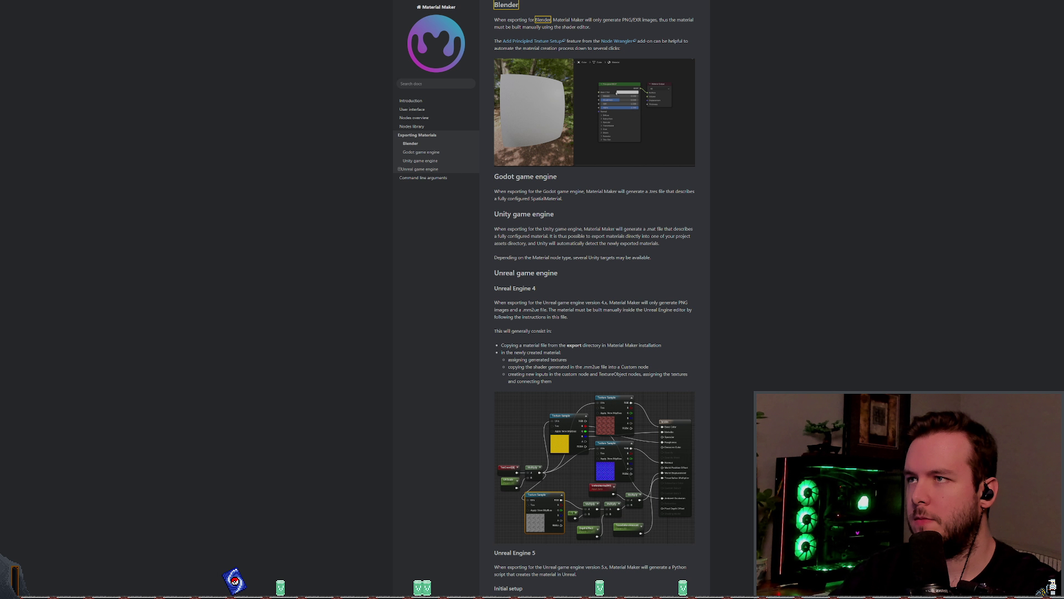
{"action": "key", "text": "ctrl+plus"}
{"action": "key", "text": "ctrl+plus"}
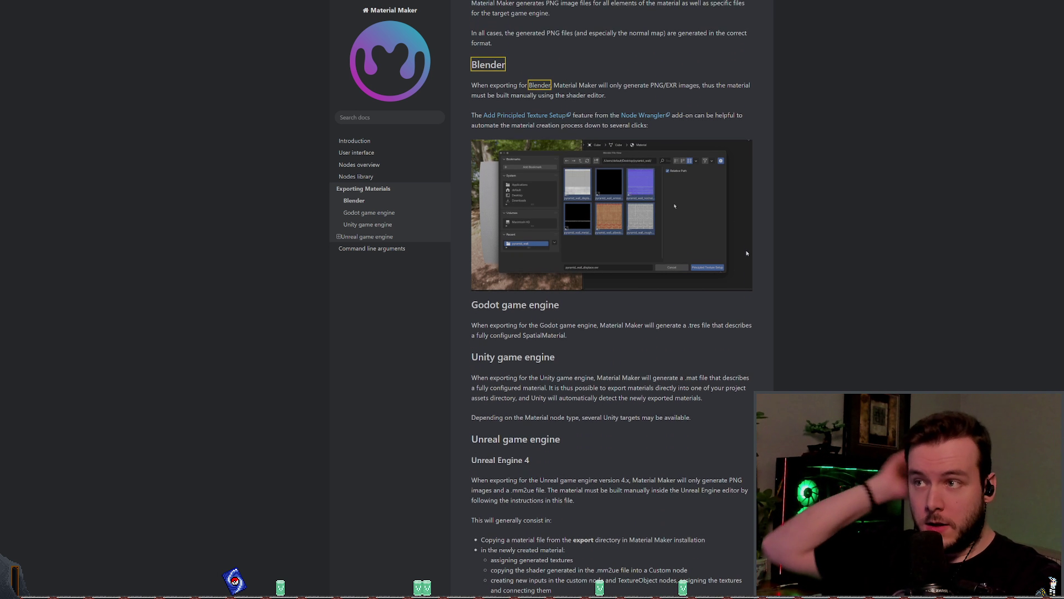
{"action": "scroll", "coordinate": [745, 261], "scroll_direction": "up", "scroll_amount": 2}
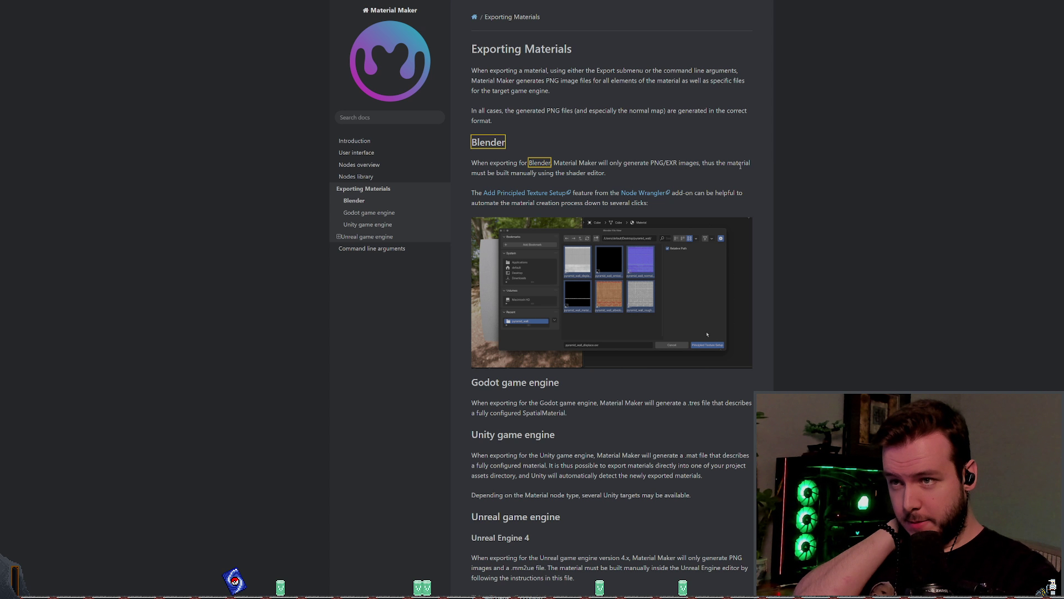
{"action": "left_click_drag", "start_coordinate": [476, 173], "coordinate": [556, 173]}
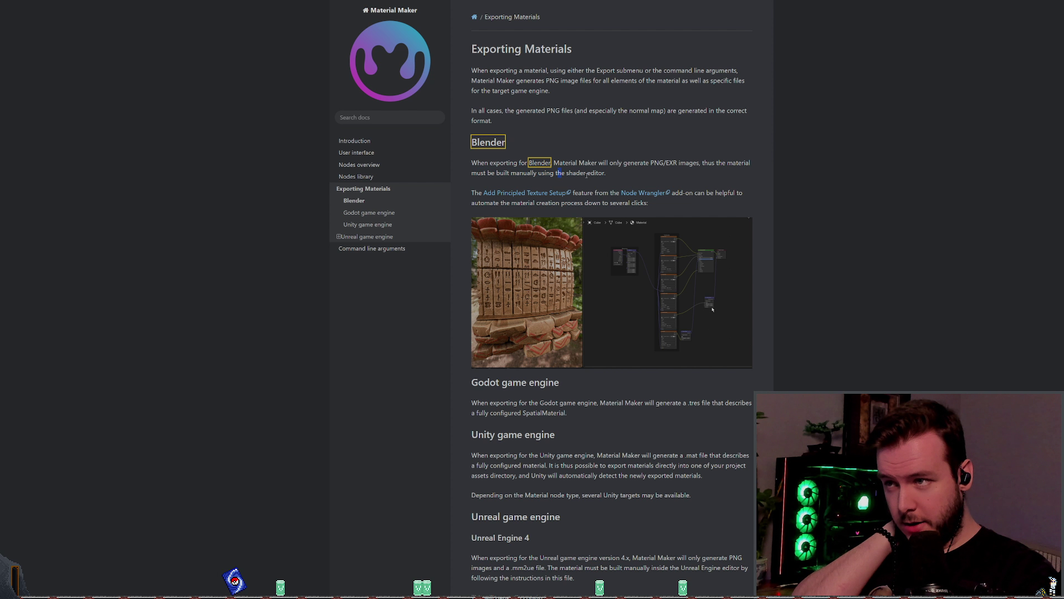
{"action": "left_click", "coordinate": [635, 183]}
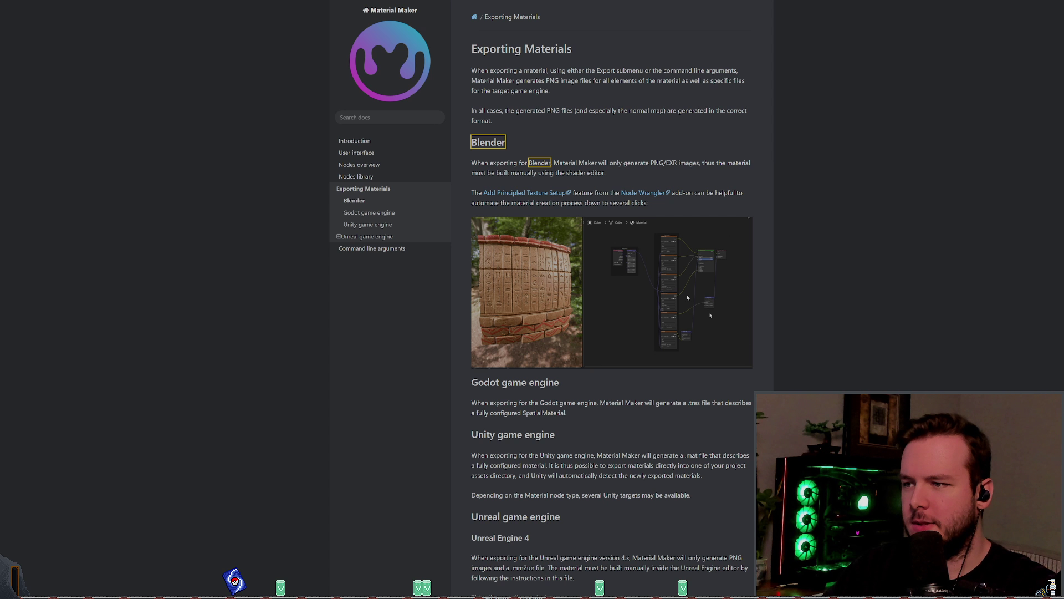
Step: Return to Material Maker, then to Blender's shading setup with the Displacement node in view
{"action": "key", "text": "alt+Tab"}
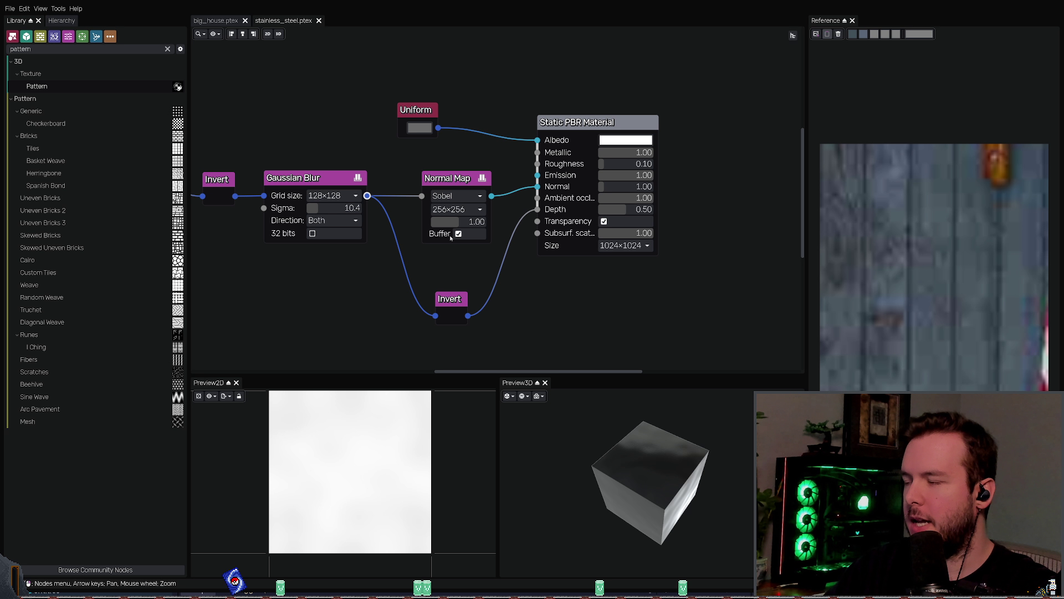
{"action": "key", "text": "alt+Tab"}
{"action": "middle_click_drag", "start_coordinate": [454, 488], "coordinate": [516, 453]}
Step: Test displacement Scale 1, Midlevel 1 and World Space, restoring Scale 0.010 and Midlevel 0.500
{"action": "scroll", "coordinate": [517, 454], "scroll_direction": "up", "scroll_amount": 2}
{"action": "left_click", "coordinate": [487, 479]}
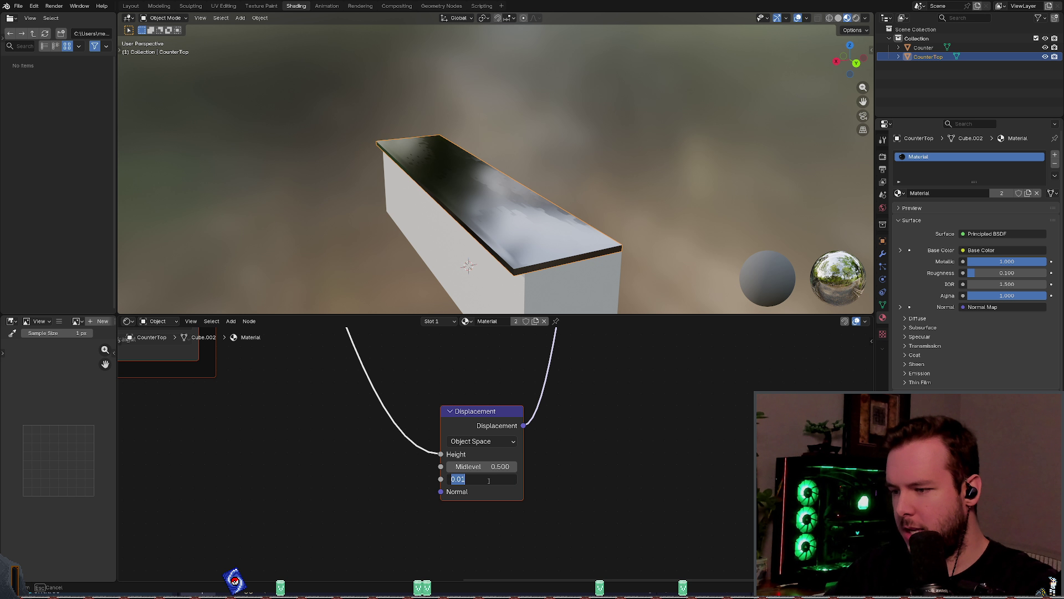
{"action": "type", "text": "1"}
{"action": "key", "text": "Return"}
{"action": "key", "text": "ctrl+z"}
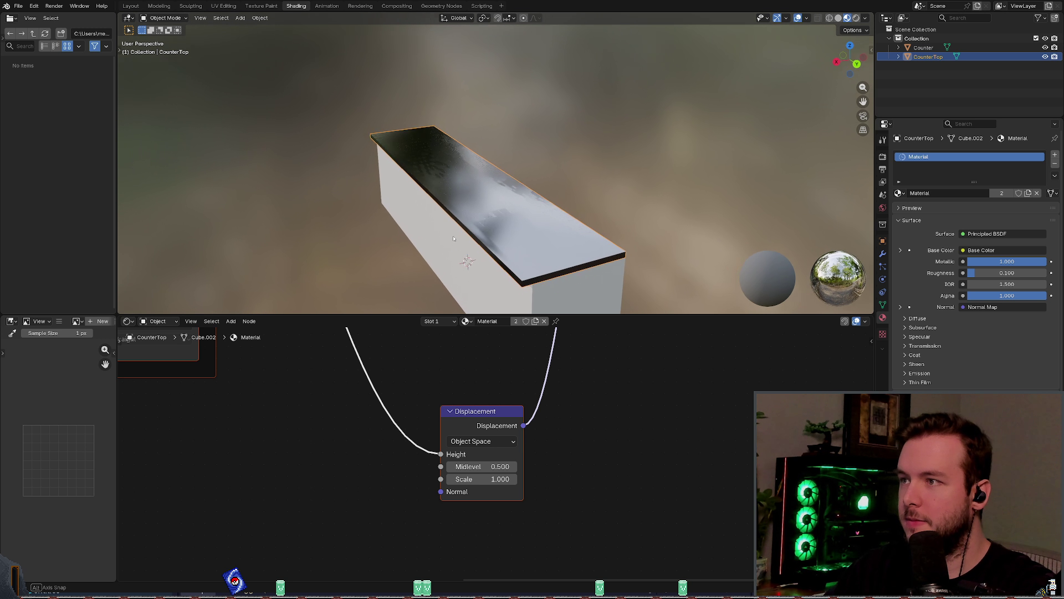
{"action": "left_click", "coordinate": [498, 464]}
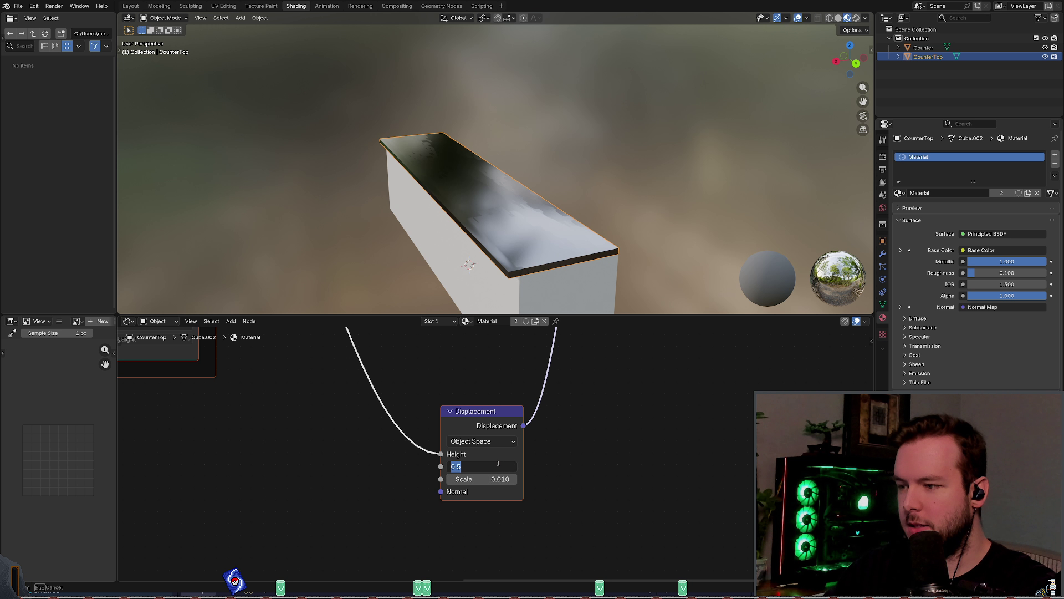
{"action": "type", "text": "1"}
{"action": "key", "text": "Return"}
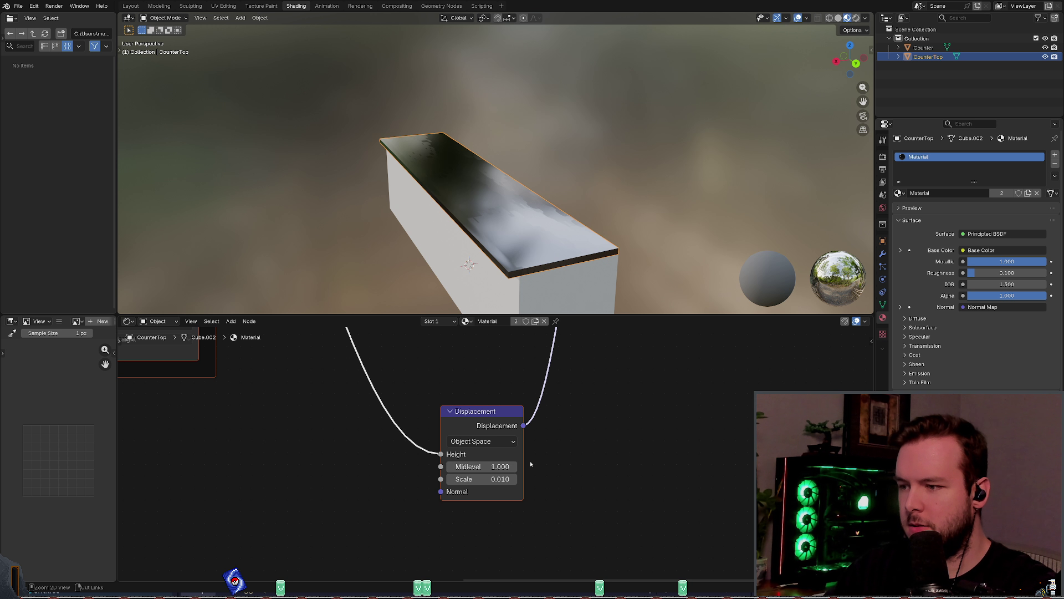
{"action": "left_click", "coordinate": [481, 441]}
{"action": "left_click", "coordinate": [478, 481]}
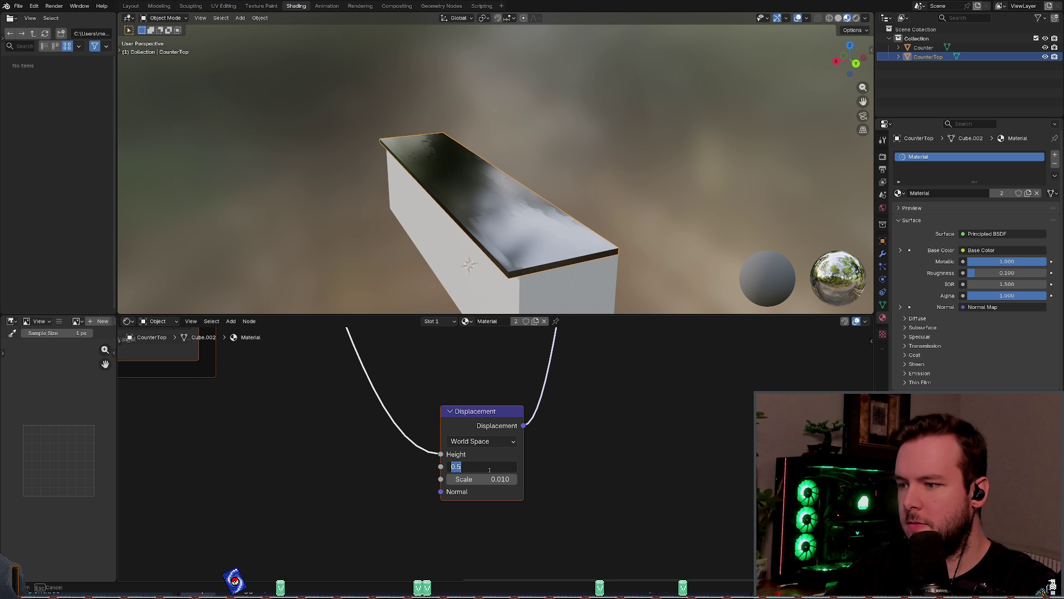
{"action": "key", "text": "BackSpace"}
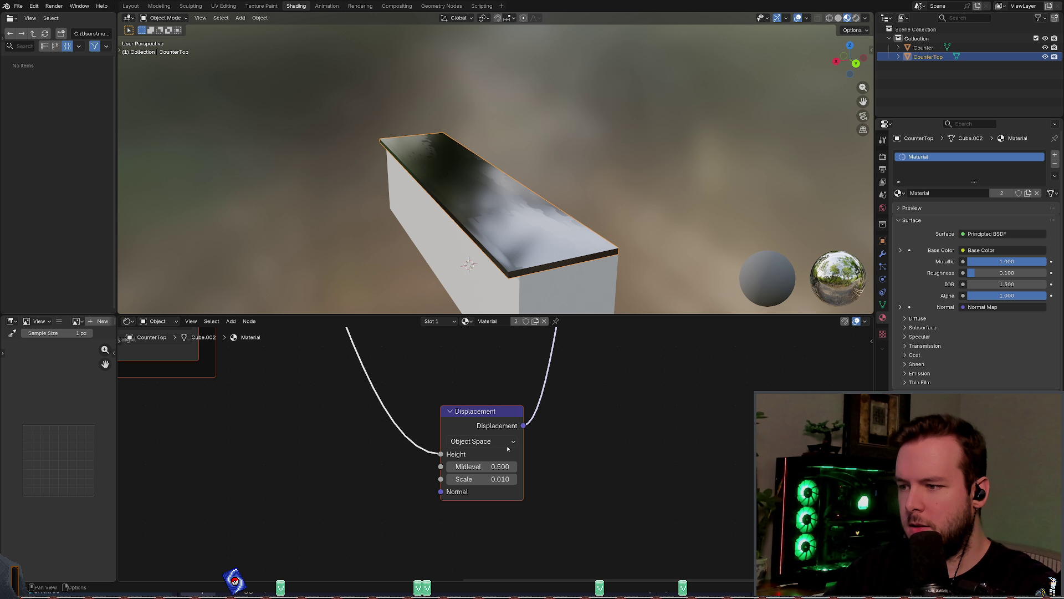
Step: Try a stronger displacement Scale, revert it to 0.010, and save kitchen_counter.blend
{"action": "left_click", "coordinate": [499, 478]}
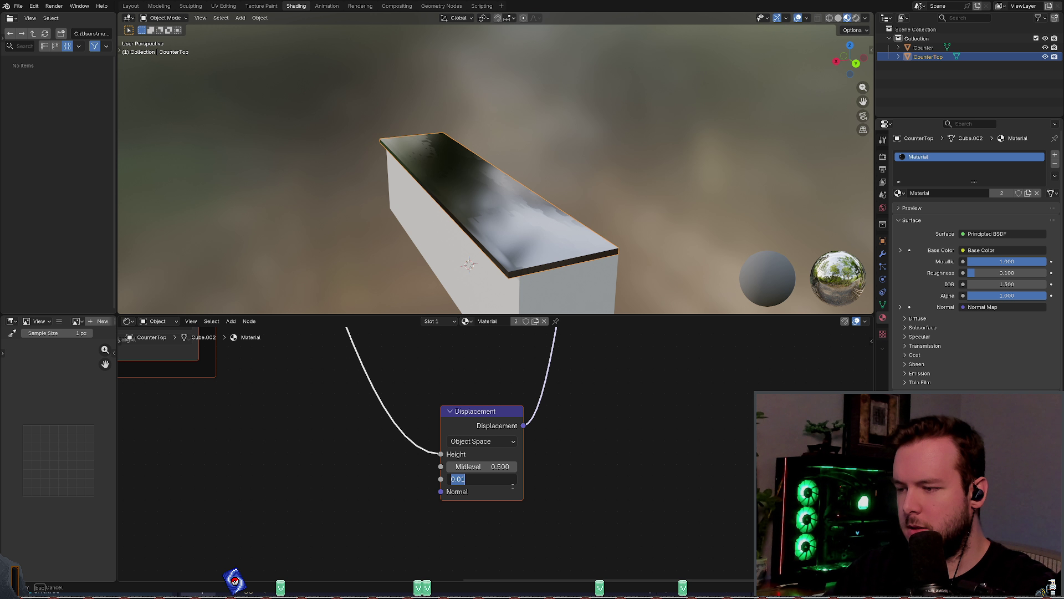
{"action": "type", "text": "1"}
{"action": "key", "text": "Return"}
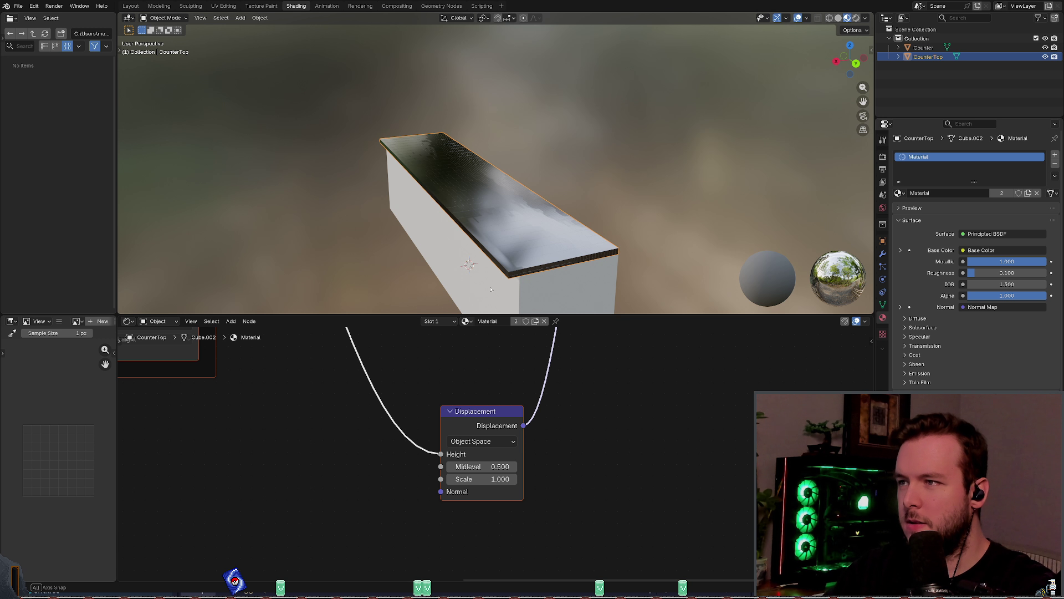
{"action": "mouse_move", "coordinate": [505, 482]}
{"action": "left_mouse_down"}
{"action": "mouse_move", "coordinate": [482, 481]}
{"action": "mouse_move", "coordinate": [521, 467]}
{"action": "mouse_move", "coordinate": [488, 479]}
{"action": "left_mouse_up"}
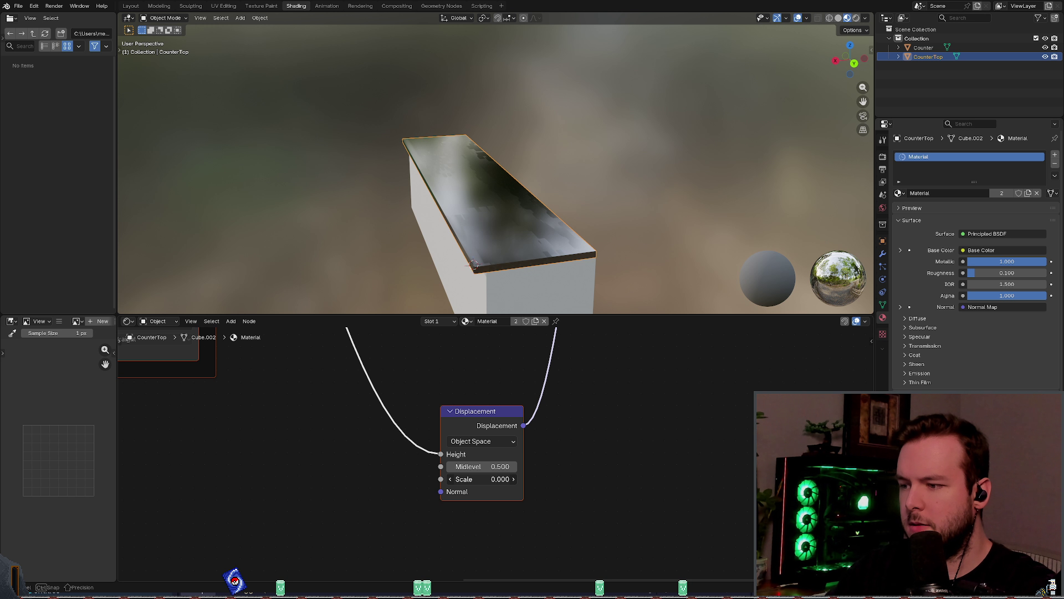
{"action": "left_click_drag", "start_coordinate": [505, 478], "coordinate": [600, 480]}
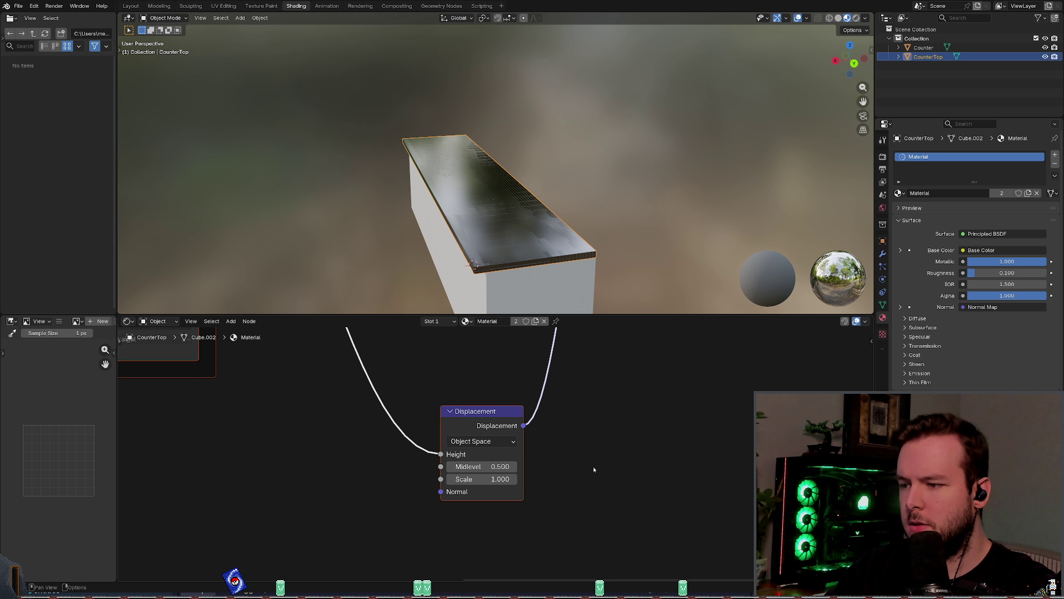
{"action": "key", "text": "ctrl+z"}
{"action": "key", "text": "ctrl+s"}
{"action": "scroll", "coordinate": [587, 438], "scroll_direction": "down", "scroll_amount": 4}
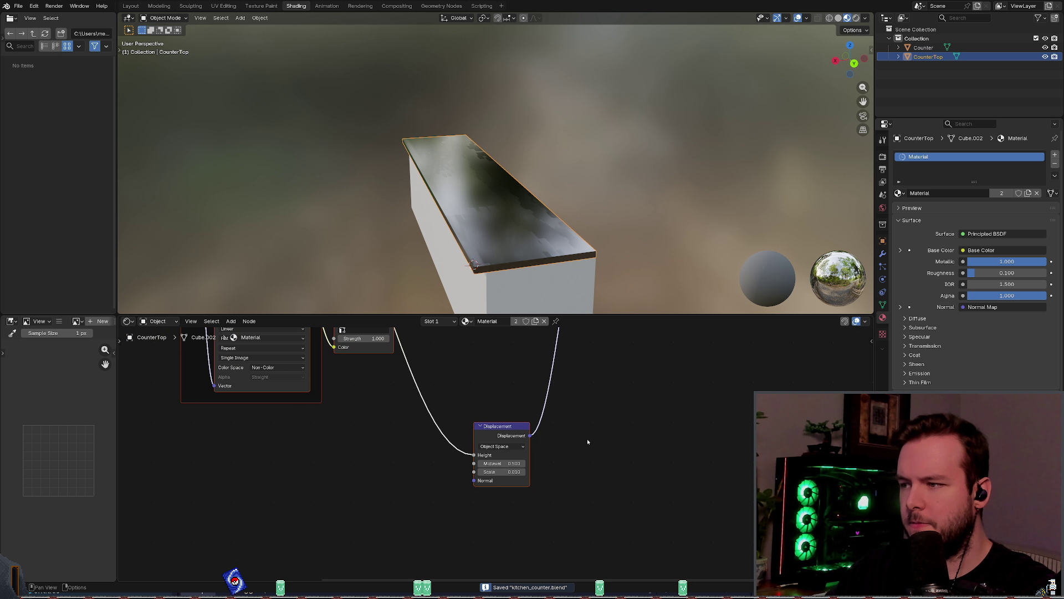
Step: Feed the Normal Map output into the Displacement normal and bring the Mapping nodes into view
{"action": "left_click_drag", "start_coordinate": [423, 397], "coordinate": [481, 523]}
{"action": "mouse_move", "coordinate": [546, 434]}
{"action": "middle_mouse_down"}
{"action": "mouse_move", "coordinate": [587, 477]}
{"action": "mouse_move", "coordinate": [633, 501]}
{"action": "mouse_move", "coordinate": [599, 450]}
{"action": "middle_mouse_up"}
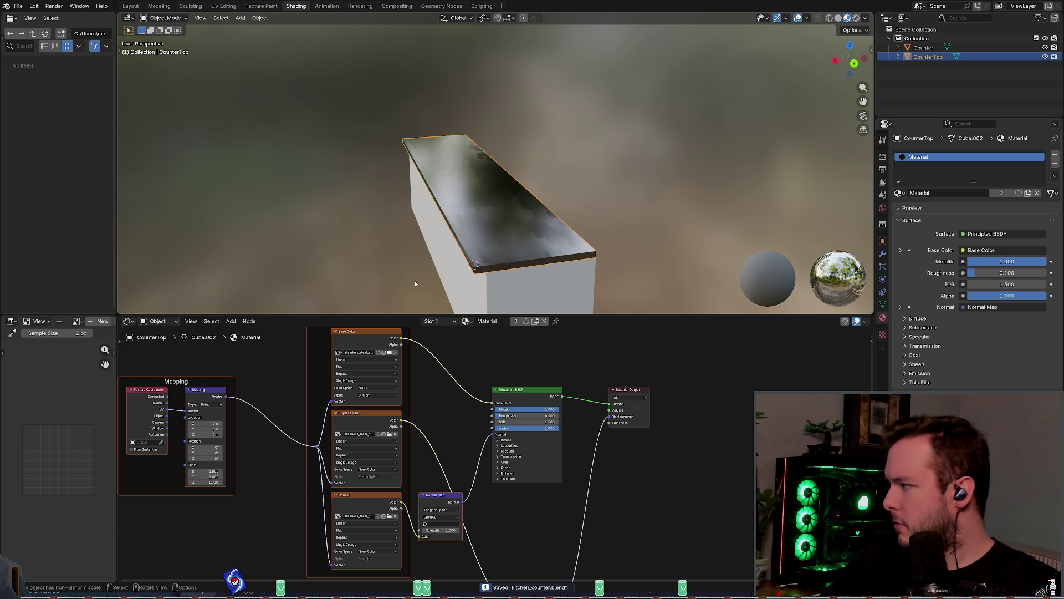
{"action": "mouse_move", "coordinate": [487, 183]}
{"action": "middle_mouse_down"}
{"action": "mouse_move", "coordinate": [462, 198]}
{"action": "mouse_move", "coordinate": [469, 230]}
{"action": "mouse_move", "coordinate": [488, 233]}
{"action": "middle_mouse_up"}
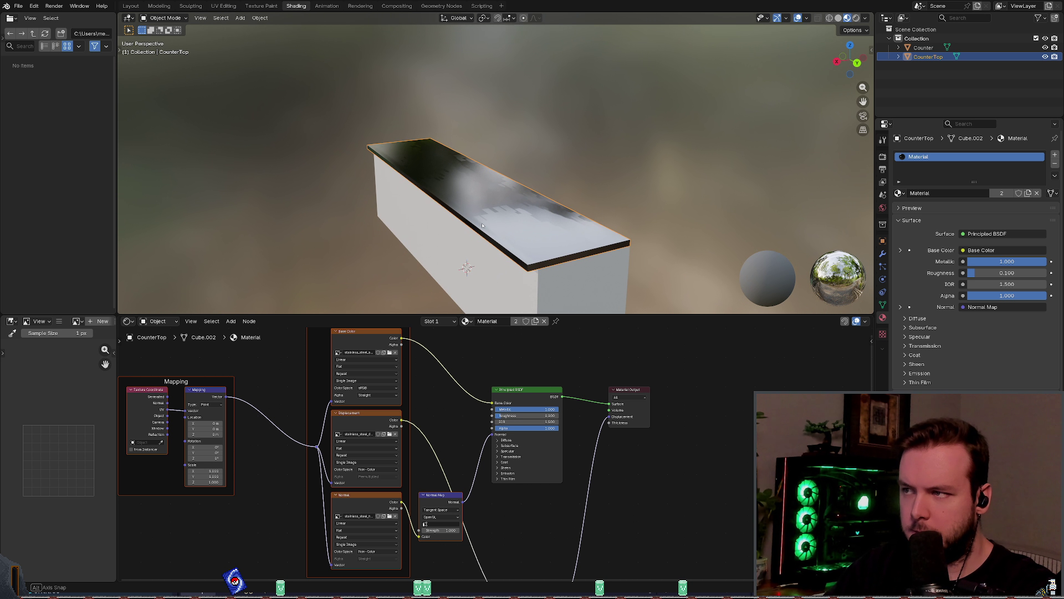
{"action": "scroll", "coordinate": [499, 388], "scroll_direction": "up", "scroll_amount": 1}
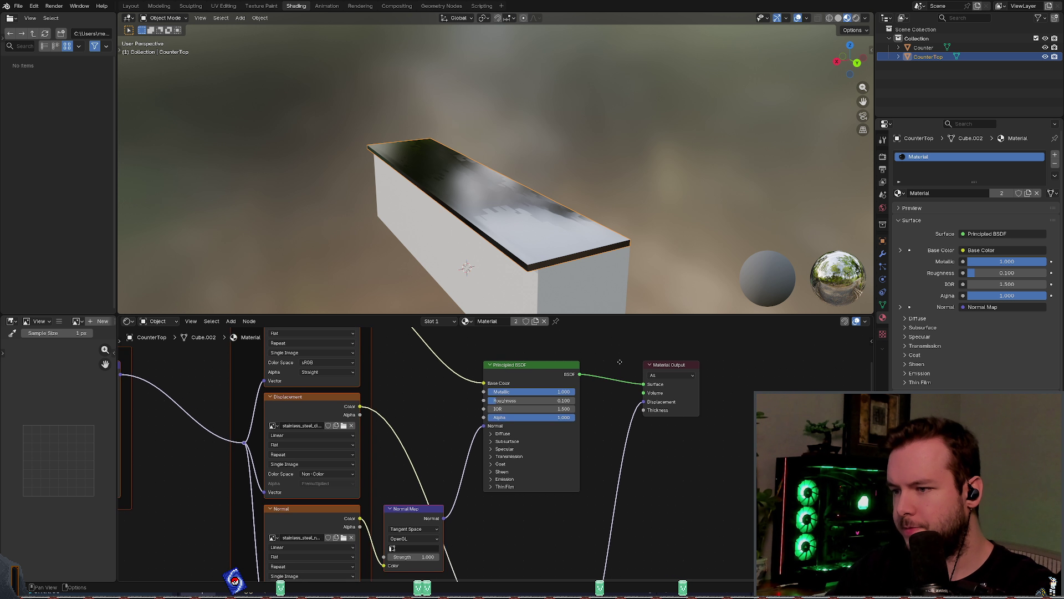
{"action": "scroll", "coordinate": [561, 392], "scroll_direction": "up", "scroll_amount": 1}
{"action": "mouse_move", "coordinate": [508, 449]}
{"action": "middle_mouse_down"}
{"action": "mouse_move", "coordinate": [574, 453]}
{"action": "mouse_move", "coordinate": [609, 348]}
{"action": "mouse_move", "coordinate": [653, 321]}
{"action": "middle_mouse_up"}
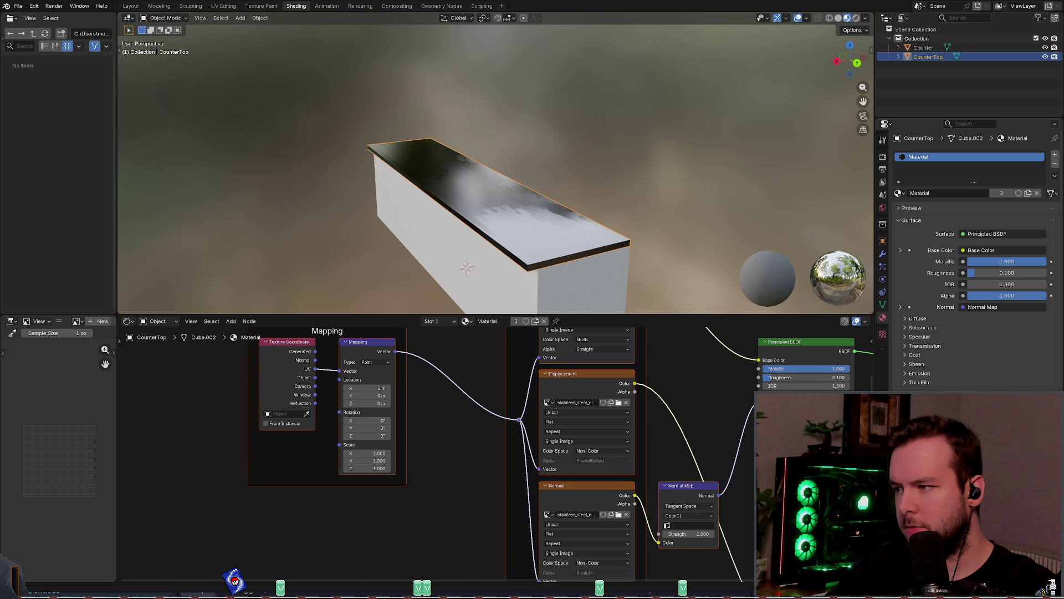
{"action": "middle_click_drag", "start_coordinate": [275, 387], "coordinate": [298, 431]}
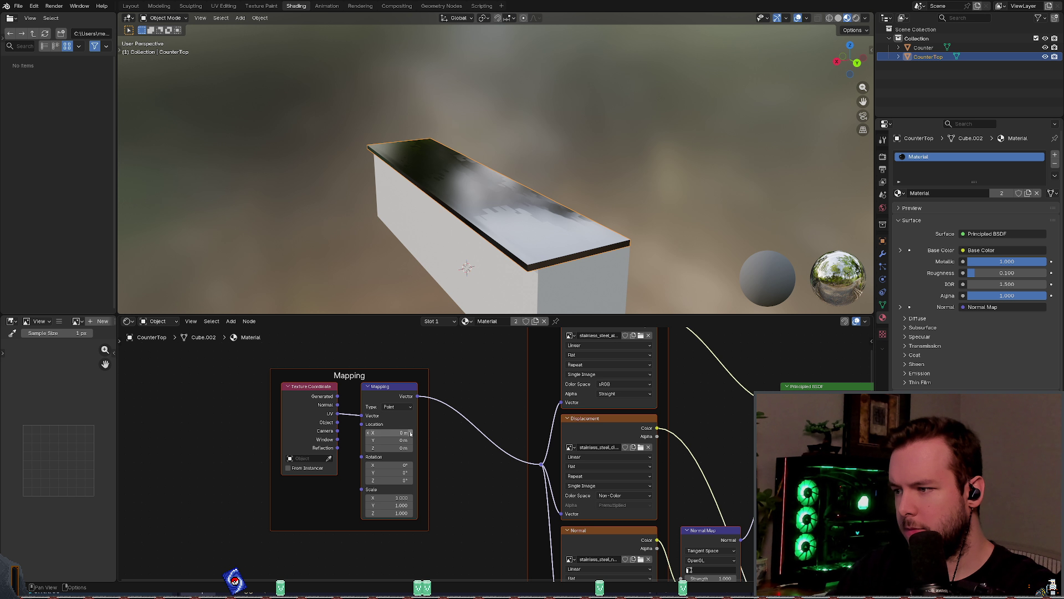
{"action": "middle_click_drag", "start_coordinate": [411, 433], "coordinate": [396, 436]}
Step: Try the Texture and Normal Mapping types, then set the type back to Point
{"action": "left_click", "coordinate": [392, 410]}
{"action": "left_click", "coordinate": [389, 427]}
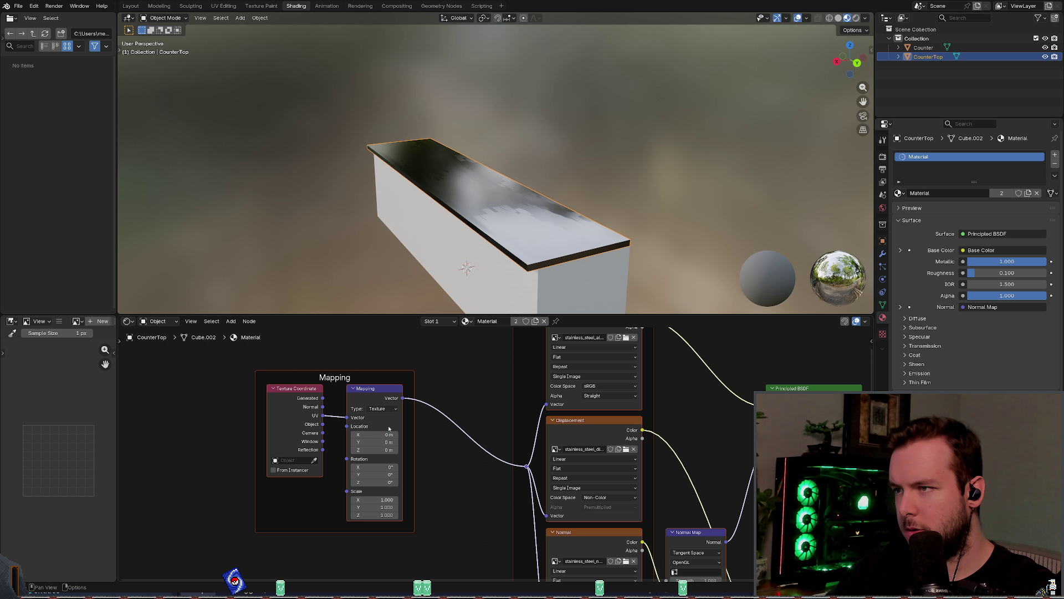
{"action": "left_click", "coordinate": [382, 408]}
{"action": "left_click", "coordinate": [382, 440]}
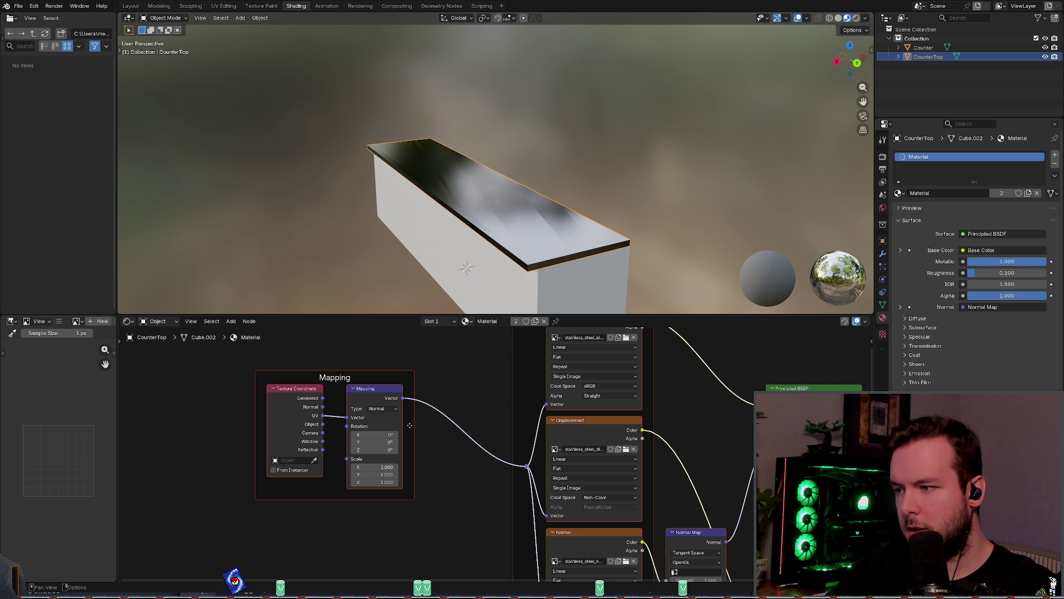
{"action": "left_click", "coordinate": [382, 408]}
{"action": "left_click", "coordinate": [382, 416]}
{"action": "middle_click_drag", "start_coordinate": [382, 417], "coordinate": [357, 404]}
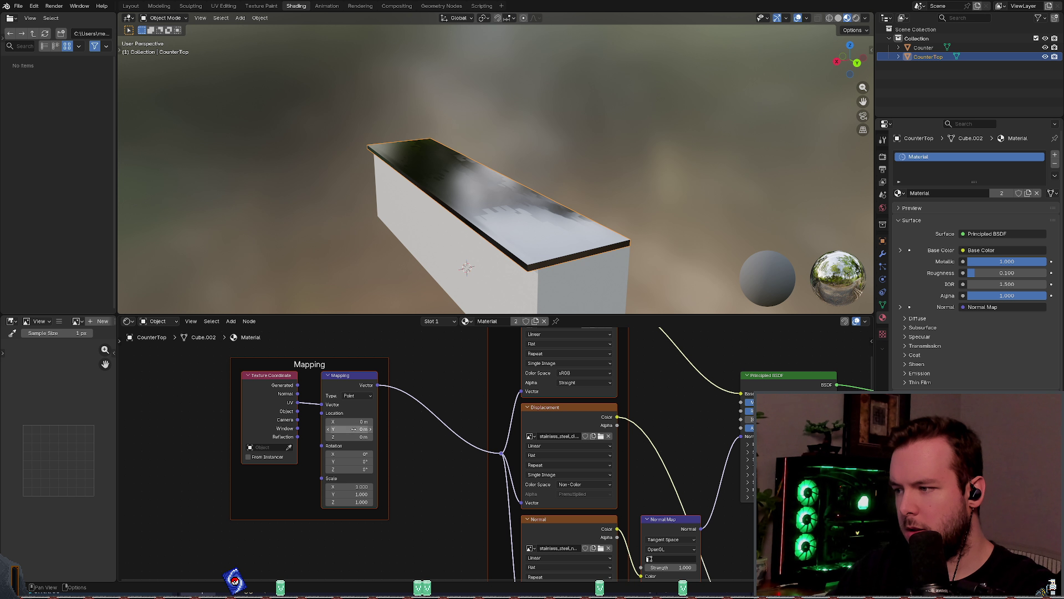
Step: Set the Mapping Scale X and Y to 32 and inspect the finer steel tiling
{"action": "left_click_drag", "start_coordinate": [355, 486], "coordinate": [355, 486]}
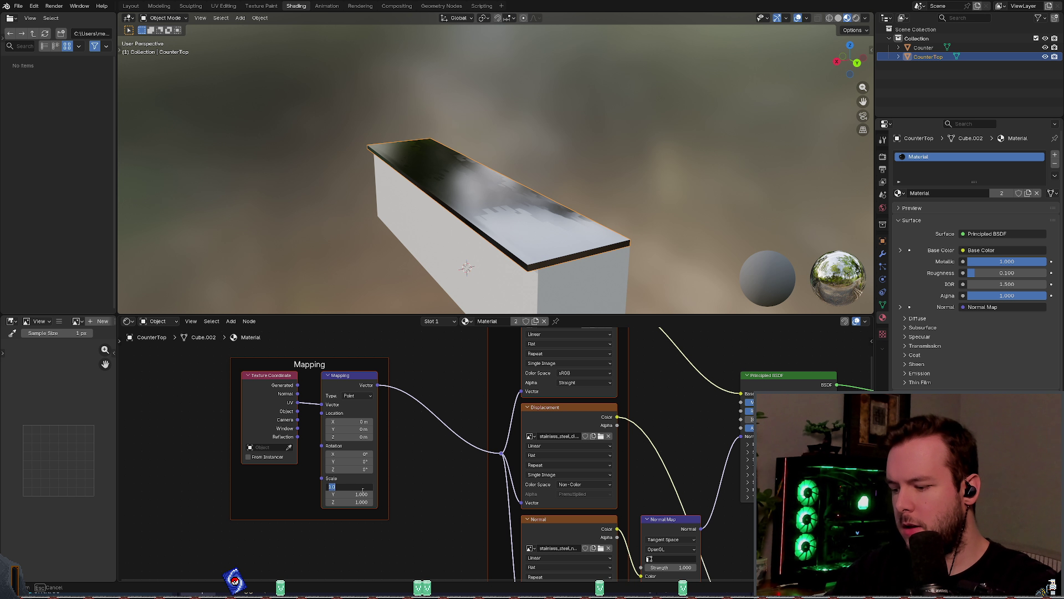
{"action": "type", "text": "32"}
{"action": "key", "text": "Return"}
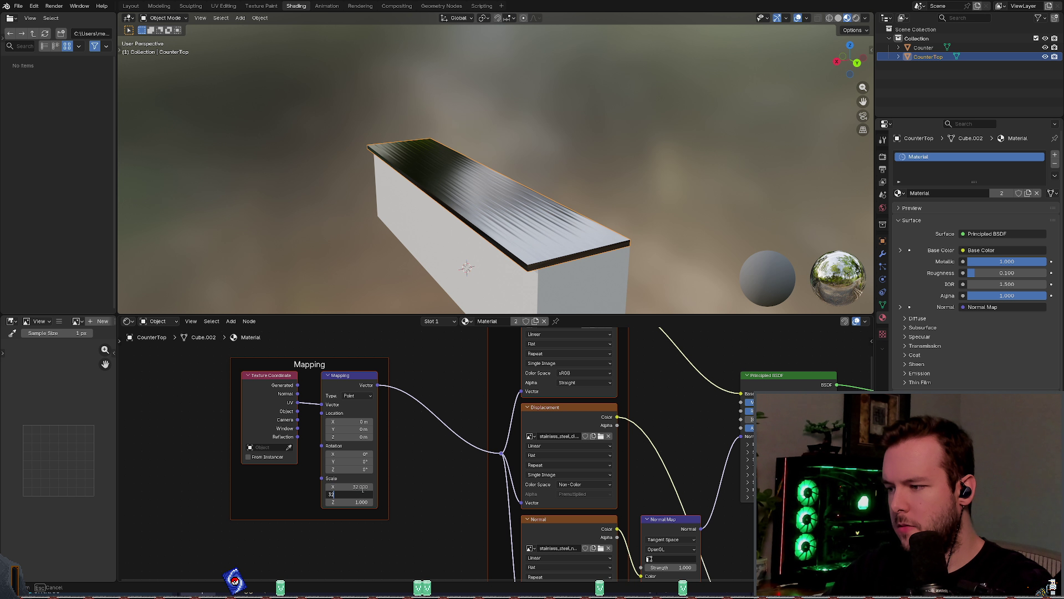
{"action": "mouse_move", "coordinate": [433, 261]}
{"action": "middle_mouse_down"}
{"action": "mouse_move", "coordinate": [439, 280]}
{"action": "mouse_move", "coordinate": [461, 282]}
{"action": "mouse_move", "coordinate": [466, 308]}
{"action": "mouse_move", "coordinate": [433, 278]}
{"action": "middle_mouse_up"}
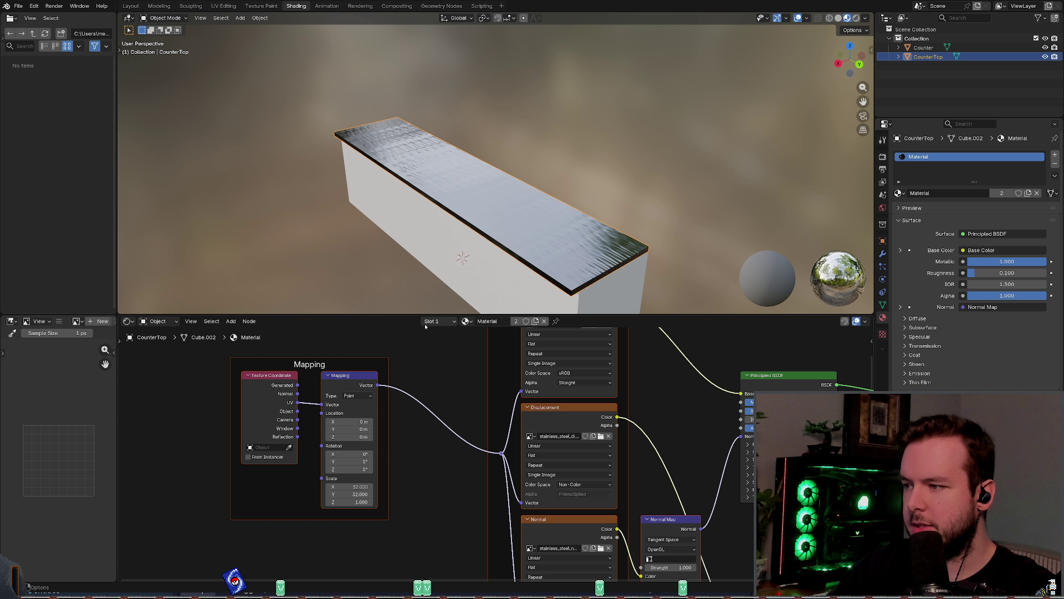
Step: Rework the Mapping Y scale from 32 down and set the X scale to 4
{"action": "left_click", "coordinate": [363, 496]}
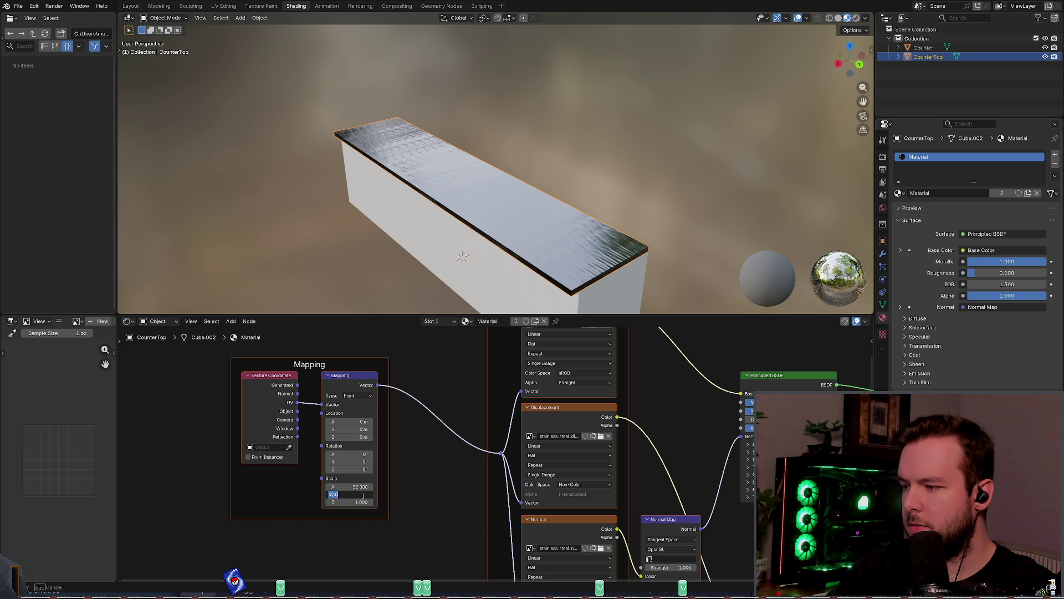
{"action": "key", "text": "Return"}
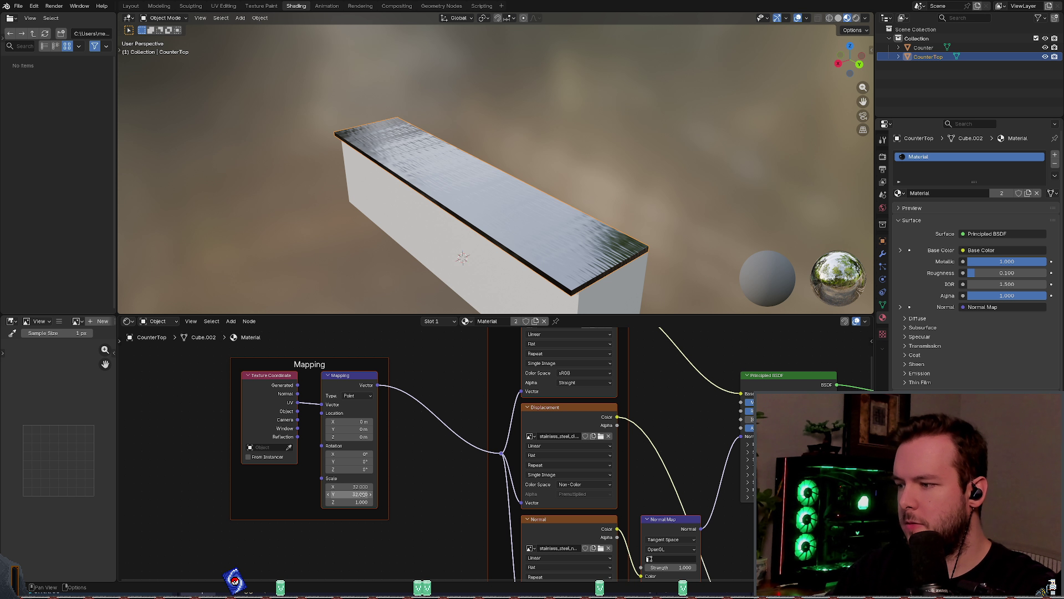
{"action": "left_click", "coordinate": [363, 494]}
{"action": "type", "text": "30"}
{"action": "key", "text": "Return"}
{"action": "left_click", "coordinate": [364, 496]}
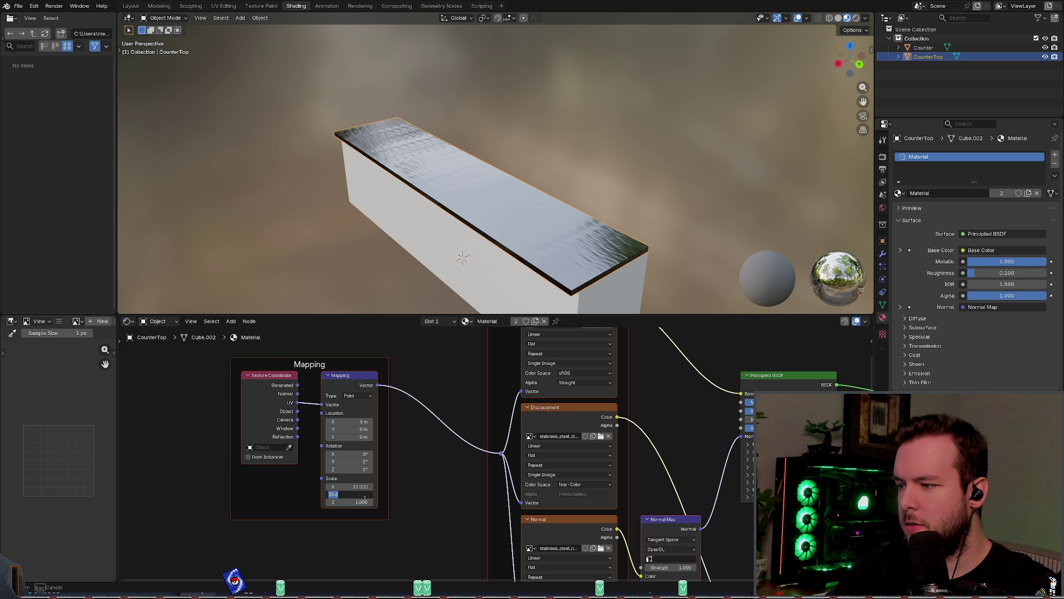
{"action": "type", "text": ".0"}
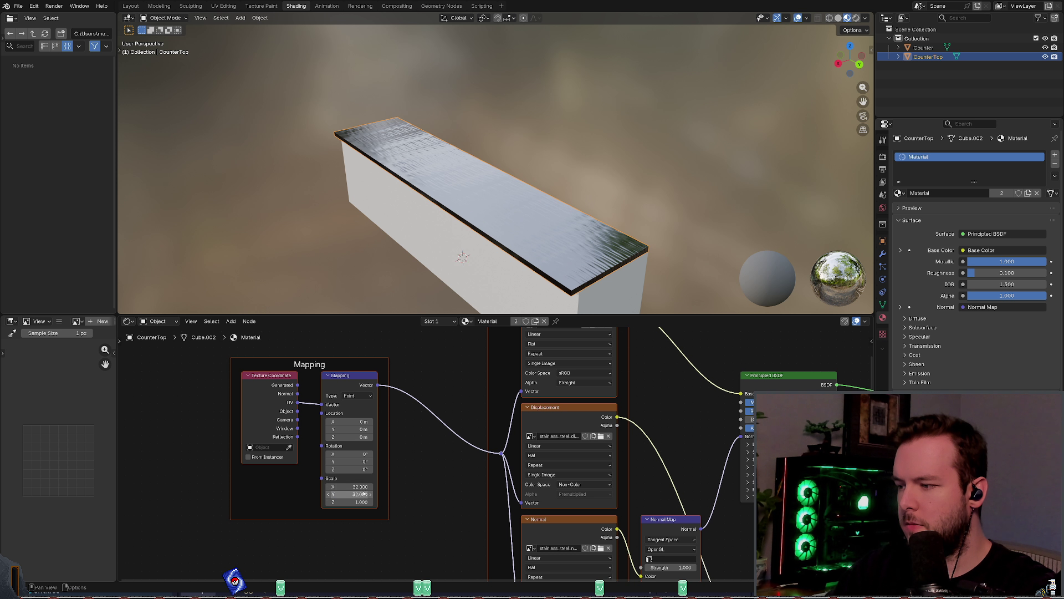
{"action": "key", "text": "Return"}
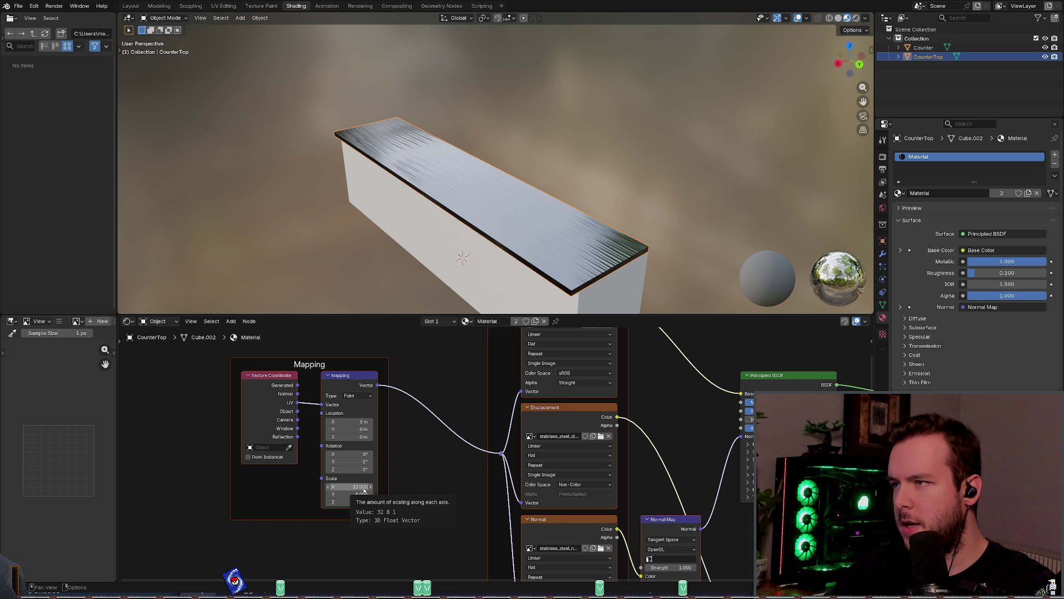
{"action": "left_click", "coordinate": [363, 487]}
{"action": "type", "text": "4"}
{"action": "key", "text": "Return"}
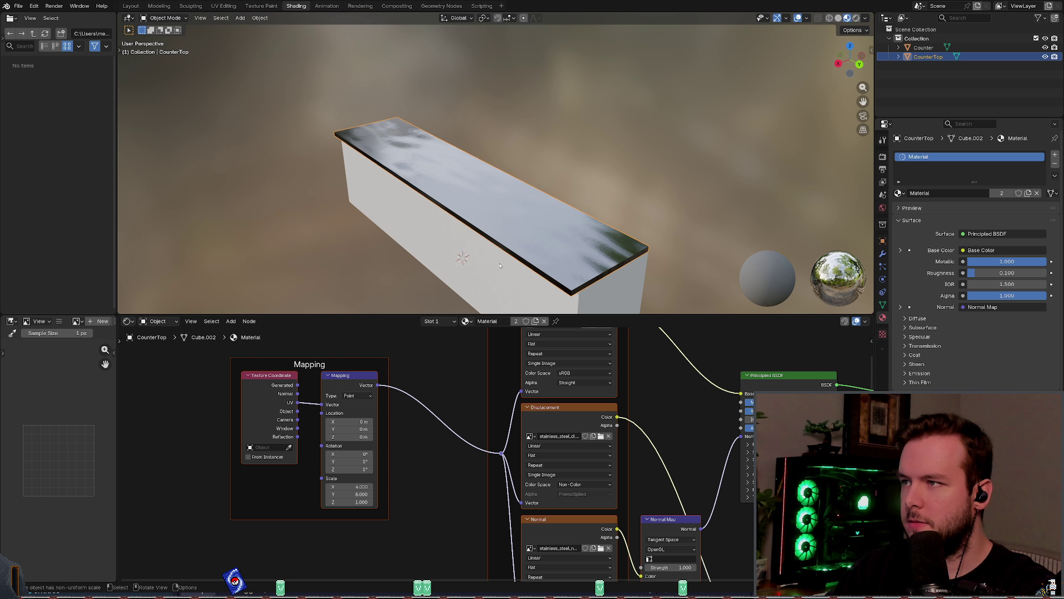
Step: Settle the Mapping X scale at 2, check the dents, and save kitchen_counter.blend
{"action": "mouse_move", "coordinate": [488, 233]}
{"action": "middle_mouse_down"}
{"action": "mouse_move", "coordinate": [517, 306]}
{"action": "mouse_move", "coordinate": [460, 280]}
{"action": "middle_mouse_up"}
{"action": "left_click", "coordinate": [350, 486]}
{"action": "type", "text": "2"}
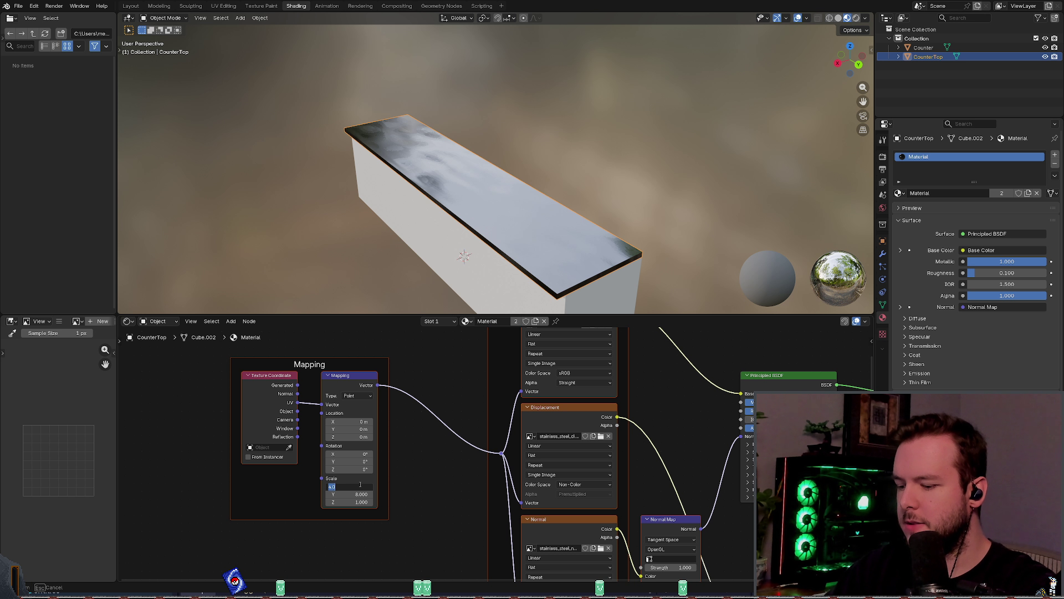
{"action": "key", "text": "Return"}
{"action": "key", "text": "ctrl+z"}
{"action": "middle_click_drag", "start_coordinate": [515, 268], "coordinate": [466, 248]}
{"action": "left_click", "coordinate": [361, 487]}
{"action": "type", "text": "2"}
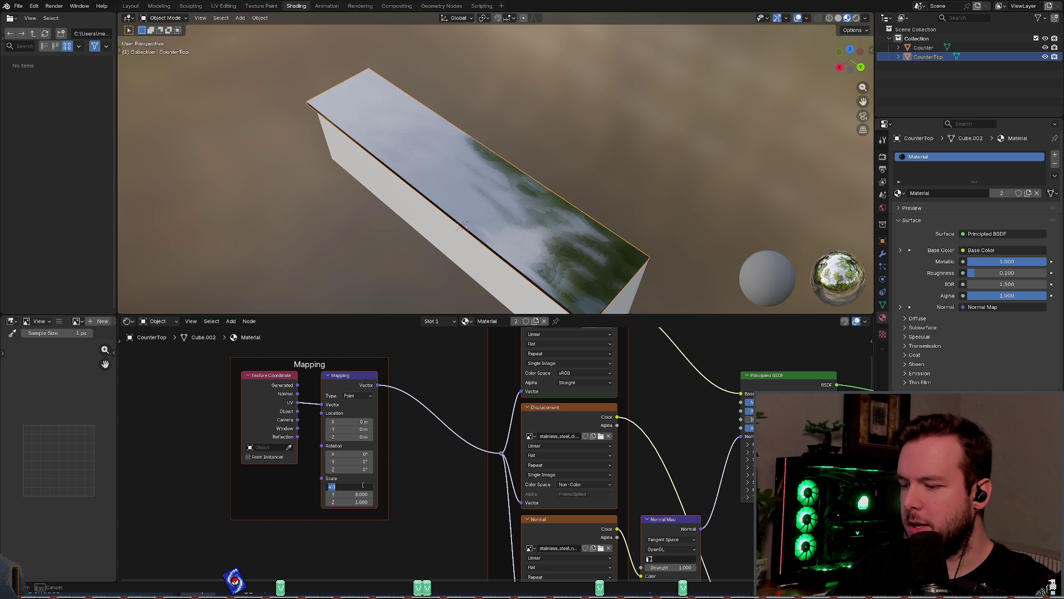
{"action": "key", "text": "Return"}
{"action": "mouse_move", "coordinate": [555, 261]}
{"action": "middle_mouse_down"}
{"action": "mouse_move", "coordinate": [537, 245]}
{"action": "mouse_move", "coordinate": [533, 263]}
{"action": "middle_mouse_up"}
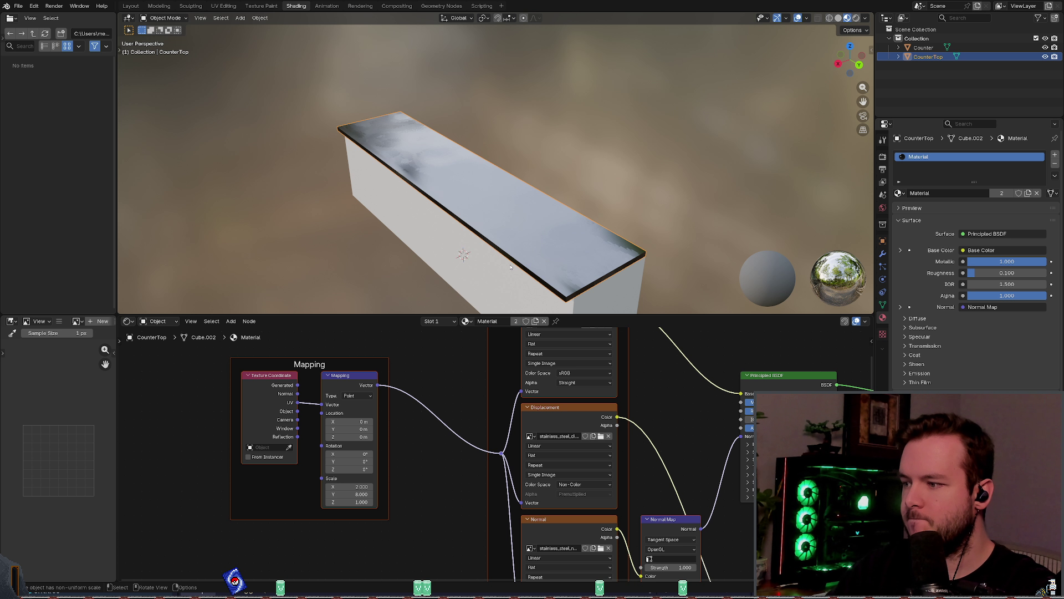
{"action": "key", "text": "ctrl+s"}
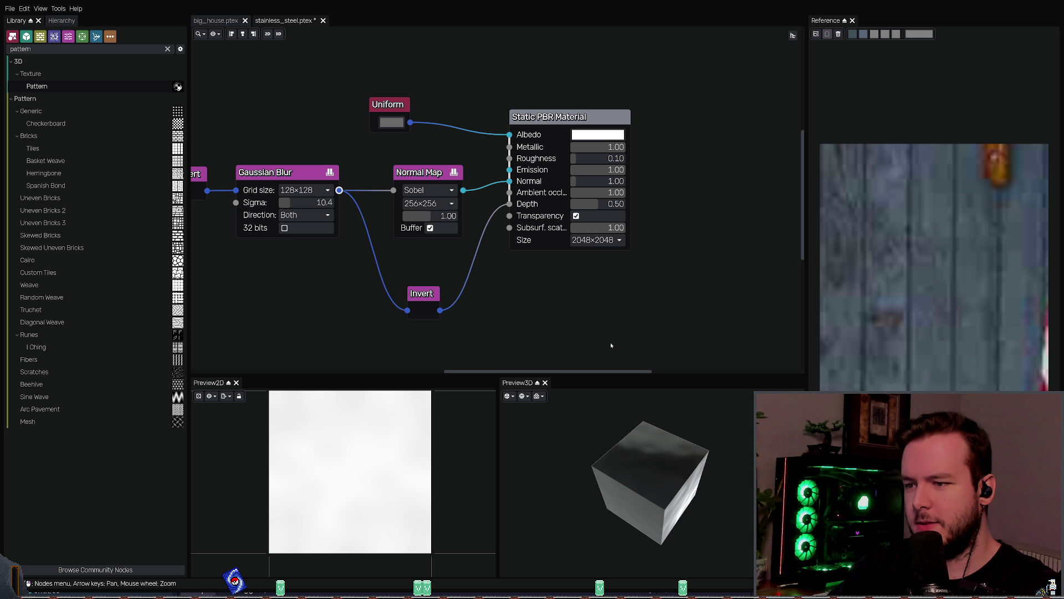
Step: Save stainless_steel.ptex, export its textures with Ctrl+E, and return to Blender
{"action": "key", "text": "ctrl+s"}
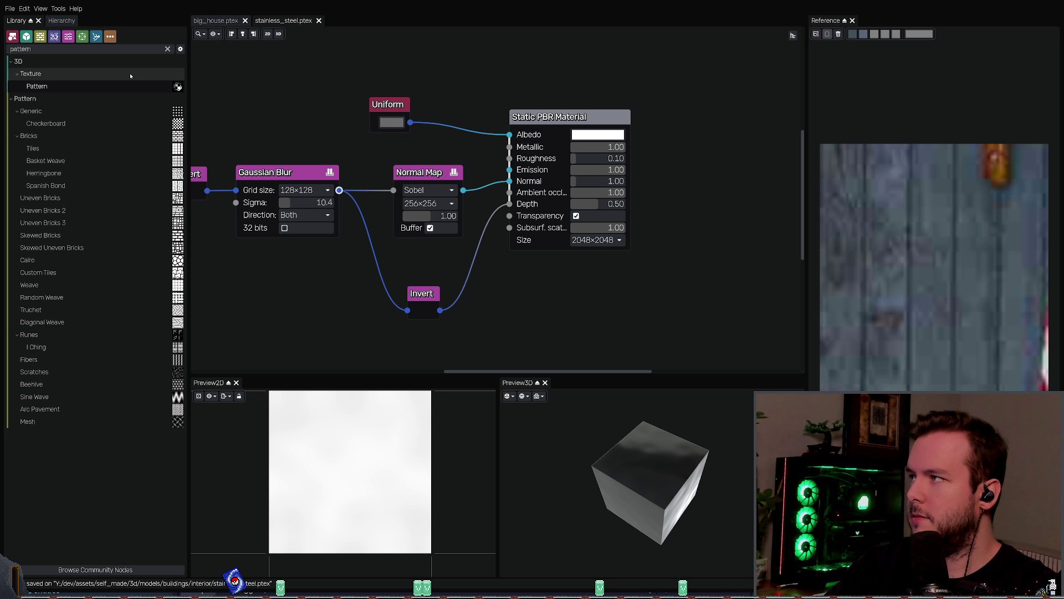
{"action": "key", "text": "ctrl+e"}
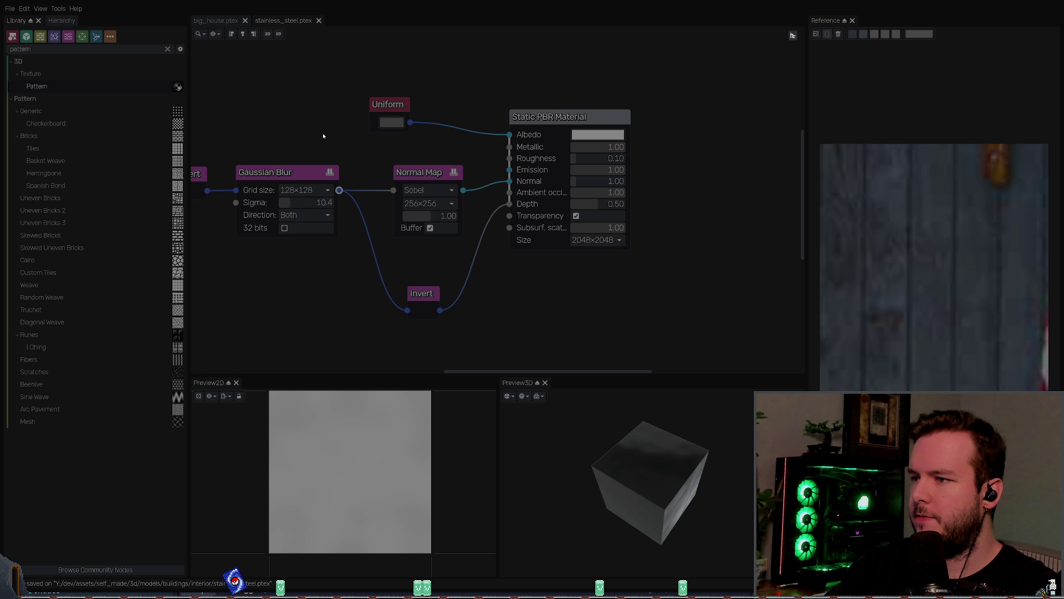
{"action": "key", "text": "alt+Tab"}
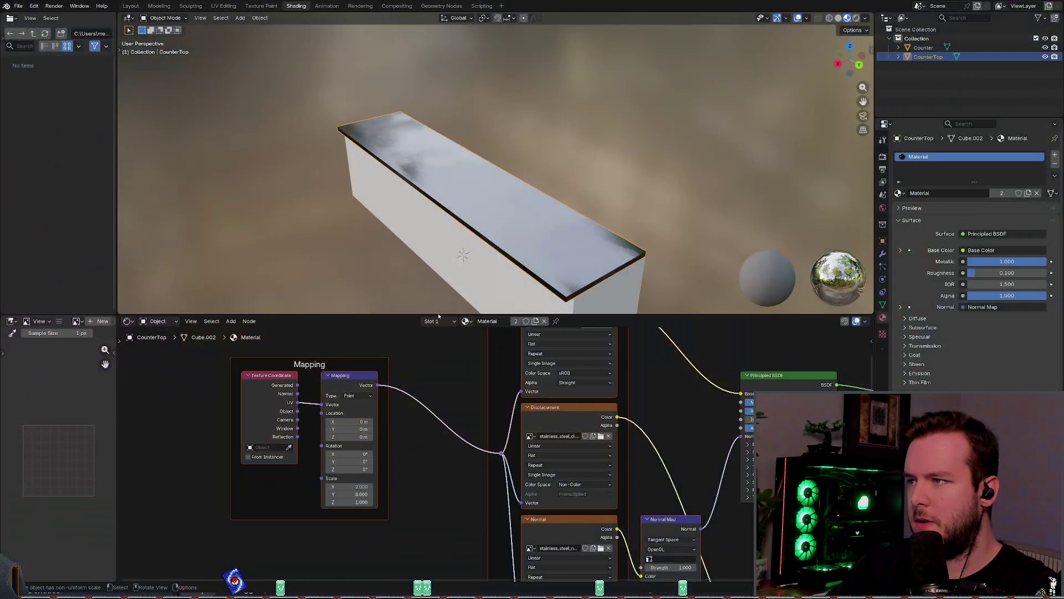
Step: Delete the texture, mapping and Displacement nodes, undo the deletion, and save kitchen_counter.blend
{"action": "scroll", "coordinate": [353, 464], "scroll_direction": "down", "scroll_amount": 5}
{"action": "mouse_move", "coordinate": [321, 534]}
{"action": "left_mouse_down"}
{"action": "mouse_move", "coordinate": [394, 484]}
{"action": "mouse_move", "coordinate": [529, 331]}
{"action": "left_mouse_up"}
{"action": "key", "text": "x"}
{"action": "left_click_drag", "start_coordinate": [522, 553], "coordinate": [604, 518]}
{"action": "key", "text": "x"}
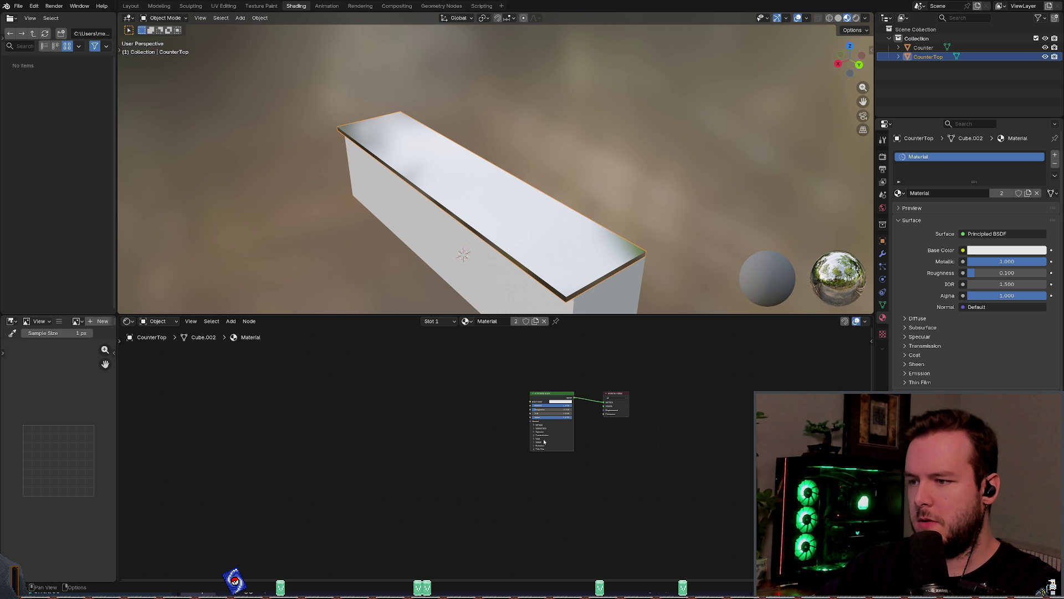
{"action": "left_click", "coordinate": [551, 395]}
{"action": "scroll", "coordinate": [571, 388], "scroll_direction": "up", "scroll_amount": 2}
{"action": "key", "text": "shift+w"}
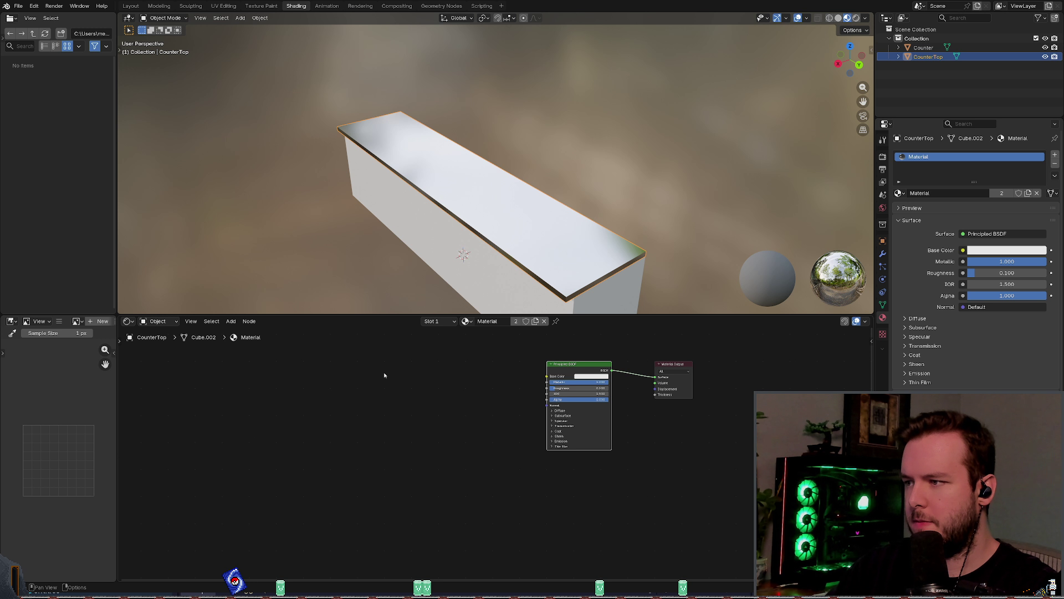
{"action": "key", "text": "ctrl+z"}
{"action": "key", "text": "ctrl+z"}
{"action": "key", "text": "ctrl+z"}
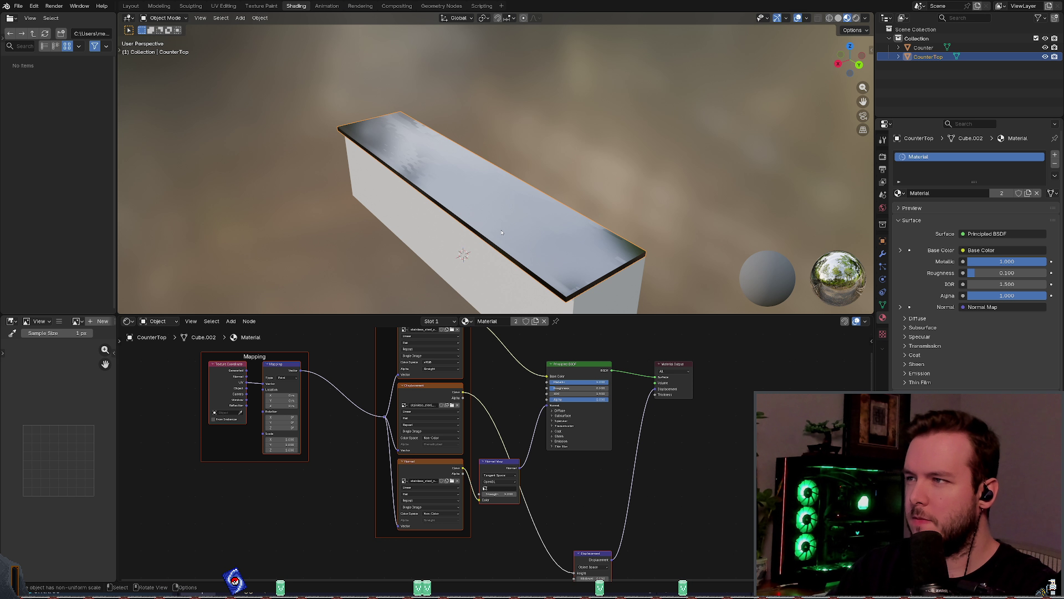
{"action": "mouse_move", "coordinate": [488, 211]}
{"action": "middle_mouse_down"}
{"action": "mouse_move", "coordinate": [510, 200]}
{"action": "mouse_move", "coordinate": [495, 220]}
{"action": "mouse_move", "coordinate": [452, 187]}
{"action": "middle_mouse_up"}
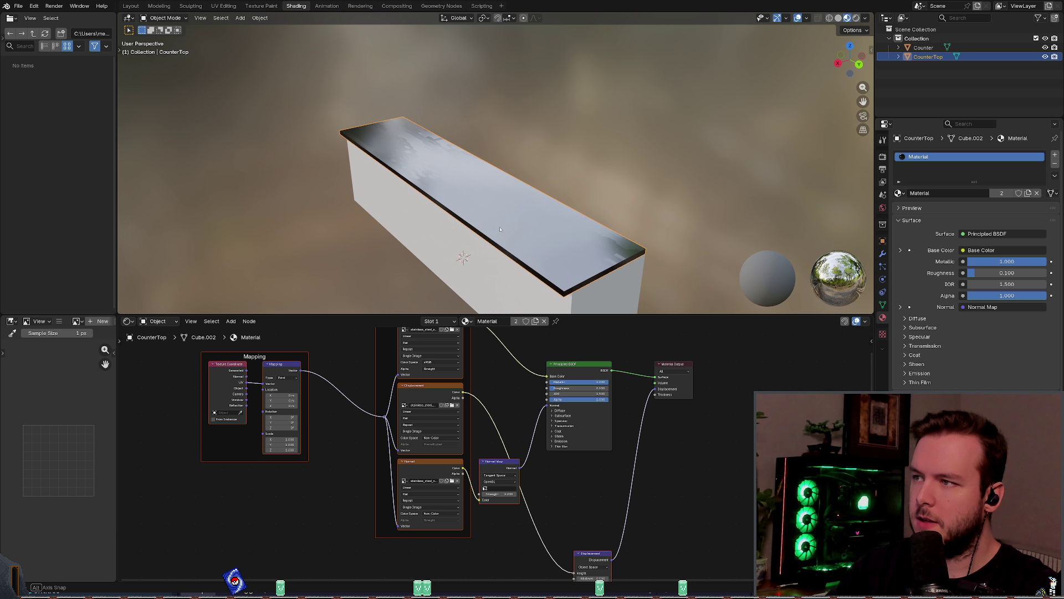
{"action": "key", "text": "ctrl+s"}
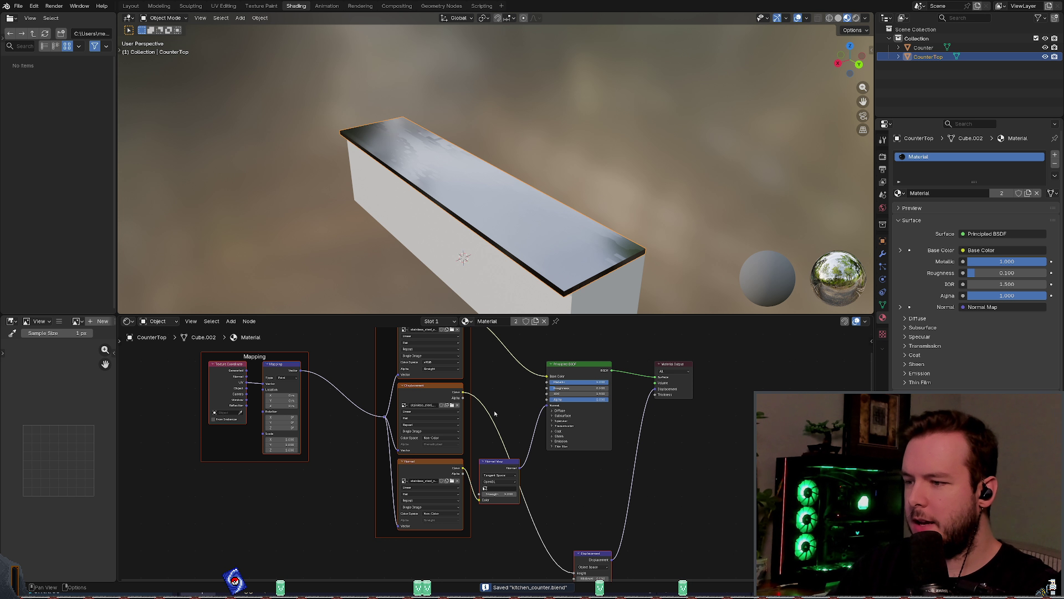
Step: Try Mapping scales of 1 by 4, then 4 by 16, checking the countertop each time
{"action": "scroll", "coordinate": [302, 391], "scroll_direction": "up", "scroll_amount": 2}
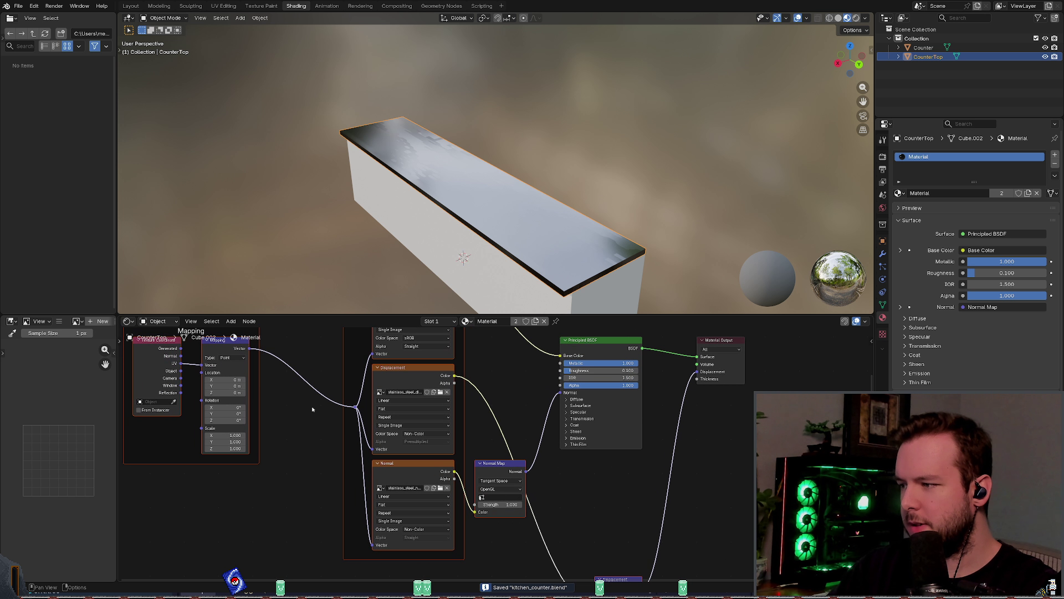
{"action": "left_click", "coordinate": [244, 453]}
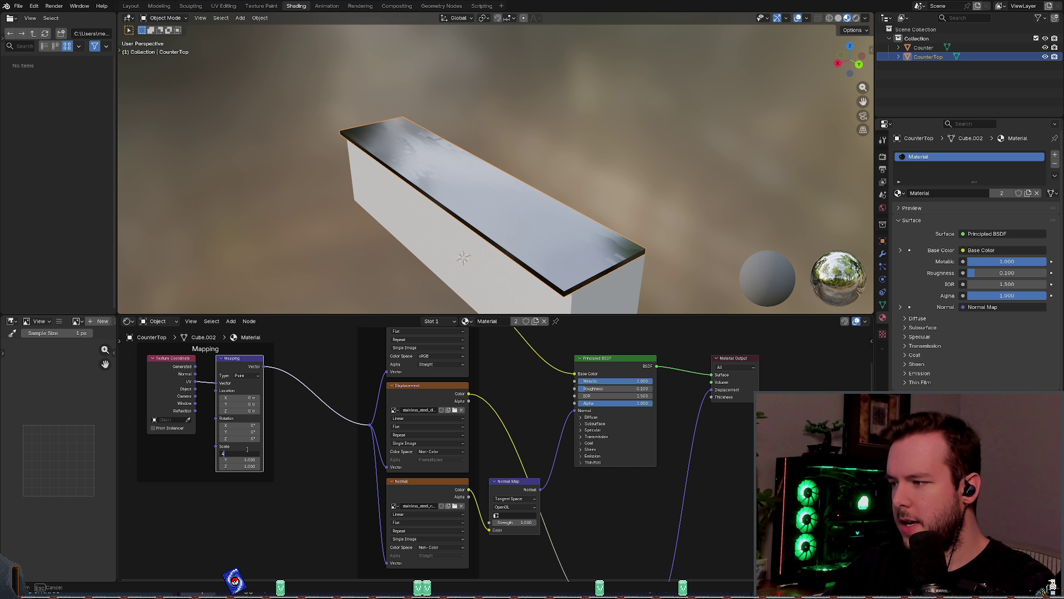
{"action": "key", "text": "Tab"}
{"action": "type", "text": "4"}
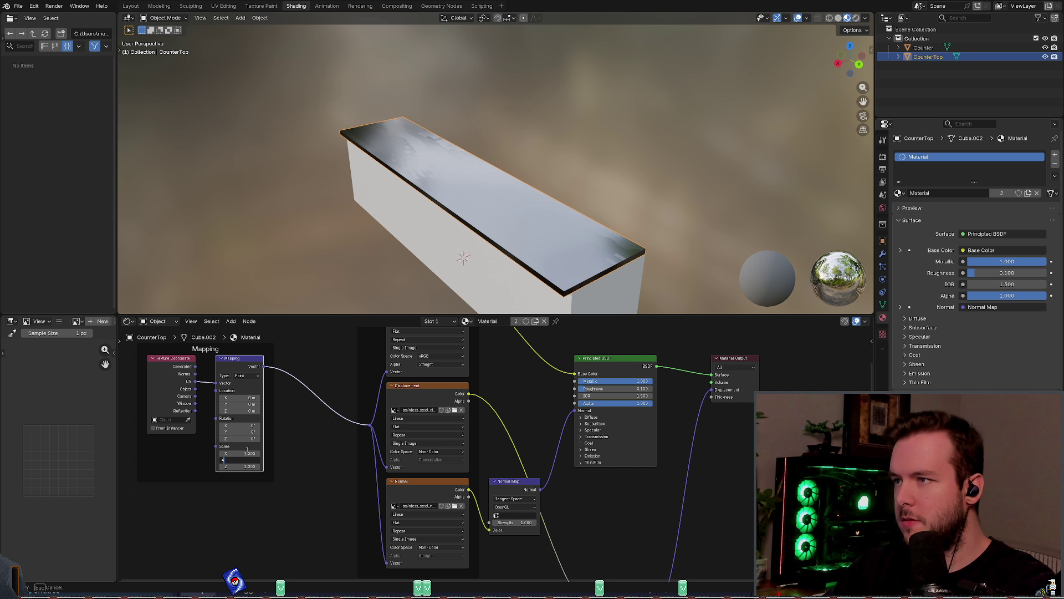
{"action": "key", "text": "Return"}
{"action": "mouse_move", "coordinate": [593, 188]}
{"action": "middle_mouse_down"}
{"action": "mouse_move", "coordinate": [608, 216]}
{"action": "mouse_move", "coordinate": [601, 167]}
{"action": "mouse_move", "coordinate": [617, 173]}
{"action": "mouse_move", "coordinate": [615, 185]}
{"action": "mouse_move", "coordinate": [459, 287]}
{"action": "middle_mouse_up"}
{"action": "left_click", "coordinate": [239, 453]}
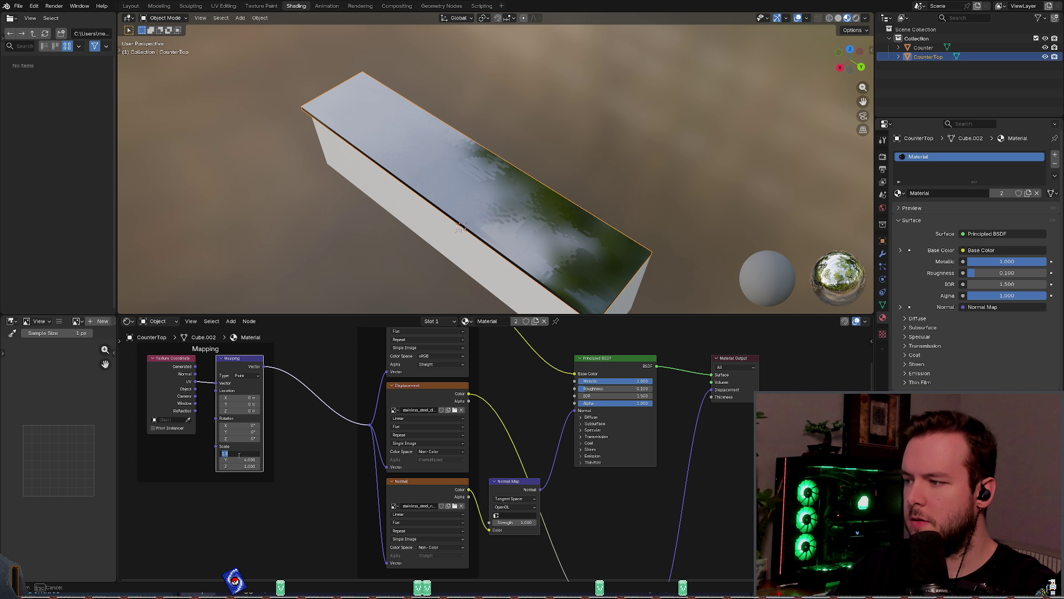
{"action": "type", "text": "4"}
{"action": "key", "text": "Tab"}
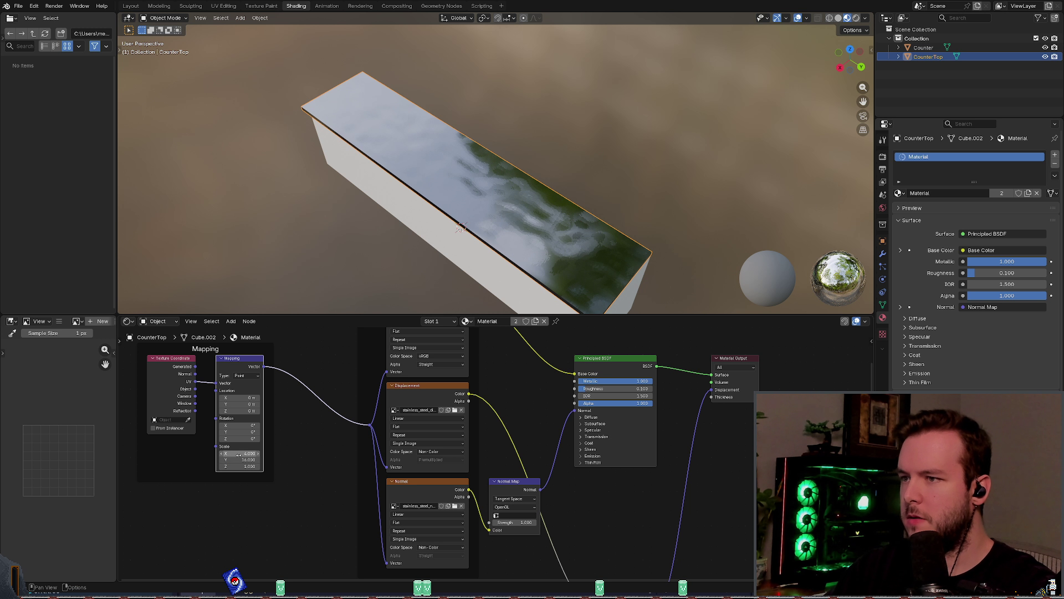
{"action": "key", "text": "Return"}
{"action": "middle_click_drag", "start_coordinate": [554, 151], "coordinate": [456, 255]}
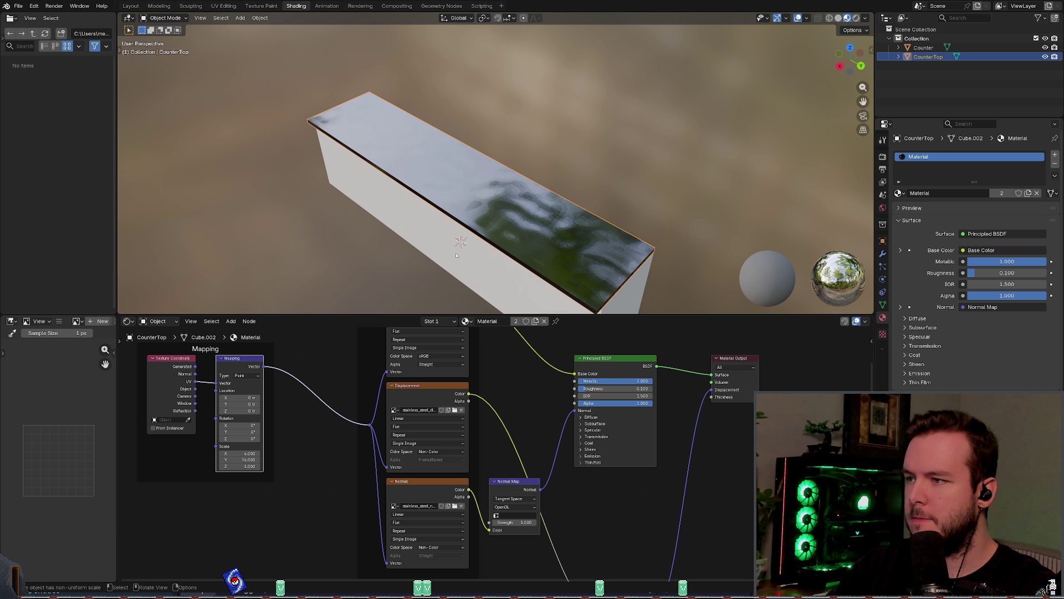
Step: Test a 16 by 64 Mapping scale, then undo back to 4 by 16
{"action": "left_click", "coordinate": [245, 455]}
{"action": "type", "text": "16"}
{"action": "key", "text": "Tab"}
{"action": "type", "text": "64"}
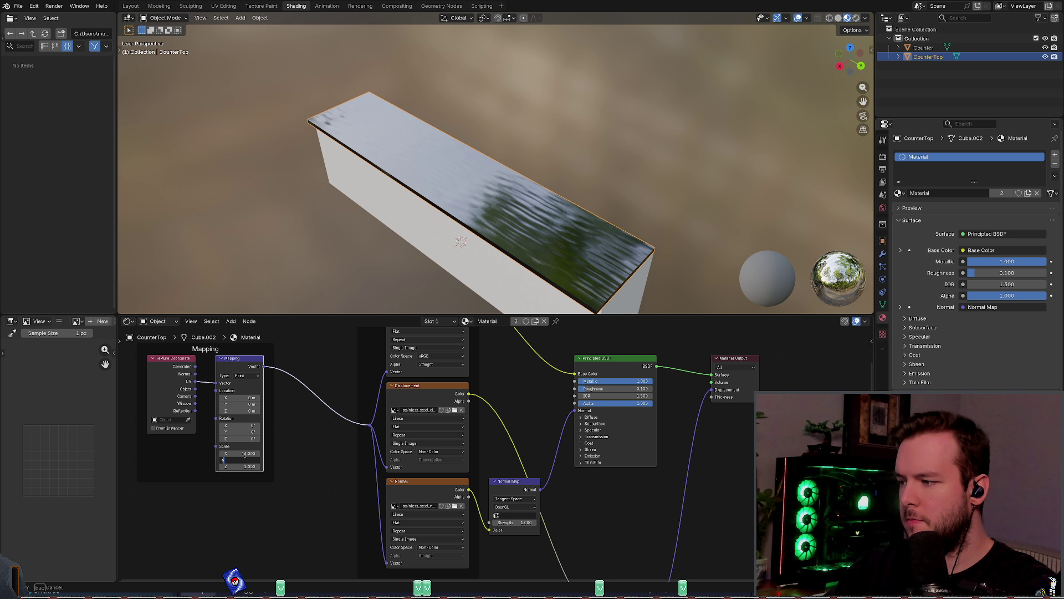
{"action": "key", "text": "Return"}
{"action": "key", "text": "ctrl+z"}
{"action": "key", "text": "ctrl+z"}
{"action": "mouse_move", "coordinate": [499, 222]}
{"action": "middle_mouse_down"}
{"action": "mouse_move", "coordinate": [506, 149]}
{"action": "mouse_move", "coordinate": [475, 124]}
{"action": "mouse_move", "coordinate": [489, 123]}
{"action": "mouse_move", "coordinate": [441, 126]}
{"action": "mouse_move", "coordinate": [486, 187]}
{"action": "mouse_move", "coordinate": [483, 131]}
{"action": "mouse_move", "coordinate": [511, 166]}
{"action": "mouse_move", "coordinate": [507, 183]}
{"action": "mouse_move", "coordinate": [500, 159]}
{"action": "mouse_move", "coordinate": [762, 112]}
{"action": "middle_mouse_up"}
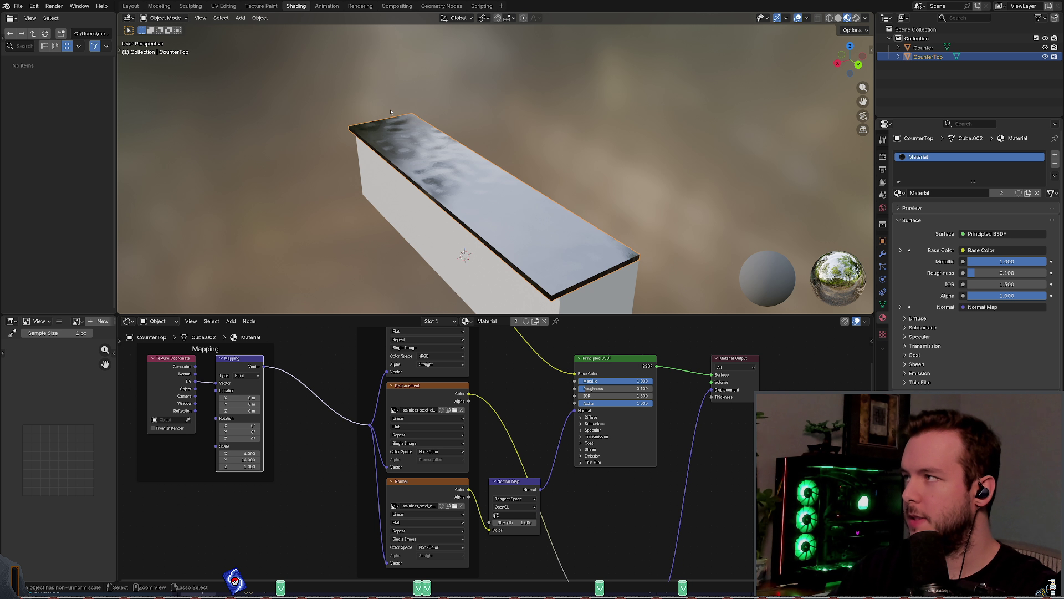
Step: Save kitchen_counter.blend again and bring up the File menu's export options
{"action": "key", "text": "ctrl+s"}
{"action": "left_click", "coordinate": [22, 6]}
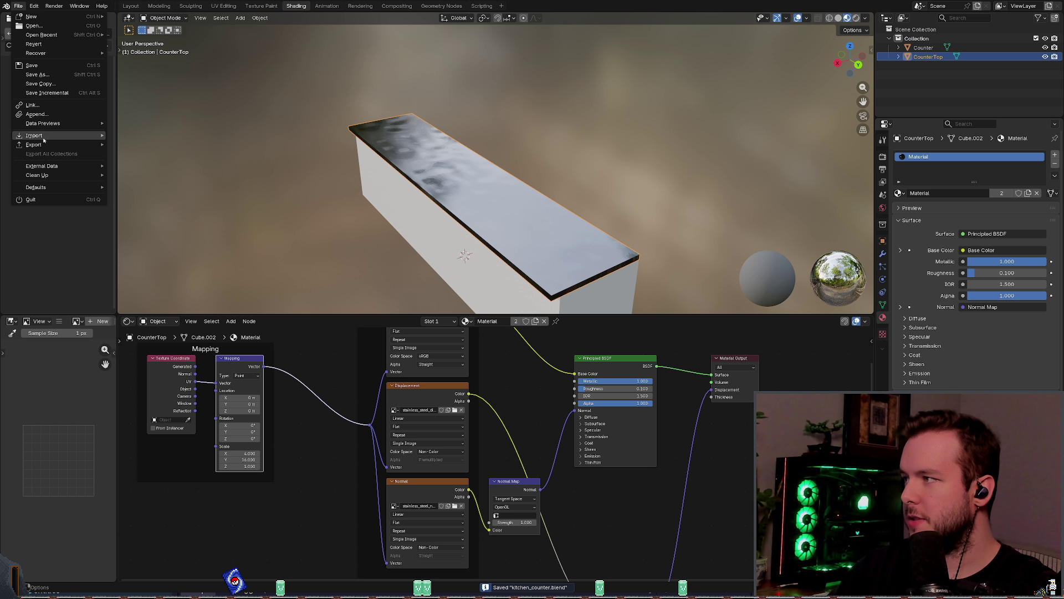
{"action": "mouse_move", "coordinate": [56, 144]}
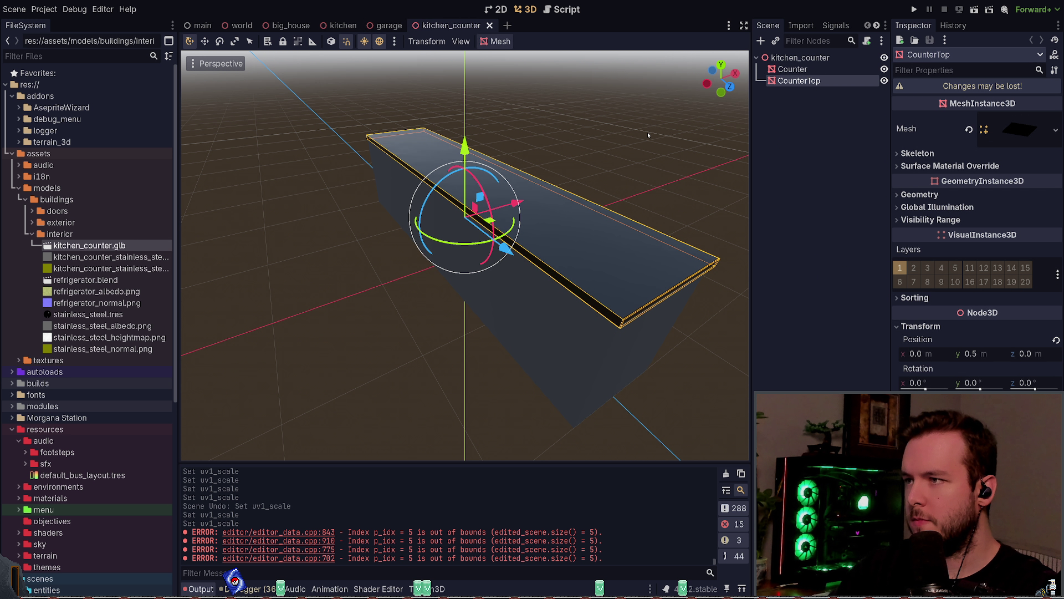
Step: Deselect CounterTop, orbit and zoom onto the steel counter top, then return to Material Maker
{"action": "left_click", "coordinate": [648, 135]}
{"action": "mouse_move", "coordinate": [613, 159]}
{"action": "middle_mouse_down"}
{"action": "mouse_move", "coordinate": [596, 146]}
{"action": "mouse_move", "coordinate": [573, 164]}
{"action": "mouse_move", "coordinate": [610, 166]}
{"action": "mouse_move", "coordinate": [626, 193]}
{"action": "mouse_move", "coordinate": [658, 194]}
{"action": "mouse_move", "coordinate": [603, 165]}
{"action": "middle_mouse_up"}
{"action": "scroll", "coordinate": [603, 165], "scroll_direction": "up", "scroll_amount": 5}
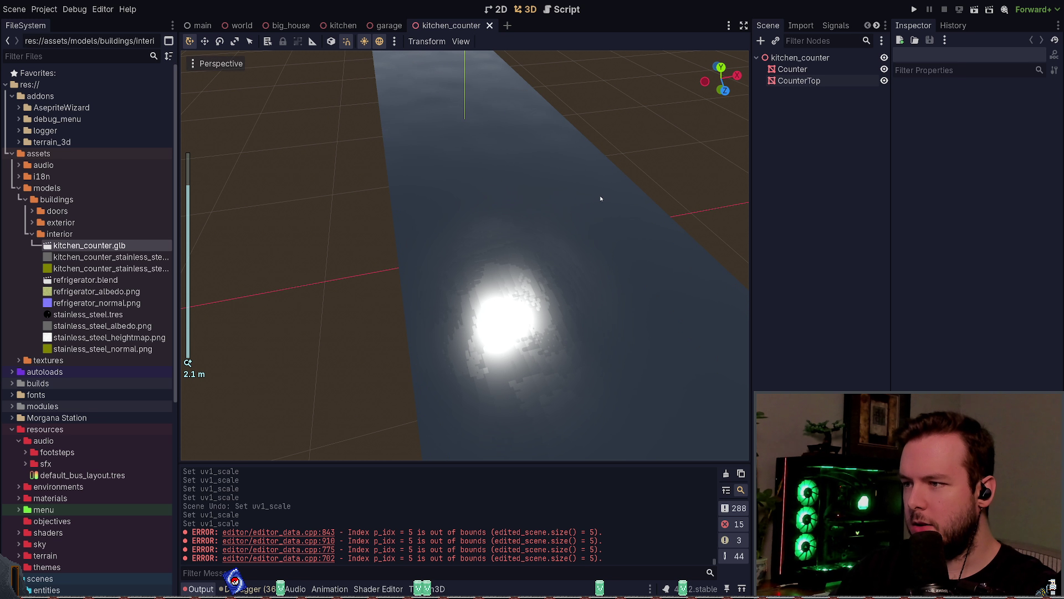
{"action": "mouse_move", "coordinate": [606, 202]}
{"action": "middle_mouse_down"}
{"action": "mouse_move", "coordinate": [594, 197]}
{"action": "mouse_move", "coordinate": [597, 205]}
{"action": "middle_mouse_up"}
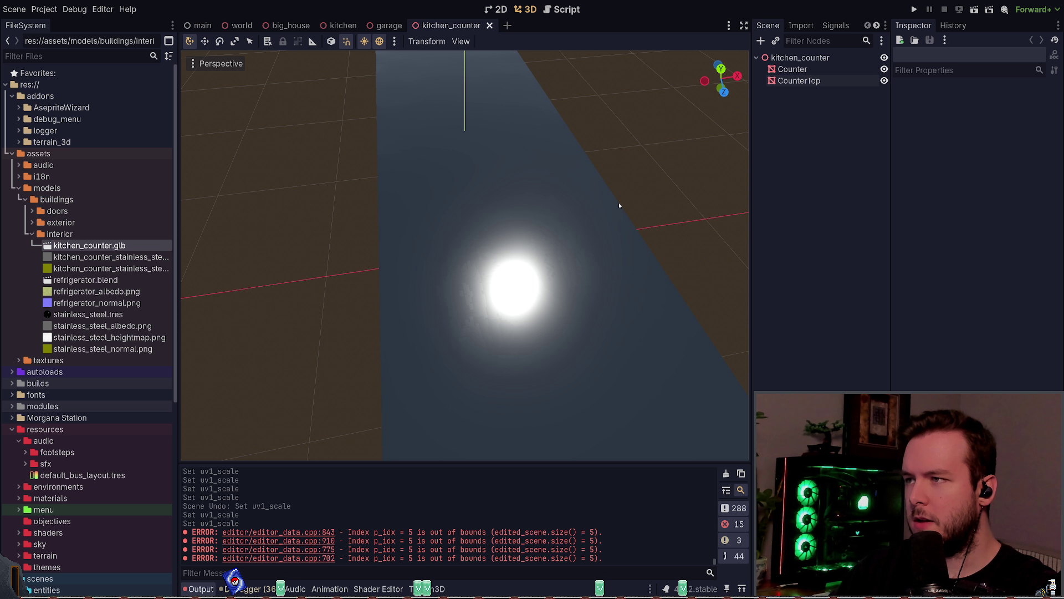
{"action": "key", "text": "alt+Tab"}
{"action": "scroll", "coordinate": [486, 196], "scroll_direction": "up", "scroll_amount": 2}
Step: Preview the Uniform colour and Invert outputs, then delete the Invert node feeding depth
{"action": "middle_click_drag", "start_coordinate": [486, 196], "coordinate": [458, 196]}
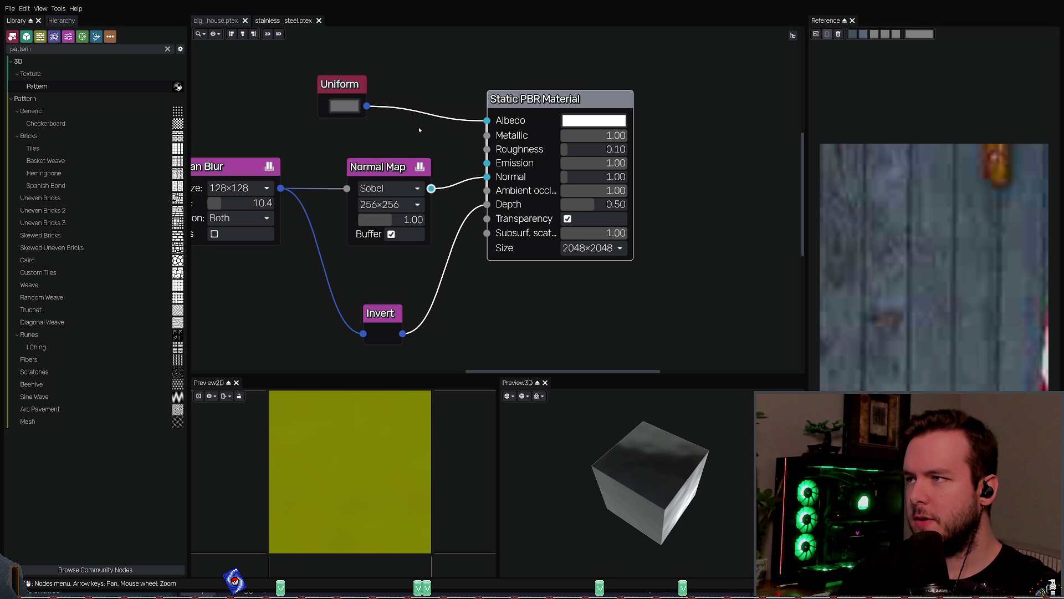
{"action": "left_click", "coordinate": [355, 93]}
{"action": "left_click", "coordinate": [388, 319]}
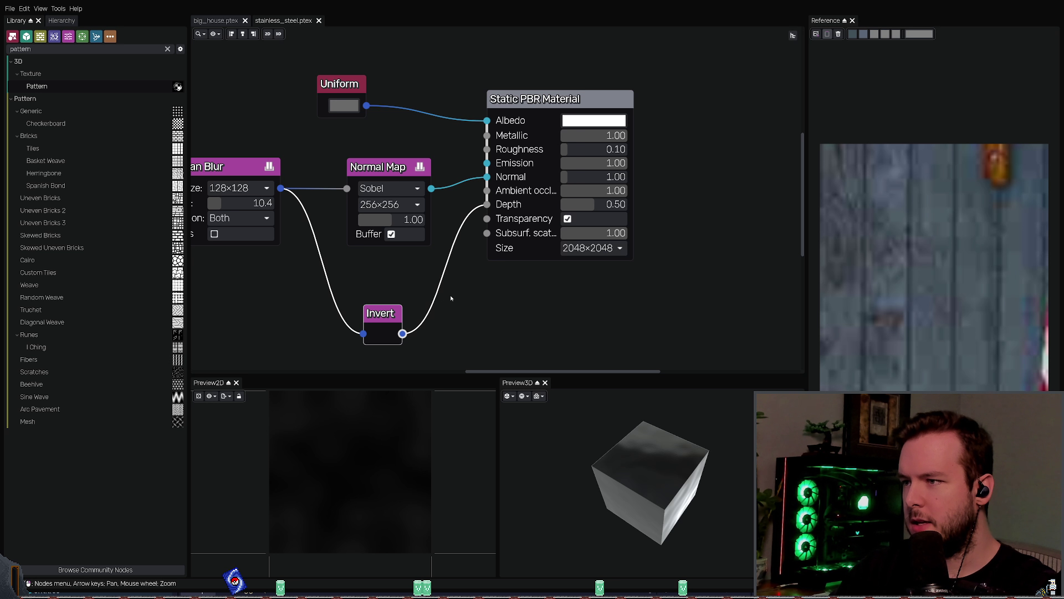
{"action": "key", "text": "Delete"}
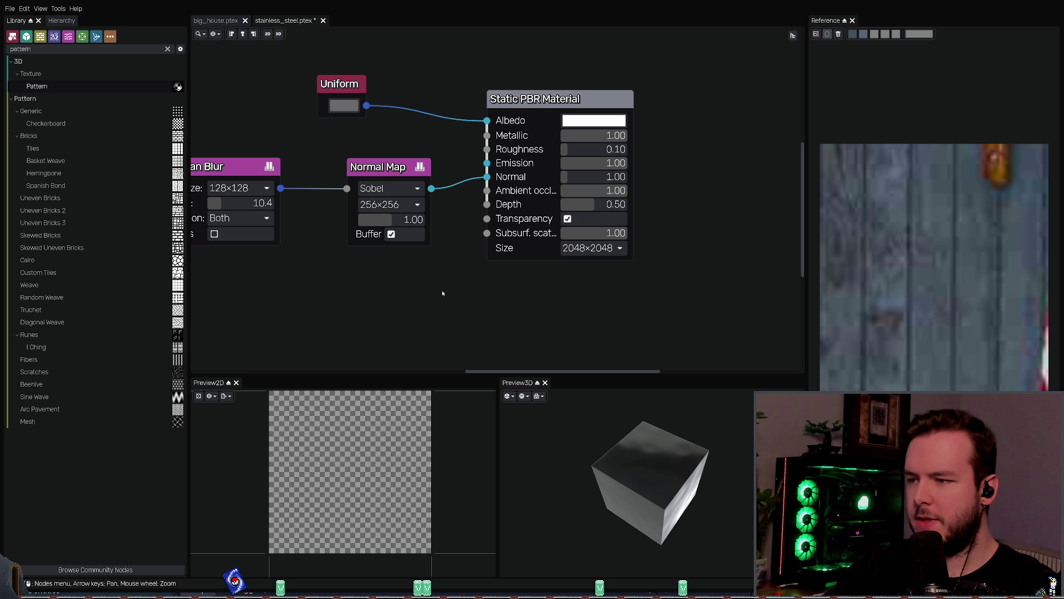
Step: Save and re-export the material, reconnect the blurred dents to Normal Map, and switch to Blender
{"action": "scroll", "coordinate": [442, 293], "scroll_direction": "down", "scroll_amount": 1}
{"action": "key", "text": "ctrl+s"}
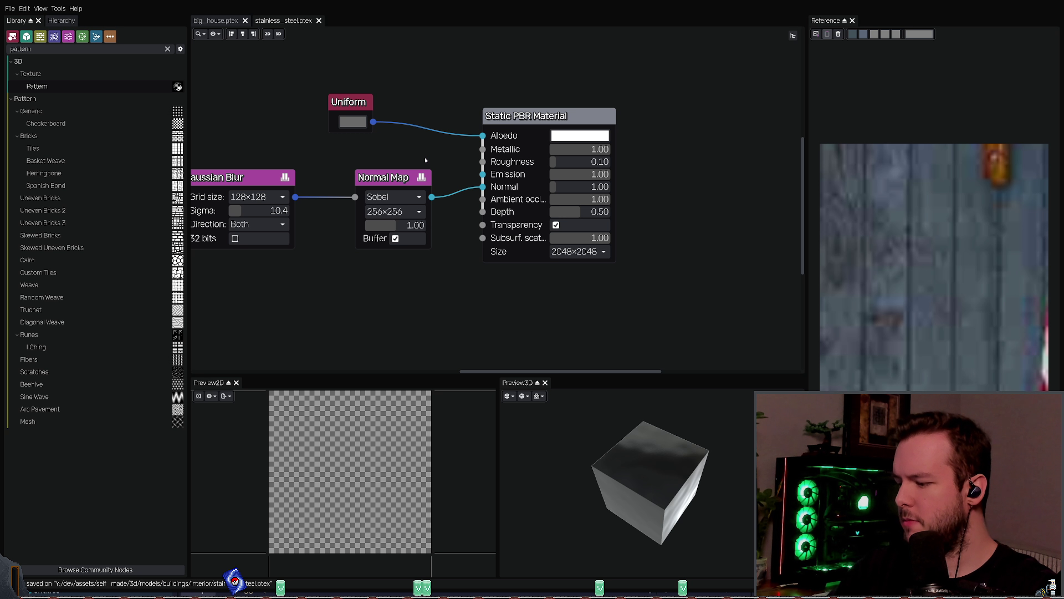
{"action": "key", "text": "ctrl+e"}
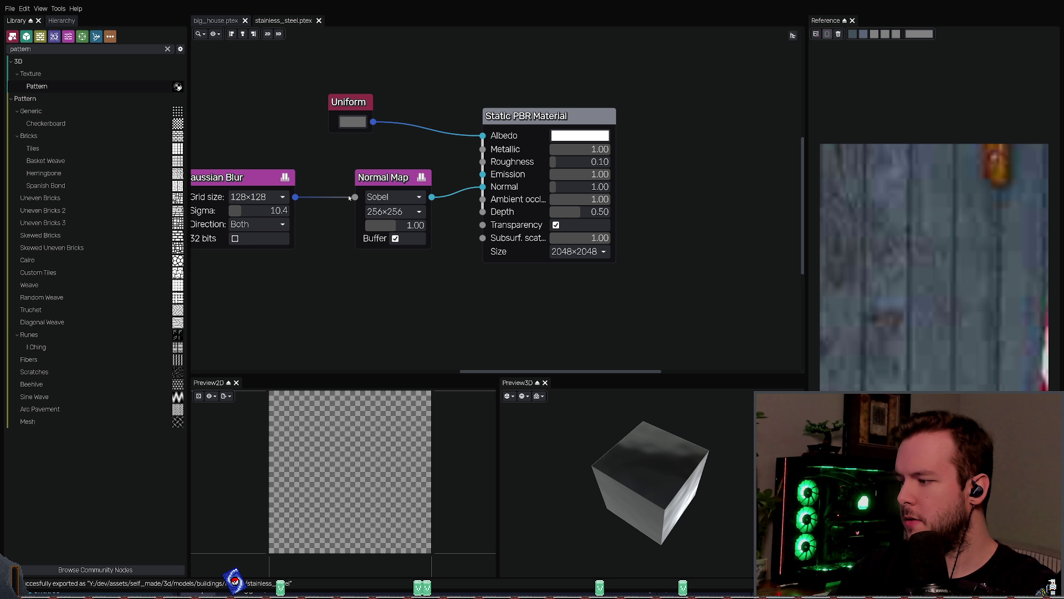
{"action": "left_click_drag", "start_coordinate": [350, 198], "coordinate": [355, 196]}
{"action": "key", "text": "alt+Tab"}
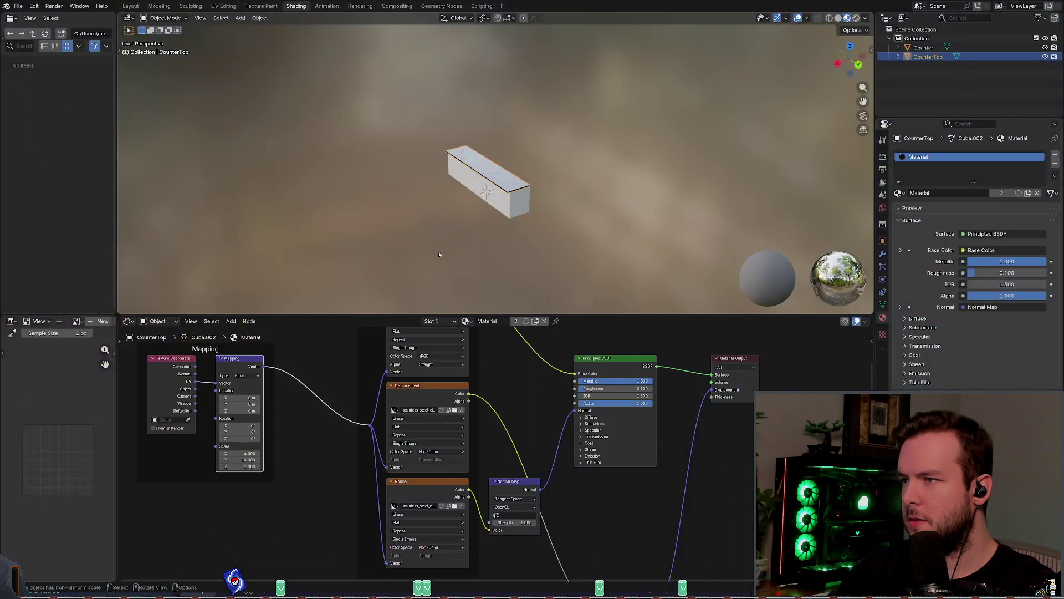
Step: Fit the material nodes in view and undo the texture import to compare with the plain material
{"action": "scroll", "coordinate": [494, 267], "scroll_direction": "up", "scroll_amount": 5}
{"action": "key", "text": "Home"}
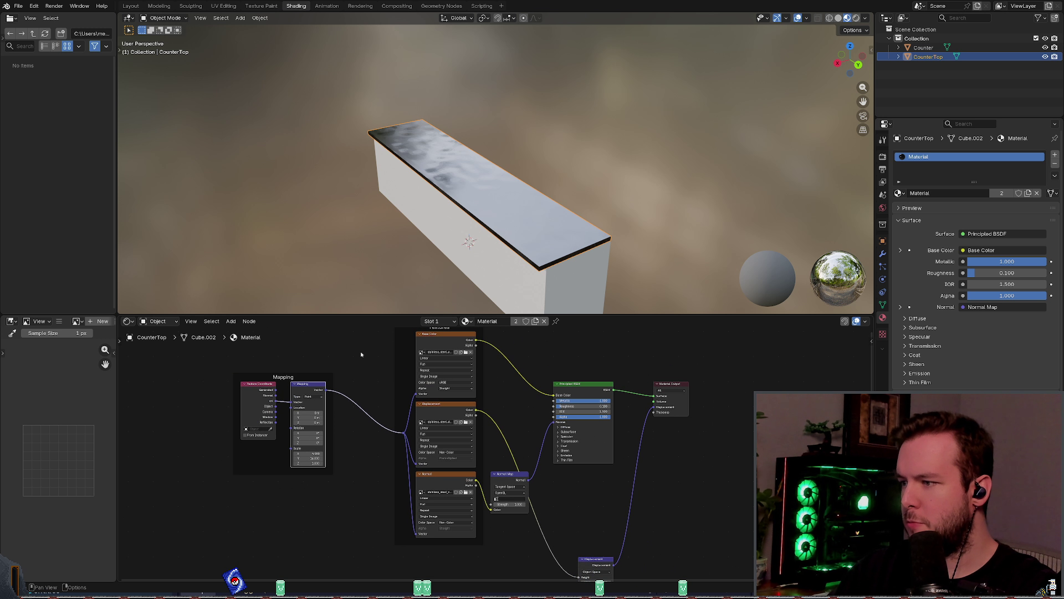
{"action": "key", "text": "ctrl+z"}
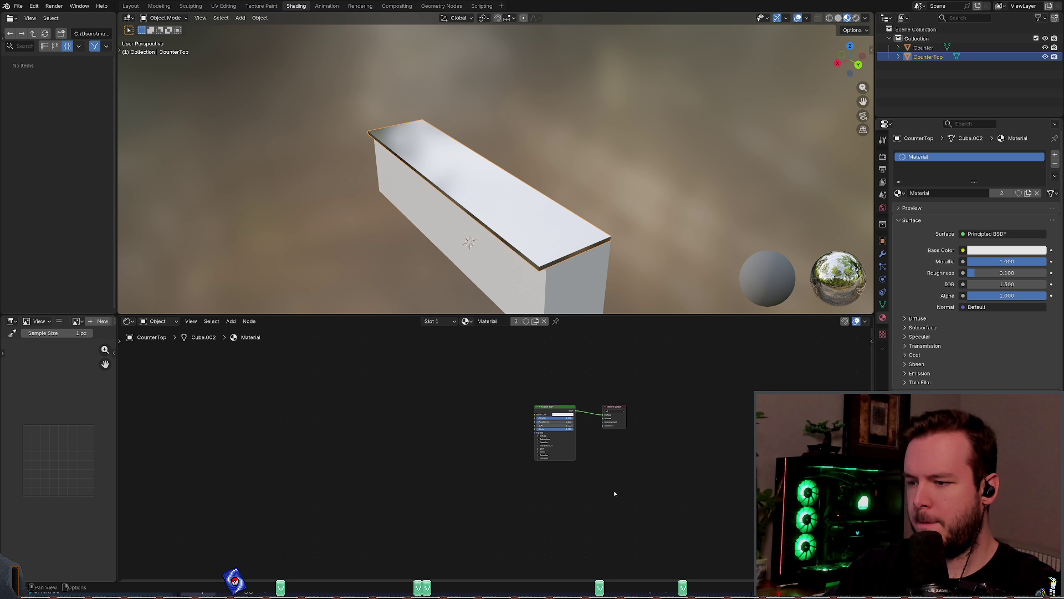
{"action": "key", "text": "Home"}
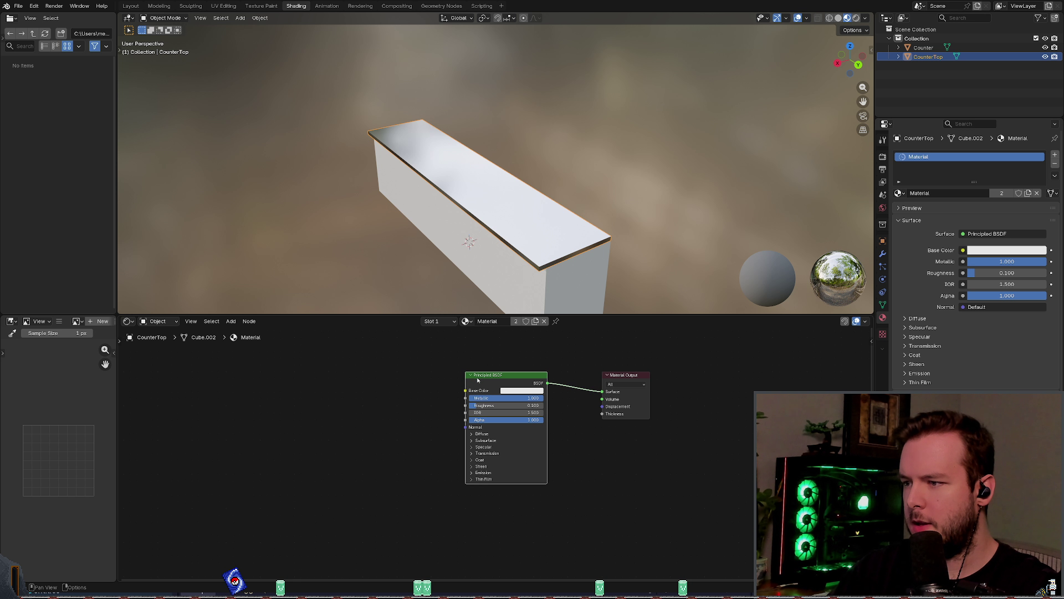
{"action": "right_click", "coordinate": [464, 375]}
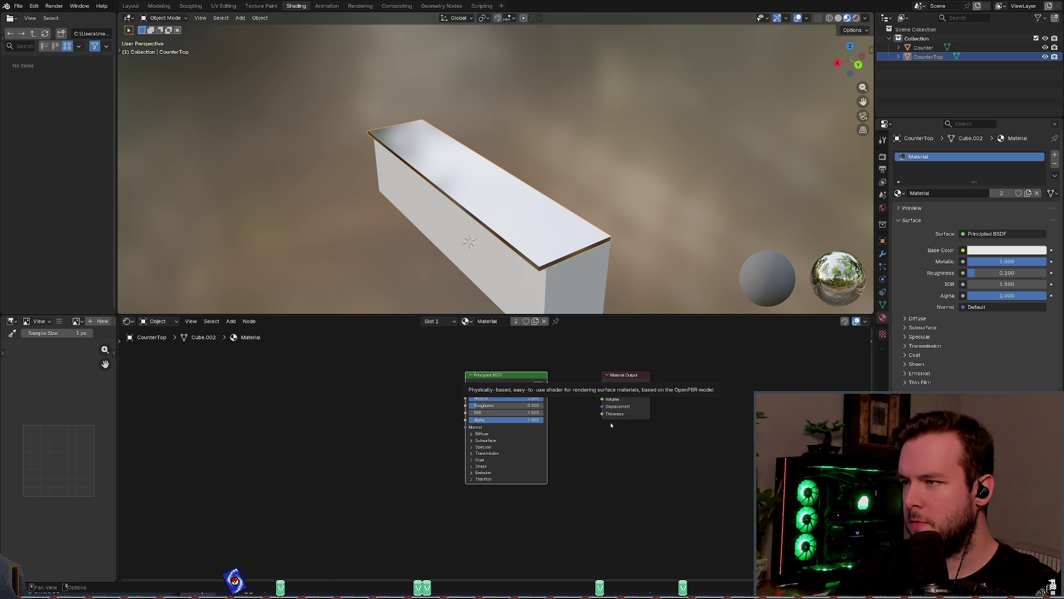
{"action": "key", "text": "ctrl+shift+z"}
Step: Toggle the textured stainless steel node tree back on and save kitchen_counter.blend
{"action": "mouse_move", "coordinate": [487, 244]}
{"action": "middle_mouse_down"}
{"action": "mouse_move", "coordinate": [482, 211]}
{"action": "mouse_move", "coordinate": [475, 230]}
{"action": "middle_mouse_up"}
{"action": "key", "text": "ctrl+z"}
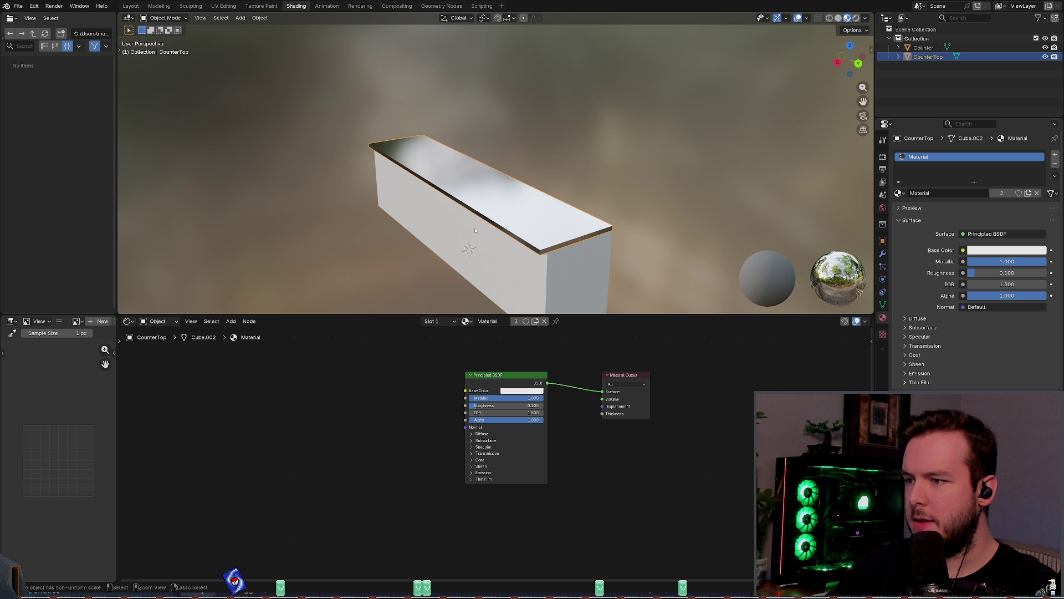
{"action": "key", "text": "ctrl+shift+z"}
{"action": "key", "text": "ctrl+shift+z"}
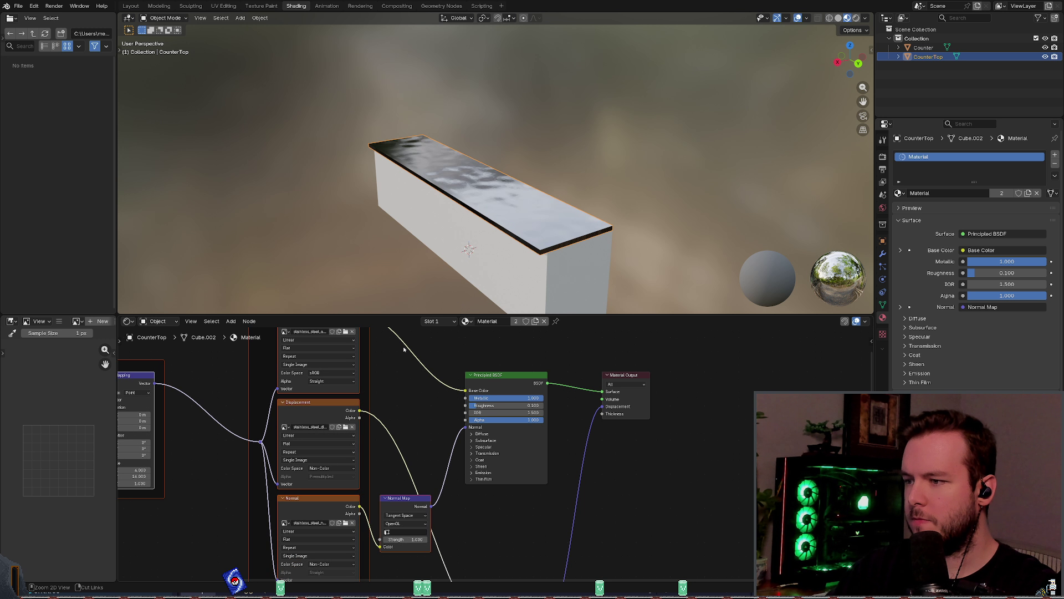
{"action": "key", "text": "ctrl+s"}
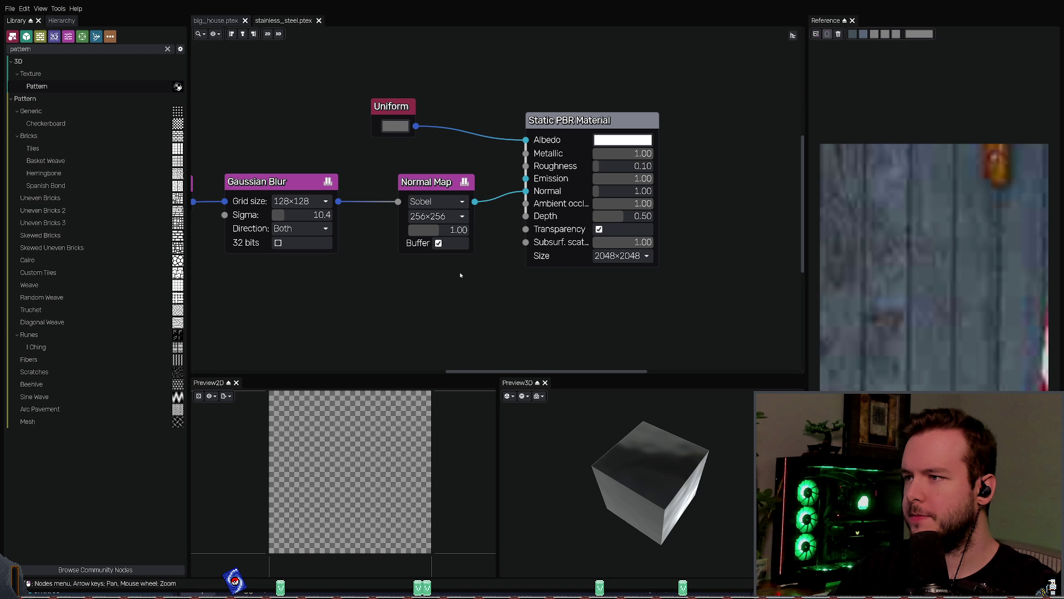
{"action": "left_click", "coordinate": [424, 185]}
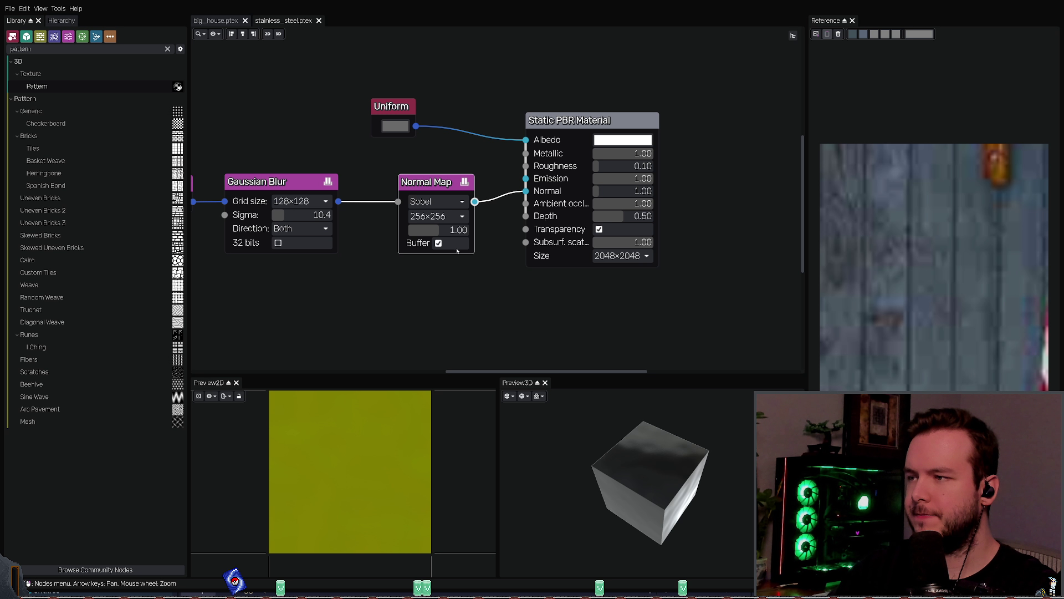
Step: Try the Scharr normal method, revert to Sobel, and select the Static PBR Material node
{"action": "left_click", "coordinate": [435, 201]}
{"action": "left_click", "coordinate": [433, 225]}
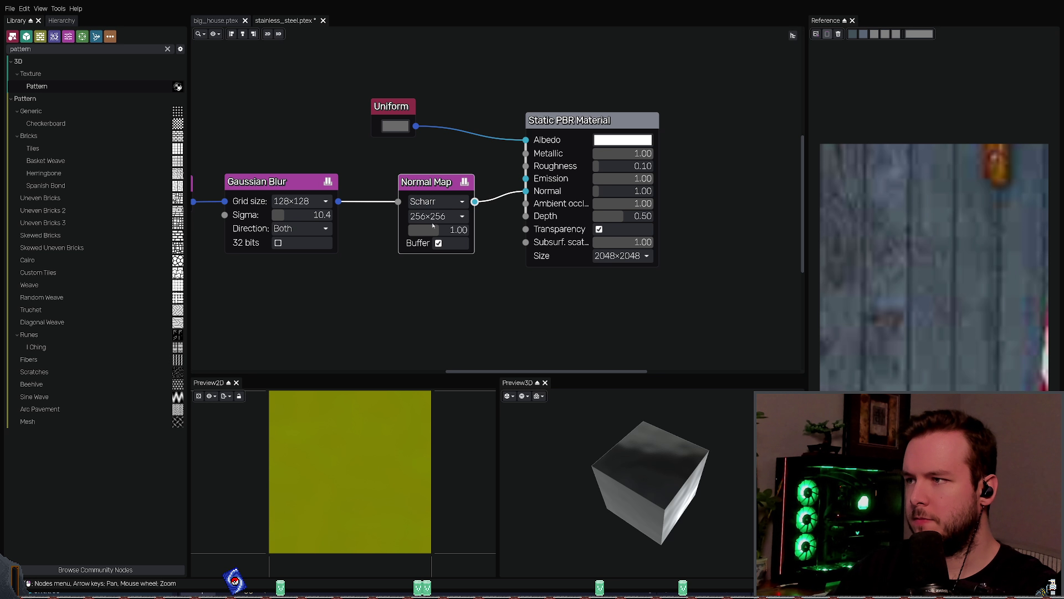
{"action": "key", "text": "ctrl+z"}
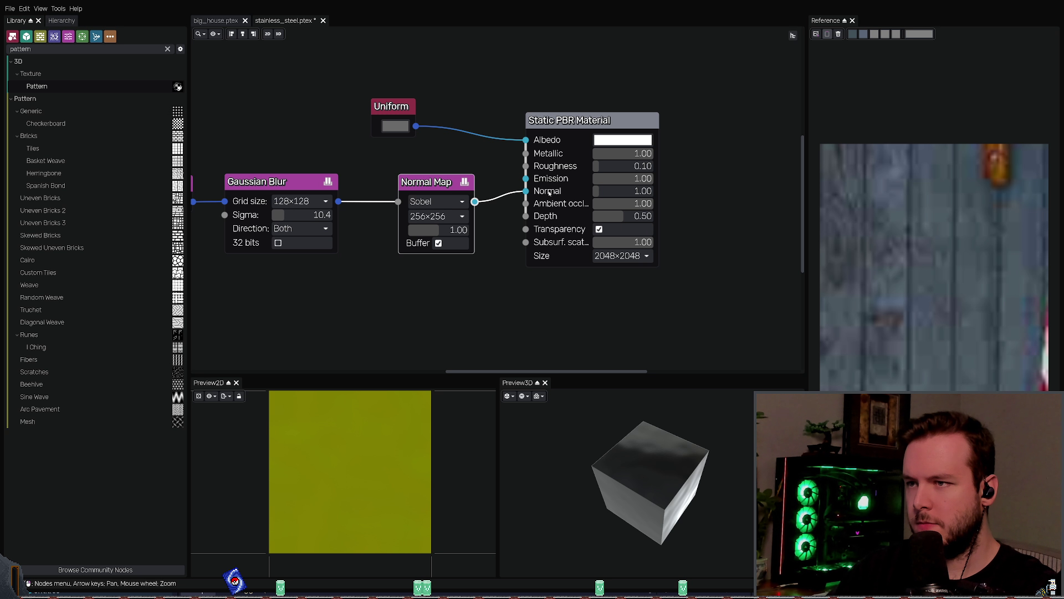
{"action": "left_click", "coordinate": [549, 192]}
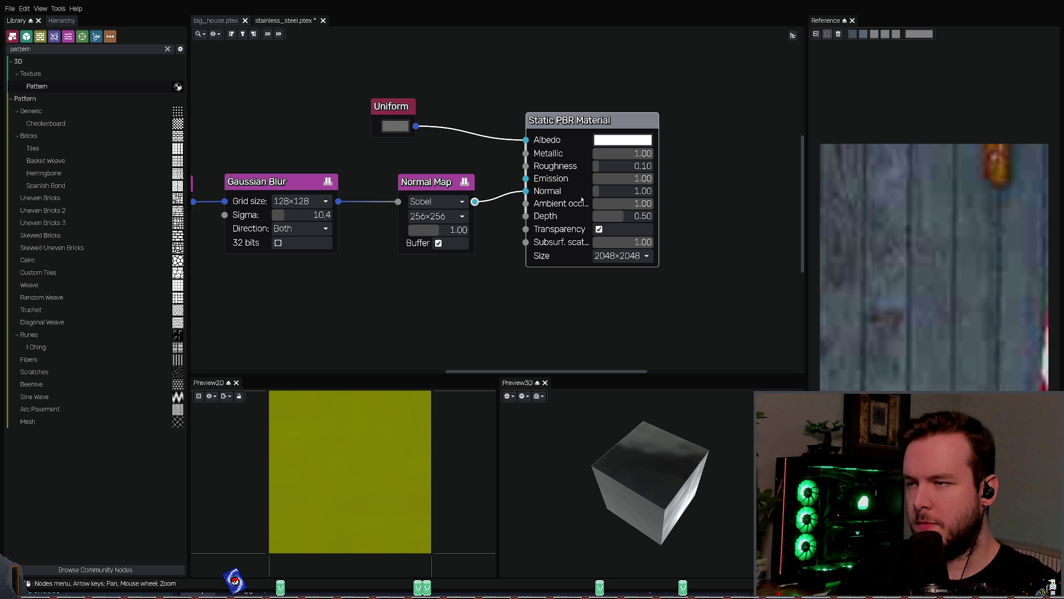
{"action": "middle_click_drag", "start_coordinate": [712, 236], "coordinate": [681, 234]}
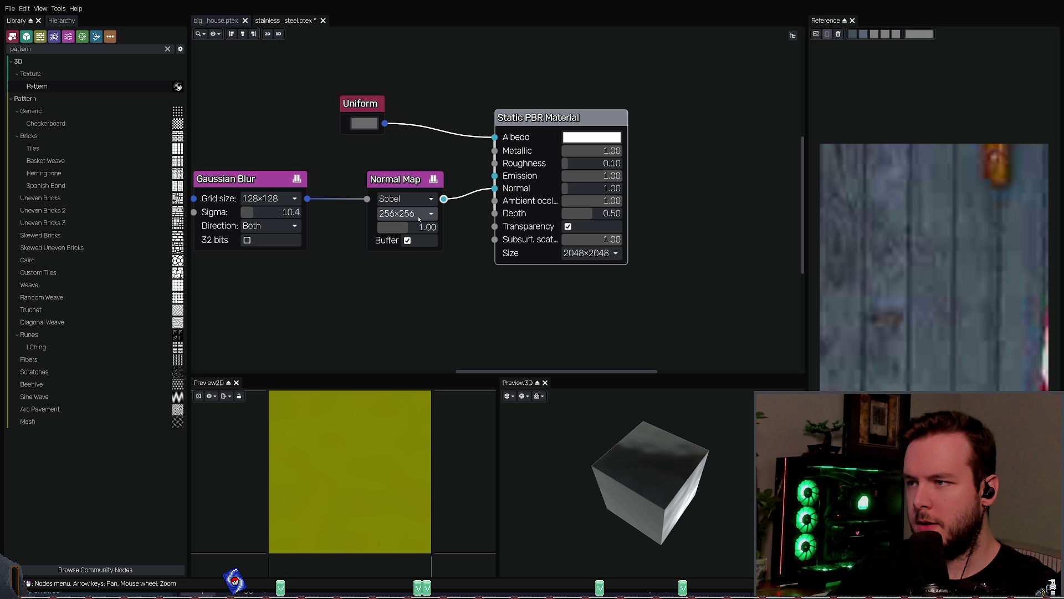
Step: Set the normal map to 1024×1024, save and re-export, then undo back to the Invert version
{"action": "left_click", "coordinate": [406, 312]}
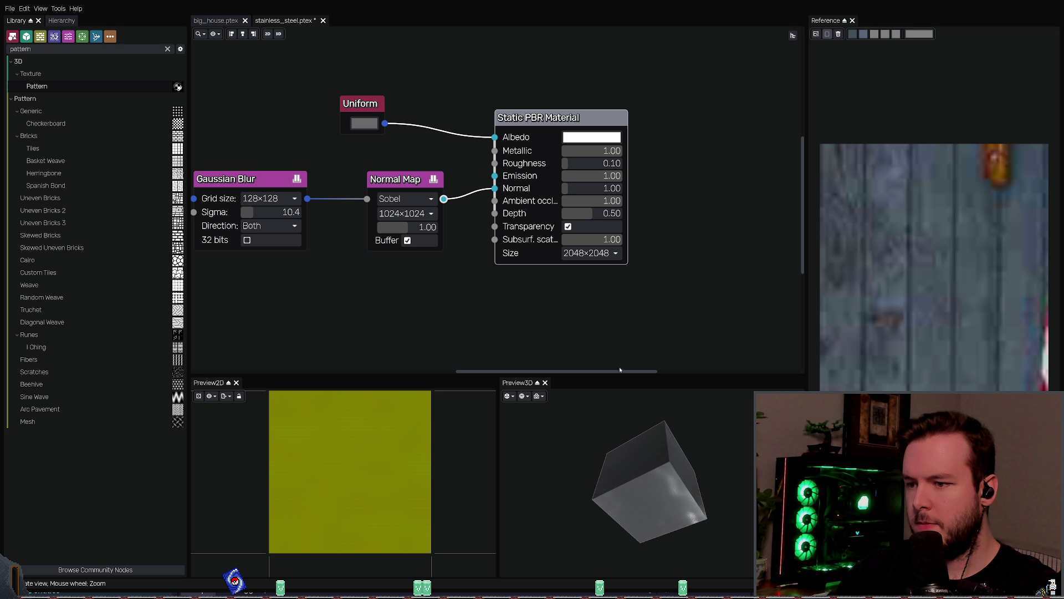
{"action": "key", "text": "ctrl+s"}
{"action": "key", "text": "ctrl+e"}
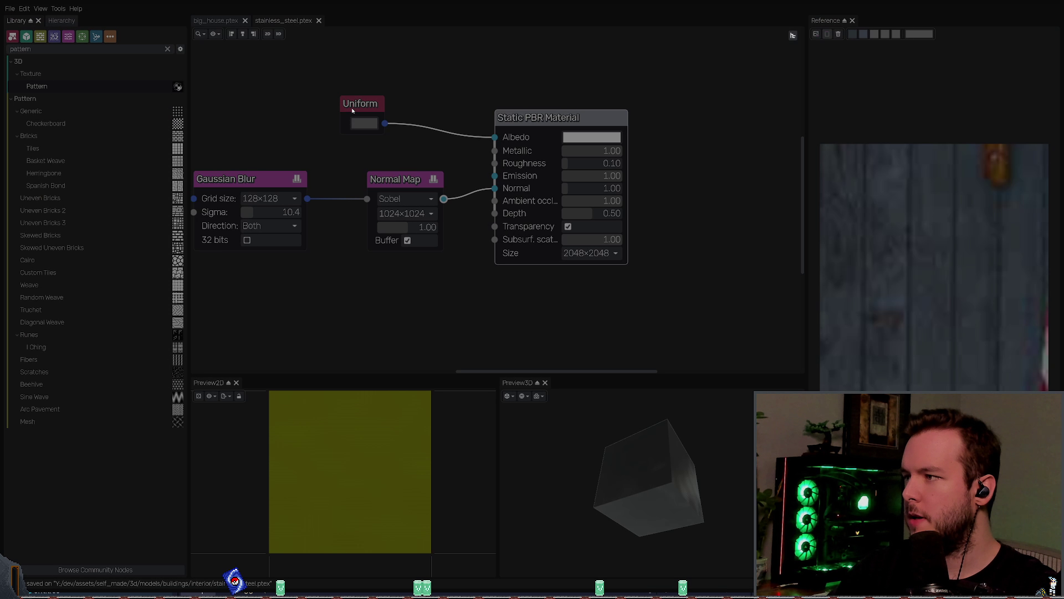
{"action": "key", "text": "ctrl+z"}
{"action": "key", "text": "ctrl+z"}
{"action": "key", "text": "ctrl+z"}
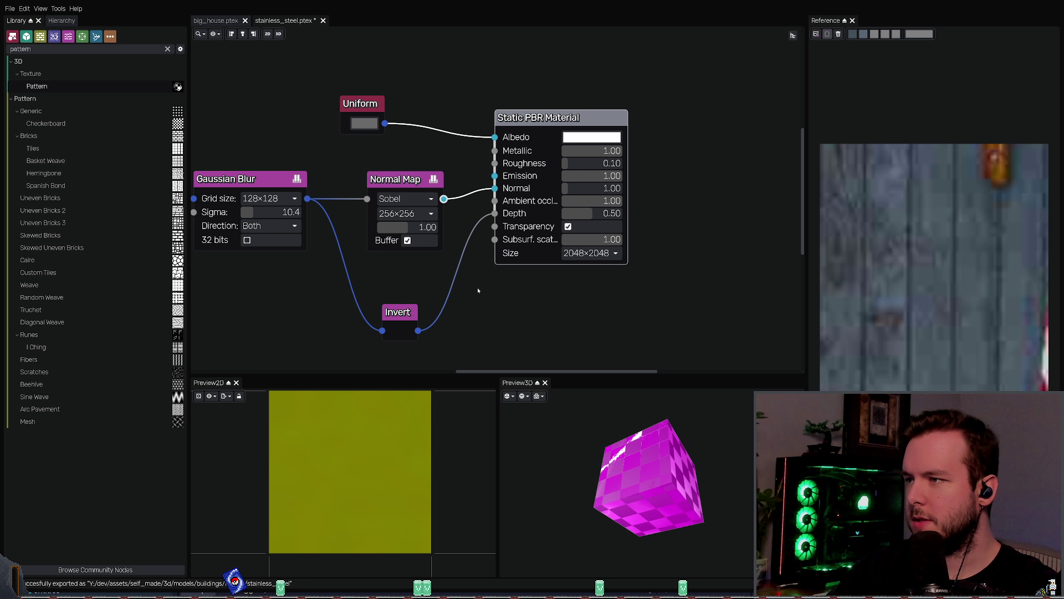
{"action": "key", "text": "ctrl+z"}
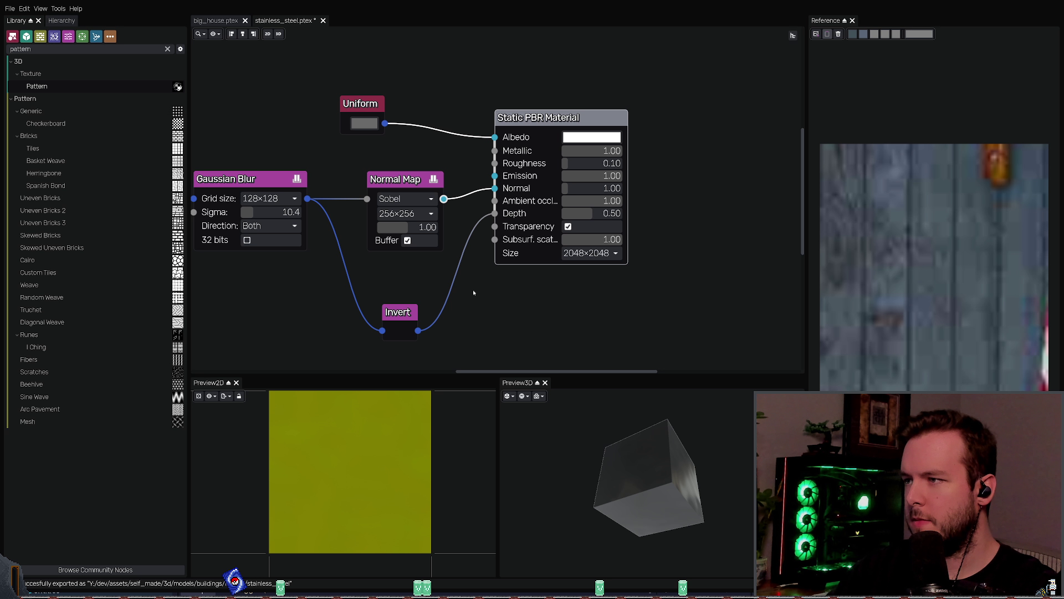
{"action": "key", "text": "alt+Tab"}
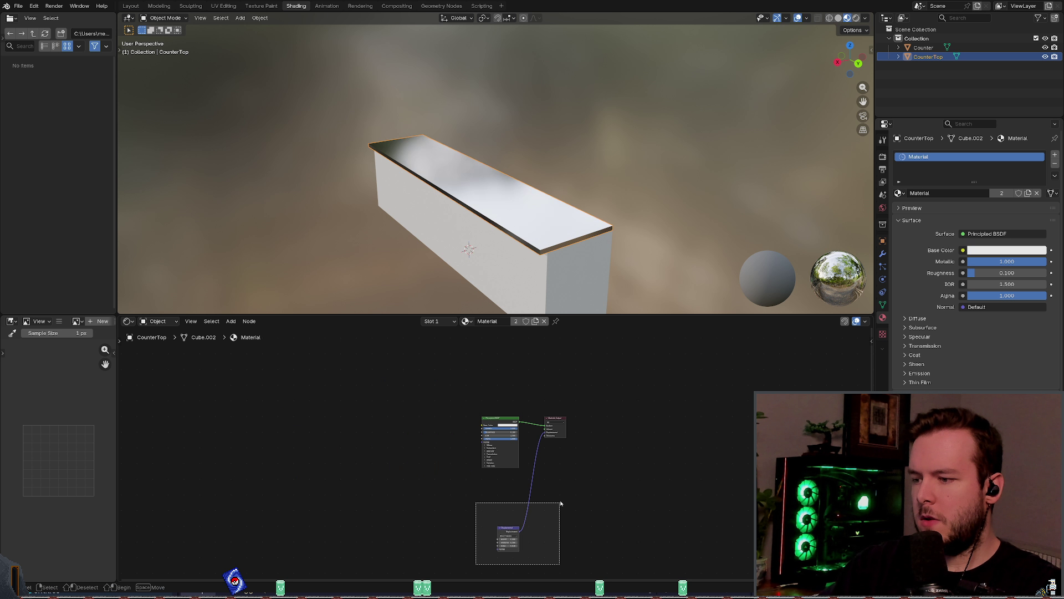
Step: Zoom in on the countertop's Principled BSDF node, then go back to Material Maker
{"action": "scroll", "coordinate": [484, 469], "scroll_direction": "up", "scroll_amount": 2}
{"action": "right_click", "coordinate": [443, 366]}
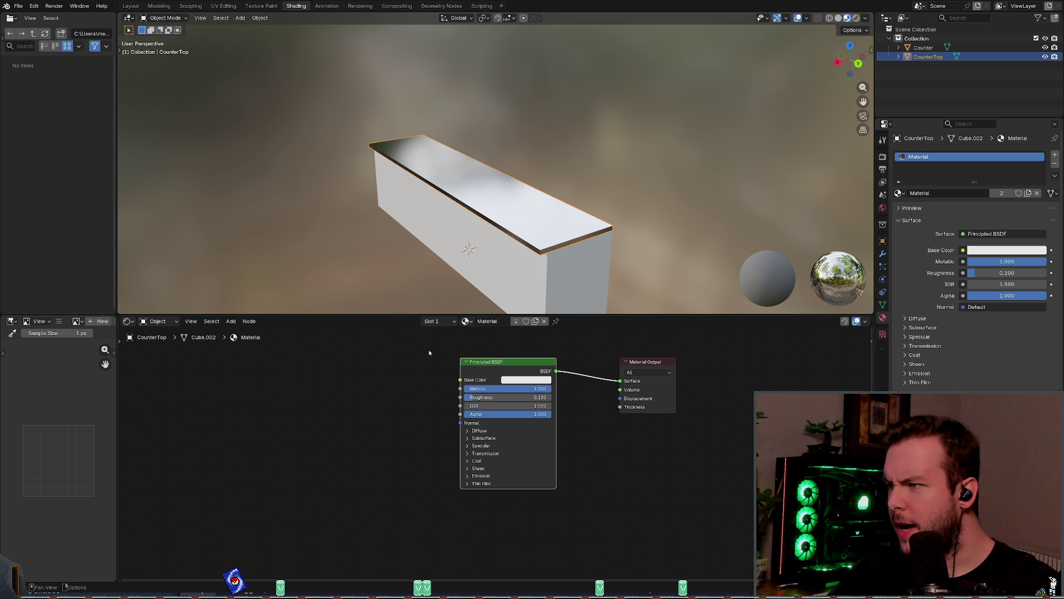
{"action": "key", "text": "alt+Tab"}
Step: Save the material and check the Normal Map, Static PBR Material and Gaussian Blur outputs
{"action": "key", "text": "ctrl+s"}
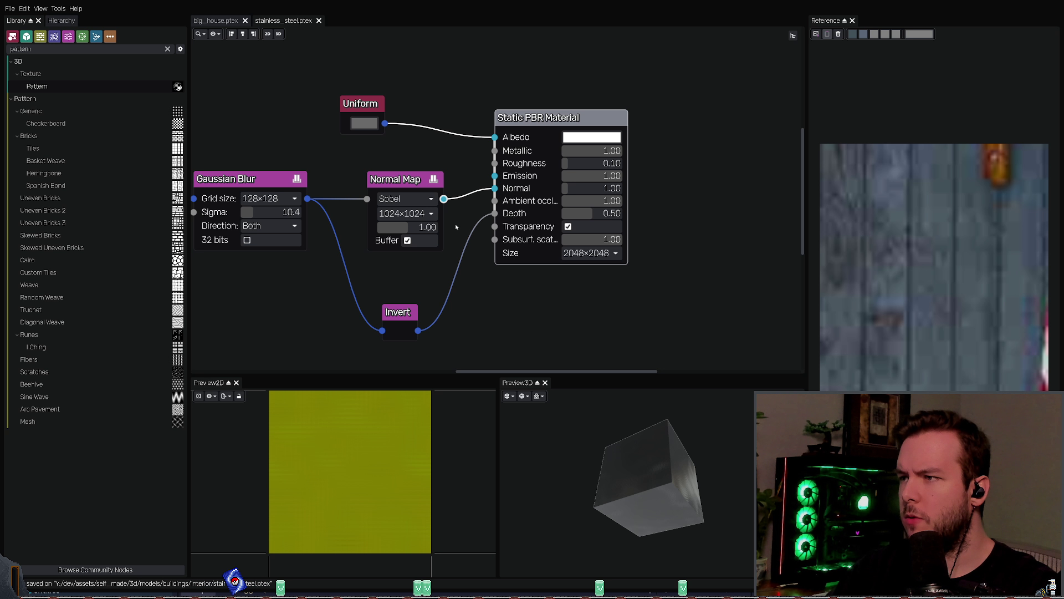
{"action": "left_click", "coordinate": [387, 180]}
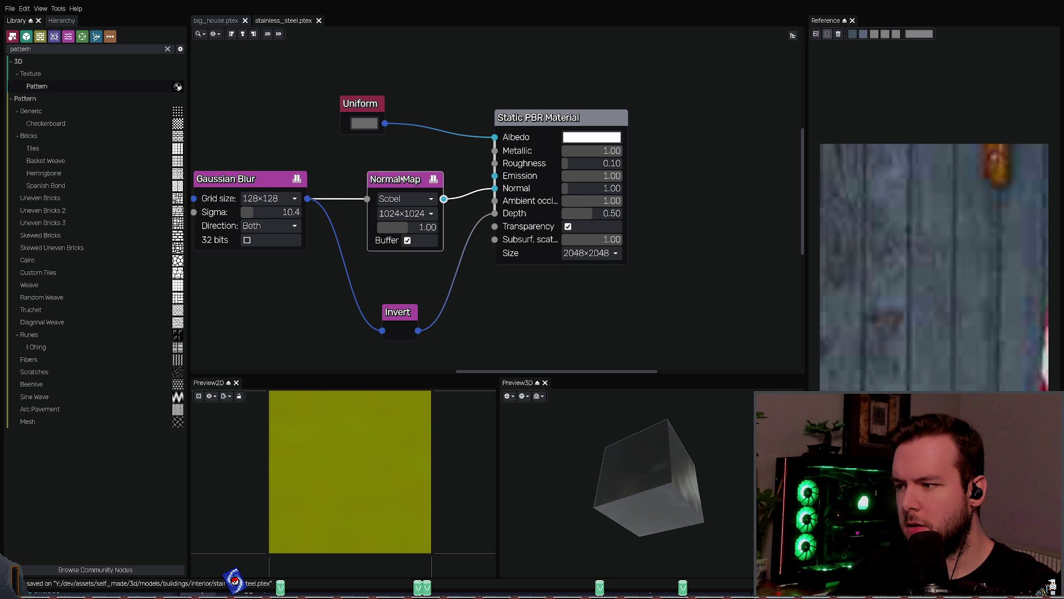
{"action": "left_click", "coordinate": [545, 130]}
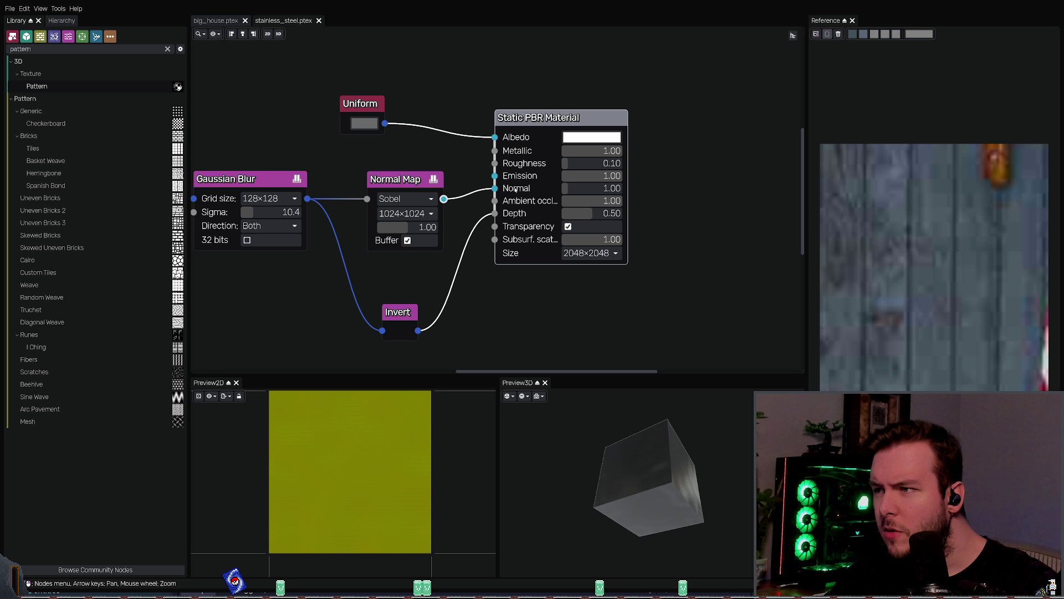
{"action": "left_click", "coordinate": [389, 179]}
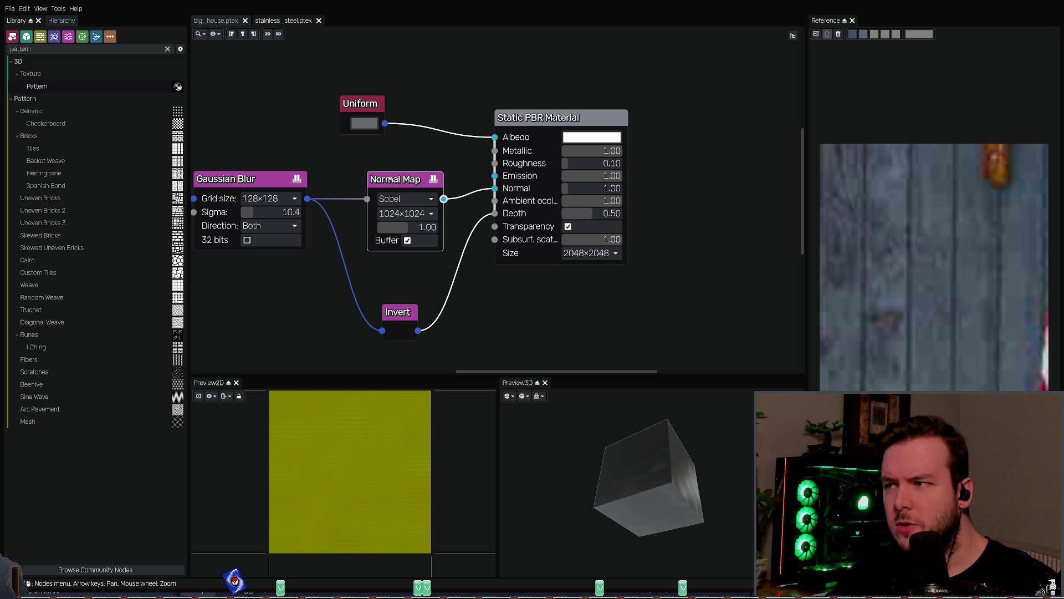
{"action": "left_click", "coordinate": [255, 179]}
{"action": "middle_click_drag", "start_coordinate": [336, 231], "coordinate": [403, 261]}
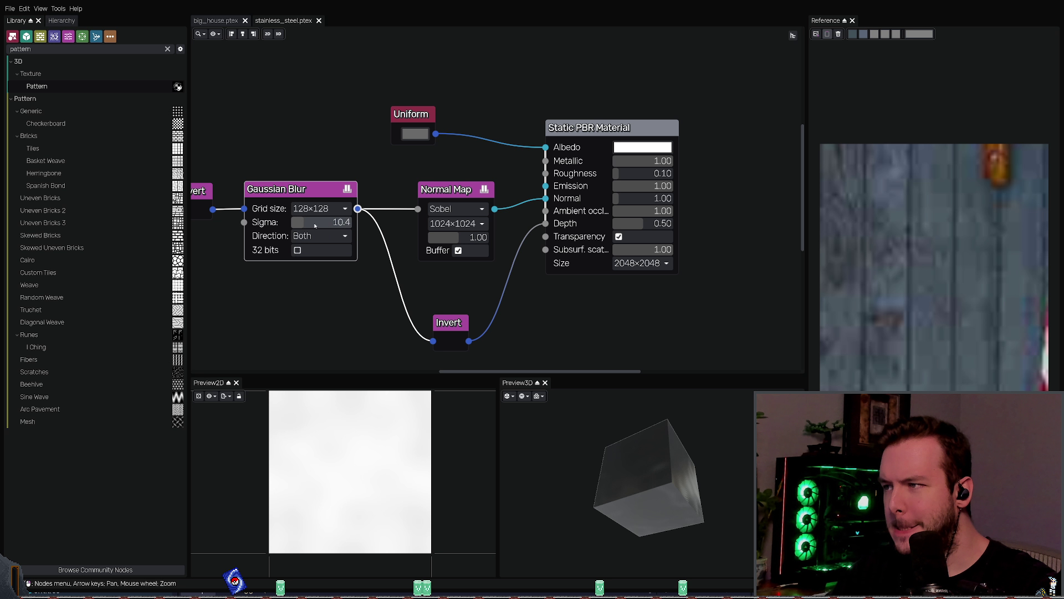
{"action": "mouse_move", "coordinate": [387, 288]}
{"action": "middle_mouse_down"}
{"action": "mouse_move", "coordinate": [343, 287]}
{"action": "mouse_move", "coordinate": [354, 289]}
{"action": "middle_mouse_up"}
Step: Preview the Normal Map, Gaussian Blur, streaky dent pattern and Invert outputs in turn
{"action": "left_click", "coordinate": [402, 190]}
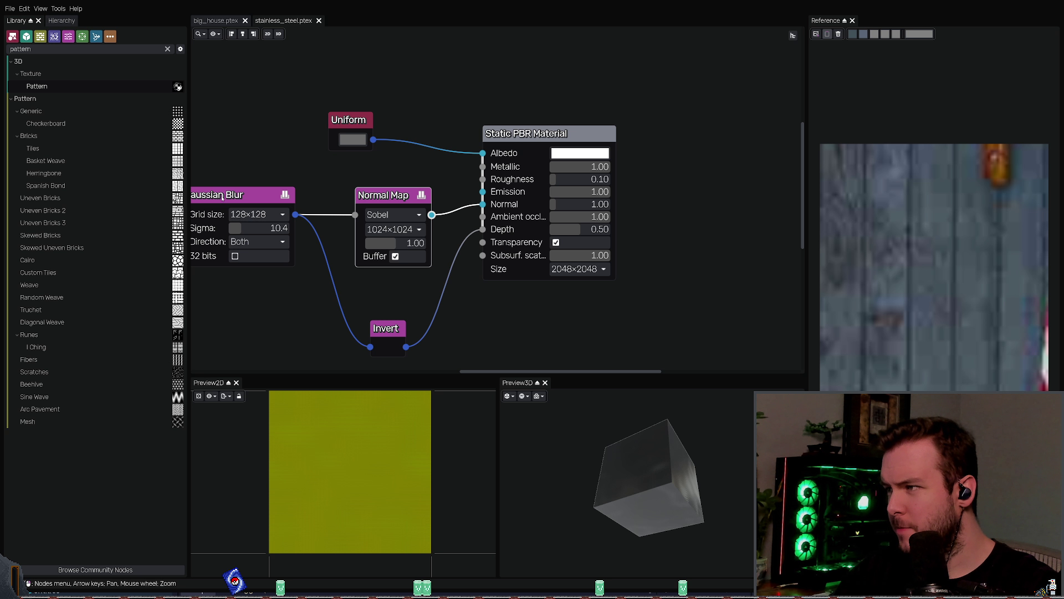
{"action": "left_click", "coordinate": [239, 195]}
{"action": "middle_click_drag", "start_coordinate": [238, 195], "coordinate": [396, 171]}
{"action": "left_click", "coordinate": [239, 174]}
{"action": "left_click", "coordinate": [287, 183]}
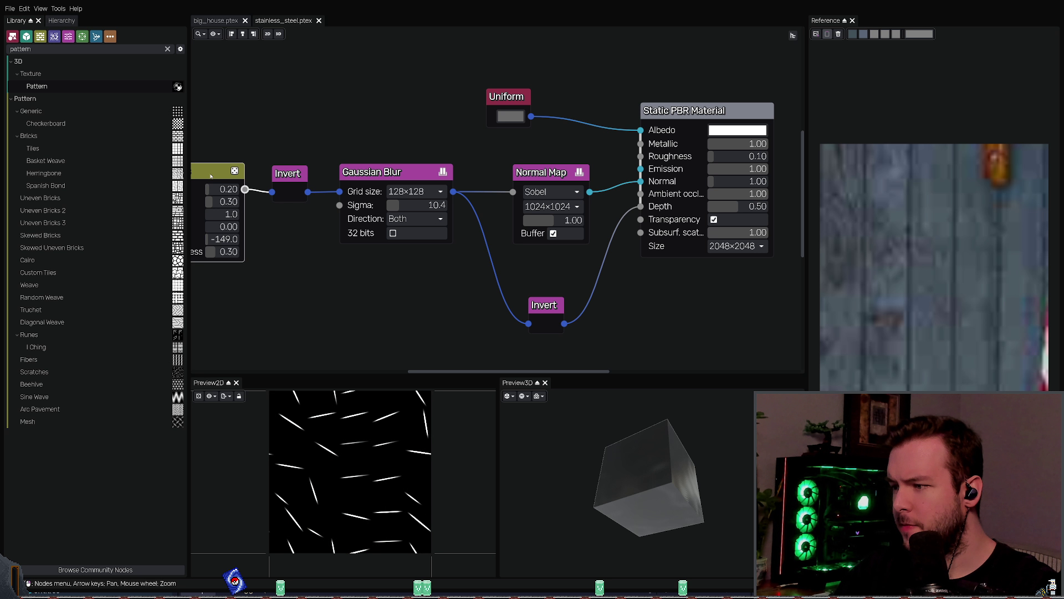
{"action": "middle_click_drag", "start_coordinate": [299, 250], "coordinate": [203, 249]}
Step: Recheck the Normal Map output, select the Static PBR Material node, and frame the whole graph
{"action": "scroll", "coordinate": [399, 277], "scroll_direction": "down", "scroll_amount": 3}
{"action": "left_click", "coordinate": [428, 207]}
{"action": "scroll", "coordinate": [499, 285], "scroll_direction": "up", "scroll_amount": 3}
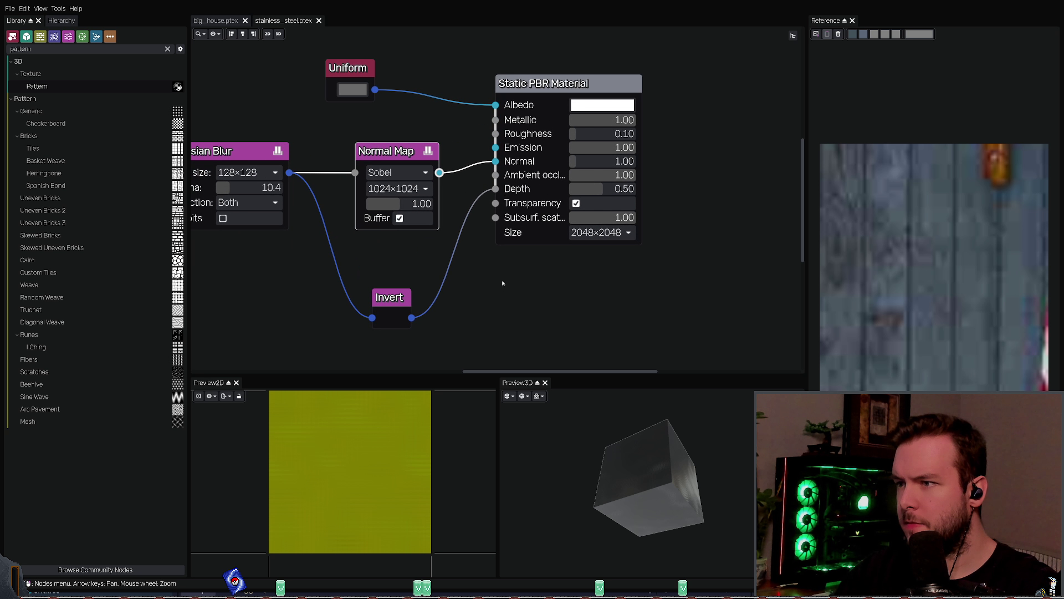
{"action": "middle_click_drag", "start_coordinate": [547, 203], "coordinate": [491, 232]}
{"action": "left_click", "coordinate": [490, 110]}
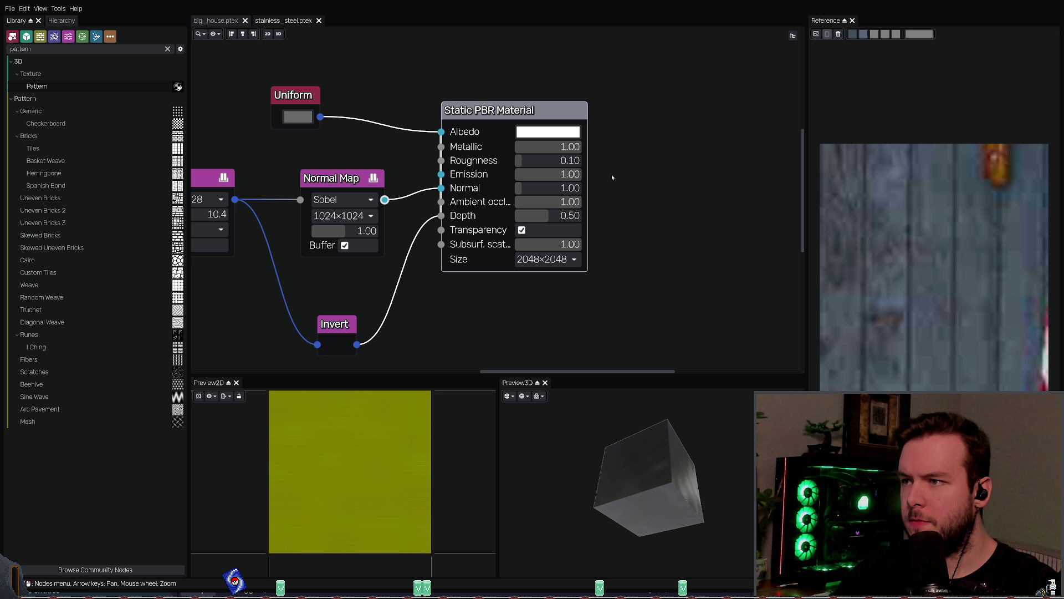
{"action": "scroll", "coordinate": [615, 177], "scroll_direction": "down", "scroll_amount": 1}
{"action": "middle_click_drag", "start_coordinate": [621, 178], "coordinate": [571, 203]}
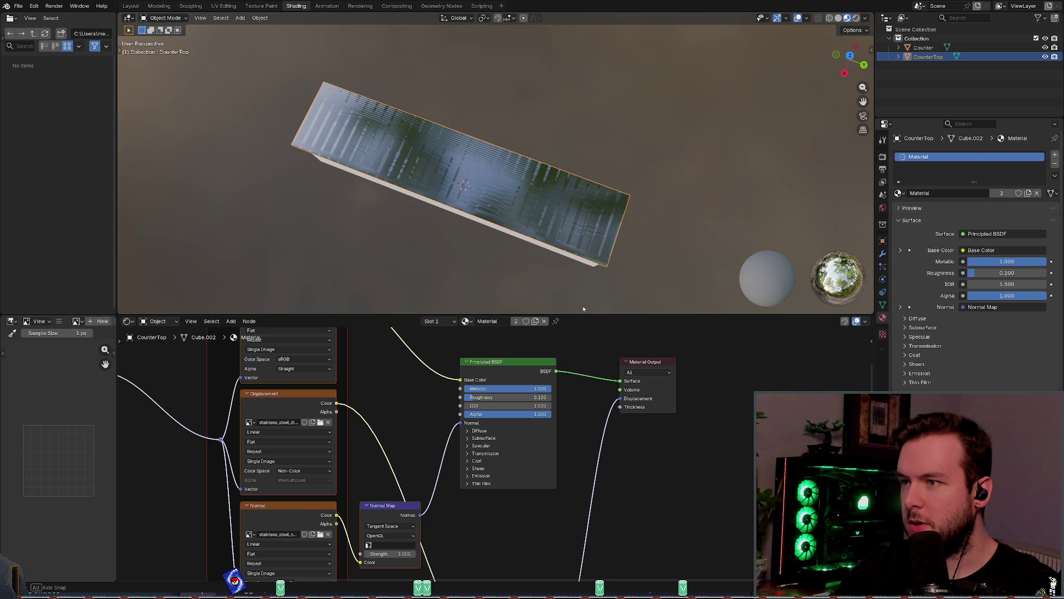
Step: Enter a trial X scale of 10.3 on the countertop's Mapping node
{"action": "mouse_move", "coordinate": [543, 272]}
{"action": "middle_mouse_down"}
{"action": "mouse_move", "coordinate": [532, 294]}
{"action": "mouse_move", "coordinate": [538, 282]}
{"action": "middle_mouse_up"}
{"action": "scroll", "coordinate": [411, 367], "scroll_direction": "left", "scroll_amount": 8, "text": "ctrl"}
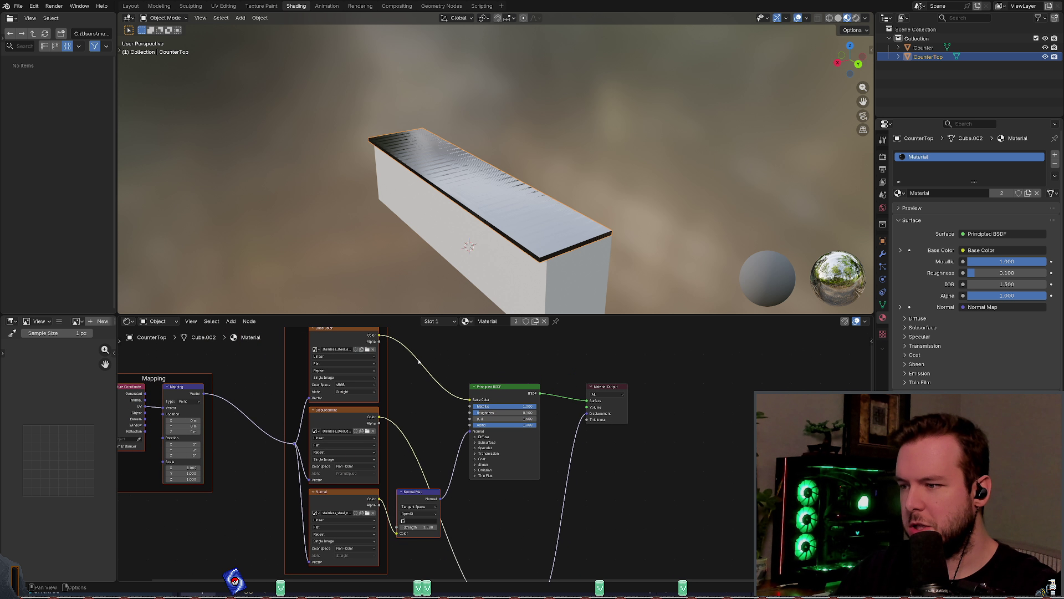
{"action": "scroll", "coordinate": [403, 399], "scroll_direction": "up", "scroll_amount": 2}
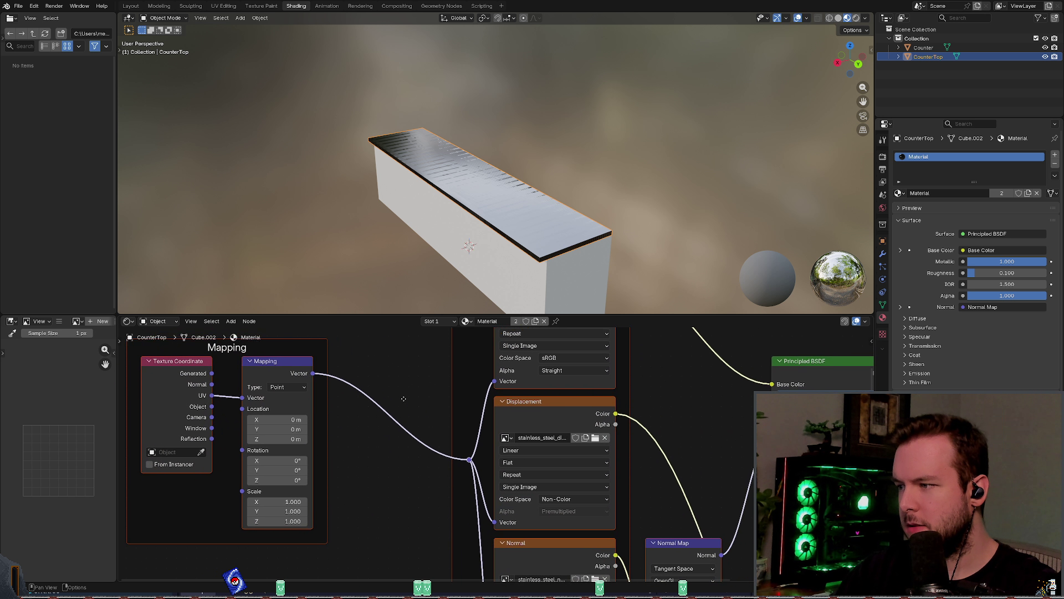
{"action": "left_click", "coordinate": [280, 505]}
{"action": "type", "text": "10.3"}
{"action": "key", "text": "Return"}
Step: Set the Mapping scale to X 4 and Y 8 and inspect the countertop surface
{"action": "left_click", "coordinate": [280, 505]}
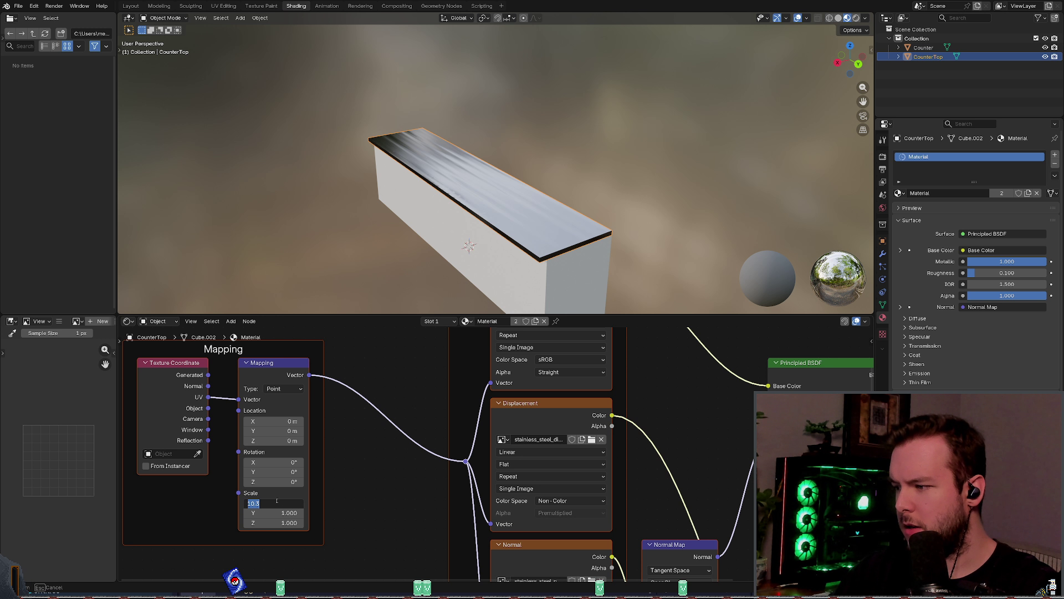
{"action": "type", "text": "4"}
{"action": "key", "text": "Tab"}
{"action": "type", "text": "8"}
{"action": "key", "text": "Return"}
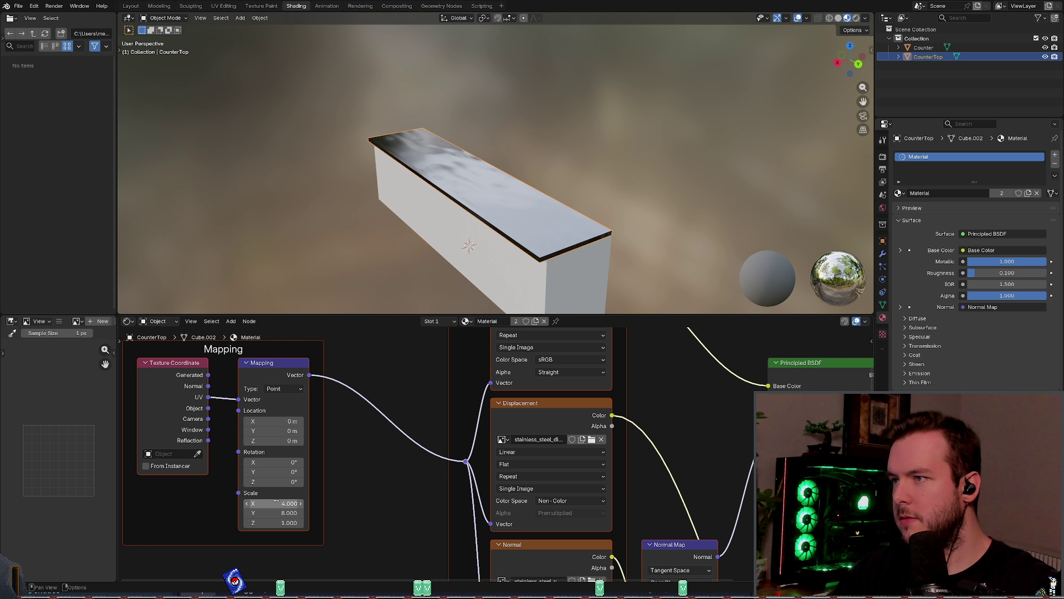
{"action": "scroll", "coordinate": [494, 199], "scroll_direction": "up", "scroll_amount": 3}
{"action": "mouse_move", "coordinate": [493, 200]}
{"action": "middle_mouse_down"}
{"action": "mouse_move", "coordinate": [501, 214]}
{"action": "mouse_move", "coordinate": [560, 231]}
{"action": "mouse_move", "coordinate": [546, 249]}
{"action": "mouse_move", "coordinate": [482, 244]}
{"action": "middle_mouse_up"}
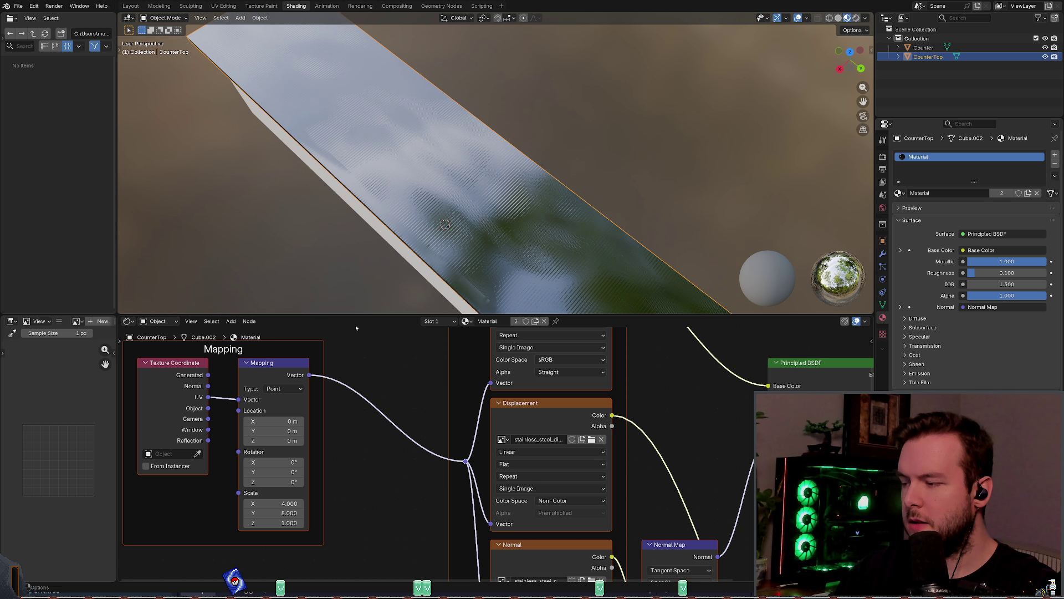
Step: Change the X scale to 2 for a 2 by 8 tiling and view along the counter
{"action": "left_click", "coordinate": [283, 505]}
{"action": "type", "text": "2"}
{"action": "key", "text": "Return"}
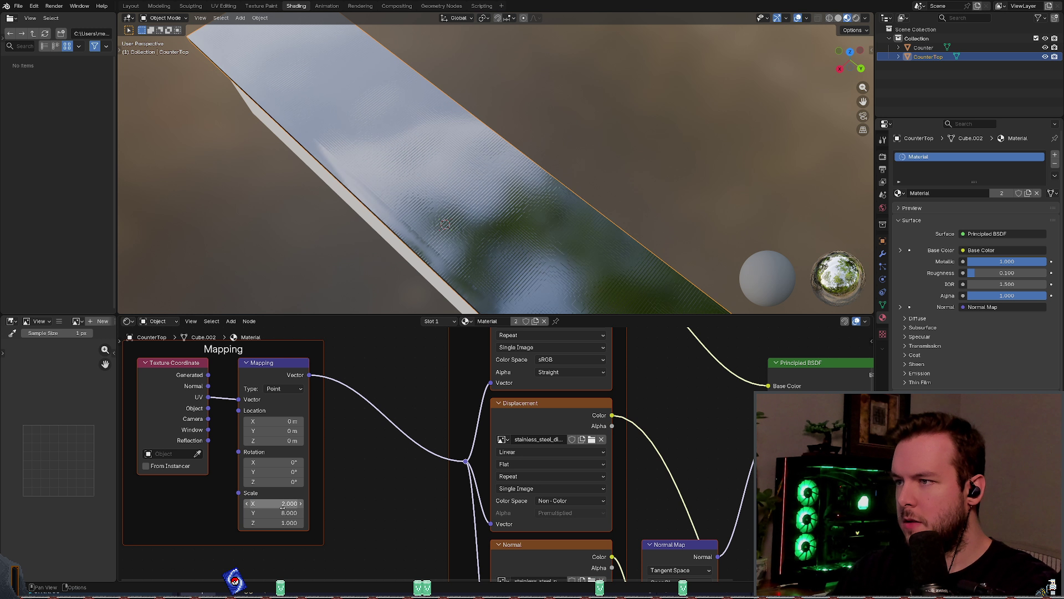
{"action": "middle_click_drag", "start_coordinate": [516, 233], "coordinate": [528, 217]}
Step: Switch back to Material Maker and frame the Gaussian Blur and material nodes
{"action": "key", "text": "alt+Tab"}
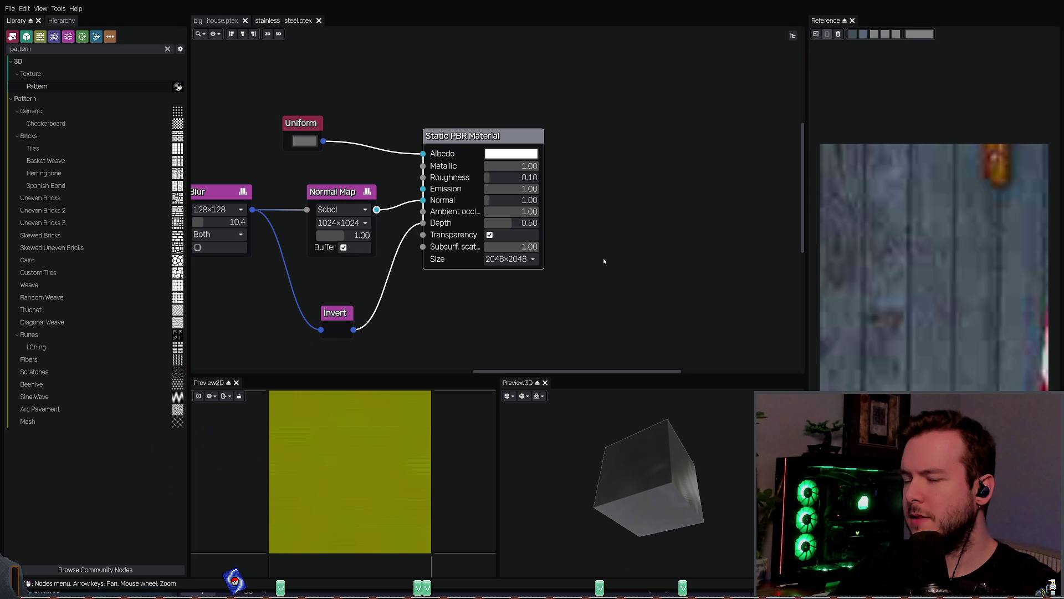
{"action": "scroll", "coordinate": [596, 260], "scroll_direction": "down", "scroll_amount": 2}
{"action": "left_click_drag", "start_coordinate": [649, 482], "coordinate": [669, 453]}
{"action": "scroll", "coordinate": [669, 453], "scroll_direction": "up", "scroll_amount": 4}
{"action": "scroll", "coordinate": [670, 453], "scroll_direction": "down", "scroll_amount": 1}
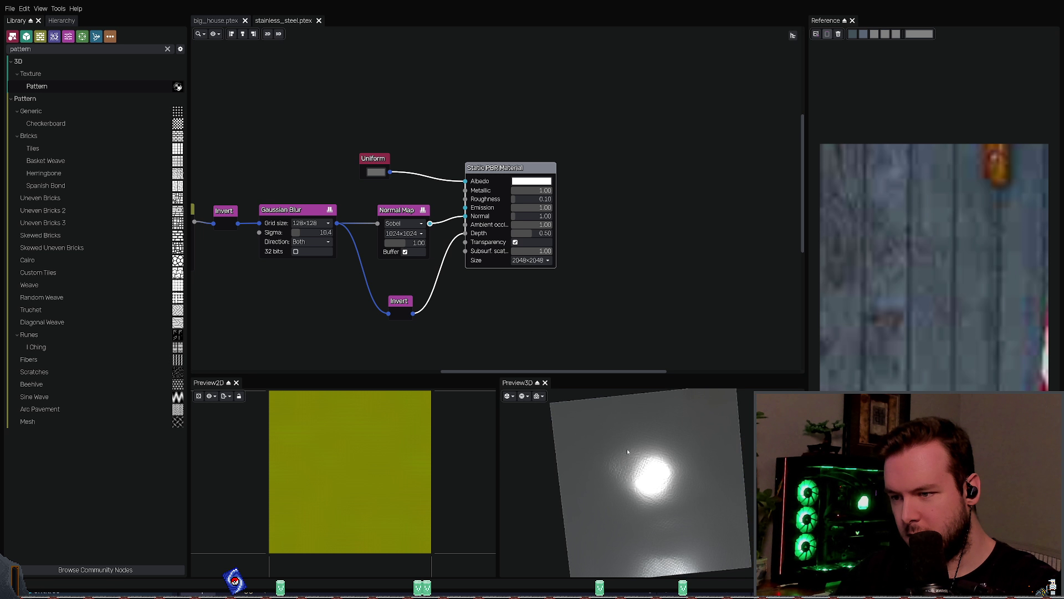
{"action": "scroll", "coordinate": [395, 234], "scroll_direction": "up", "scroll_amount": 3}
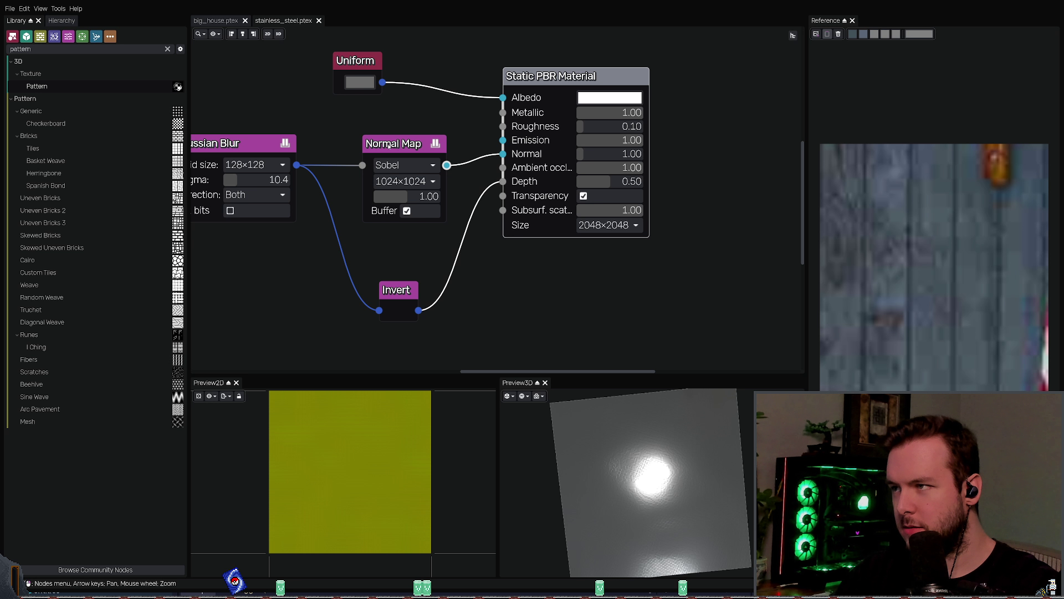
{"action": "mouse_move", "coordinate": [431, 281]}
{"action": "middle_mouse_down"}
{"action": "mouse_move", "coordinate": [449, 291]}
{"action": "mouse_move", "coordinate": [610, 292]}
{"action": "middle_mouse_up"}
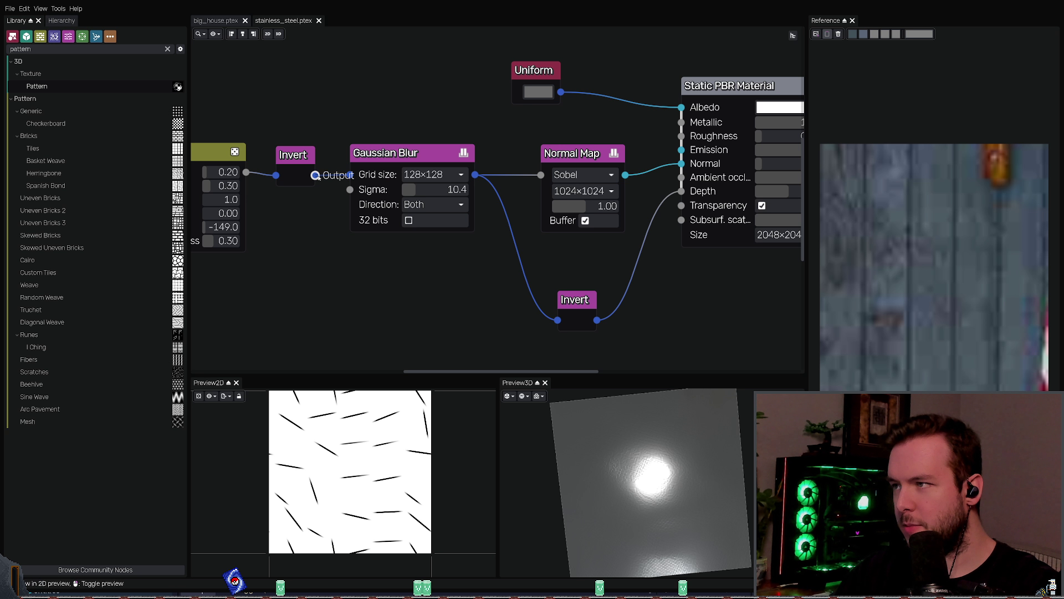
Step: Pull the Gaussian Blur out of the chain, then reinsert it between Invert and Normal Map
{"action": "left_click_drag", "start_coordinate": [315, 175], "coordinate": [540, 176]}
{"action": "left_click_drag", "start_coordinate": [424, 150], "coordinate": [385, 47]}
{"action": "scroll", "coordinate": [454, 201], "scroll_direction": "down", "scroll_amount": 3}
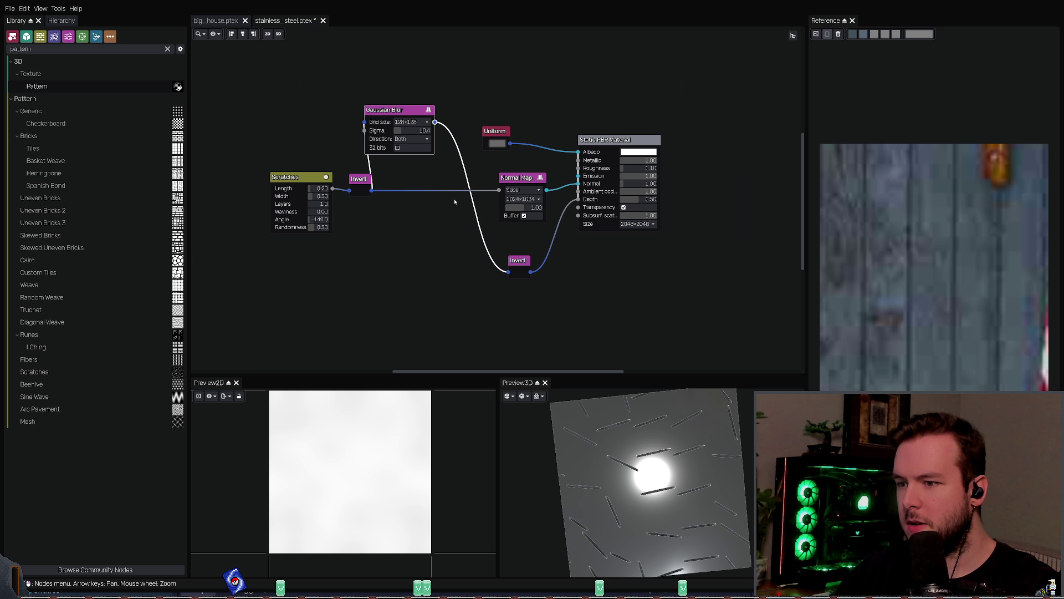
{"action": "left_click_drag", "start_coordinate": [383, 108], "coordinate": [322, 35]}
{"action": "mouse_move", "coordinate": [621, 477]}
{"action": "left_mouse_down"}
{"action": "mouse_move", "coordinate": [659, 507]}
{"action": "mouse_move", "coordinate": [653, 433]}
{"action": "left_mouse_up"}
{"action": "middle_click_drag", "start_coordinate": [643, 283], "coordinate": [565, 333]}
{"action": "scroll", "coordinate": [501, 298], "scroll_direction": "up", "scroll_amount": 2}
{"action": "left_click_drag", "start_coordinate": [208, 42], "coordinate": [327, 244]}
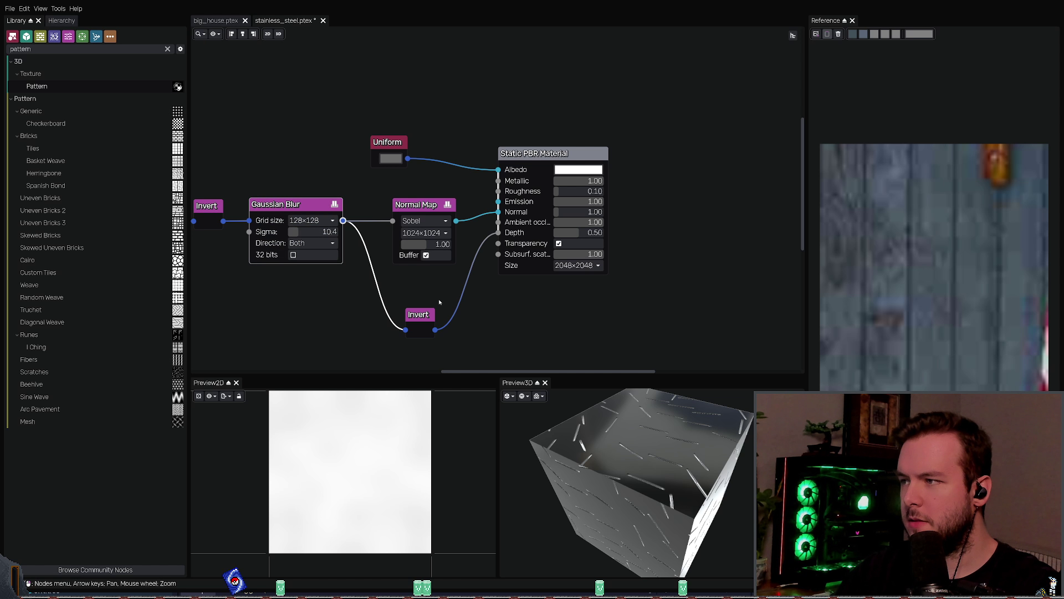
Step: Pan toward the Scratches node and add an unconnected Blend node
{"action": "key", "text": "Left"}
{"action": "key", "text": "Down"}
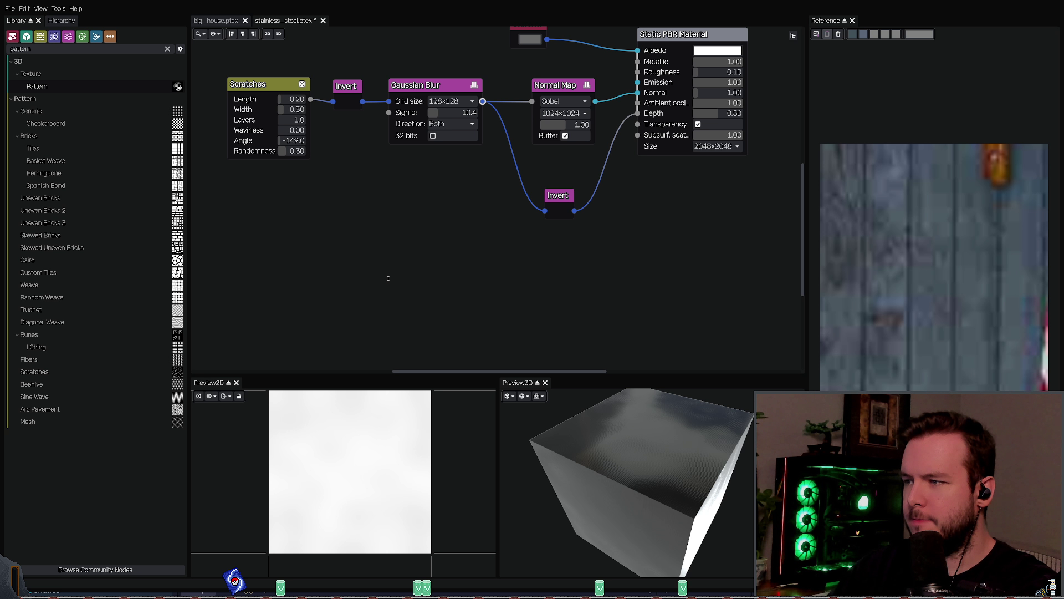
{"action": "key", "text": "Return"}
Step: Delete the Gaussian Blur, wire Invert into the Blend background, and connect Blend to Normal Map
{"action": "key", "text": "Up"}
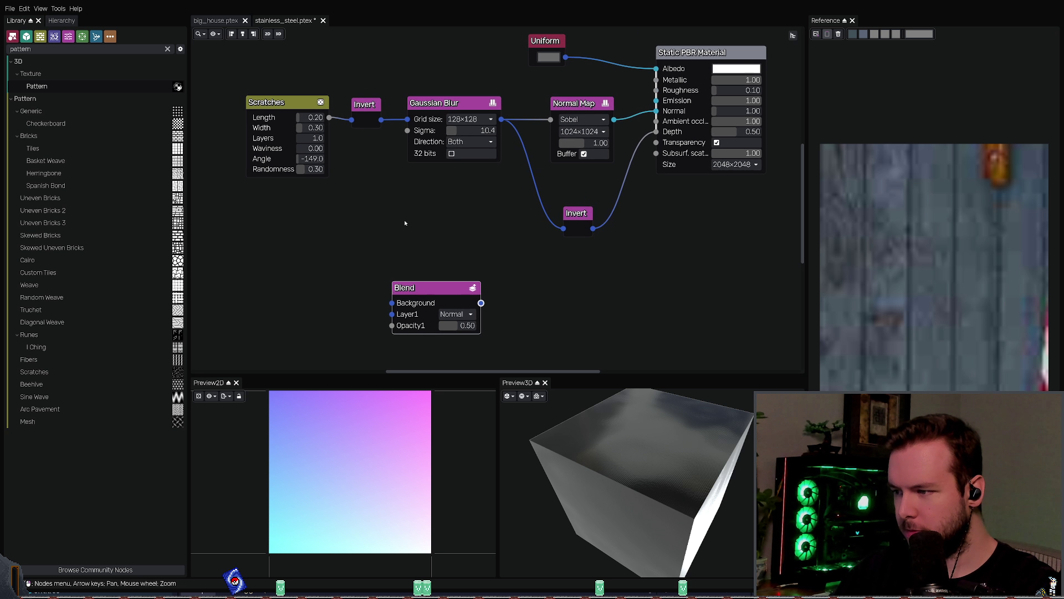
{"action": "left_click", "coordinate": [403, 118]}
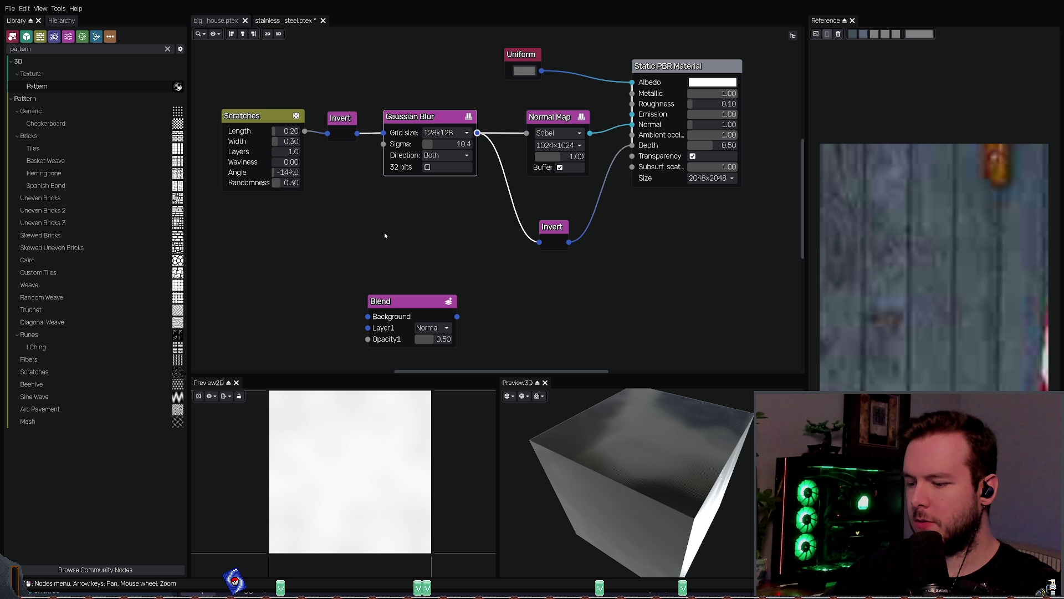
{"action": "key", "text": "Delete"}
{"action": "mouse_move", "coordinate": [357, 133]}
{"action": "left_mouse_down"}
{"action": "mouse_move", "coordinate": [365, 136]}
{"action": "mouse_move", "coordinate": [368, 304]}
{"action": "mouse_move", "coordinate": [382, 304]}
{"action": "mouse_move", "coordinate": [374, 166]}
{"action": "left_mouse_up"}
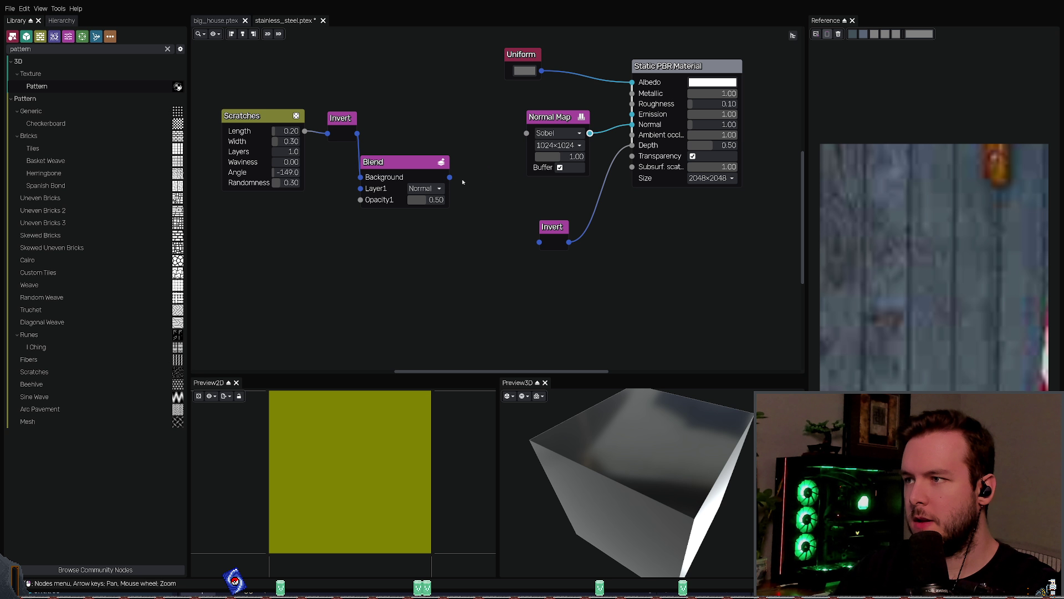
{"action": "left_click_drag", "start_coordinate": [450, 177], "coordinate": [526, 133]}
{"action": "left_click_drag", "start_coordinate": [388, 162], "coordinate": [440, 123]}
{"action": "middle_click_drag", "start_coordinate": [467, 184], "coordinate": [391, 226]}
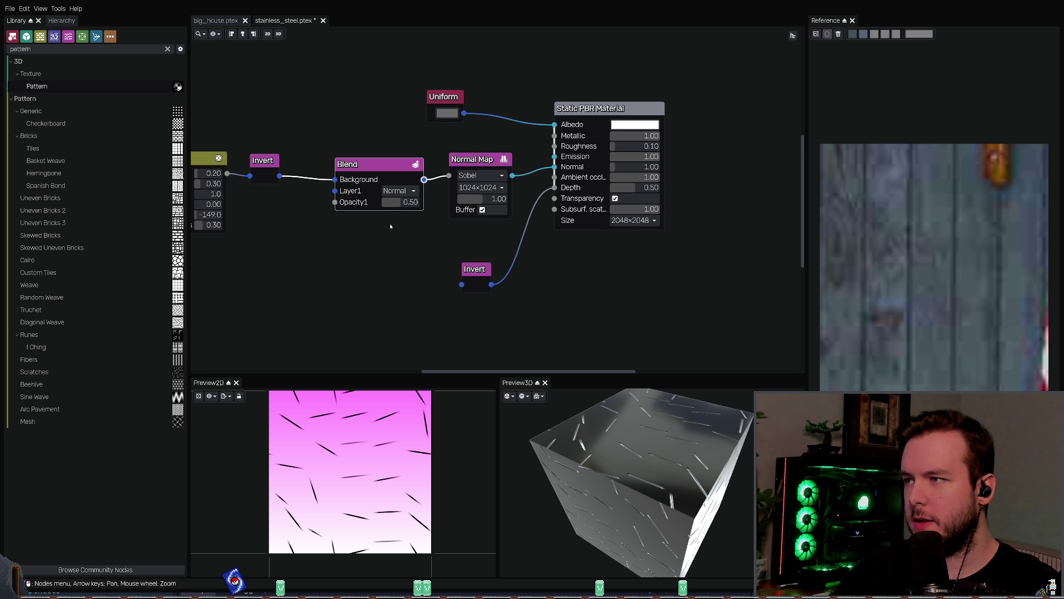
{"action": "left_click", "coordinate": [315, 225]}
Step: Feed the inverted scratches into the Blend node's Layer1 input, comparing the Blend and normal map previews
{"action": "left_click", "coordinate": [477, 277]}
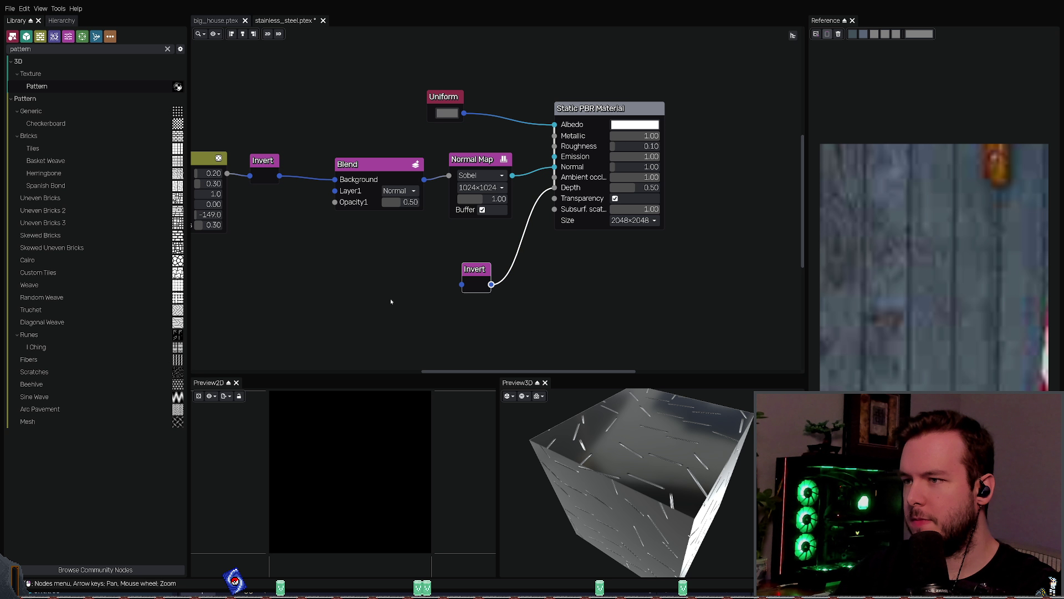
{"action": "left_click", "coordinate": [399, 183]}
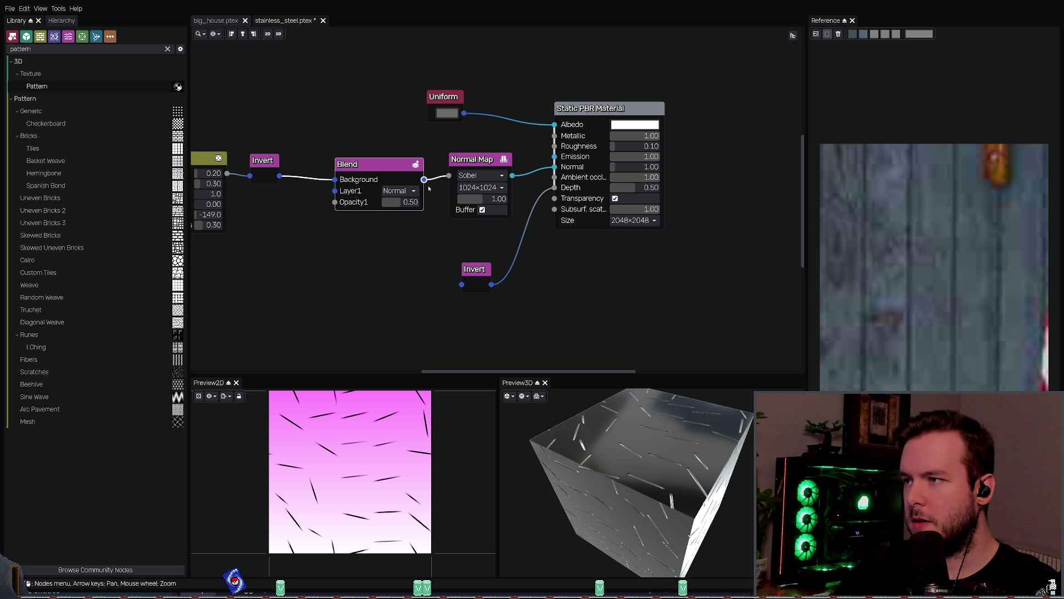
{"action": "left_click_drag", "start_coordinate": [280, 176], "coordinate": [335, 191]}
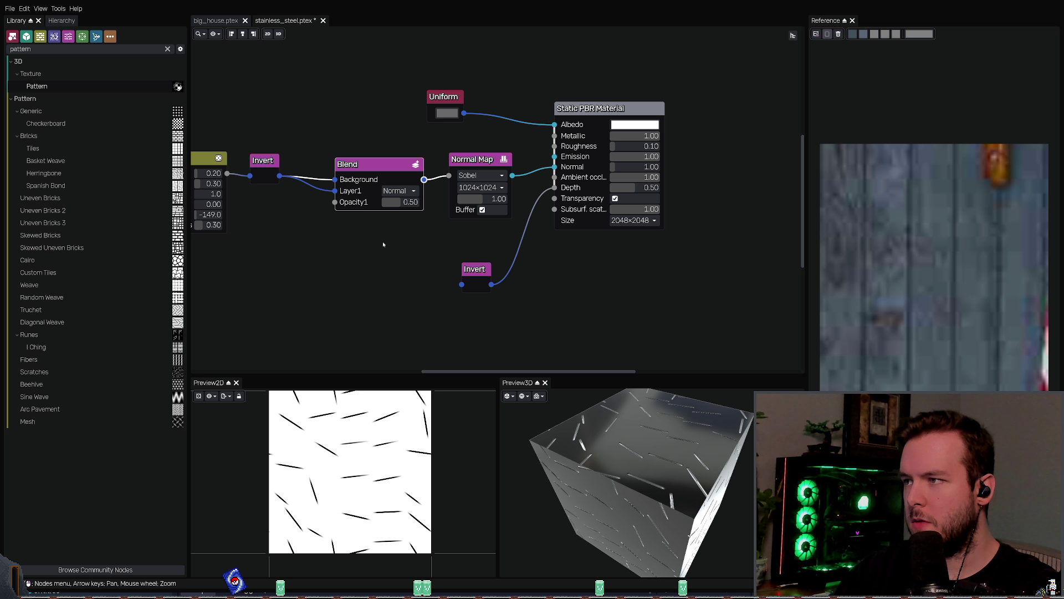
{"action": "left_click", "coordinate": [475, 164]}
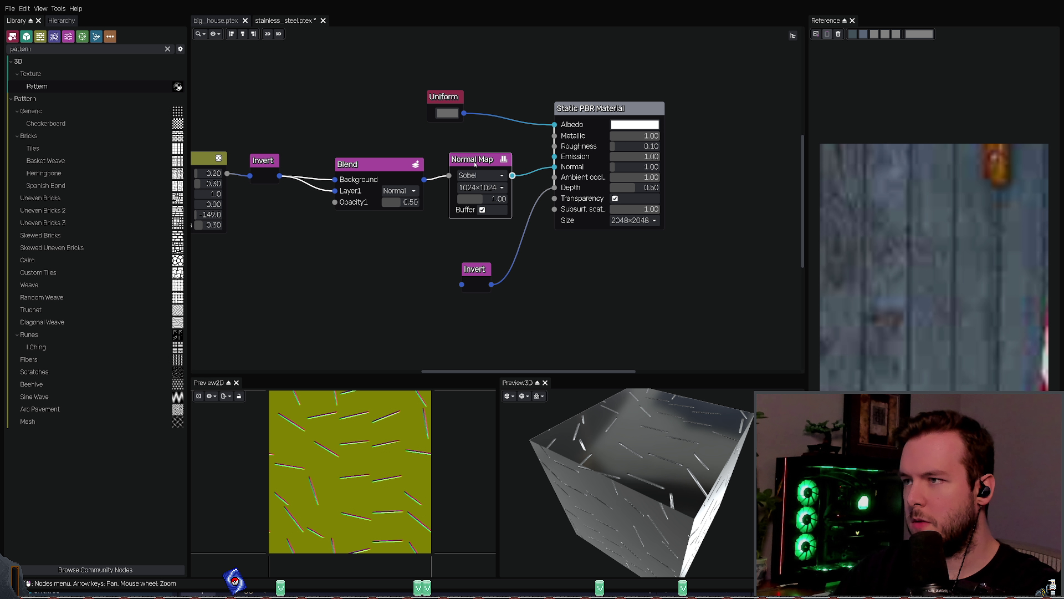
{"action": "left_click", "coordinate": [376, 169]}
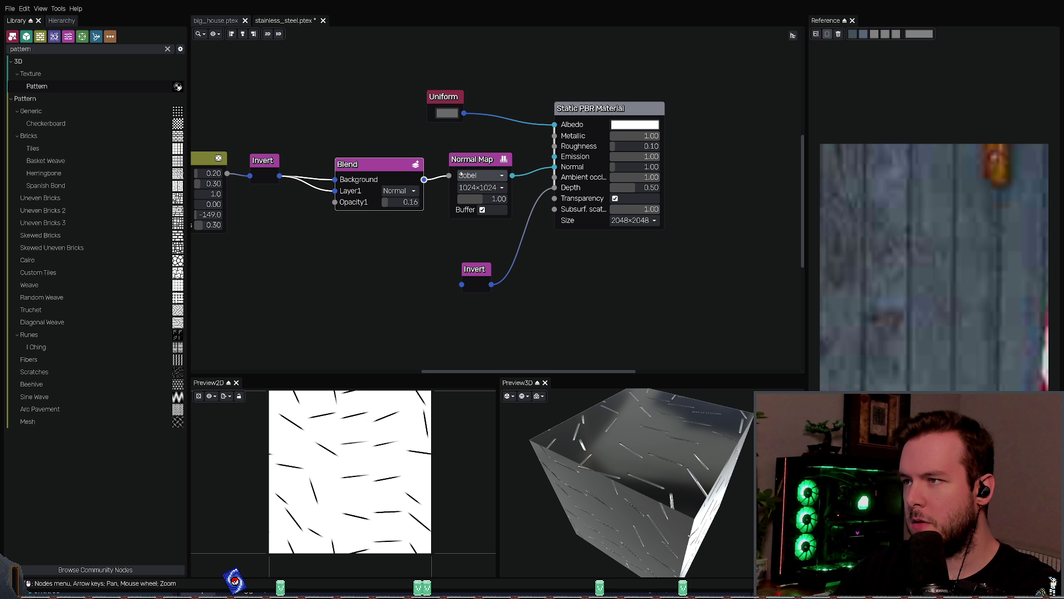
{"action": "left_click", "coordinate": [477, 167]}
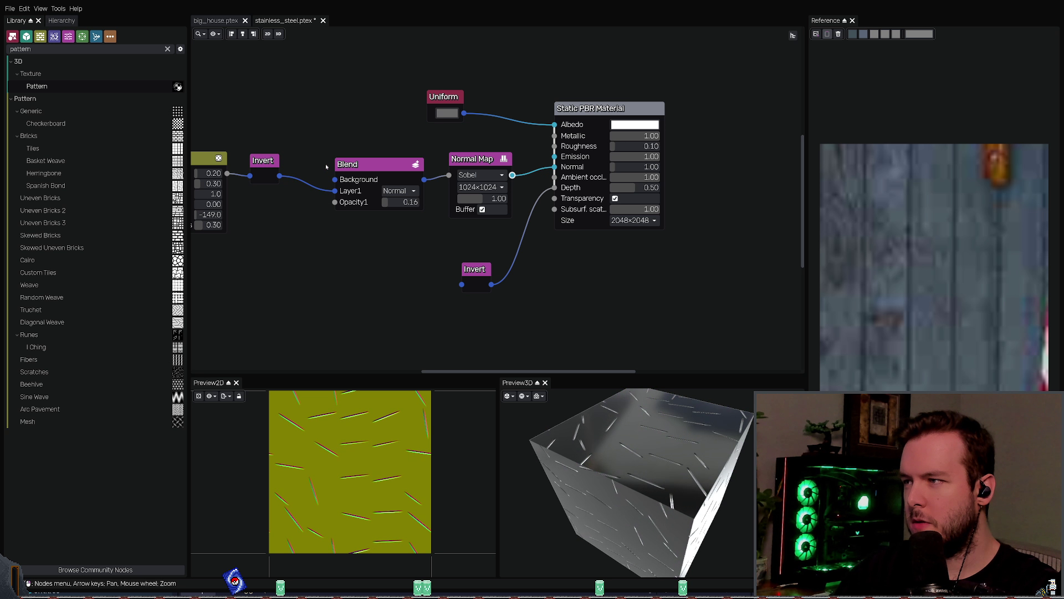
Step: Settle the Blend opacity at 0.13 and add a Fast Blur node
{"action": "left_click_drag", "start_coordinate": [383, 203], "coordinate": [381, 206]}
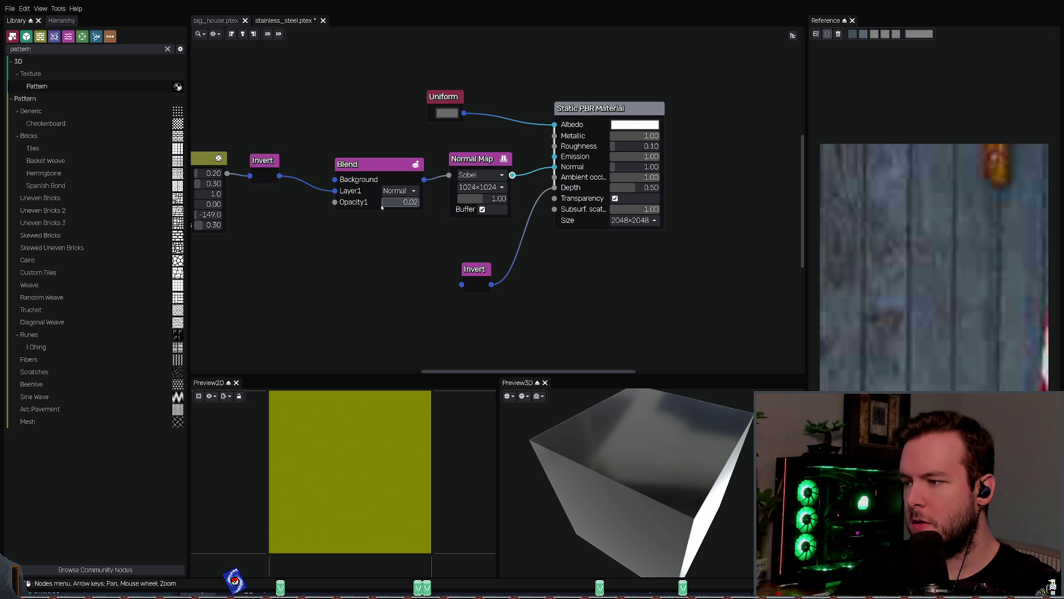
{"action": "left_click", "coordinate": [382, 164]}
{"action": "left_click", "coordinate": [466, 160]}
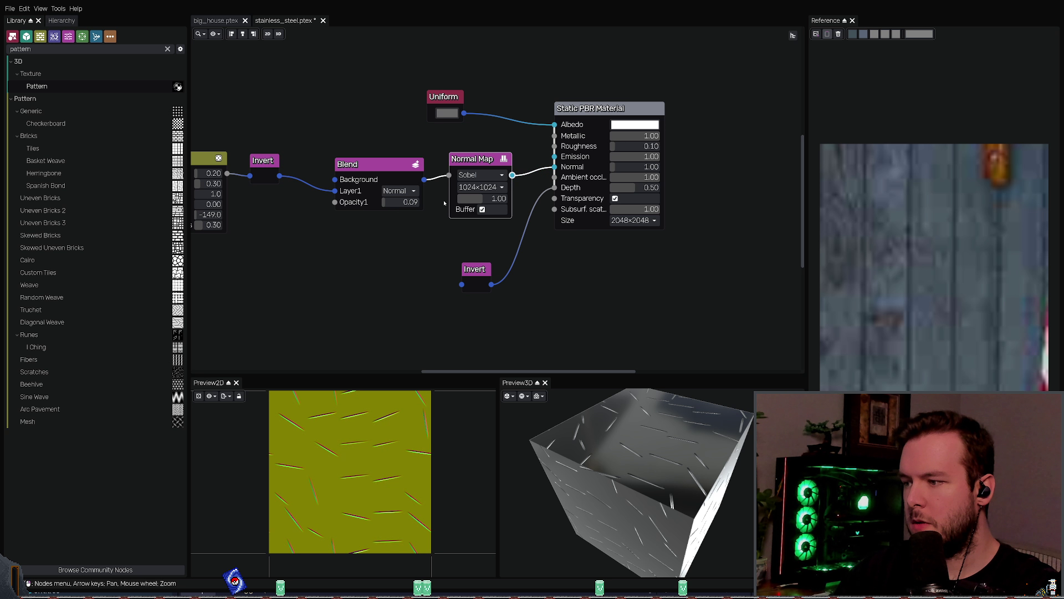
{"action": "left_click", "coordinate": [384, 163]}
{"action": "left_click", "coordinate": [475, 160]}
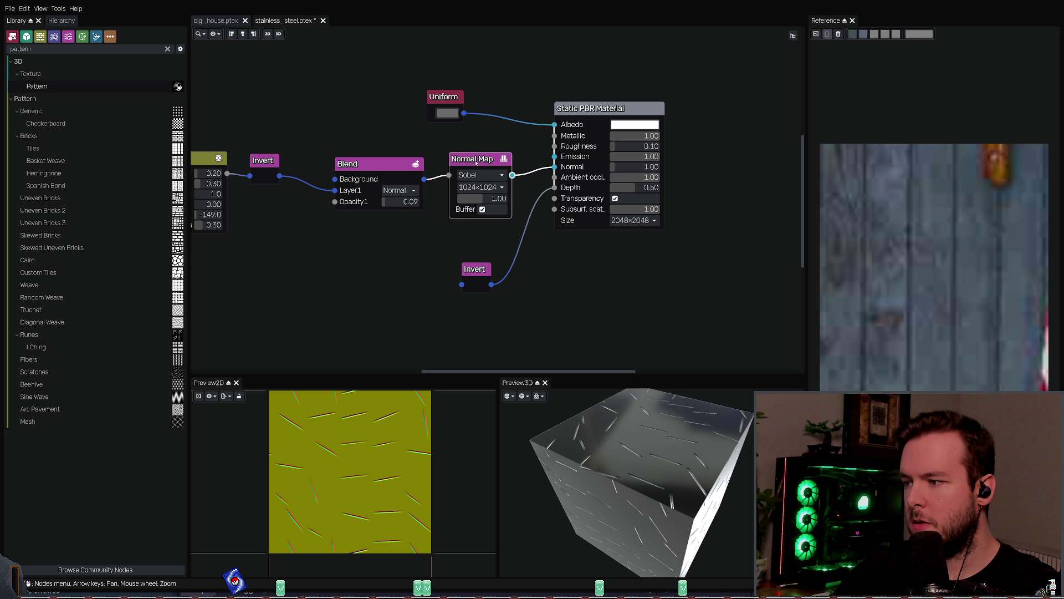
{"action": "mouse_move", "coordinate": [407, 207]}
{"action": "left_mouse_down"}
{"action": "mouse_move", "coordinate": [382, 207]}
{"action": "mouse_move", "coordinate": [395, 207]}
{"action": "left_mouse_up"}
{"action": "middle_click_drag", "start_coordinate": [338, 266], "coordinate": [400, 229]}
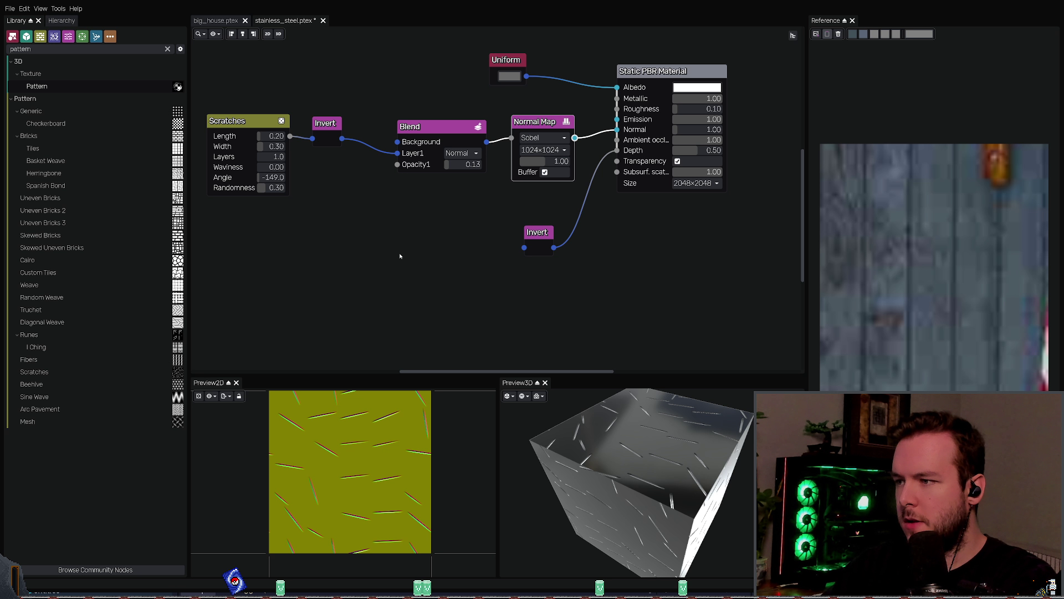
{"action": "key", "text": "ctrl+v"}
Step: Replace the Blend node with Fast Blur, routing Invert through Fast Blur into Normal Map
{"action": "scroll", "coordinate": [430, 243], "scroll_direction": "up", "scroll_amount": 2}
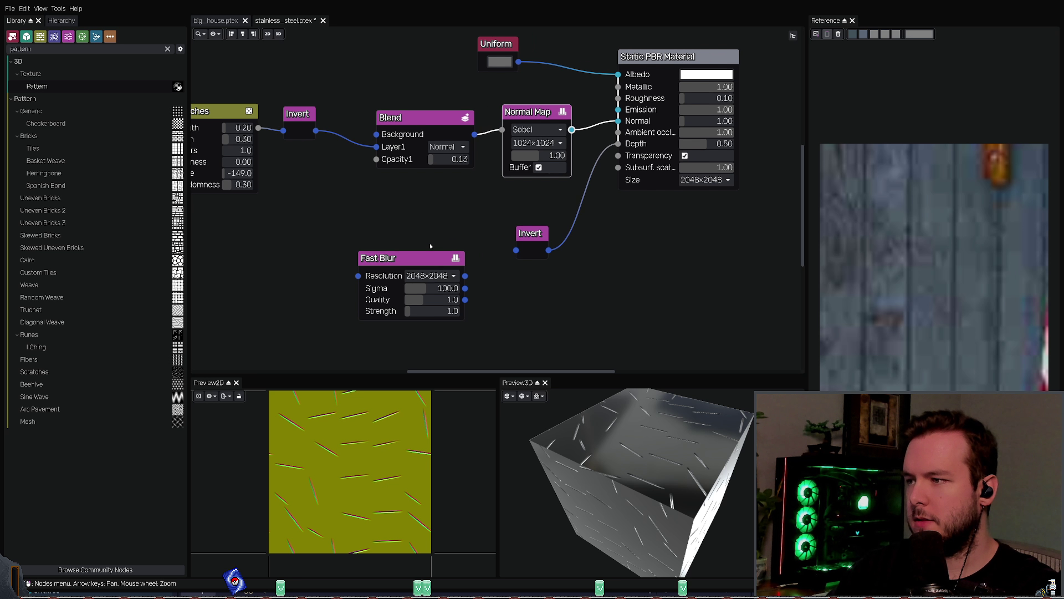
{"action": "middle_click_drag", "start_coordinate": [390, 261], "coordinate": [408, 282]}
{"action": "left_click", "coordinate": [393, 280]}
{"action": "left_click_drag", "start_coordinate": [393, 281], "coordinate": [386, 240]}
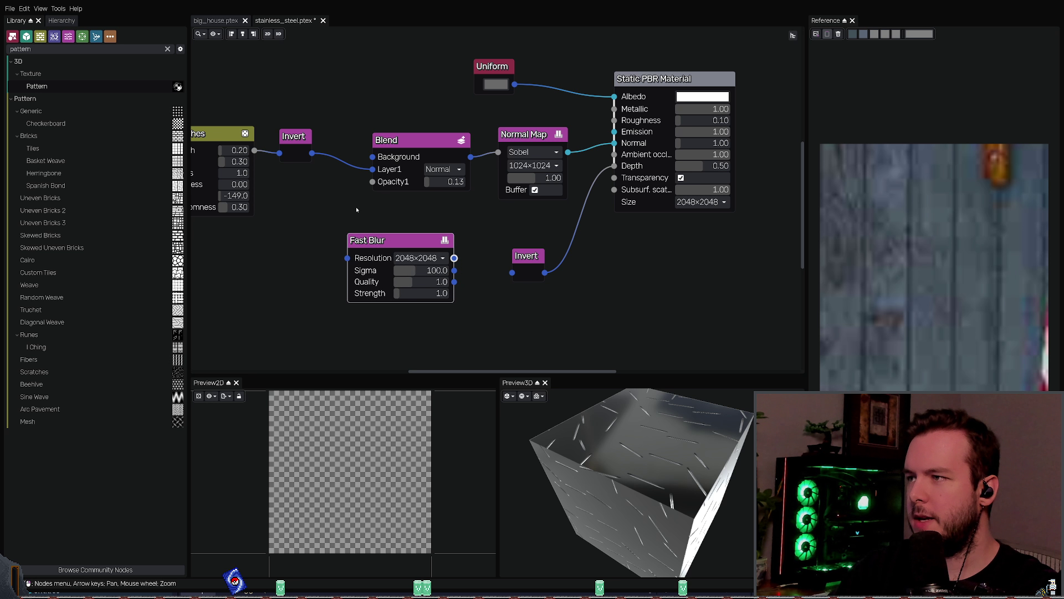
{"action": "left_click", "coordinate": [388, 140]}
{"action": "key", "text": "Delete"}
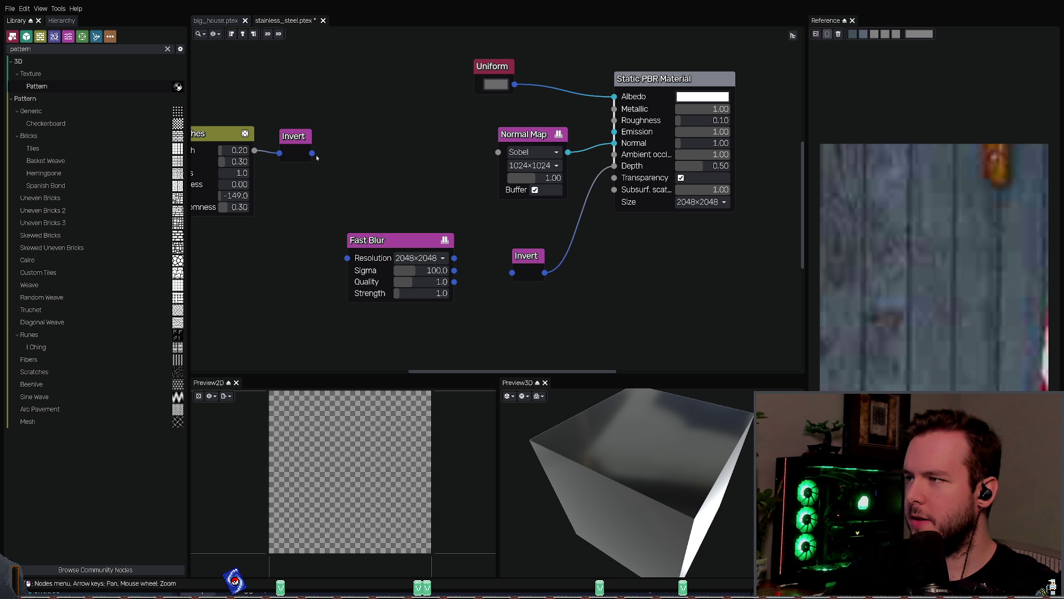
{"action": "mouse_move", "coordinate": [336, 251]}
{"action": "left_mouse_down"}
{"action": "mouse_move", "coordinate": [347, 258]}
{"action": "mouse_move", "coordinate": [350, 147]}
{"action": "left_mouse_up"}
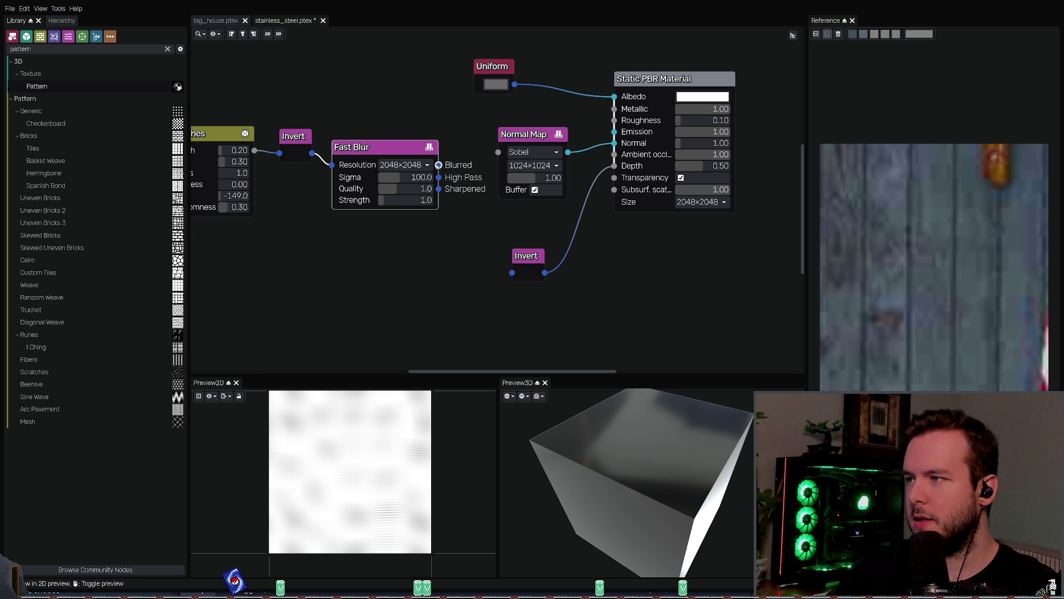
{"action": "left_click_drag", "start_coordinate": [438, 164], "coordinate": [491, 156]}
{"action": "middle_click_drag", "start_coordinate": [489, 194], "coordinate": [474, 214]}
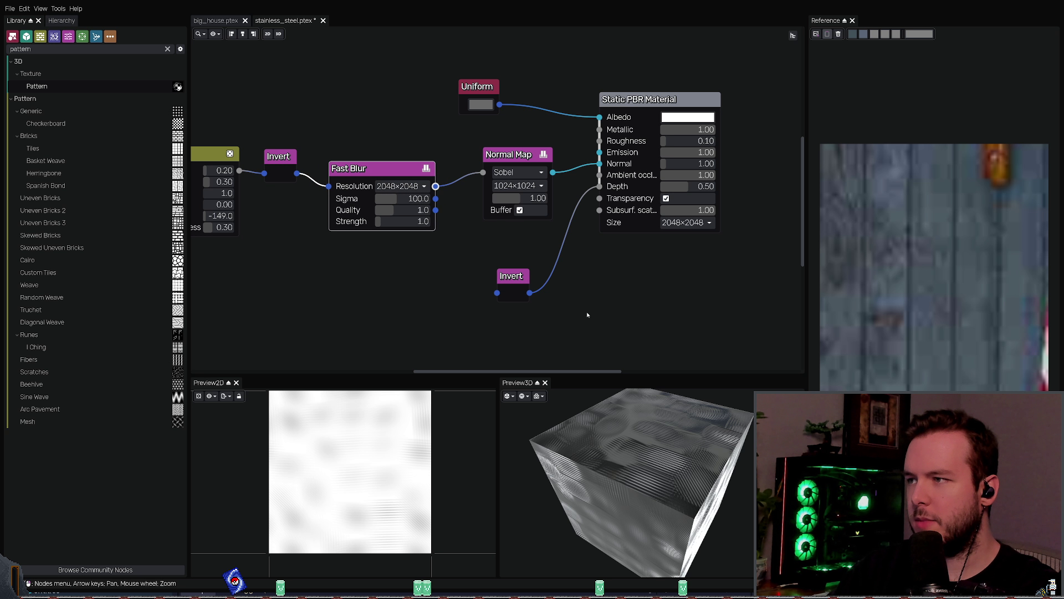
Step: Experiment with Fast Blur sigma and strength, keep quality at 3, and save the material
{"action": "mouse_move", "coordinate": [394, 199]}
{"action": "left_mouse_down"}
{"action": "mouse_move", "coordinate": [406, 202]}
{"action": "mouse_move", "coordinate": [368, 203]}
{"action": "left_mouse_up"}
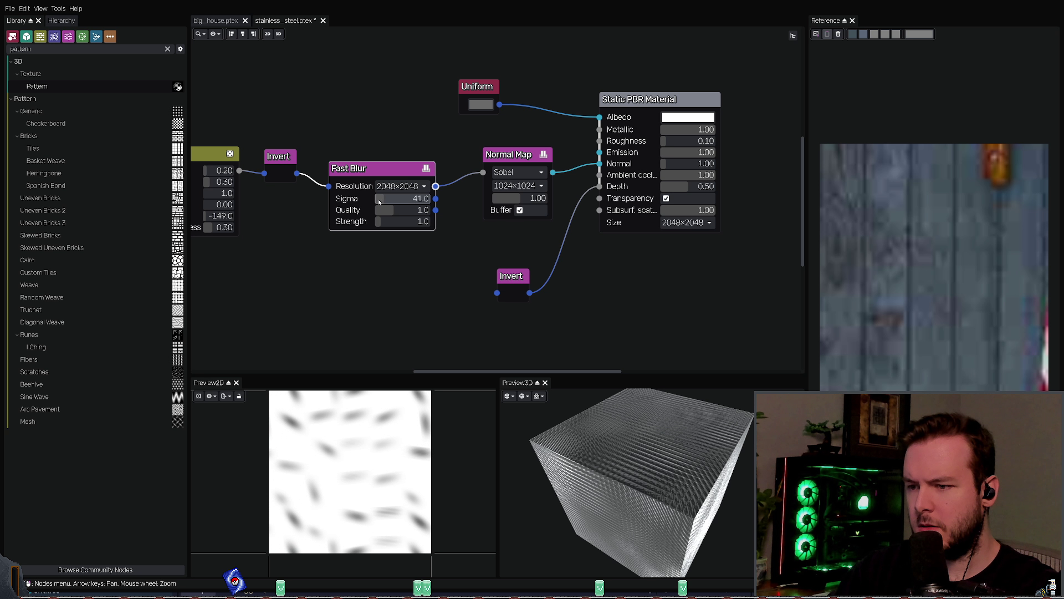
{"action": "key", "text": "ctrl+z"}
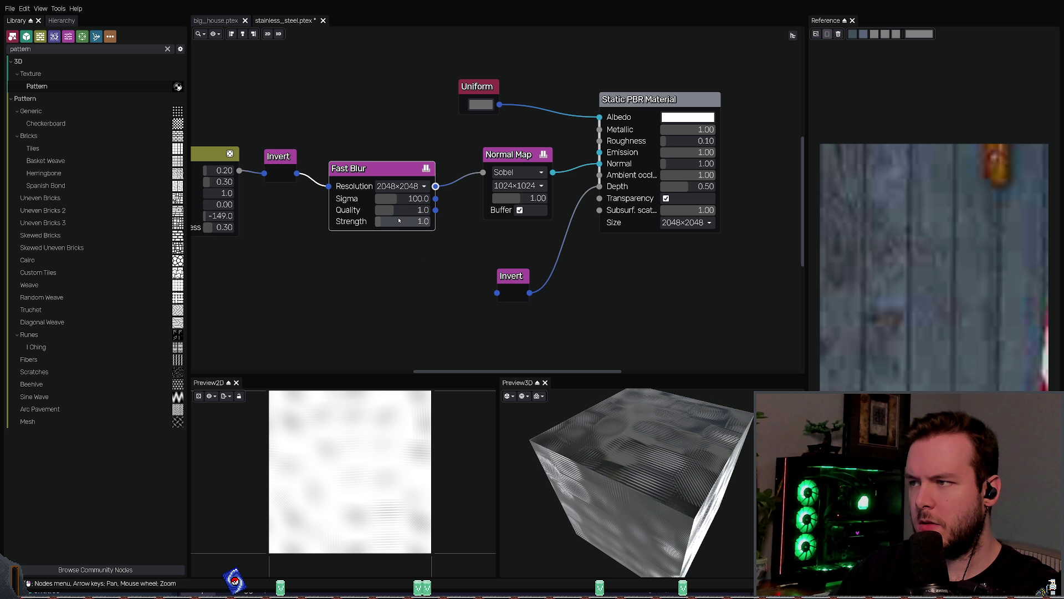
{"action": "left_click_drag", "start_coordinate": [391, 211], "coordinate": [443, 210]}
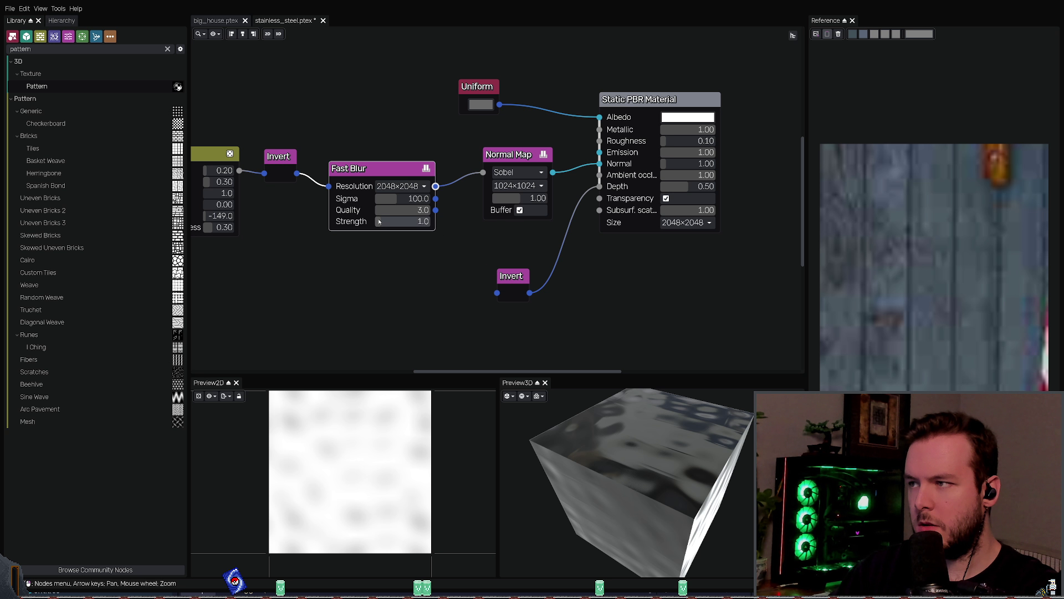
{"action": "mouse_move", "coordinate": [585, 414]}
{"action": "left_mouse_down"}
{"action": "mouse_move", "coordinate": [592, 465]}
{"action": "mouse_move", "coordinate": [625, 416]}
{"action": "mouse_move", "coordinate": [640, 413]}
{"action": "mouse_move", "coordinate": [653, 439]}
{"action": "mouse_move", "coordinate": [646, 460]}
{"action": "left_mouse_up"}
{"action": "mouse_move", "coordinate": [388, 221]}
{"action": "left_mouse_down"}
{"action": "mouse_move", "coordinate": [412, 227]}
{"action": "mouse_move", "coordinate": [411, 260]}
{"action": "left_mouse_up"}
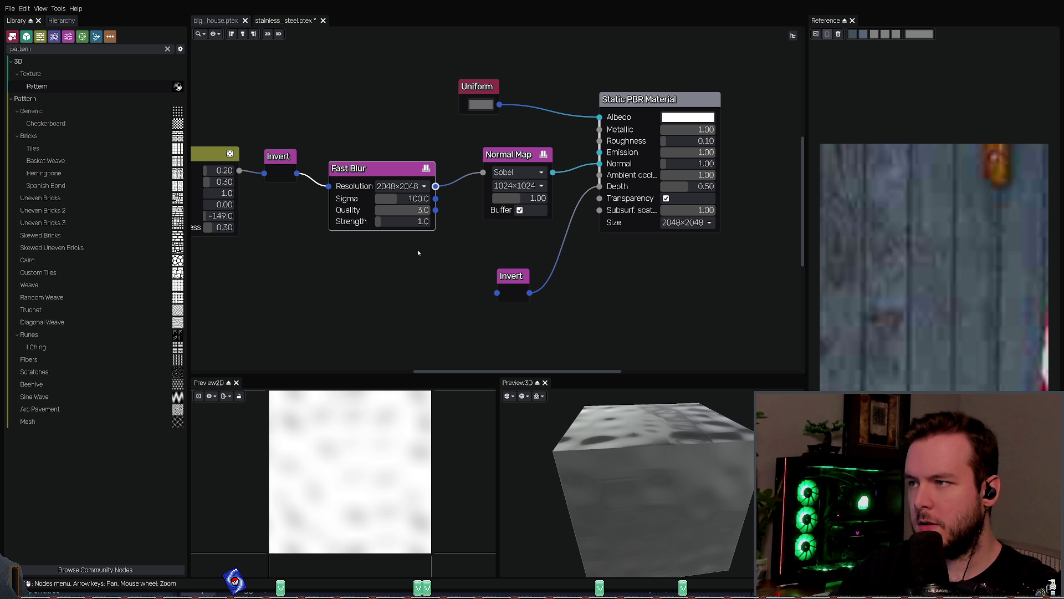
{"action": "left_click_drag", "start_coordinate": [388, 168], "coordinate": [381, 166]}
{"action": "mouse_move", "coordinate": [416, 208]}
{"action": "left_mouse_down"}
{"action": "mouse_move", "coordinate": [397, 241]}
{"action": "mouse_move", "coordinate": [382, 210]}
{"action": "mouse_move", "coordinate": [394, 225]}
{"action": "left_mouse_up"}
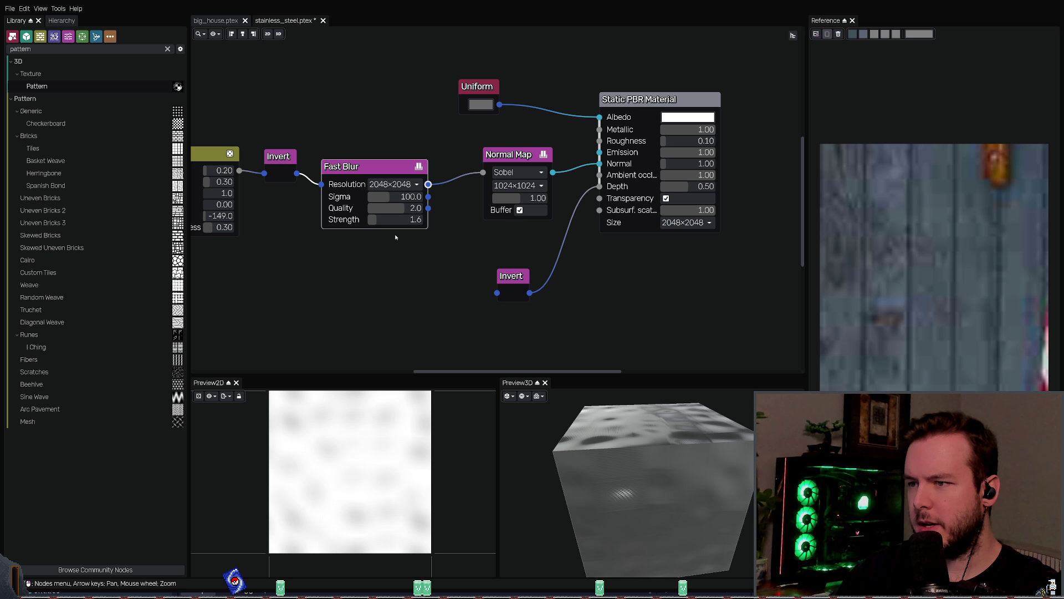
{"action": "mouse_move", "coordinate": [390, 220]}
{"action": "left_mouse_down"}
{"action": "mouse_move", "coordinate": [370, 220]}
{"action": "mouse_move", "coordinate": [451, 219]}
{"action": "left_mouse_up"}
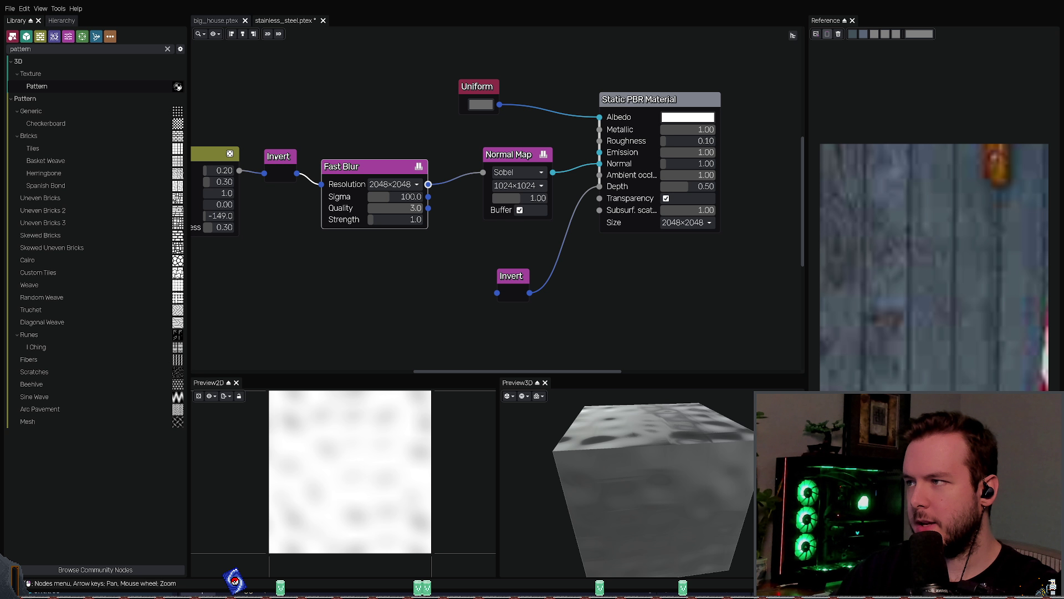
{"action": "left_click", "coordinate": [297, 173]}
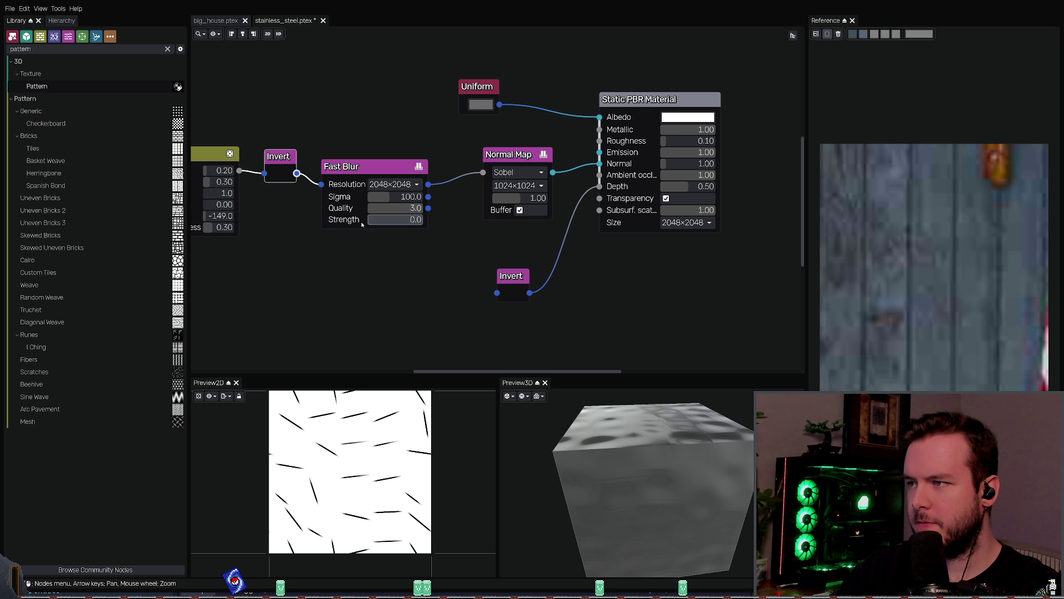
{"action": "key", "text": "ctrl+s"}
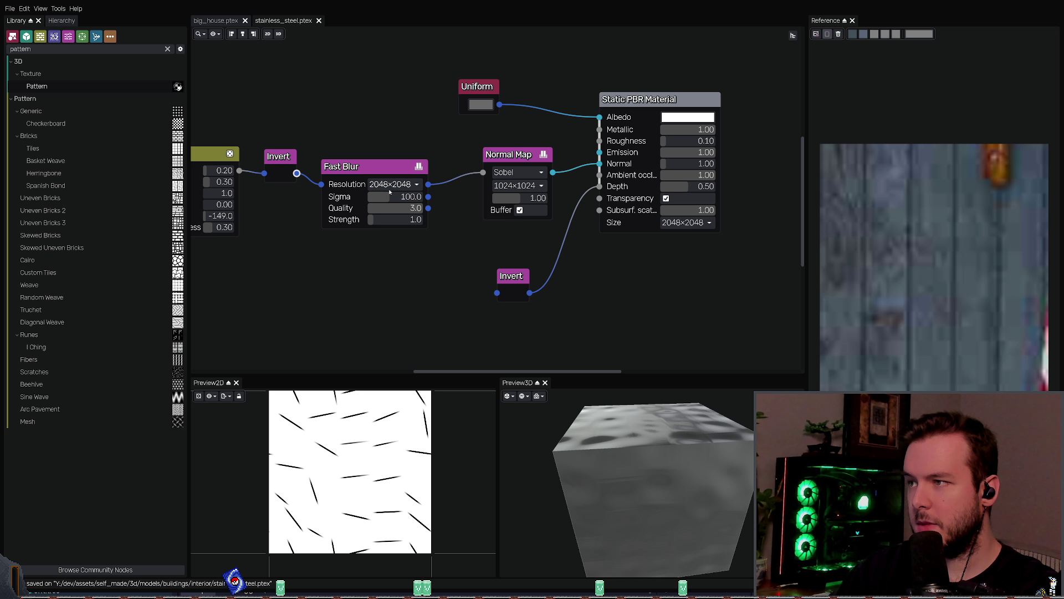
Step: Try lower Fast Blur resolutions, settle on 128×128, and save the material
{"action": "left_click", "coordinate": [394, 184]}
{"action": "left_click", "coordinate": [391, 202]}
{"action": "mouse_move", "coordinate": [685, 422]}
{"action": "left_mouse_down"}
{"action": "mouse_move", "coordinate": [672, 441]}
{"action": "mouse_move", "coordinate": [695, 450]}
{"action": "mouse_move", "coordinate": [654, 433]}
{"action": "mouse_move", "coordinate": [638, 396]}
{"action": "mouse_move", "coordinate": [632, 408]}
{"action": "left_mouse_up"}
{"action": "left_click", "coordinate": [394, 184]}
{"action": "left_click", "coordinate": [392, 192]}
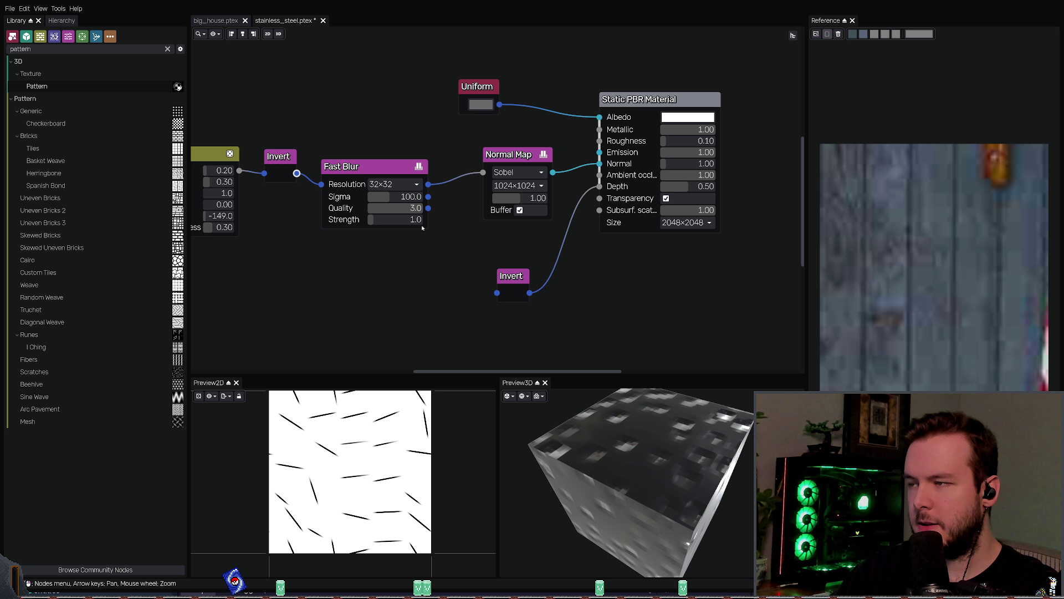
{"action": "left_click", "coordinate": [393, 184]}
{"action": "left_click", "coordinate": [391, 207]}
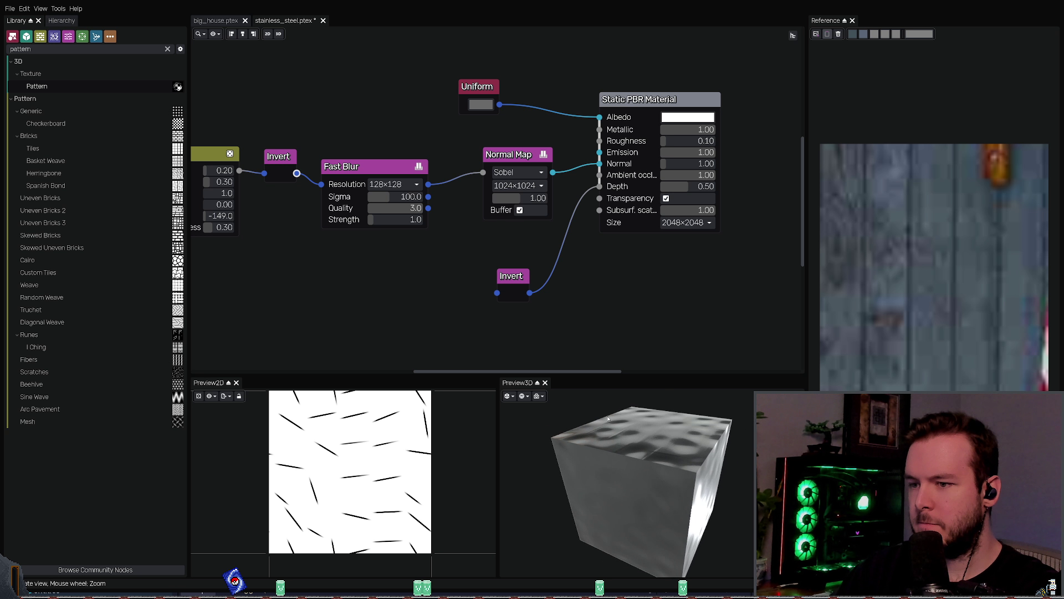
{"action": "key", "text": "ctrl+s"}
{"action": "mouse_move", "coordinate": [615, 454]}
{"action": "left_mouse_down"}
{"action": "mouse_move", "coordinate": [615, 419]}
{"action": "mouse_move", "coordinate": [590, 408]}
{"action": "mouse_move", "coordinate": [605, 442]}
{"action": "mouse_move", "coordinate": [608, 413]}
{"action": "left_mouse_up"}
{"action": "scroll", "coordinate": [518, 185], "scroll_direction": "down", "scroll_amount": 3}
{"action": "key", "text": "ctrl+s"}
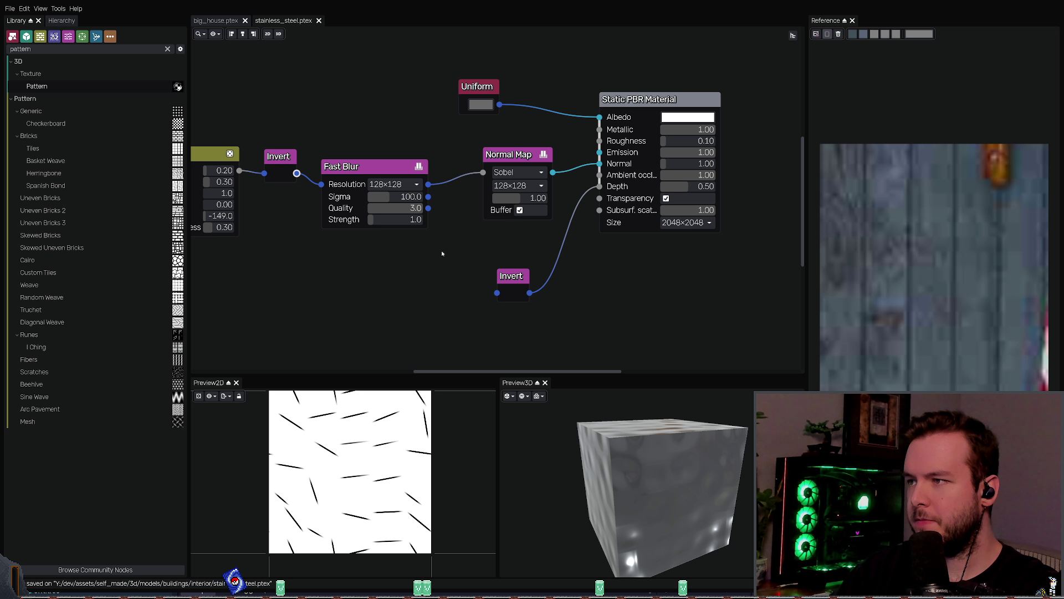
Step: Settle the Fast Blur sigma at 76 while inspecting the dents on the preview cube
{"action": "left_click_drag", "start_coordinate": [404, 199], "coordinate": [397, 202]}
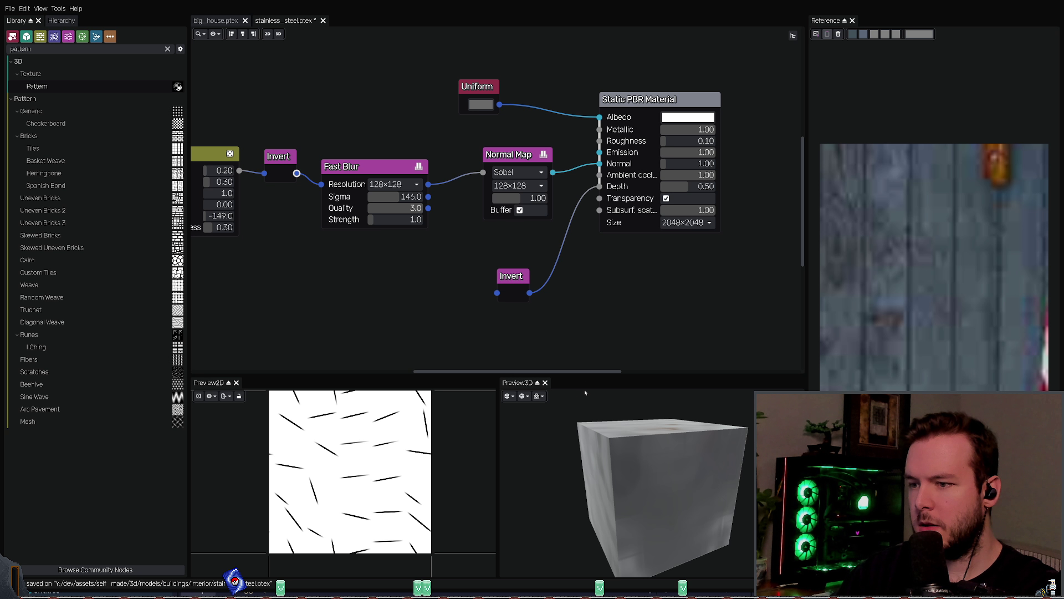
{"action": "mouse_move", "coordinate": [584, 392]}
{"action": "left_mouse_down"}
{"action": "mouse_move", "coordinate": [610, 406]}
{"action": "mouse_move", "coordinate": [626, 370]}
{"action": "left_mouse_up"}
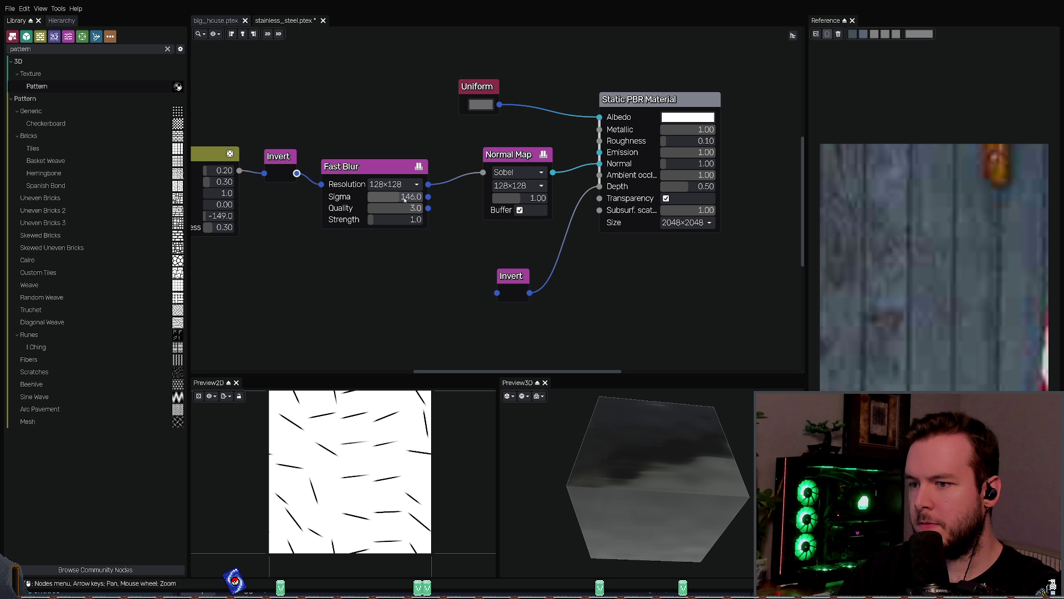
{"action": "left_click_drag", "start_coordinate": [409, 197], "coordinate": [426, 197]}
{"action": "mouse_move", "coordinate": [646, 417]}
{"action": "left_mouse_down"}
{"action": "mouse_move", "coordinate": [630, 468]}
{"action": "mouse_move", "coordinate": [631, 446]}
{"action": "mouse_move", "coordinate": [618, 465]}
{"action": "left_mouse_up"}
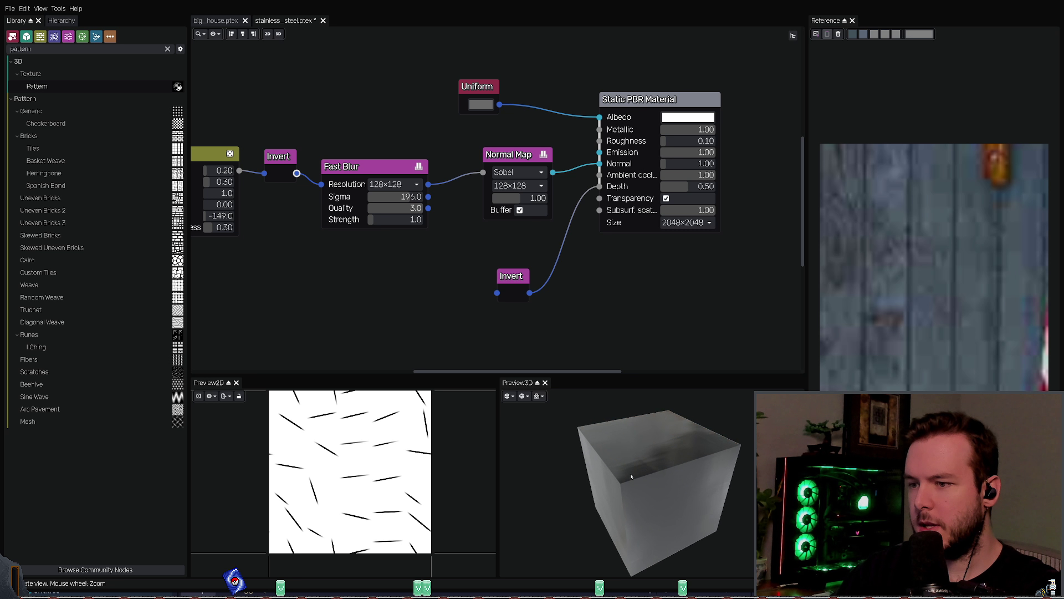
{"action": "mouse_move", "coordinate": [391, 202]}
{"action": "left_mouse_down"}
{"action": "mouse_move", "coordinate": [328, 202]}
{"action": "mouse_move", "coordinate": [424, 197]}
{"action": "mouse_move", "coordinate": [424, 208]}
{"action": "left_mouse_up"}
{"action": "mouse_move", "coordinate": [603, 425]}
{"action": "left_mouse_down"}
{"action": "mouse_move", "coordinate": [649, 444]}
{"action": "mouse_move", "coordinate": [626, 460]}
{"action": "left_mouse_up"}
{"action": "mouse_move", "coordinate": [401, 203]}
{"action": "left_mouse_down"}
{"action": "mouse_move", "coordinate": [384, 198]}
{"action": "mouse_move", "coordinate": [404, 209]}
{"action": "mouse_move", "coordinate": [377, 209]}
{"action": "left_mouse_up"}
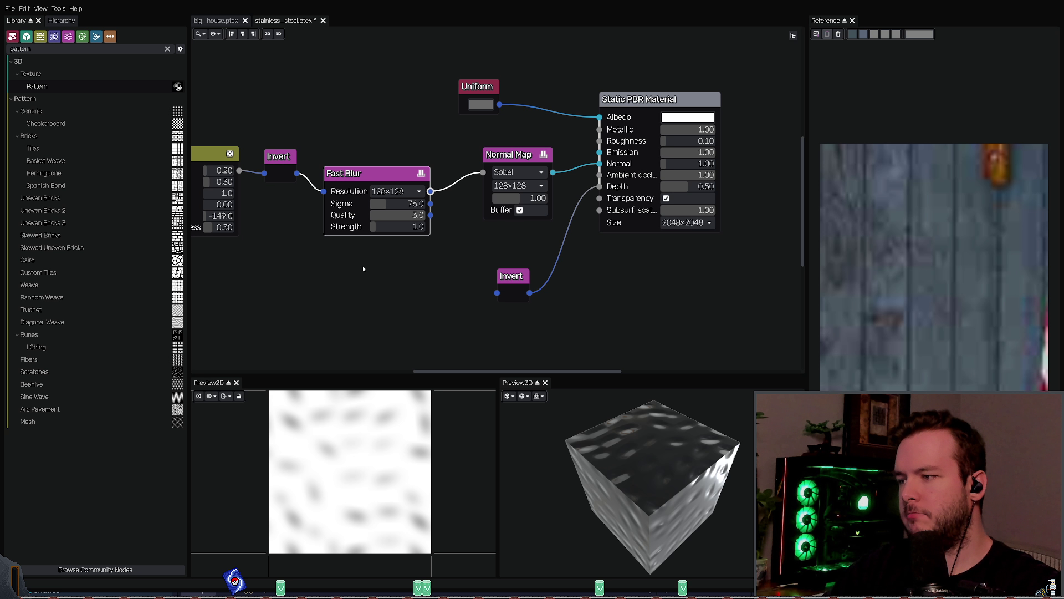
Step: Add a 16×16 Noise node and wire its output into the Fast Blur input
{"action": "key", "text": "ctrl+v"}
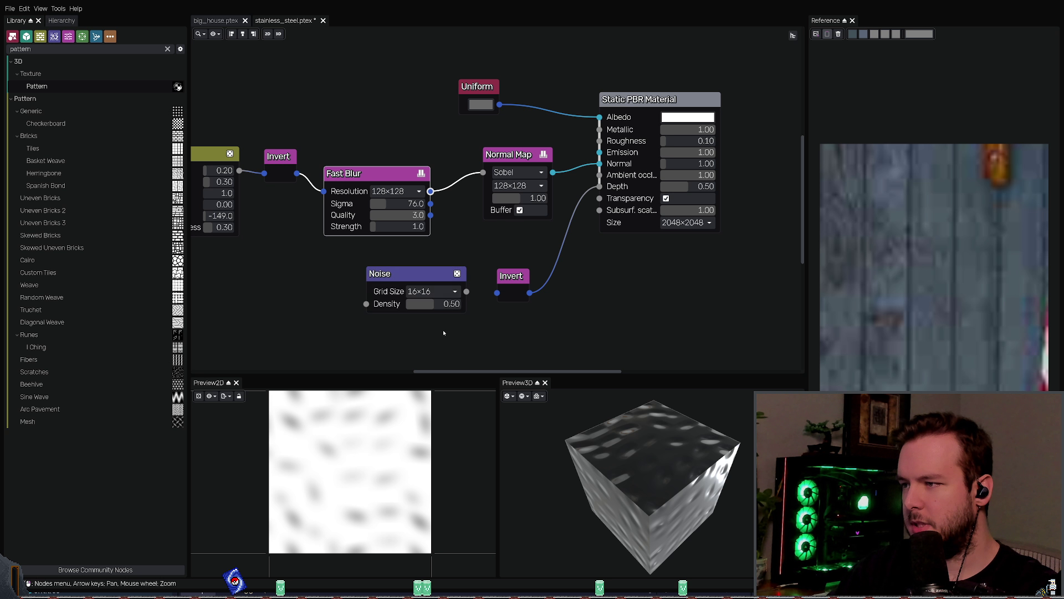
{"action": "left_click_drag", "start_coordinate": [406, 283], "coordinate": [384, 284]}
{"action": "left_click", "coordinate": [389, 215]}
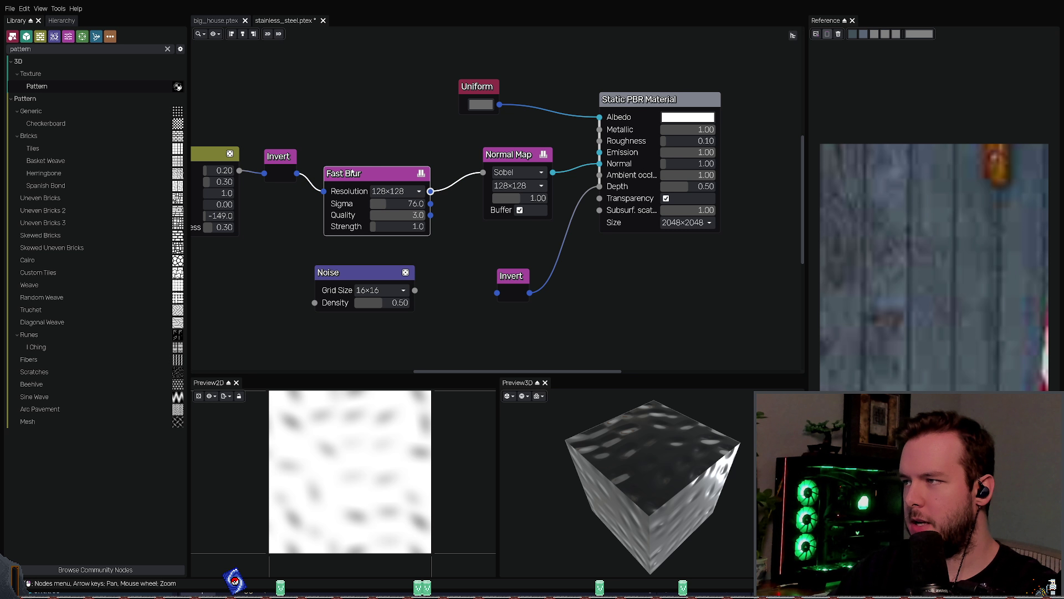
{"action": "key", "text": "Left"}
{"action": "left_click_drag", "start_coordinate": [439, 266], "coordinate": [300, 276]}
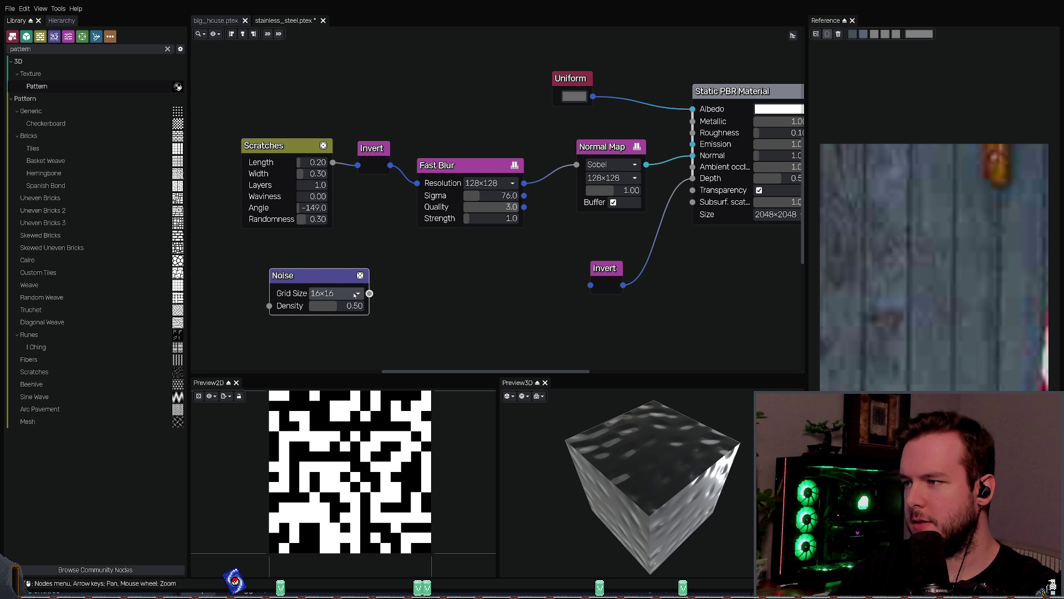
{"action": "left_click_drag", "start_coordinate": [369, 293], "coordinate": [417, 183]}
{"action": "key", "text": "Right"}
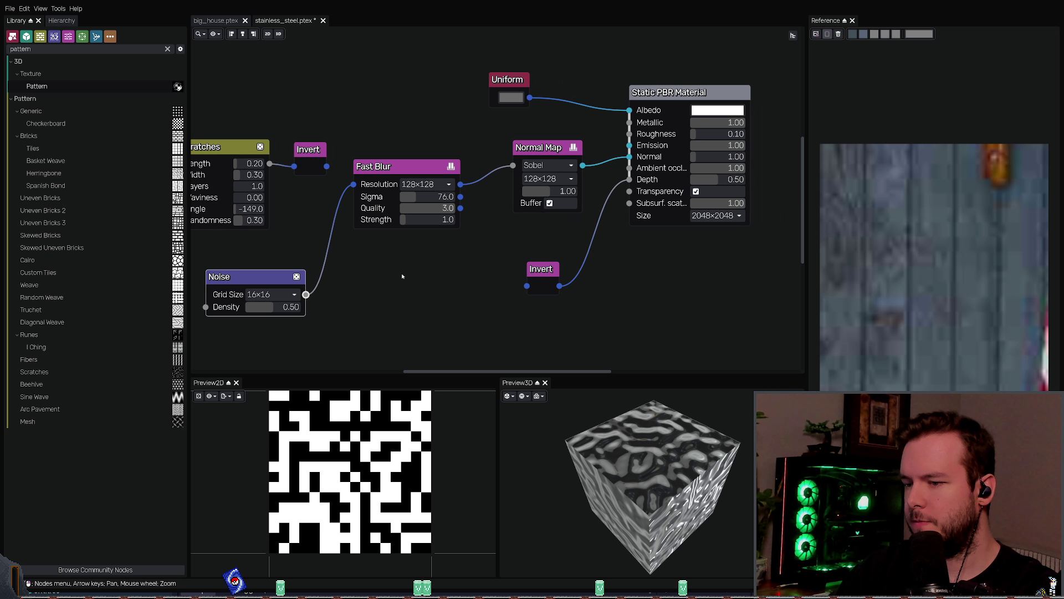
{"action": "left_click_drag", "start_coordinate": [588, 427], "coordinate": [629, 450]}
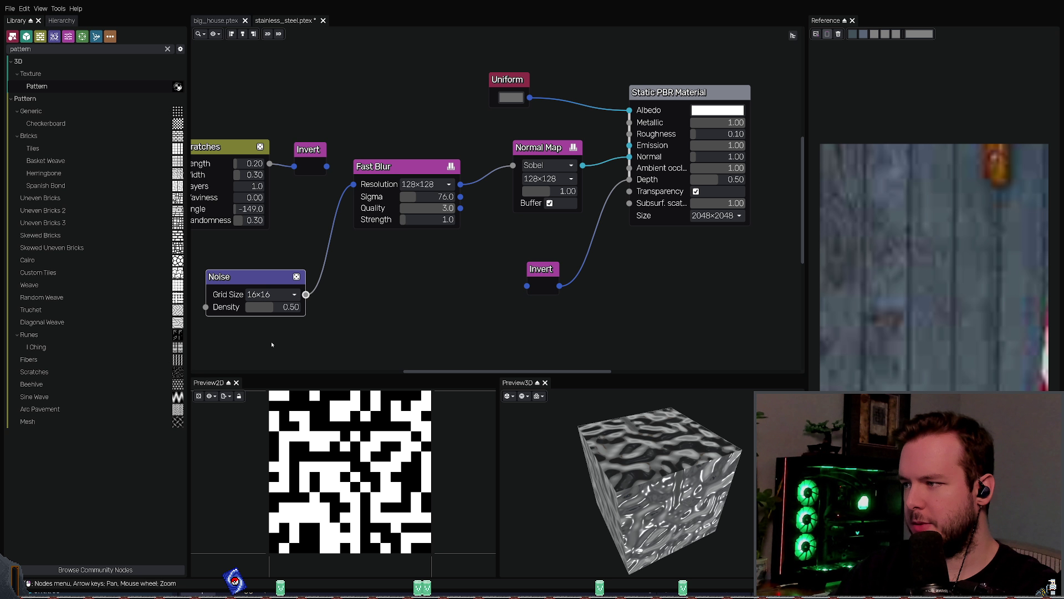
Step: Lower the Noise density to 0.08 and raise the Fast Blur sigma to about 204
{"action": "scroll", "coordinate": [280, 295], "scroll_direction": "down", "scroll_amount": 1}
{"action": "scroll", "coordinate": [278, 297], "scroll_direction": "up", "scroll_amount": 2}
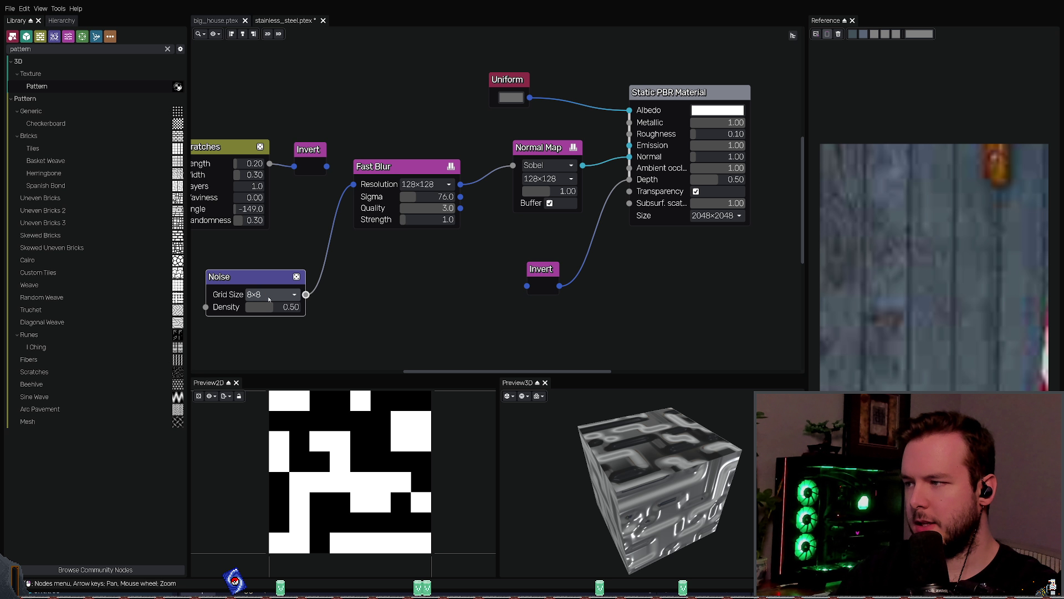
{"action": "scroll", "coordinate": [271, 294], "scroll_direction": "down", "scroll_amount": 1}
{"action": "mouse_move", "coordinate": [272, 308]}
{"action": "left_mouse_down"}
{"action": "mouse_move", "coordinate": [259, 310]}
{"action": "mouse_move", "coordinate": [268, 309]}
{"action": "left_mouse_up"}
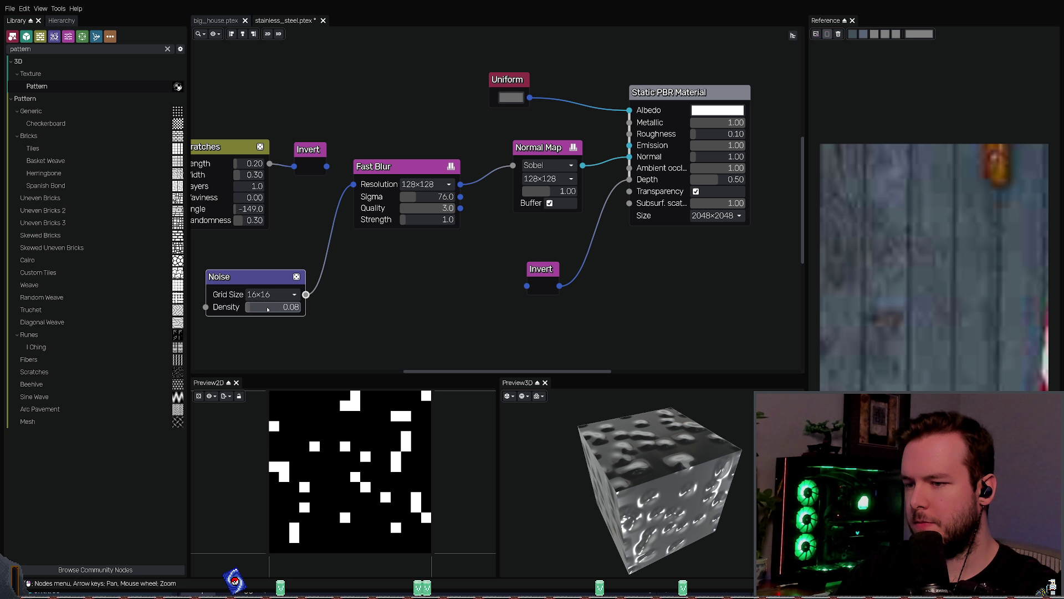
{"action": "middle_click_drag", "start_coordinate": [442, 264], "coordinate": [460, 255]}
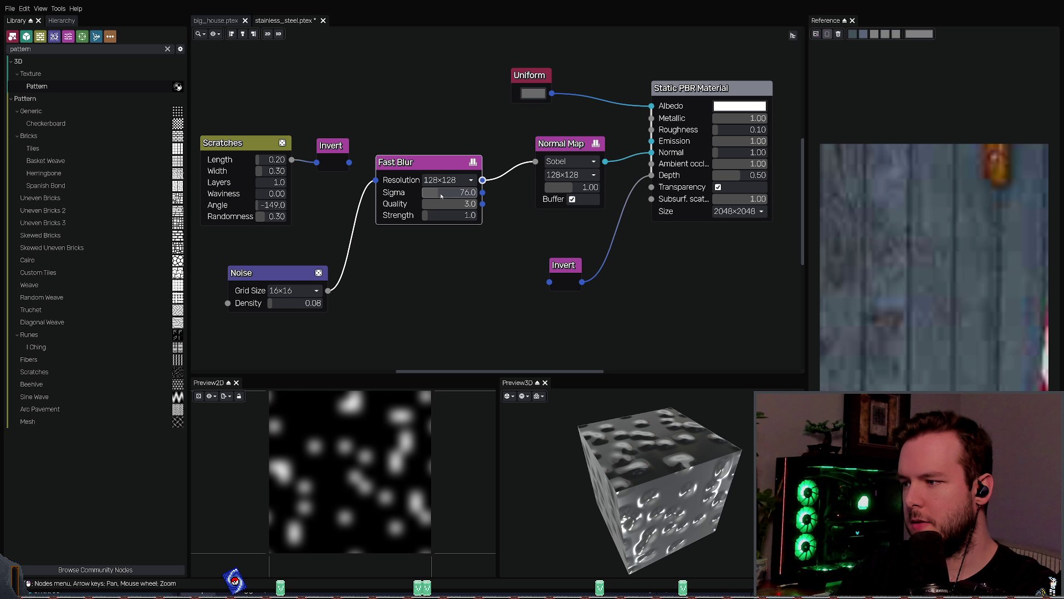
{"action": "left_click_drag", "start_coordinate": [441, 195], "coordinate": [471, 192]}
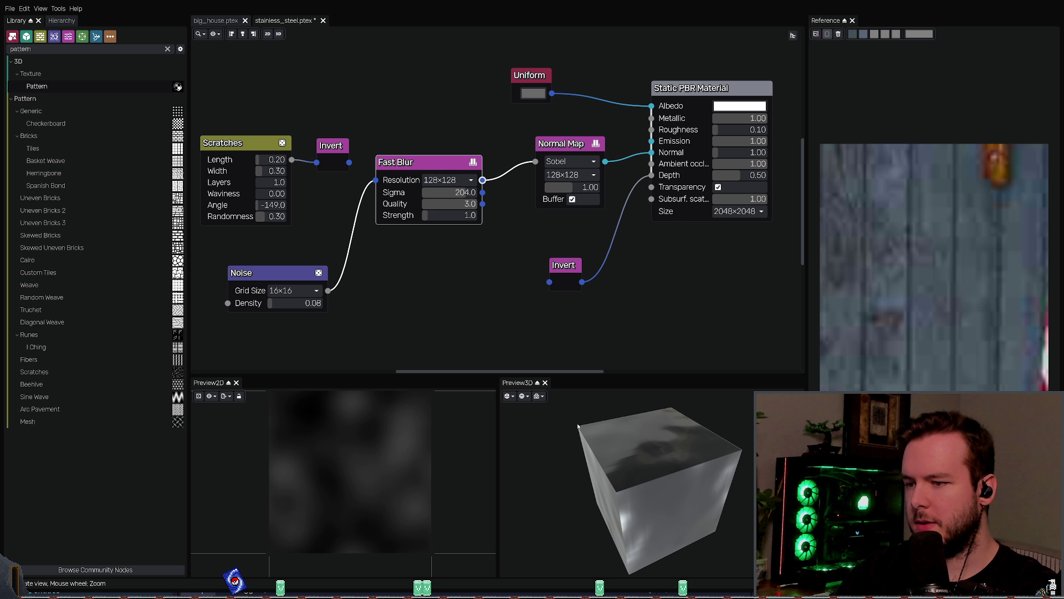
{"action": "mouse_move", "coordinate": [660, 477]}
{"action": "left_mouse_down"}
{"action": "mouse_move", "coordinate": [614, 457]}
{"action": "mouse_move", "coordinate": [622, 391]}
{"action": "mouse_move", "coordinate": [662, 486]}
{"action": "left_mouse_up"}
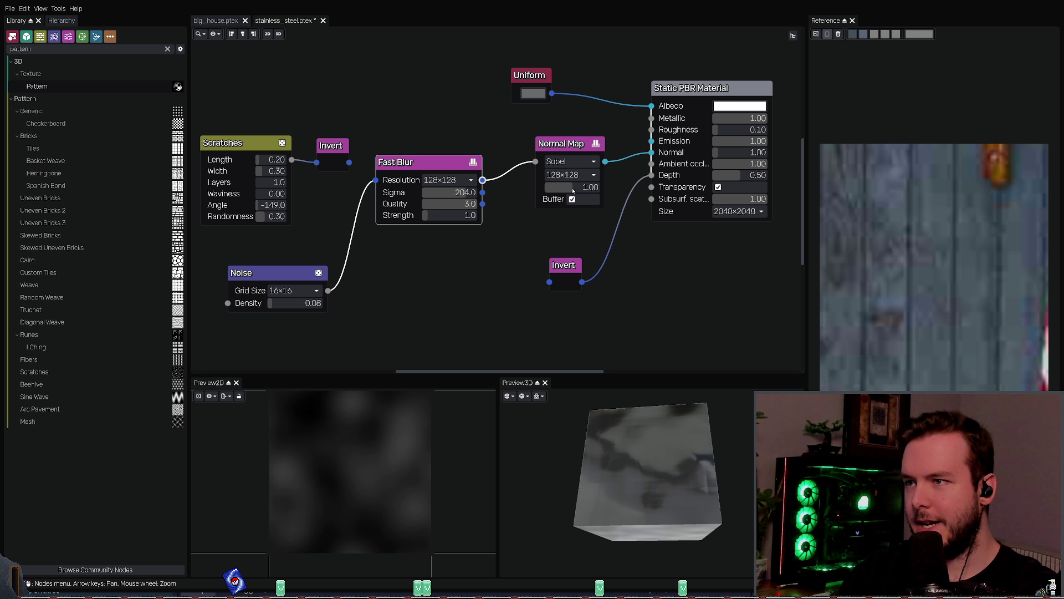
Step: Connect the normal map output to the material's Depth and Normal inputs
{"action": "left_click", "coordinate": [560, 148]}
{"action": "left_click", "coordinate": [554, 258]}
{"action": "middle_click_drag", "start_coordinate": [553, 259], "coordinate": [533, 265]}
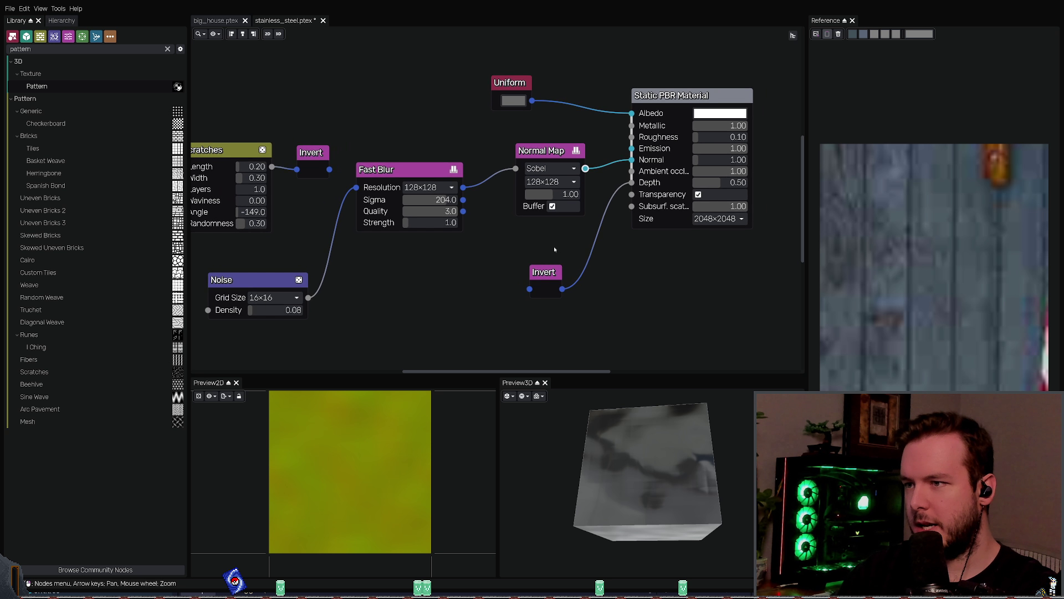
{"action": "mouse_move", "coordinate": [631, 159]}
{"action": "left_mouse_down"}
{"action": "mouse_move", "coordinate": [615, 132]}
{"action": "mouse_move", "coordinate": [630, 182]}
{"action": "left_mouse_up"}
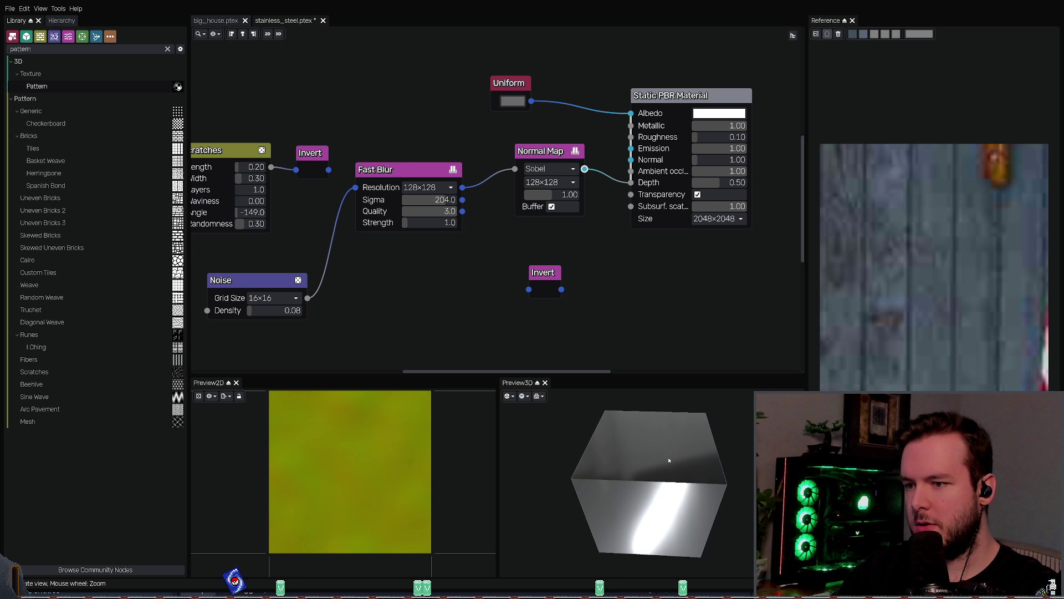
{"action": "mouse_move", "coordinate": [585, 169]}
{"action": "left_mouse_down"}
{"action": "mouse_move", "coordinate": [631, 160]}
{"action": "mouse_move", "coordinate": [592, 217]}
{"action": "left_mouse_up"}
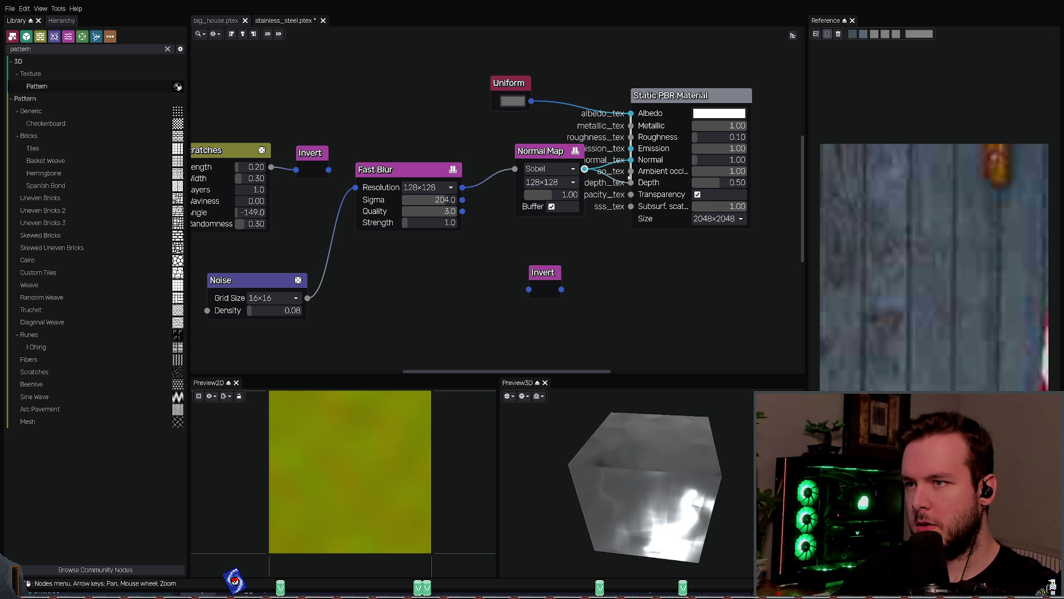
{"action": "mouse_move", "coordinate": [638, 471]}
{"action": "left_mouse_down"}
{"action": "mouse_move", "coordinate": [657, 510]}
{"action": "mouse_move", "coordinate": [632, 561]}
{"action": "mouse_move", "coordinate": [620, 532]}
{"action": "left_mouse_up"}
Step: Keep the Normal link, disconnect the inverted scratches from Depth, and save the material
{"action": "key", "text": "ctrl+z"}
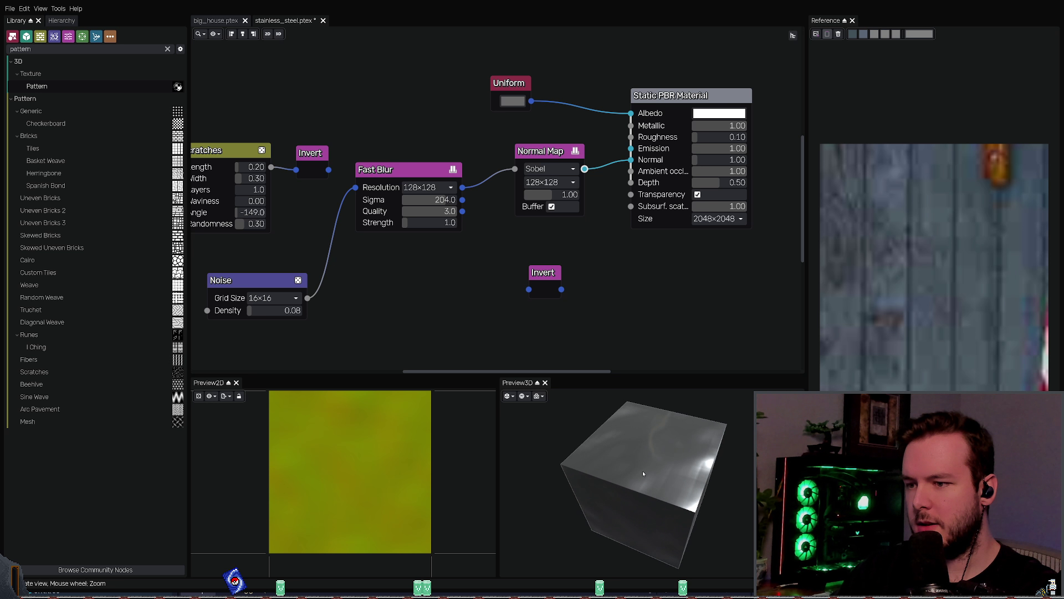
{"action": "key", "text": "ctrl+s"}
{"action": "key", "text": "ctrl+z"}
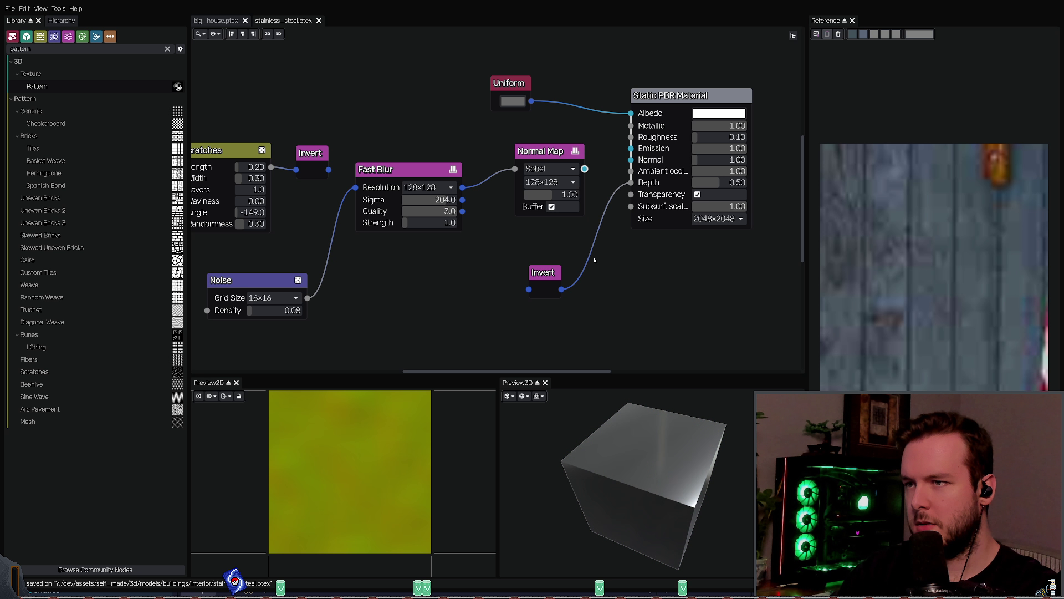
{"action": "key", "text": "ctrl+shift+z"}
{"action": "key", "text": "ctrl+z"}
{"action": "key", "text": "ctrl+shift+z"}
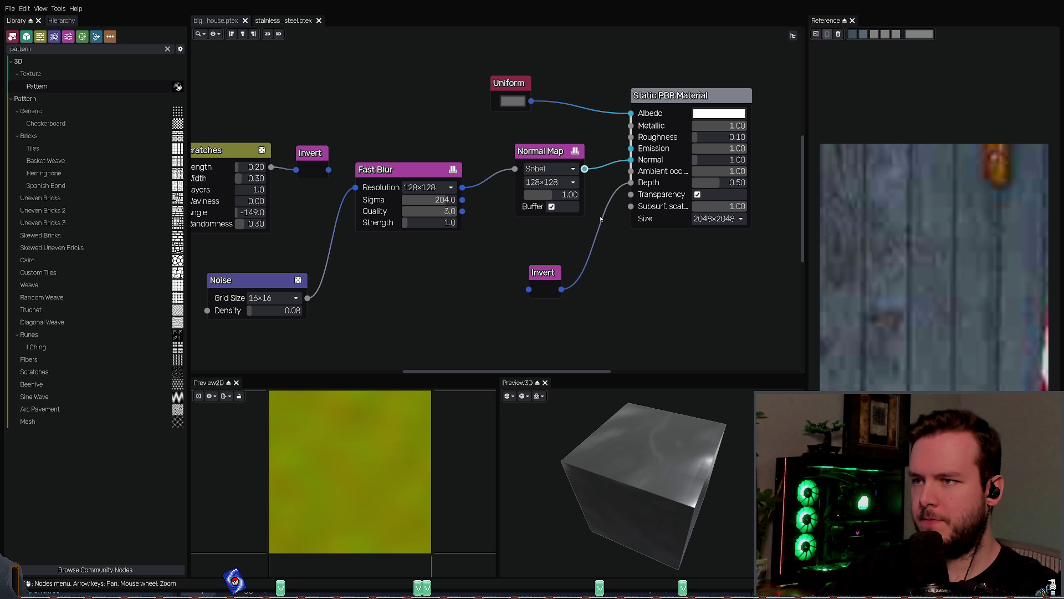
{"action": "mouse_move", "coordinate": [631, 182]}
{"action": "left_mouse_down"}
{"action": "mouse_move", "coordinate": [619, 233]}
{"action": "mouse_move", "coordinate": [637, 310]}
{"action": "left_mouse_up"}
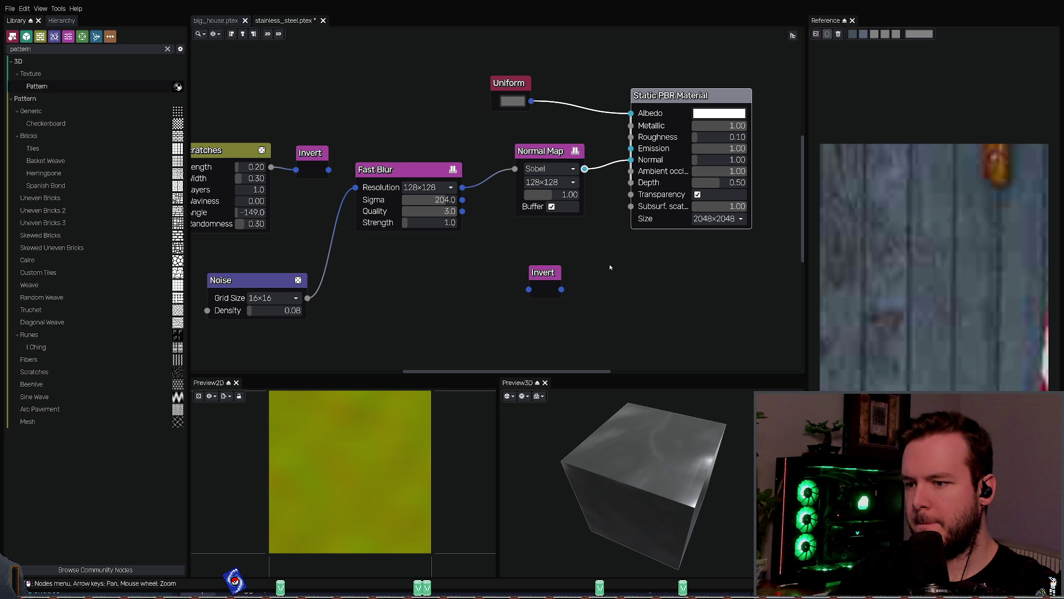
{"action": "key", "text": "ctrl+s"}
Step: Re-export the stainless_steel texture maps with Ctrl+E
{"action": "mouse_move", "coordinate": [642, 421]}
{"action": "left_mouse_down"}
{"action": "mouse_move", "coordinate": [627, 446]}
{"action": "mouse_move", "coordinate": [608, 446]}
{"action": "left_mouse_up"}
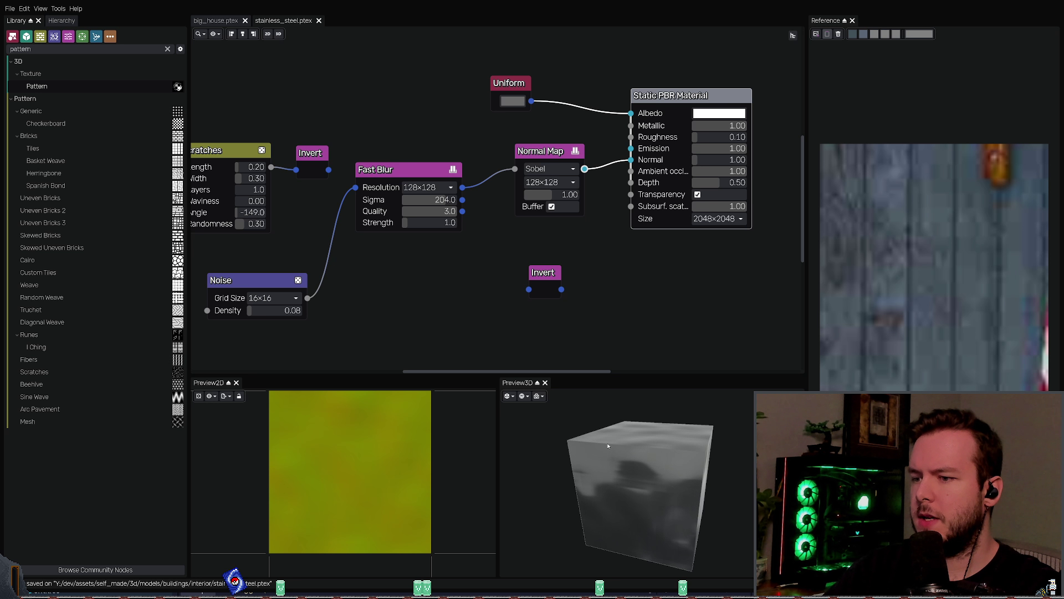
{"action": "key", "text": "ctrl+e"}
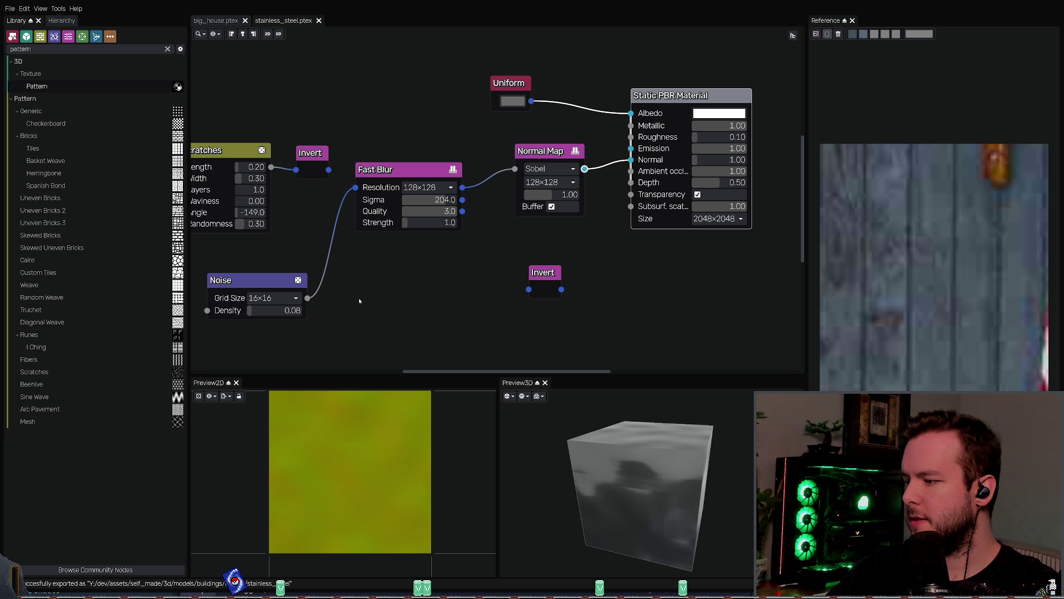
{"action": "key", "text": "alt+Tab"}
Step: Delete the countertop's texture and mapping nodes, then undo to restore the stainless_steel maps
{"action": "scroll", "coordinate": [402, 429], "scroll_direction": "down", "scroll_amount": 4}
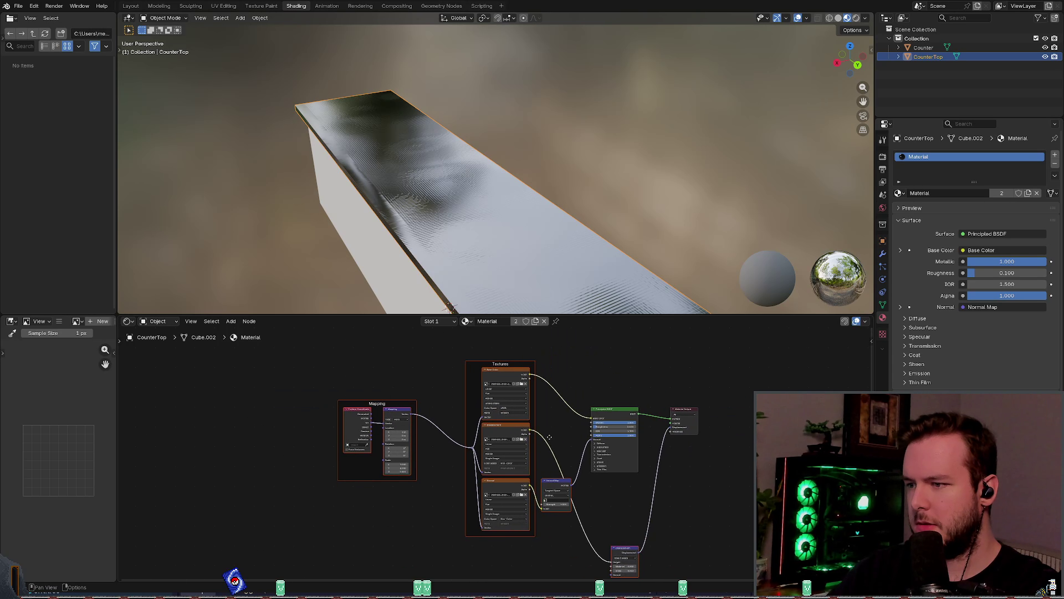
{"action": "left_click_drag", "start_coordinate": [348, 495], "coordinate": [505, 356]}
{"action": "key", "text": "x"}
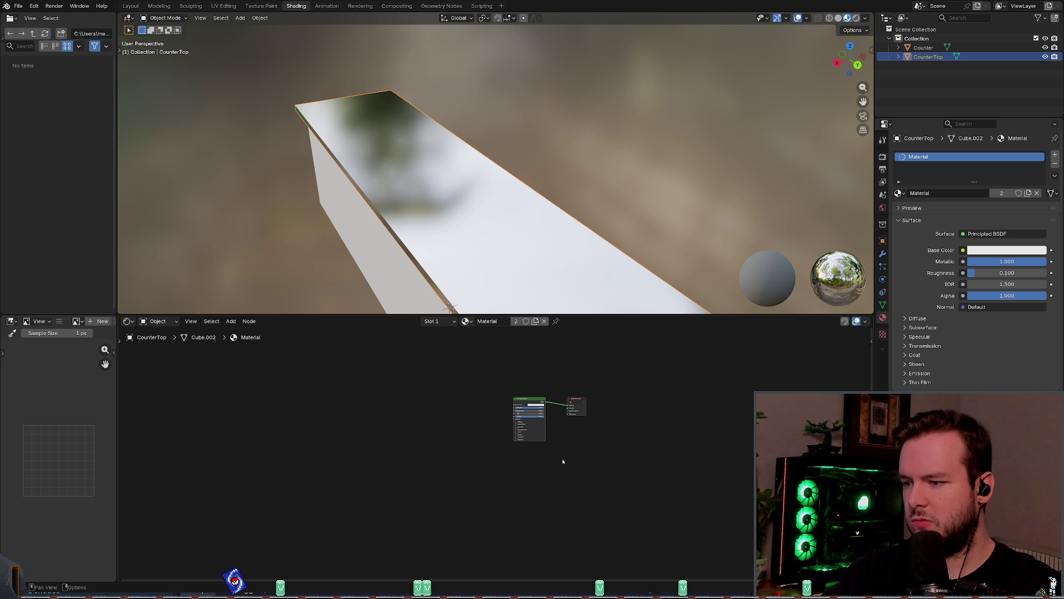
{"action": "key", "text": "Home"}
{"action": "scroll", "coordinate": [496, 453], "scroll_direction": "up", "scroll_amount": 2}
{"action": "right_click", "coordinate": [498, 345]}
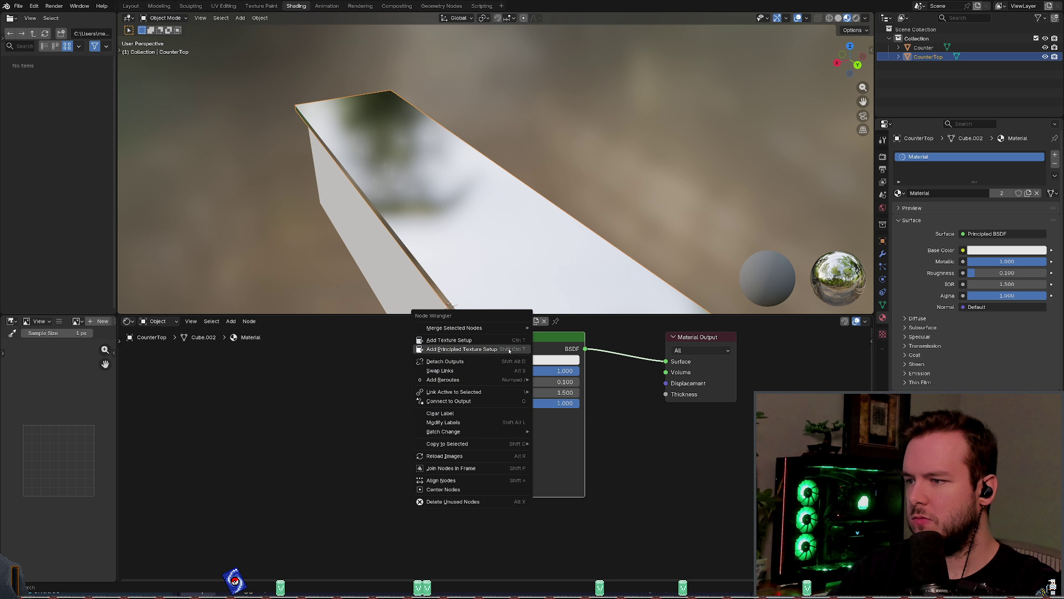
{"action": "key", "text": "Escape"}
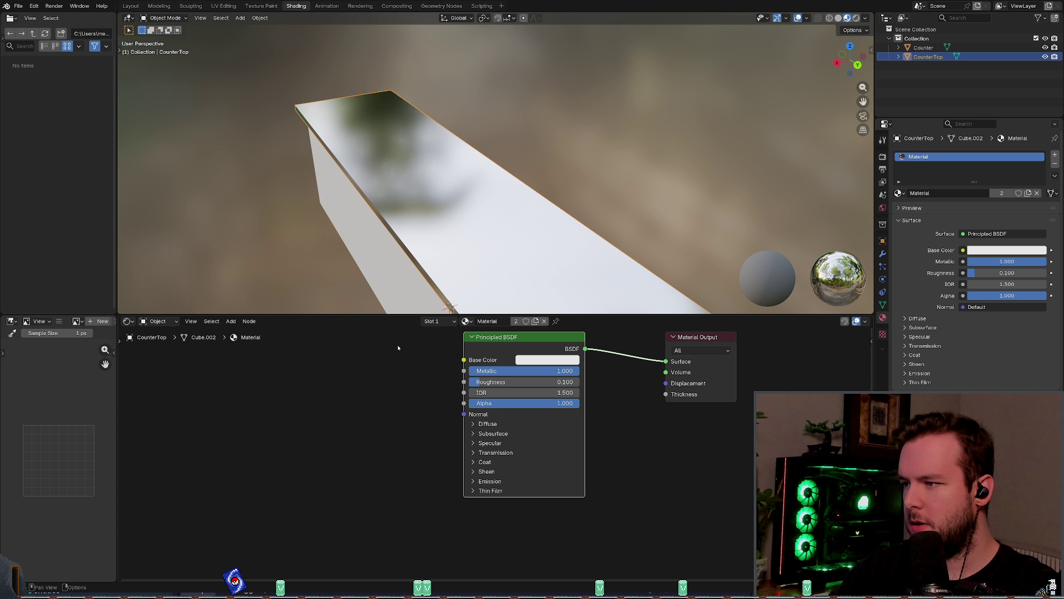
{"action": "key", "text": "ctrl+z"}
{"action": "scroll", "coordinate": [499, 222], "scroll_direction": "down", "scroll_amount": 3}
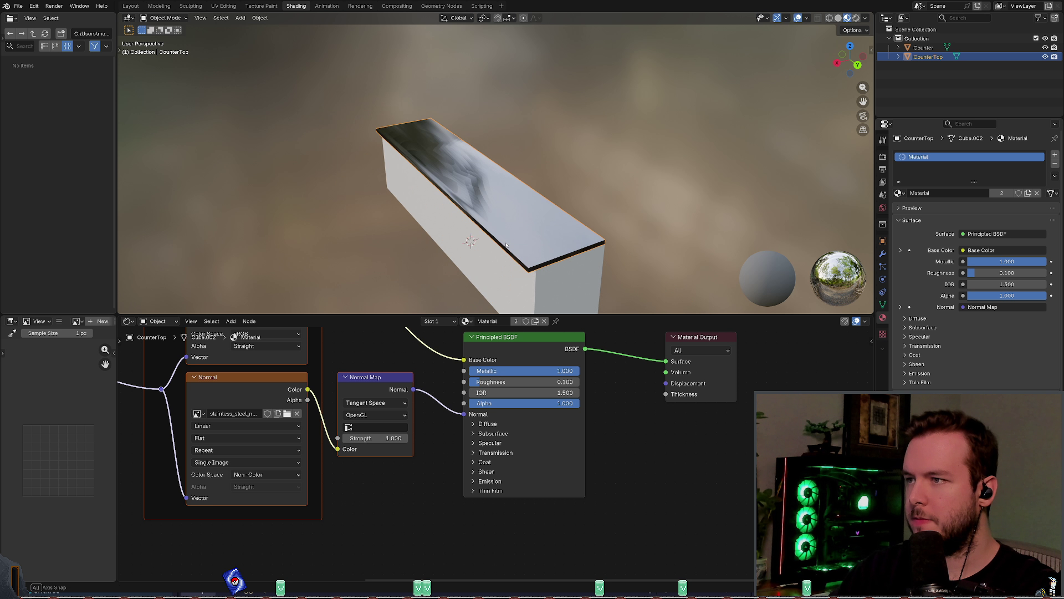
{"action": "mouse_move", "coordinate": [499, 222]}
{"action": "middle_mouse_down"}
{"action": "mouse_move", "coordinate": [511, 235]}
{"action": "mouse_move", "coordinate": [543, 176]}
{"action": "mouse_move", "coordinate": [572, 185]}
{"action": "mouse_move", "coordinate": [537, 150]}
{"action": "mouse_move", "coordinate": [513, 164]}
{"action": "mouse_move", "coordinate": [526, 158]}
{"action": "middle_mouse_up"}
{"action": "left_click", "coordinate": [573, 185]}
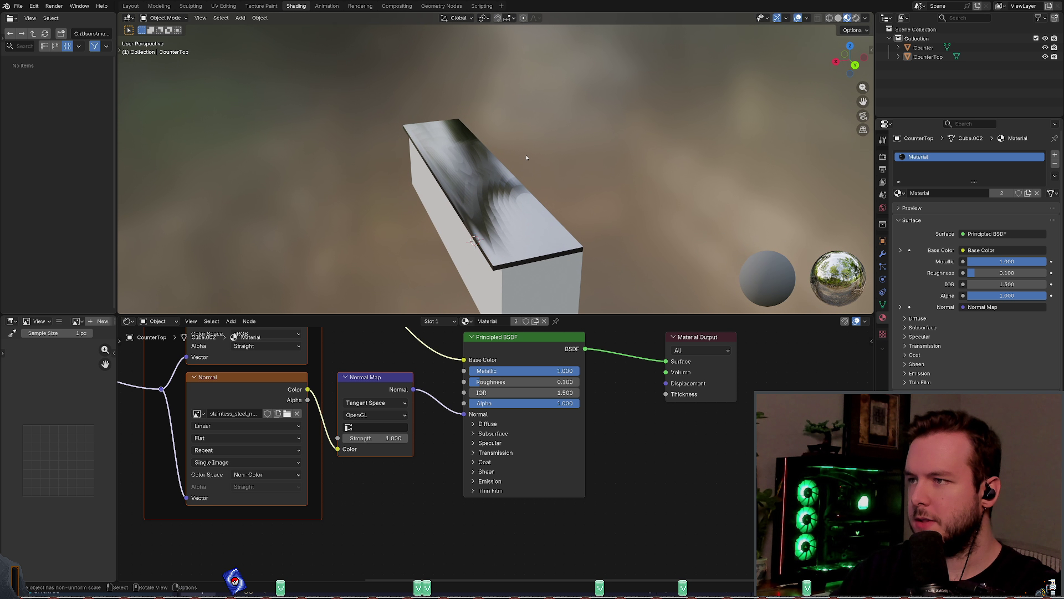
{"action": "mouse_move", "coordinate": [360, 340]}
{"action": "middle_mouse_down"}
{"action": "mouse_move", "coordinate": [479, 378]}
{"action": "mouse_move", "coordinate": [643, 397]}
{"action": "mouse_move", "coordinate": [651, 373]}
{"action": "middle_mouse_up"}
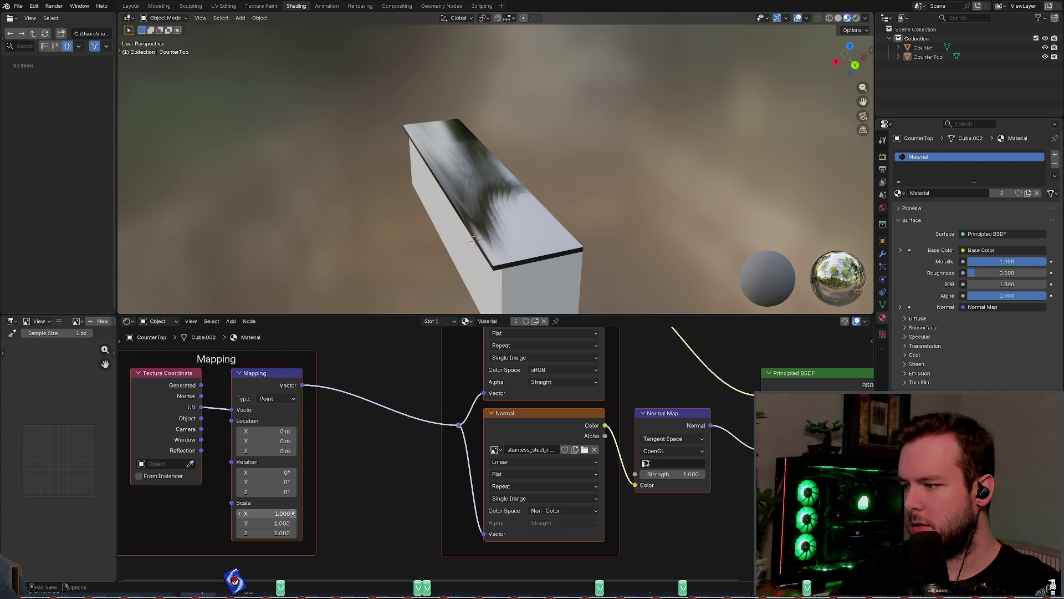
Step: Try Mapping scales of X 1.5 (reverted), Y 4, then X 4 and Y 16 on the countertop
{"action": "left_click", "coordinate": [282, 513]}
{"action": "type", "text": "1.5"}
{"action": "key", "text": "Return"}
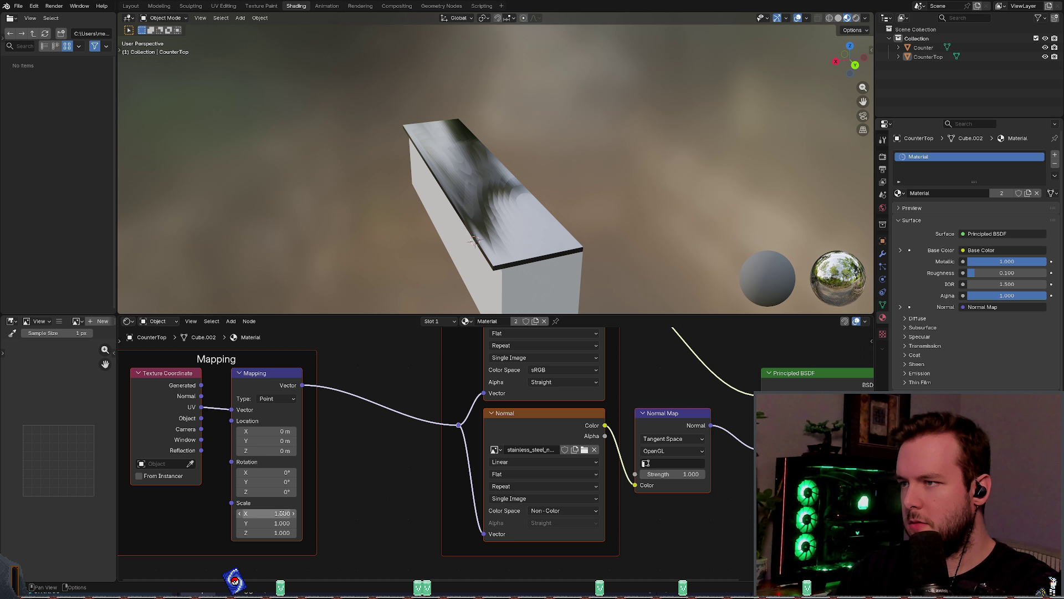
{"action": "key", "text": "ctrl+z"}
{"action": "double_click", "coordinate": [282, 522]}
{"action": "type", "text": "4"}
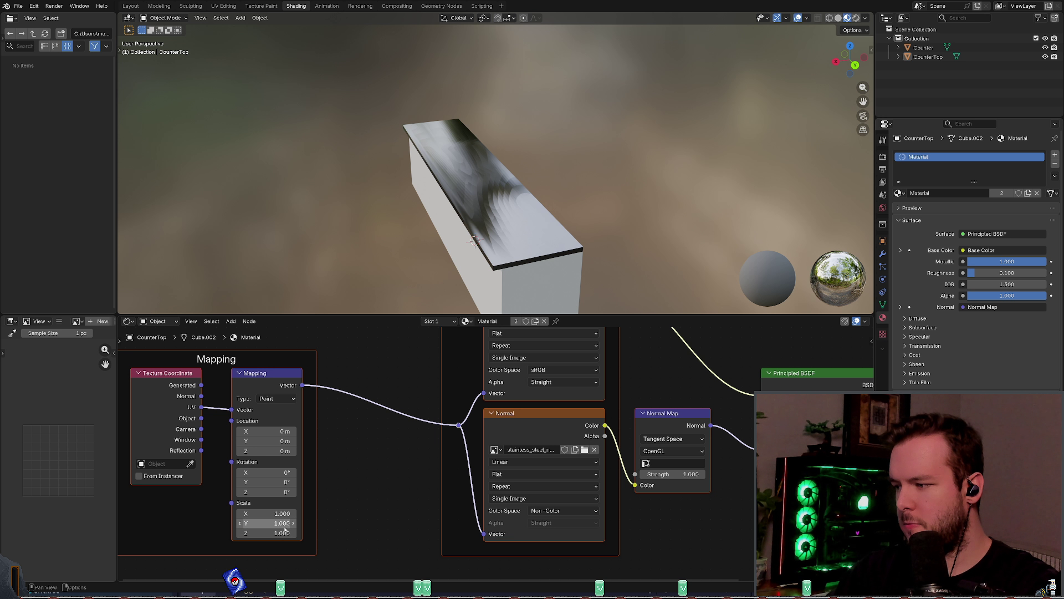
{"action": "key", "text": "Return"}
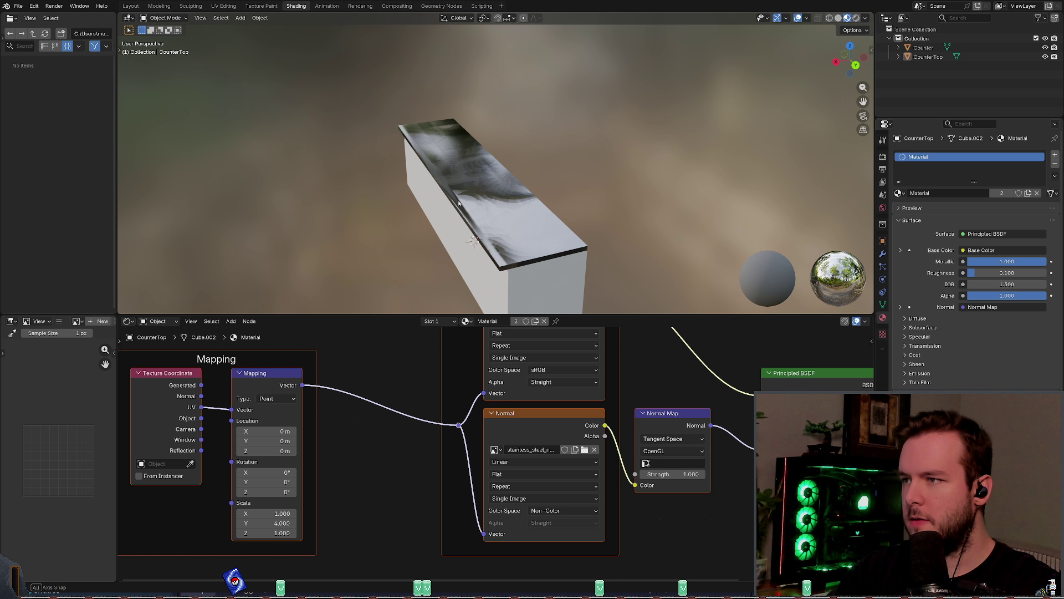
{"action": "double_click", "coordinate": [279, 512]}
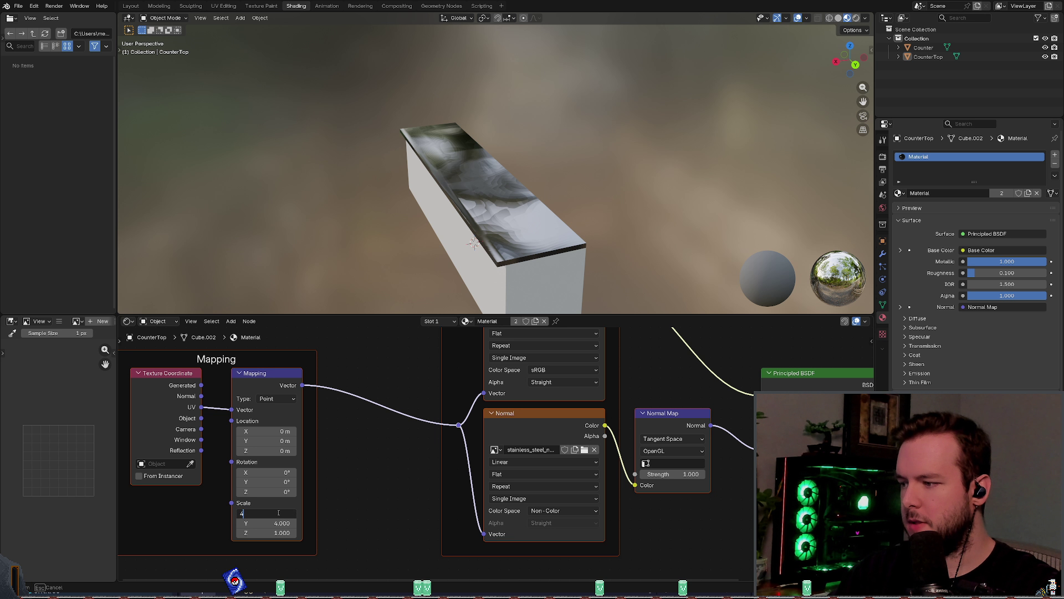
{"action": "type", "text": "4"}
{"action": "key", "text": "Tab"}
{"action": "type", "text": "1"}
{"action": "key", "text": "Return"}
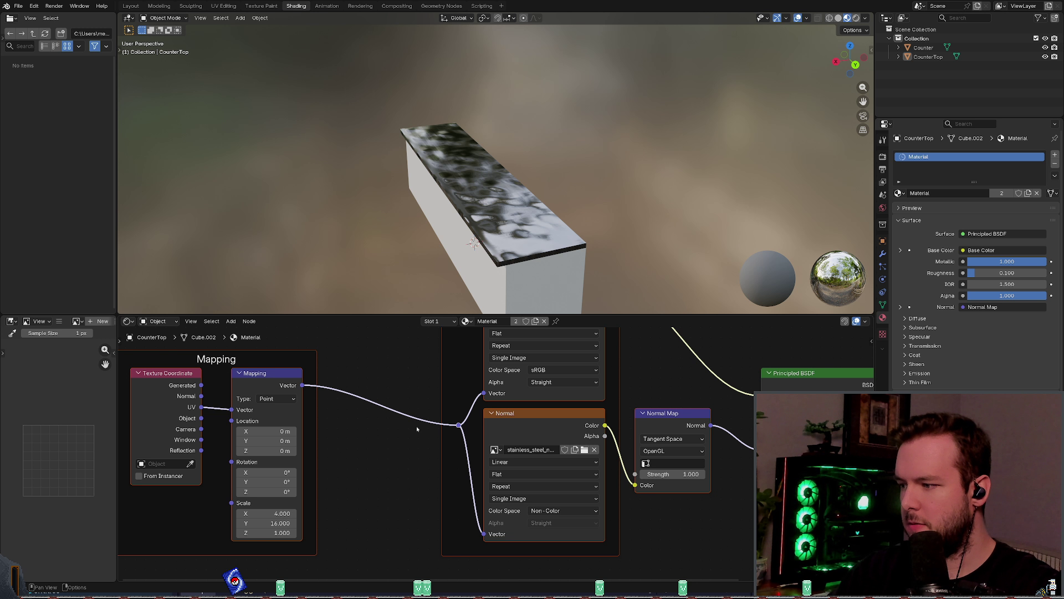
{"action": "mouse_move", "coordinate": [499, 266]}
{"action": "middle_mouse_down"}
{"action": "mouse_move", "coordinate": [514, 252]}
{"action": "mouse_move", "coordinate": [504, 221]}
{"action": "middle_mouse_up"}
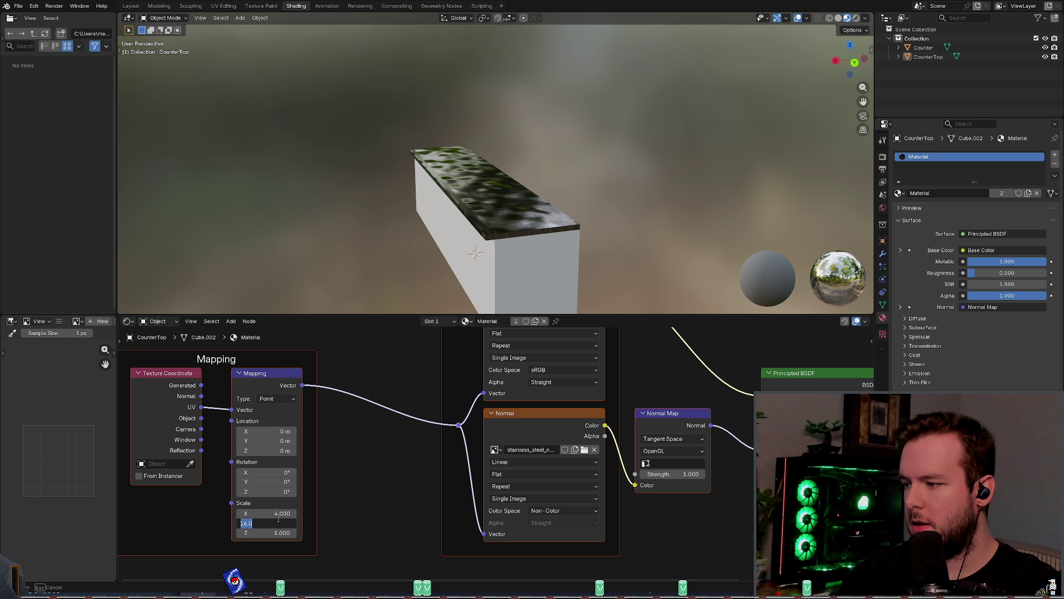
Step: Set the Mapping scale to X 8 and Y 32 and inspect the finer dents
{"action": "left_click_drag", "start_coordinate": [280, 510], "coordinate": [279, 510]}
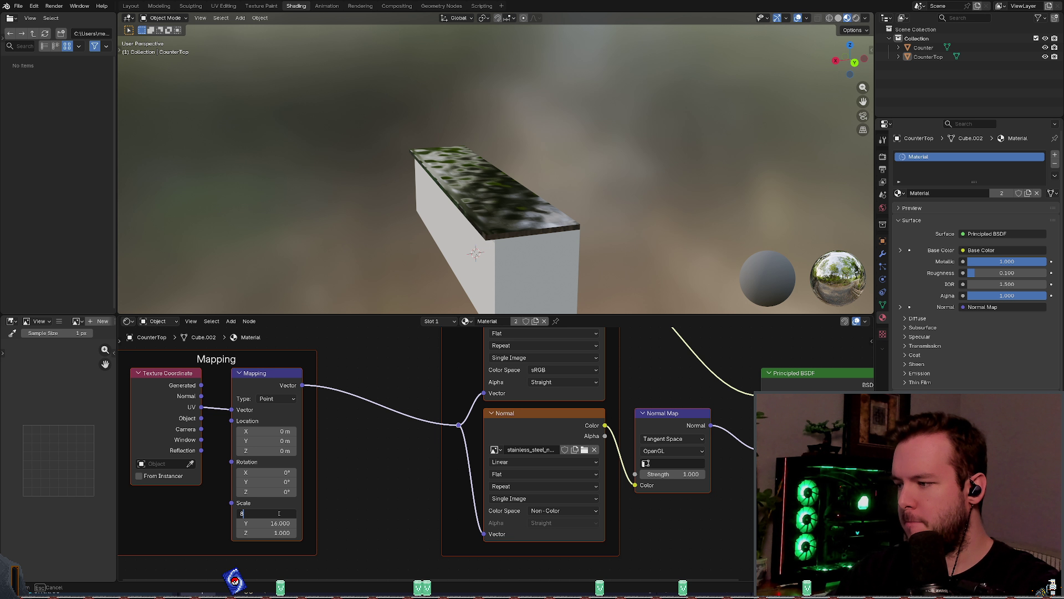
{"action": "key", "text": "Return"}
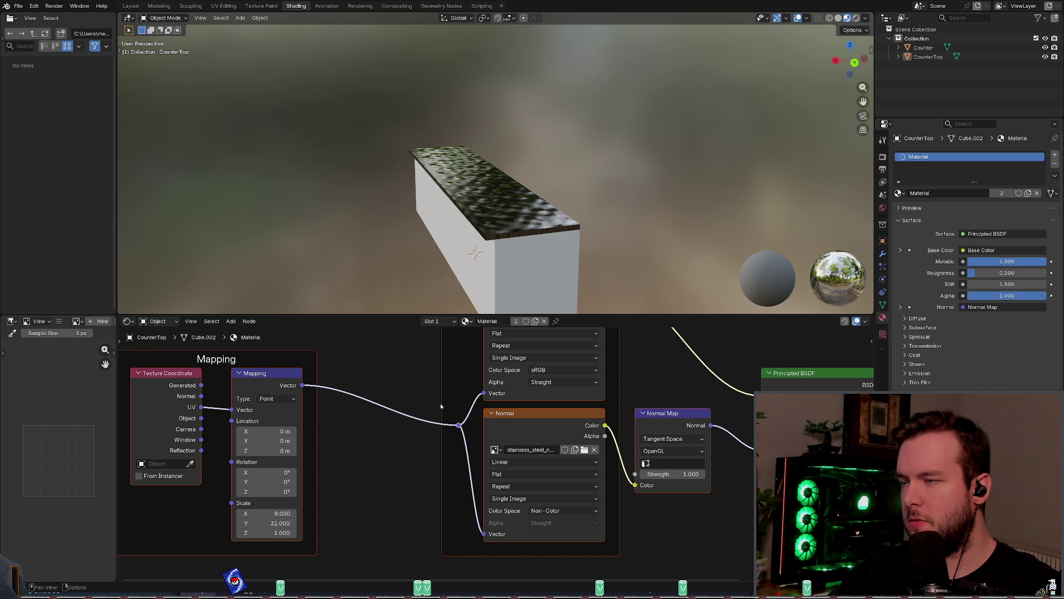
{"action": "middle_click_drag", "start_coordinate": [476, 213], "coordinate": [469, 200]}
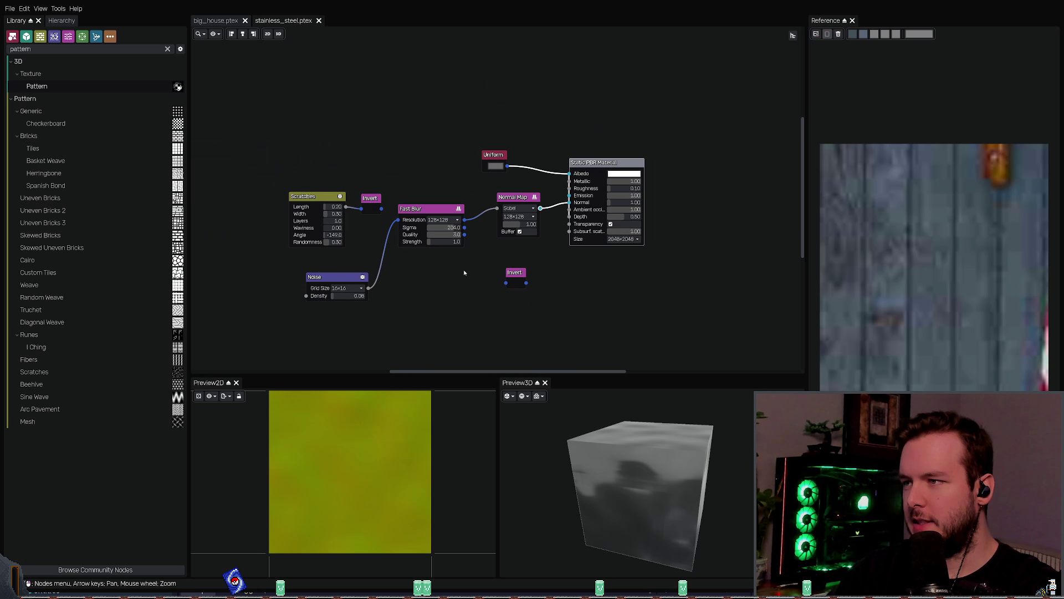
{"action": "scroll", "coordinate": [464, 251], "scroll_direction": "up", "scroll_amount": 3}
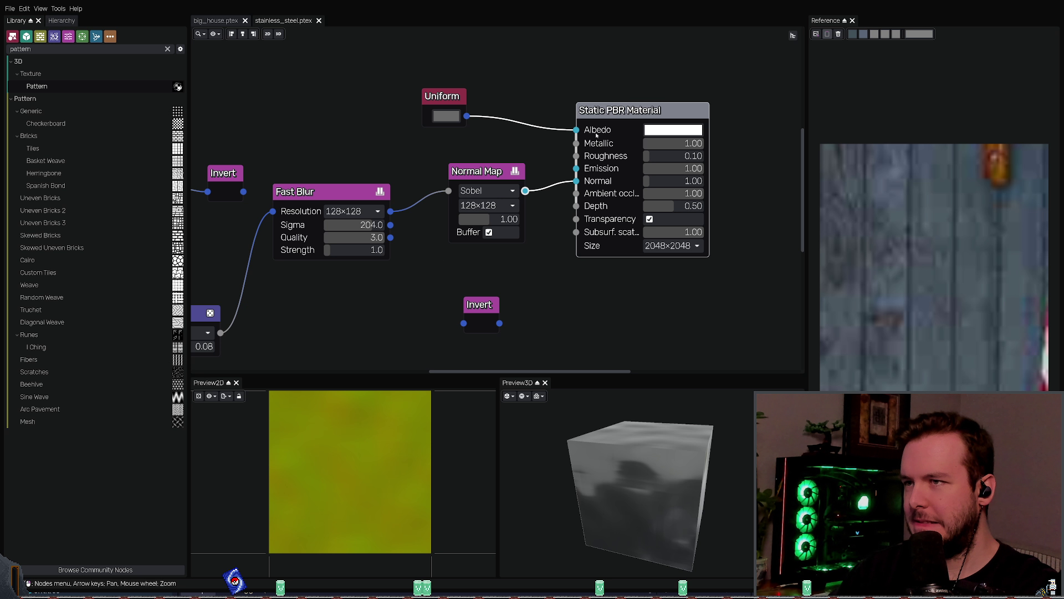
Step: Insert a Tones Step node between Fast Blur and Normal Map
{"action": "left_click", "coordinate": [327, 191]}
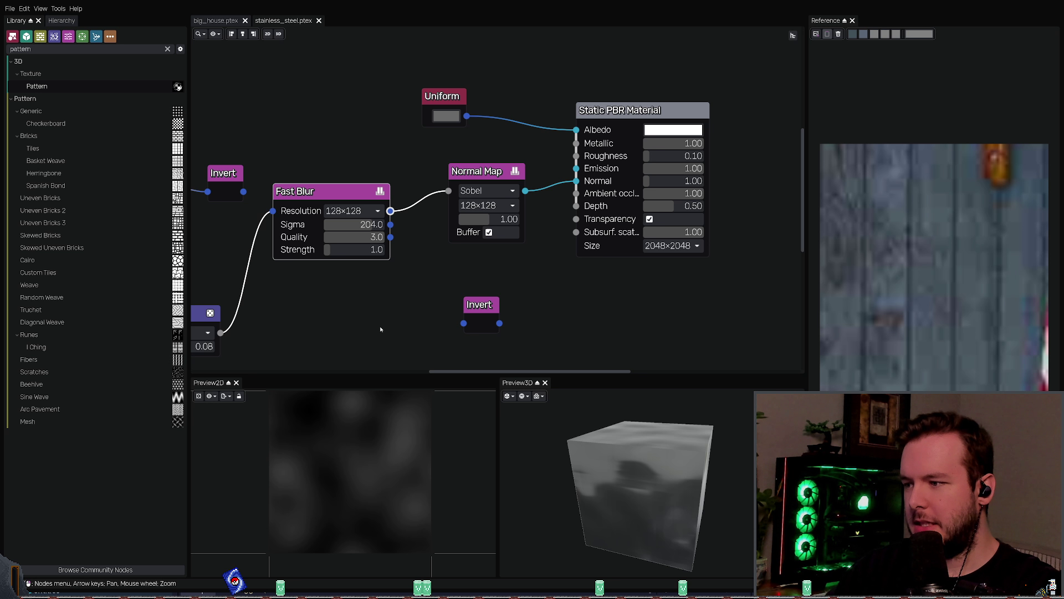
{"action": "scroll", "coordinate": [380, 330], "scroll_direction": "down", "scroll_amount": 2}
{"action": "middle_click_drag", "start_coordinate": [336, 308], "coordinate": [434, 290]}
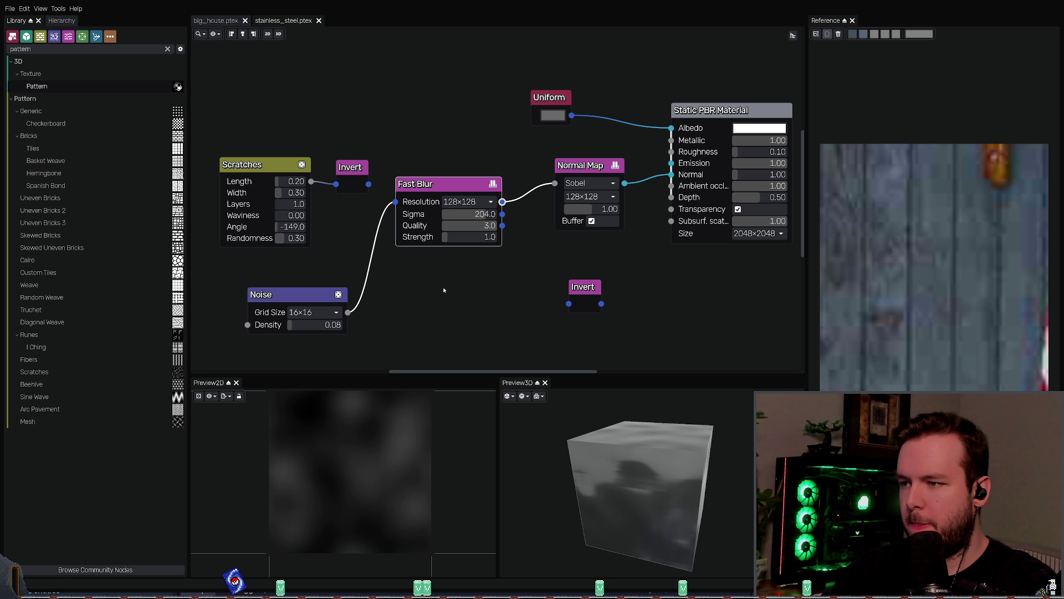
{"action": "key", "text": "ctrl+v"}
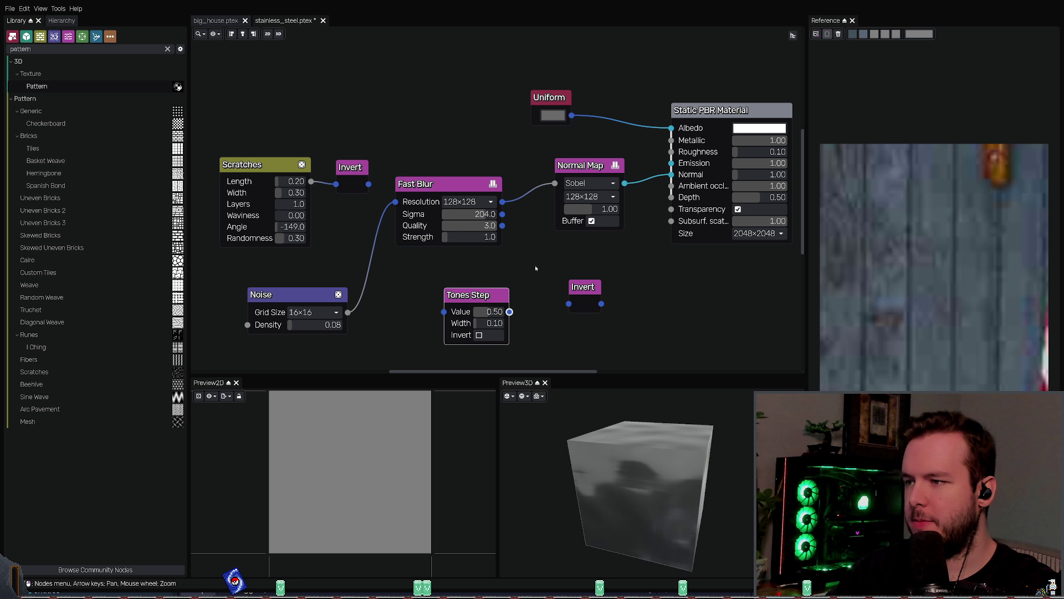
{"action": "middle_click_drag", "start_coordinate": [504, 294], "coordinate": [470, 290]}
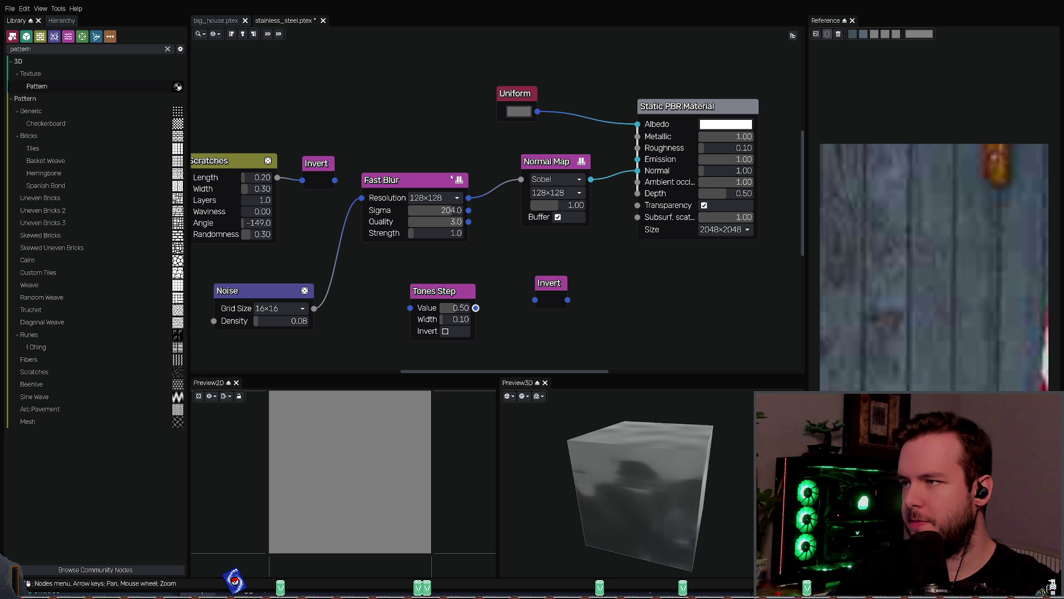
{"action": "left_click_drag", "start_coordinate": [457, 195], "coordinate": [428, 196]}
{"action": "left_click_drag", "start_coordinate": [520, 179], "coordinate": [409, 306]}
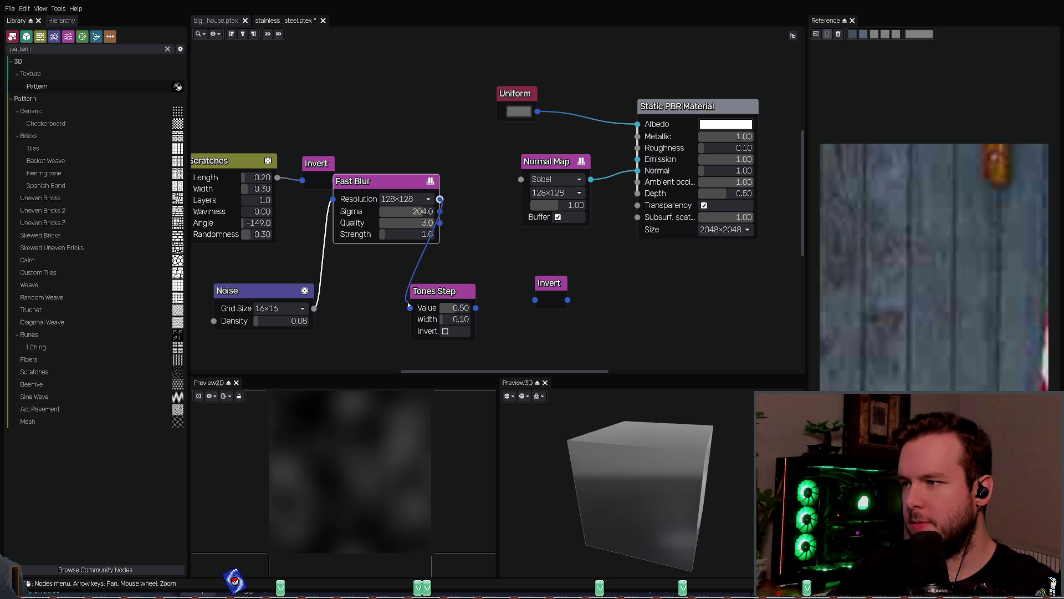
{"action": "left_click_drag", "start_coordinate": [476, 307], "coordinate": [521, 179]}
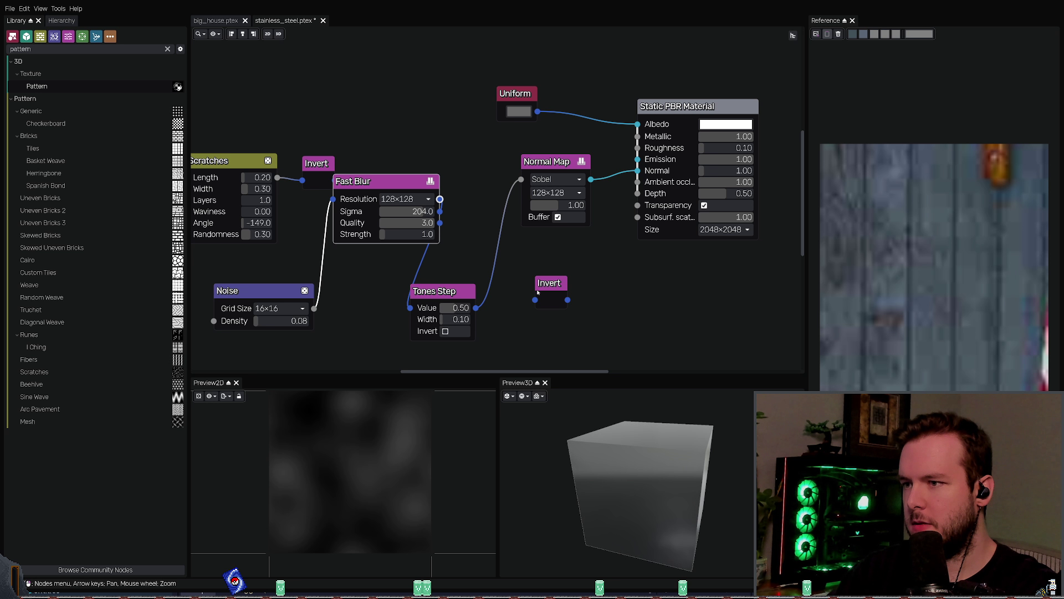
{"action": "left_click_drag", "start_coordinate": [554, 283], "coordinate": [701, 287]}
{"action": "mouse_move", "coordinate": [468, 293]}
{"action": "left_mouse_down"}
{"action": "mouse_move", "coordinate": [511, 276]}
{"action": "mouse_move", "coordinate": [498, 291]}
{"action": "mouse_move", "coordinate": [524, 305]}
{"action": "mouse_move", "coordinate": [486, 305]}
{"action": "left_mouse_up"}
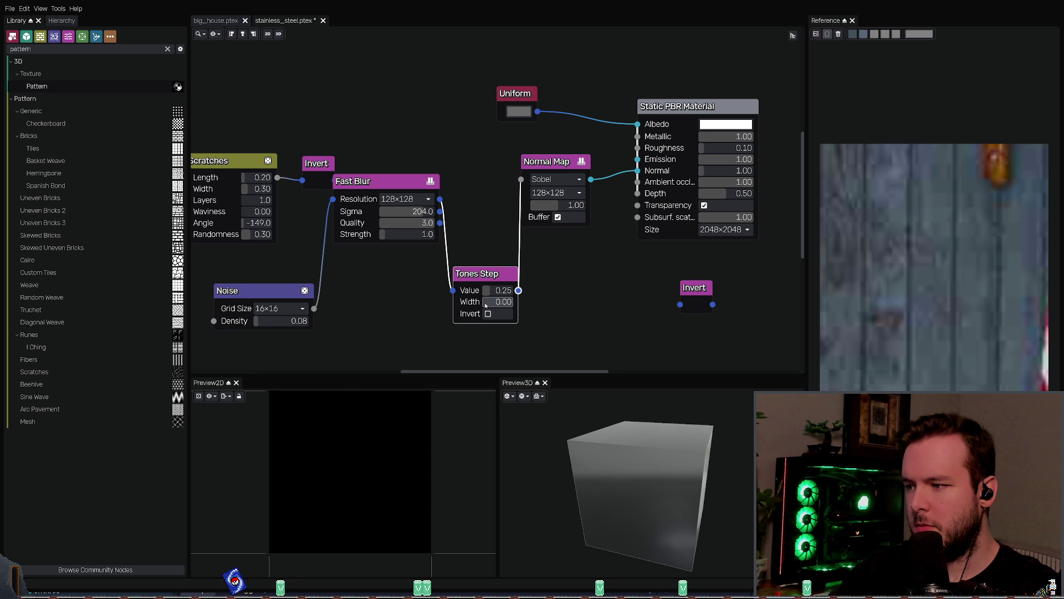
Step: Invert the Tones Step and set its value to 0.72 with width 0.49
{"action": "left_click", "coordinate": [388, 181]}
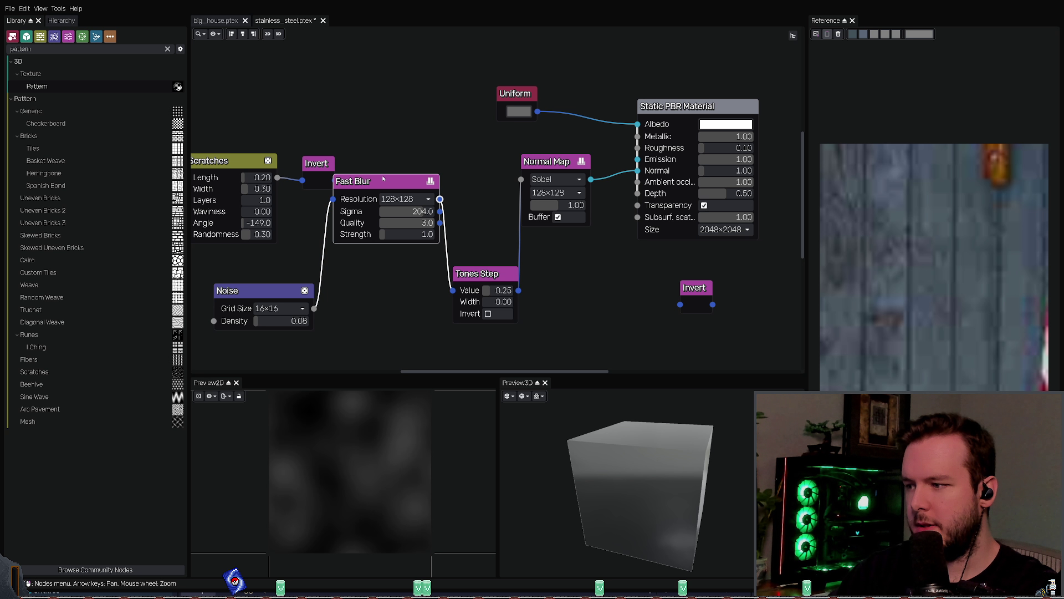
{"action": "left_click_drag", "start_coordinate": [388, 182], "coordinate": [408, 186]}
{"action": "left_click", "coordinate": [495, 274]}
{"action": "mouse_move", "coordinate": [495, 275]}
{"action": "left_mouse_down"}
{"action": "mouse_move", "coordinate": [505, 301]}
{"action": "mouse_move", "coordinate": [519, 292]}
{"action": "left_mouse_up"}
{"action": "left_click", "coordinate": [492, 313]}
{"action": "mouse_move", "coordinate": [643, 432]}
{"action": "left_mouse_down"}
{"action": "mouse_move", "coordinate": [675, 420]}
{"action": "mouse_move", "coordinate": [674, 438]}
{"action": "mouse_move", "coordinate": [599, 483]}
{"action": "mouse_move", "coordinate": [610, 486]}
{"action": "mouse_move", "coordinate": [606, 511]}
{"action": "mouse_move", "coordinate": [602, 455]}
{"action": "left_mouse_up"}
Step: Save, tidy the node graph, and wire the Tones Step output directly into the material's Depth input
{"action": "key", "text": "ctrl+s"}
{"action": "left_click_drag", "start_coordinate": [546, 161], "coordinate": [563, 167]}
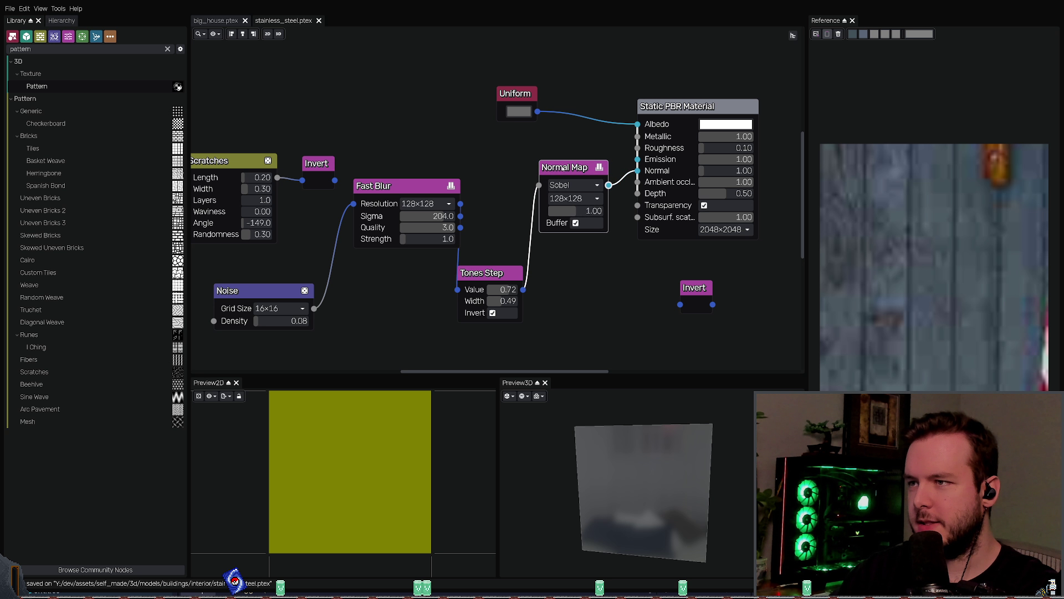
{"action": "middle_click_drag", "start_coordinate": [627, 318], "coordinate": [584, 330]}
{"action": "left_click", "coordinate": [480, 295]}
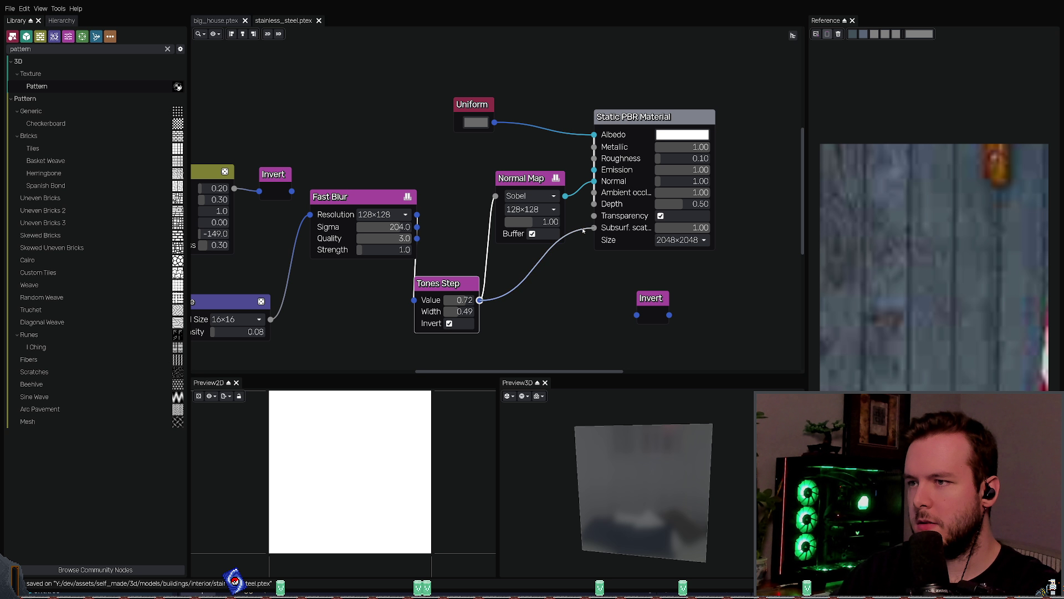
{"action": "left_click_drag", "start_coordinate": [583, 231], "coordinate": [594, 204]}
{"action": "left_click_drag", "start_coordinate": [527, 177], "coordinate": [508, 157]}
{"action": "left_click_drag", "start_coordinate": [652, 437], "coordinate": [647, 473]}
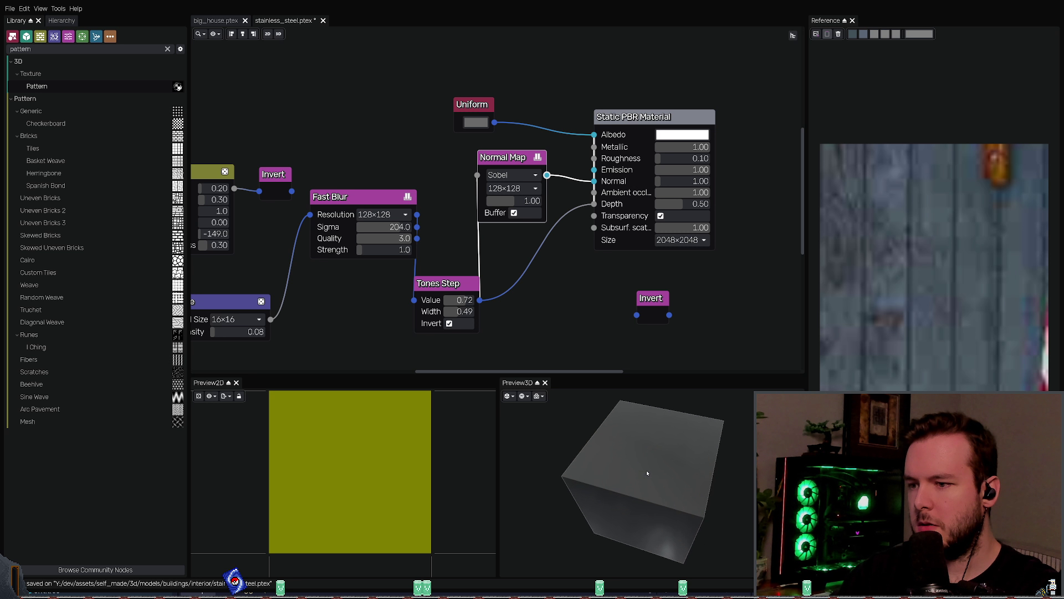
Step: Reroute Tones Step through an Invert node into Depth, then save and export the material maps
{"action": "left_click_drag", "start_coordinate": [651, 298], "coordinate": [575, 292]}
{"action": "left_click", "coordinate": [456, 284]}
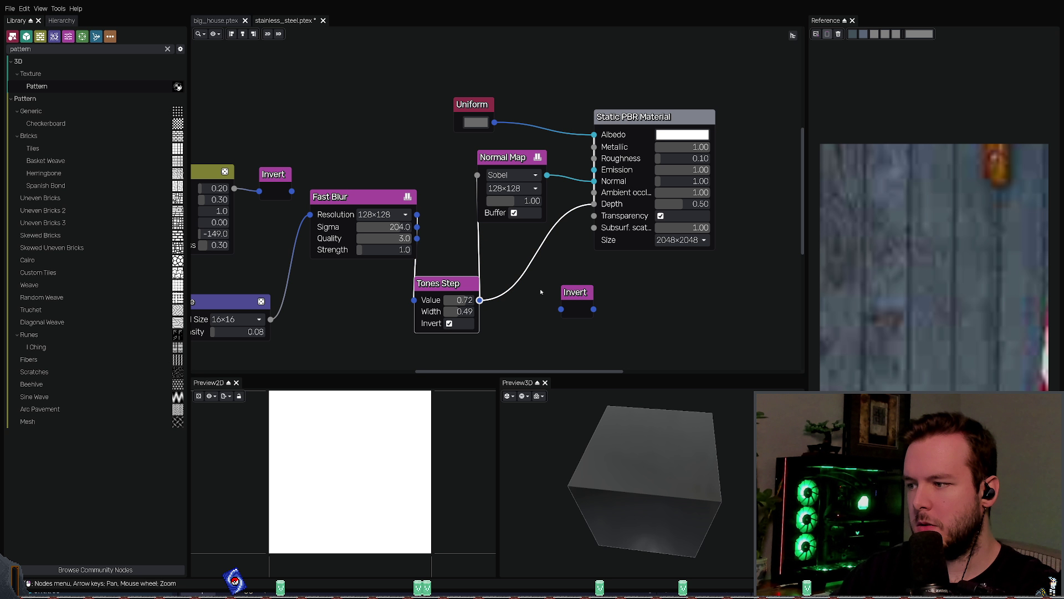
{"action": "left_click_drag", "start_coordinate": [593, 204], "coordinate": [561, 309]}
{"action": "left_click_drag", "start_coordinate": [576, 292], "coordinate": [538, 283]}
{"action": "mouse_move", "coordinate": [637, 488]}
{"action": "left_mouse_down"}
{"action": "mouse_move", "coordinate": [660, 538]}
{"action": "mouse_move", "coordinate": [640, 572]}
{"action": "left_mouse_up"}
{"action": "key", "text": "ctrl+s"}
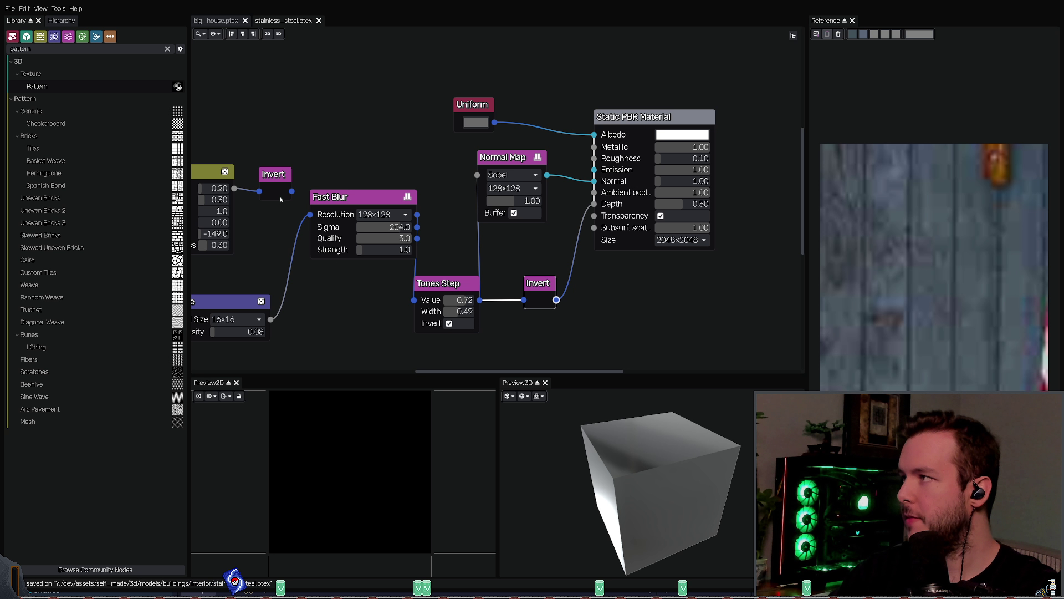
{"action": "key", "text": "ctrl+e"}
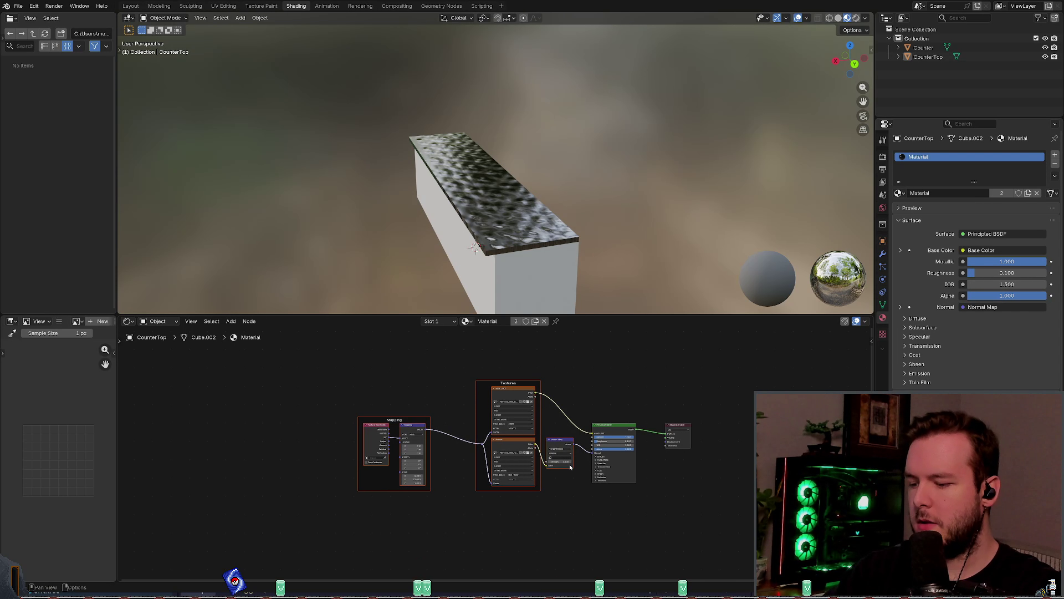
Step: Delete the countertop's steel texture nodes in Blender, then undo to restore them
{"action": "key", "text": "Delete"}
{"action": "scroll", "coordinate": [485, 387], "scroll_direction": "up", "scroll_amount": 3}
{"action": "key", "text": "shift+a"}
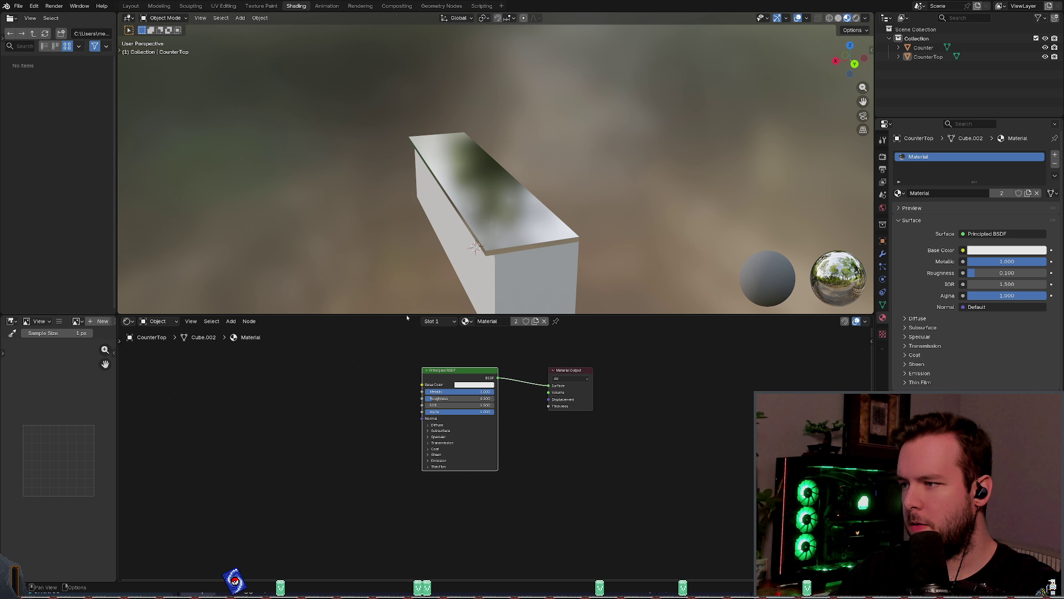
{"action": "key", "text": "ctrl+z"}
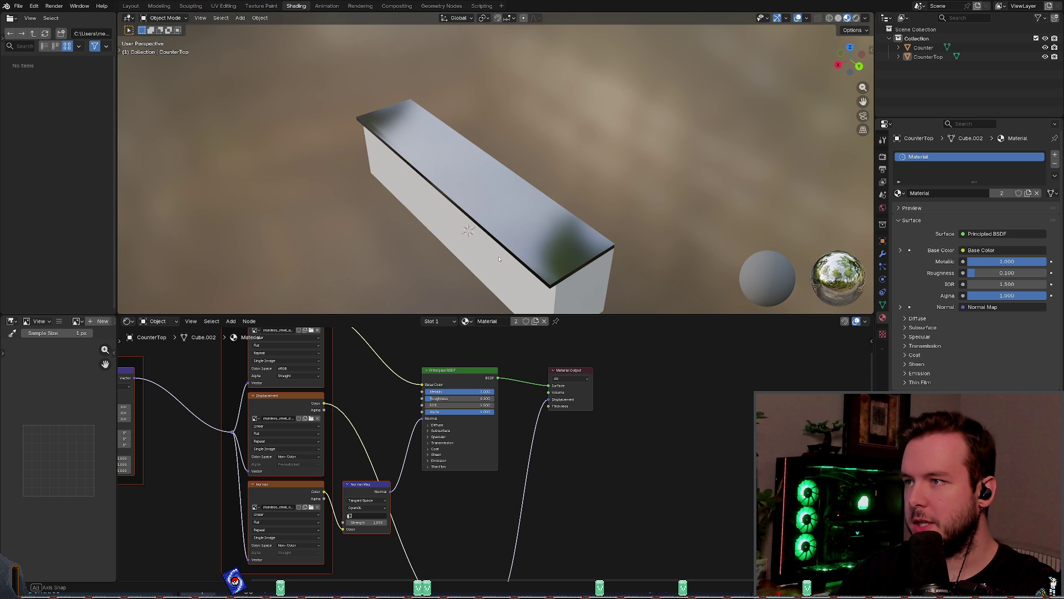
Step: Save kitchen_counter.blend and preview the Tones Step output back in Material Maker
{"action": "mouse_move", "coordinate": [516, 222]}
{"action": "middle_mouse_down"}
{"action": "mouse_move", "coordinate": [485, 251]}
{"action": "mouse_move", "coordinate": [536, 197]}
{"action": "mouse_move", "coordinate": [568, 205]}
{"action": "mouse_move", "coordinate": [542, 171]}
{"action": "mouse_move", "coordinate": [570, 216]}
{"action": "mouse_move", "coordinate": [577, 203]}
{"action": "mouse_move", "coordinate": [593, 209]}
{"action": "mouse_move", "coordinate": [560, 194]}
{"action": "mouse_move", "coordinate": [577, 169]}
{"action": "mouse_move", "coordinate": [591, 198]}
{"action": "middle_mouse_up"}
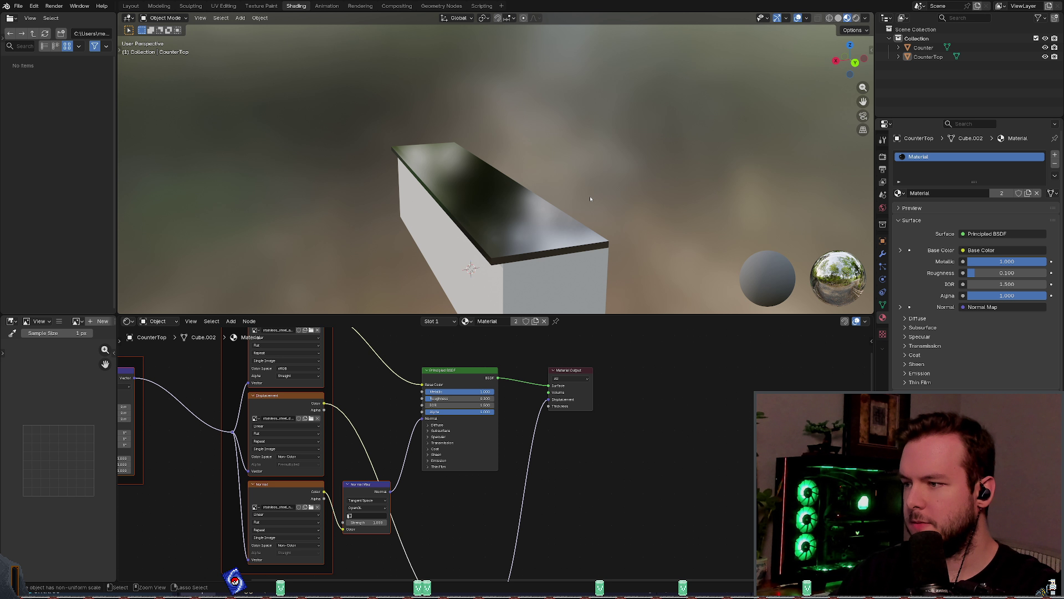
{"action": "key", "text": "ctrl+s"}
{"action": "middle_click_drag", "start_coordinate": [499, 443], "coordinate": [566, 454]}
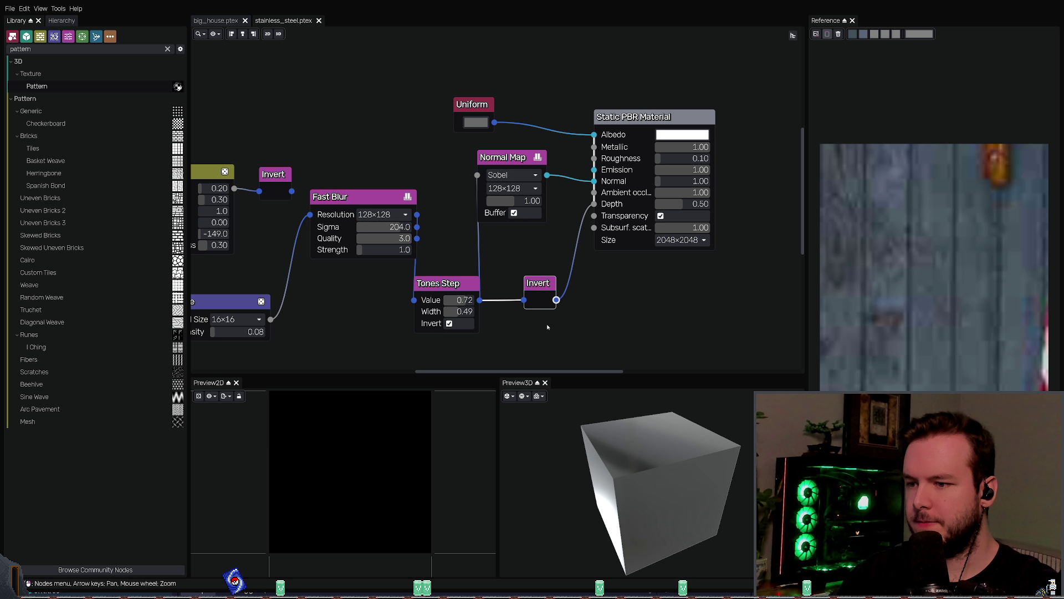
{"action": "left_click", "coordinate": [458, 292]}
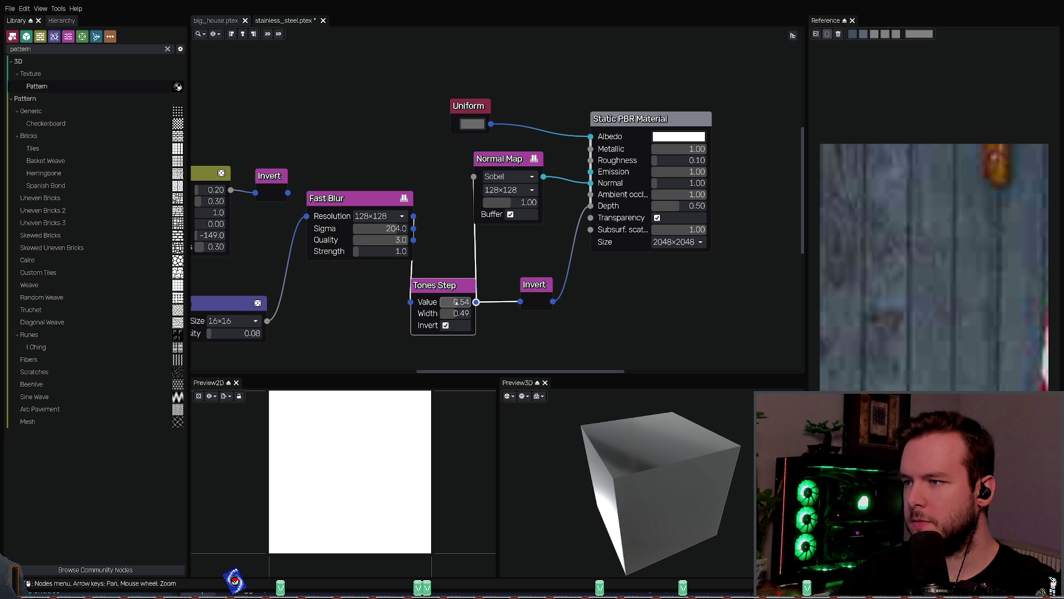
Step: Adjust the Tones Step threshold value and widen its transition, checking the preview cube
{"action": "left_click_drag", "start_coordinate": [453, 303], "coordinate": [456, 303]}
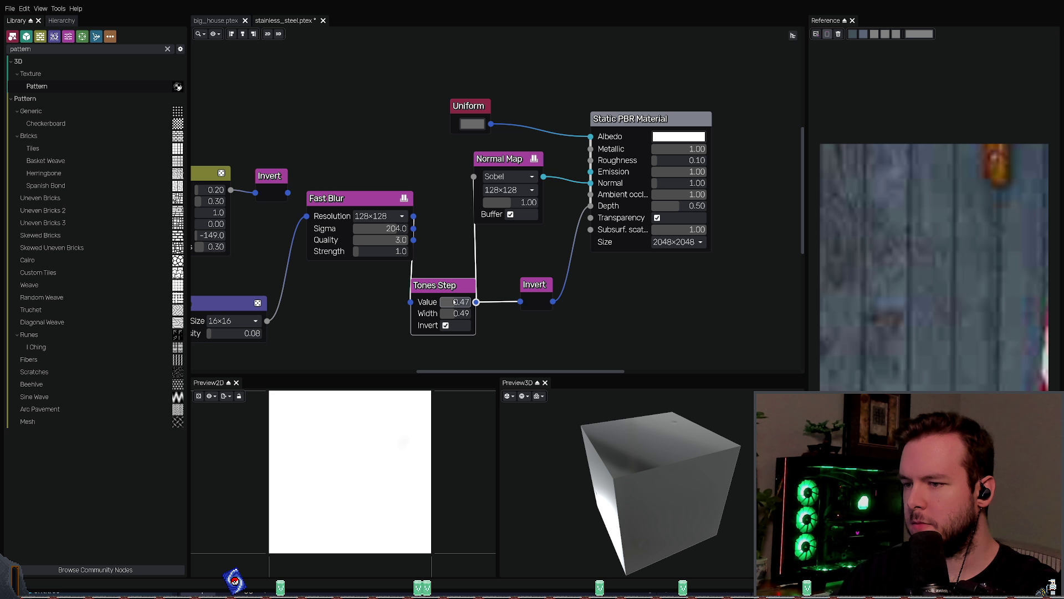
{"action": "mouse_move", "coordinate": [455, 302]}
{"action": "left_mouse_down"}
{"action": "mouse_move", "coordinate": [468, 314]}
{"action": "mouse_move", "coordinate": [463, 303]}
{"action": "left_mouse_up"}
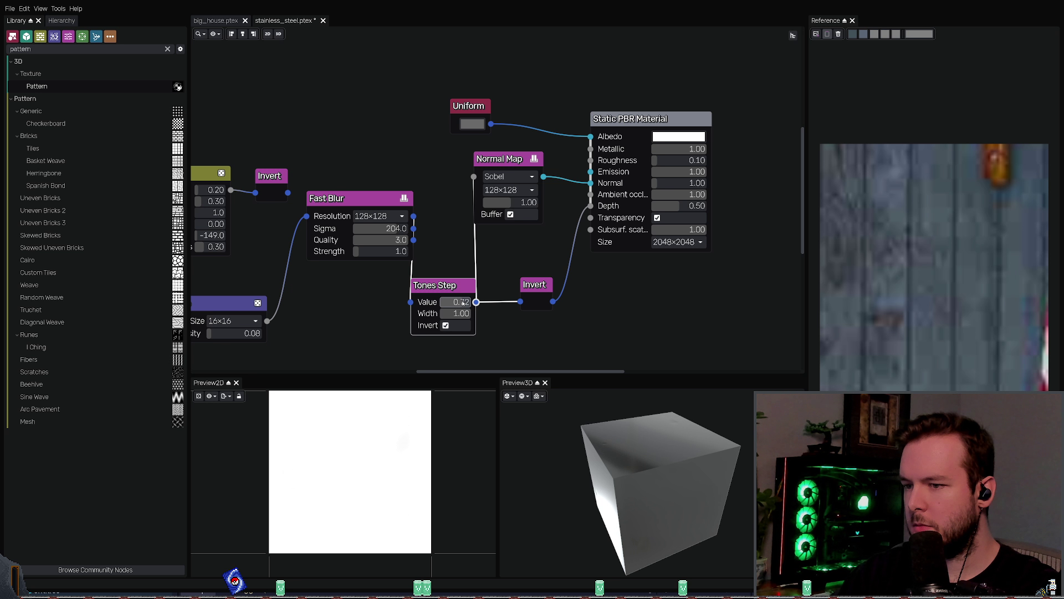
{"action": "mouse_move", "coordinate": [615, 413]}
{"action": "left_mouse_down"}
{"action": "mouse_move", "coordinate": [630, 390]}
{"action": "mouse_move", "coordinate": [620, 437]}
{"action": "left_mouse_up"}
Step: Rearrange the Noise, Fast Blur and Tones Step nodes, previewing each one's output
{"action": "left_click_drag", "start_coordinate": [399, 195], "coordinate": [377, 224]}
{"action": "middle_click_drag", "start_coordinate": [376, 224], "coordinate": [420, 202]}
{"action": "left_click", "coordinate": [275, 290]}
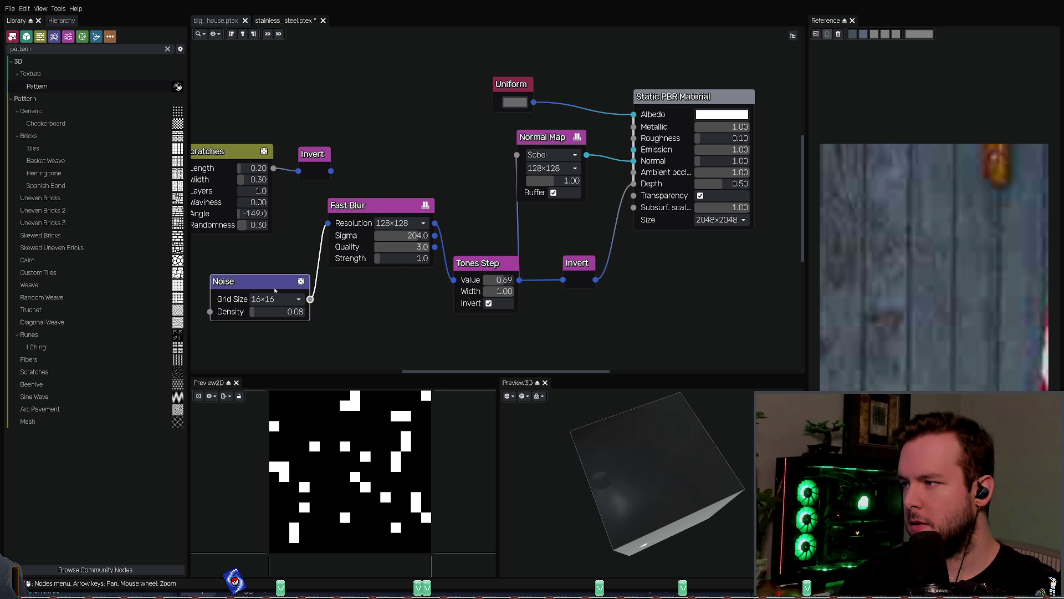
{"action": "left_click", "coordinate": [479, 268]}
{"action": "left_click", "coordinate": [428, 265]}
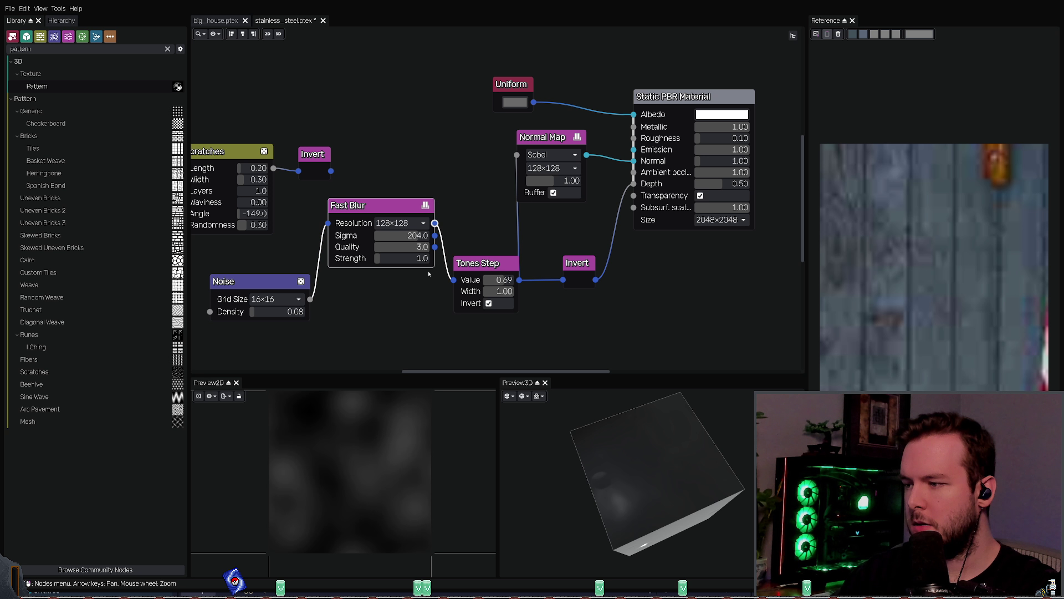
{"action": "left_click", "coordinate": [507, 291]}
{"action": "middle_click_drag", "start_coordinate": [538, 251], "coordinate": [497, 253]}
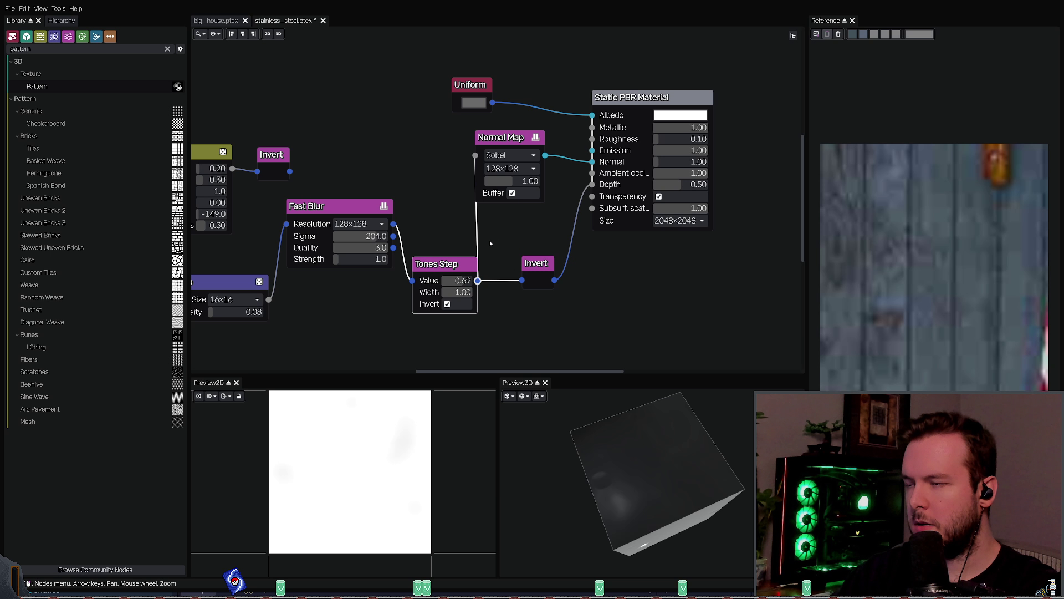
{"action": "left_click_drag", "start_coordinate": [438, 263], "coordinate": [430, 265]}
{"action": "left_click_drag", "start_coordinate": [321, 205], "coordinate": [312, 209]}
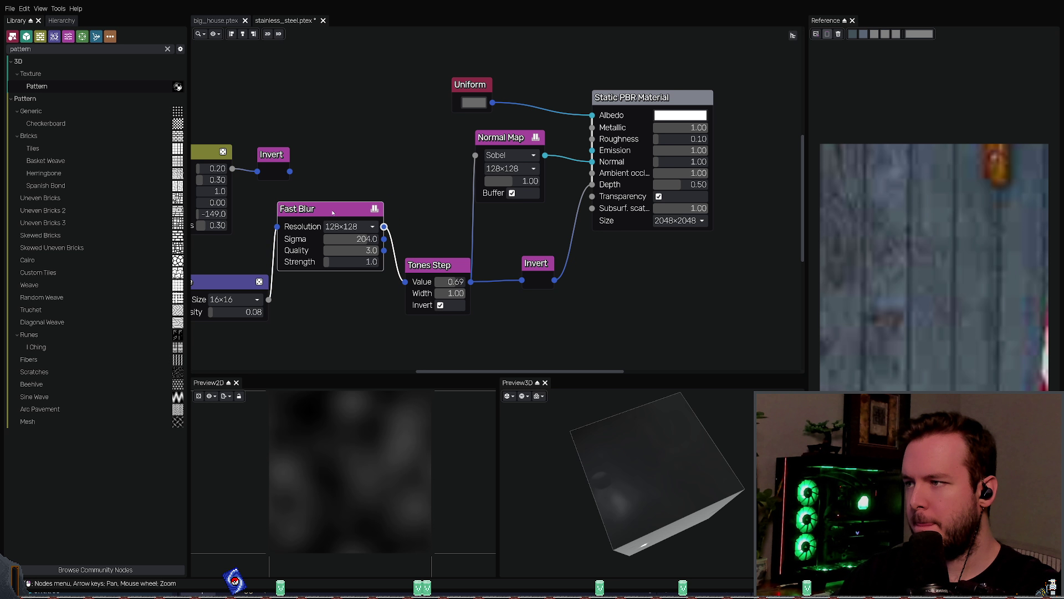
{"action": "left_click", "coordinate": [235, 284]}
{"action": "left_click_drag", "start_coordinate": [236, 285], "coordinate": [212, 283]}
{"action": "left_click_drag", "start_coordinate": [313, 209], "coordinate": [303, 214]}
{"action": "left_click", "coordinate": [440, 268]}
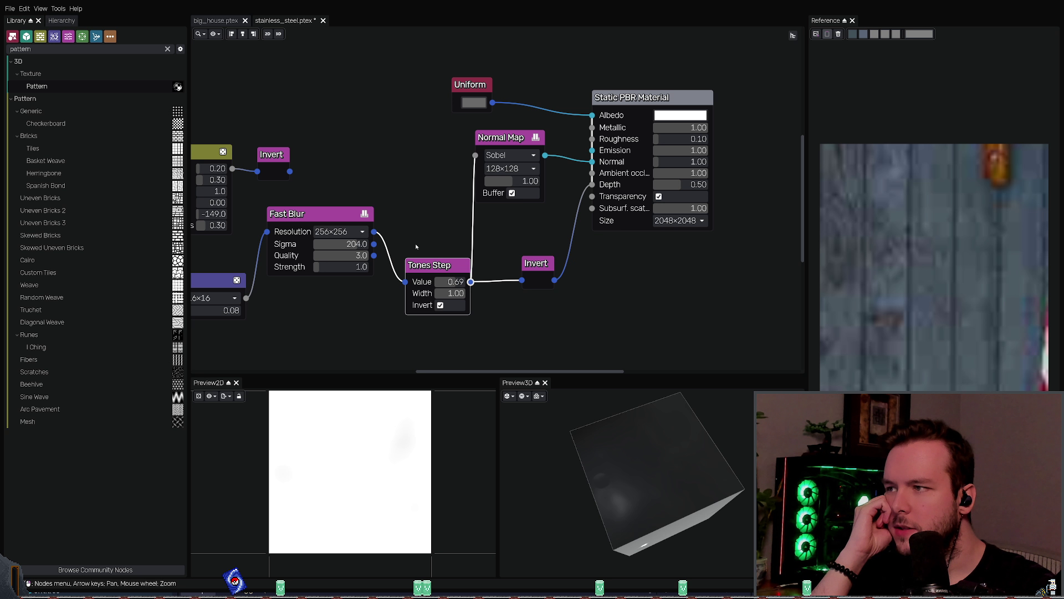
Step: Set Fast Blur resolution back to 128×128 and lower the Tones Step threshold toward 0.50
{"action": "mouse_move", "coordinate": [674, 474]}
{"action": "left_mouse_down"}
{"action": "mouse_move", "coordinate": [693, 471]}
{"action": "mouse_move", "coordinate": [669, 465]}
{"action": "left_mouse_up"}
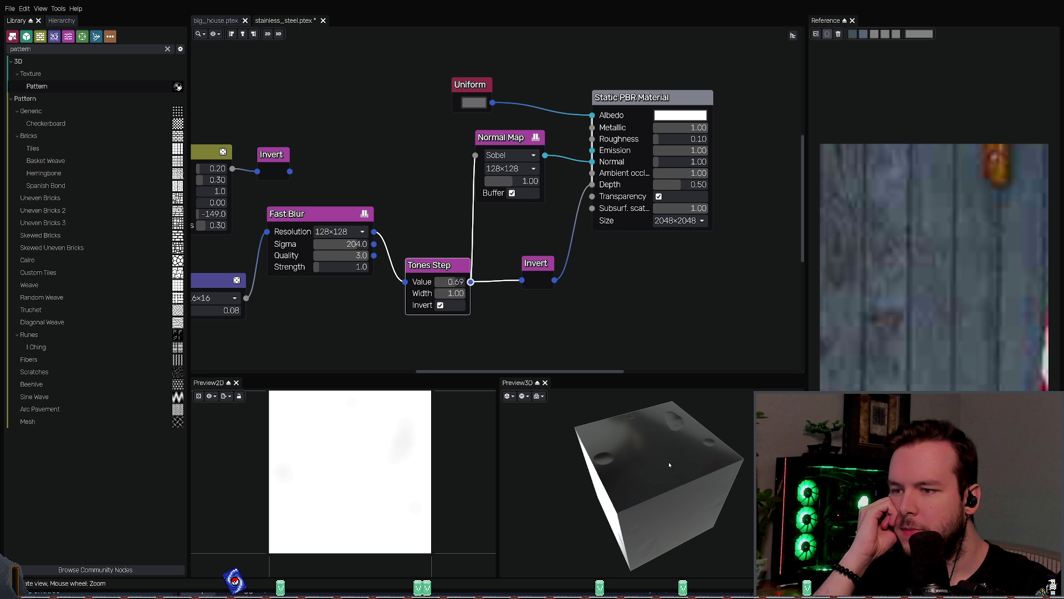
{"action": "left_click_drag", "start_coordinate": [667, 425], "coordinate": [676, 430]}
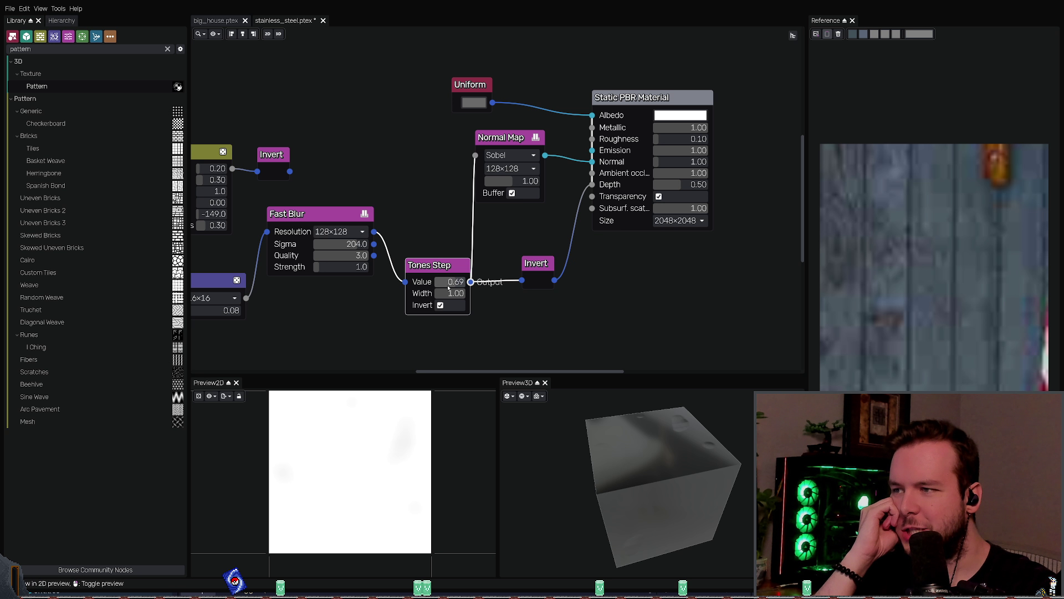
{"action": "left_click_drag", "start_coordinate": [454, 282], "coordinate": [445, 286]}
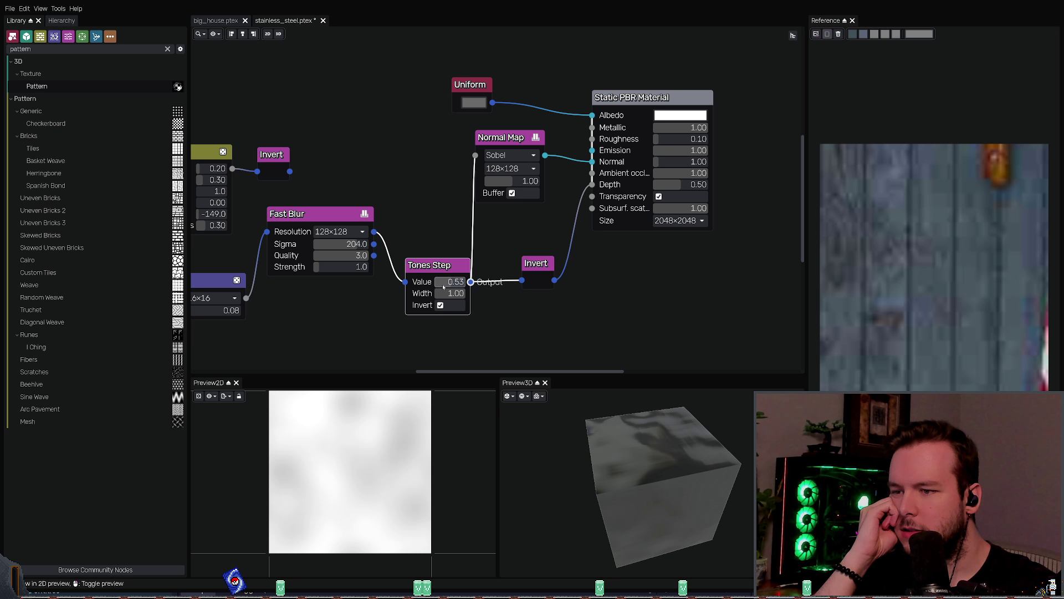
{"action": "left_click_drag", "start_coordinate": [632, 432], "coordinate": [647, 415]}
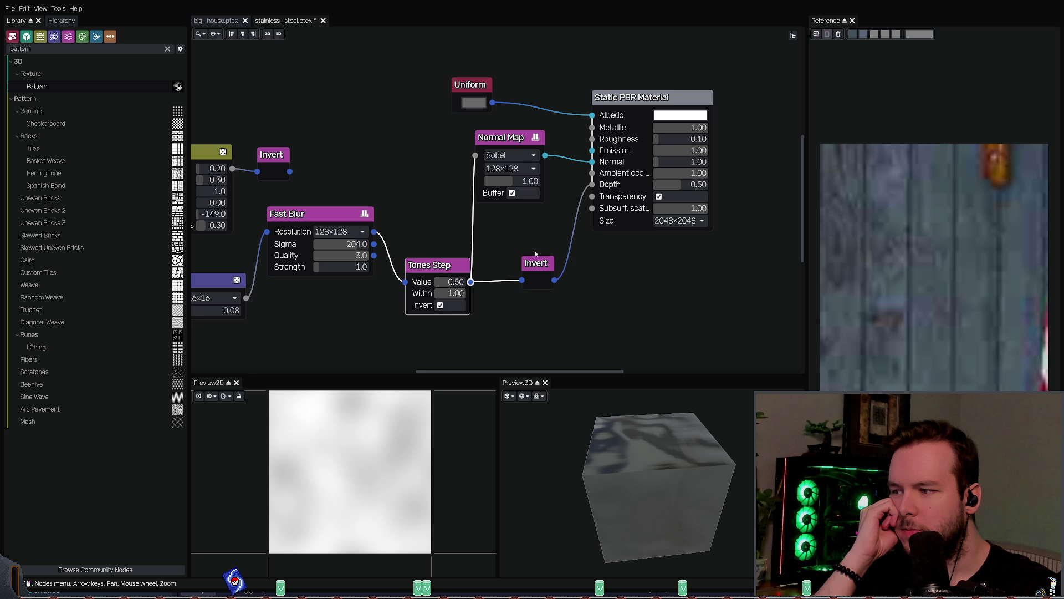
Step: Set Tones Step width to 1.00 and compare inversion off and on, leaving it inverted
{"action": "left_click", "coordinate": [501, 250]}
{"action": "mouse_move", "coordinate": [450, 295]}
{"action": "left_mouse_down"}
{"action": "mouse_move", "coordinate": [410, 295]}
{"action": "mouse_move", "coordinate": [489, 294]}
{"action": "left_mouse_up"}
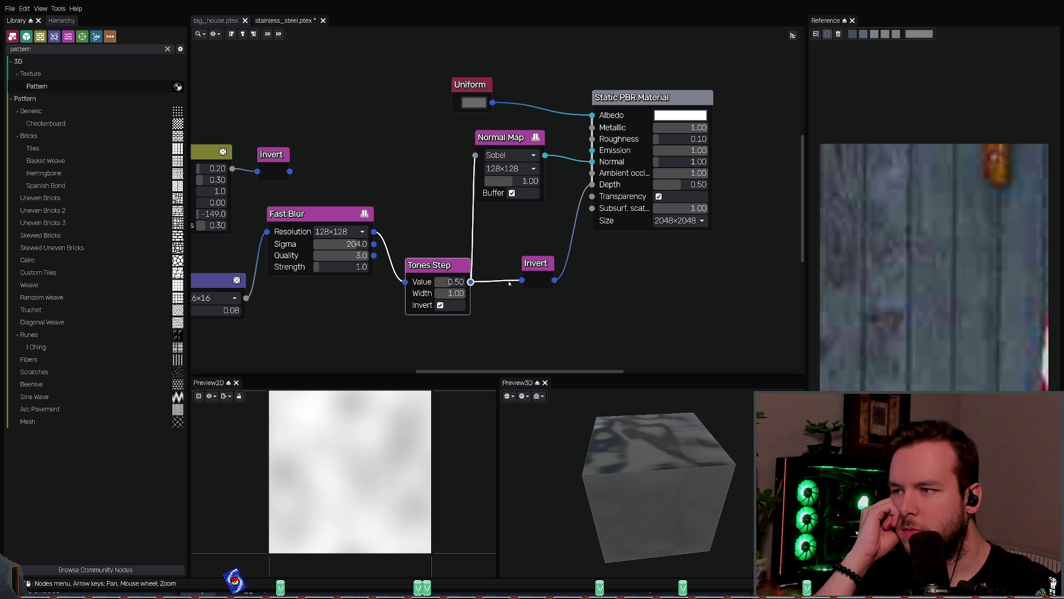
{"action": "left_click", "coordinate": [441, 306]}
{"action": "left_click", "coordinate": [440, 306]}
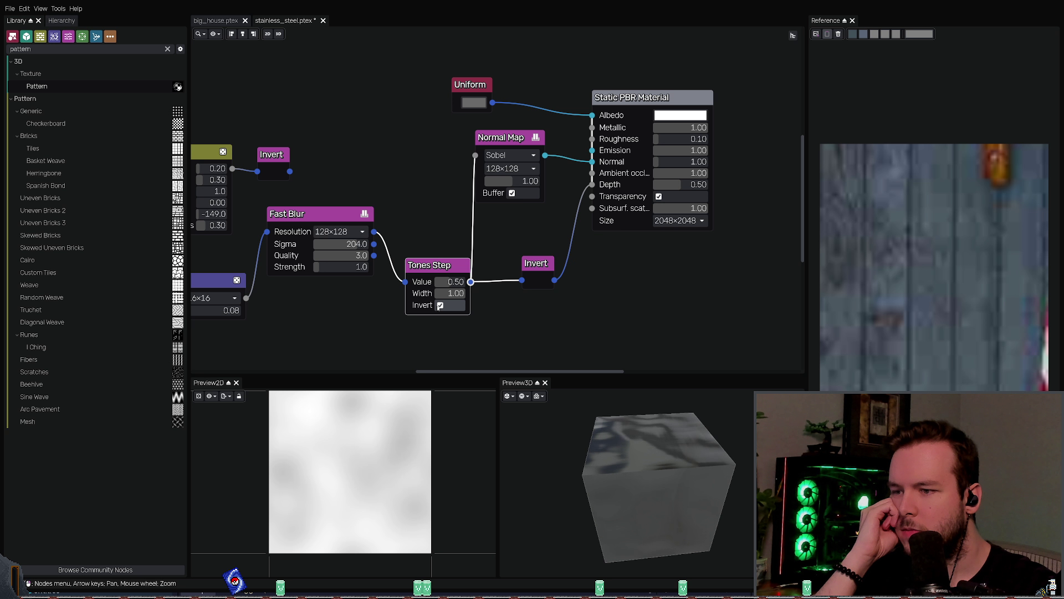
{"action": "left_click", "coordinate": [440, 305]}
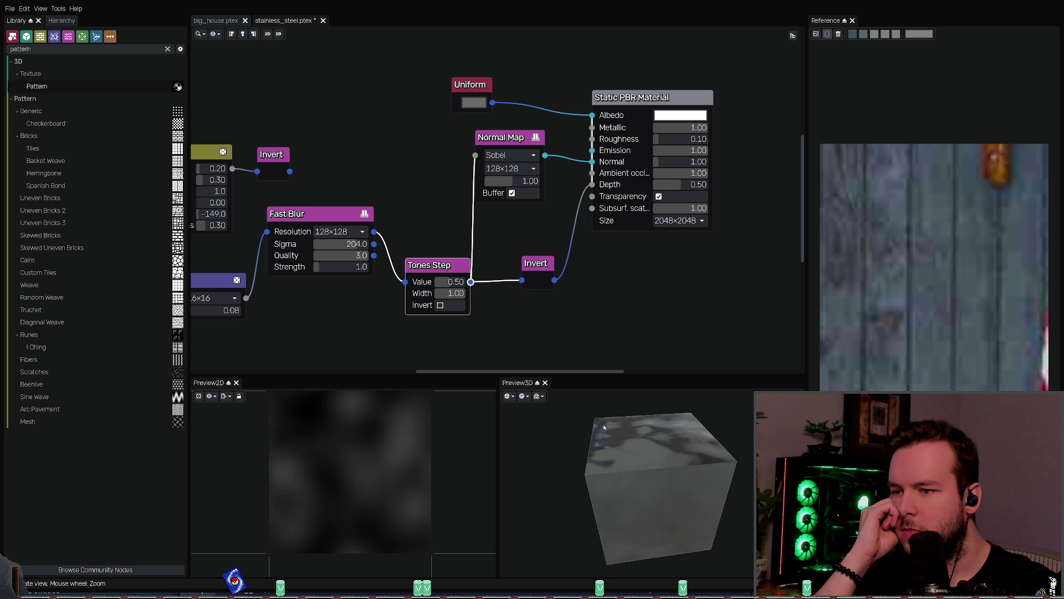
{"action": "mouse_move", "coordinate": [604, 427]}
{"action": "left_mouse_down"}
{"action": "mouse_move", "coordinate": [595, 415]}
{"action": "mouse_move", "coordinate": [634, 433]}
{"action": "left_mouse_up"}
{"action": "left_click", "coordinate": [440, 305]}
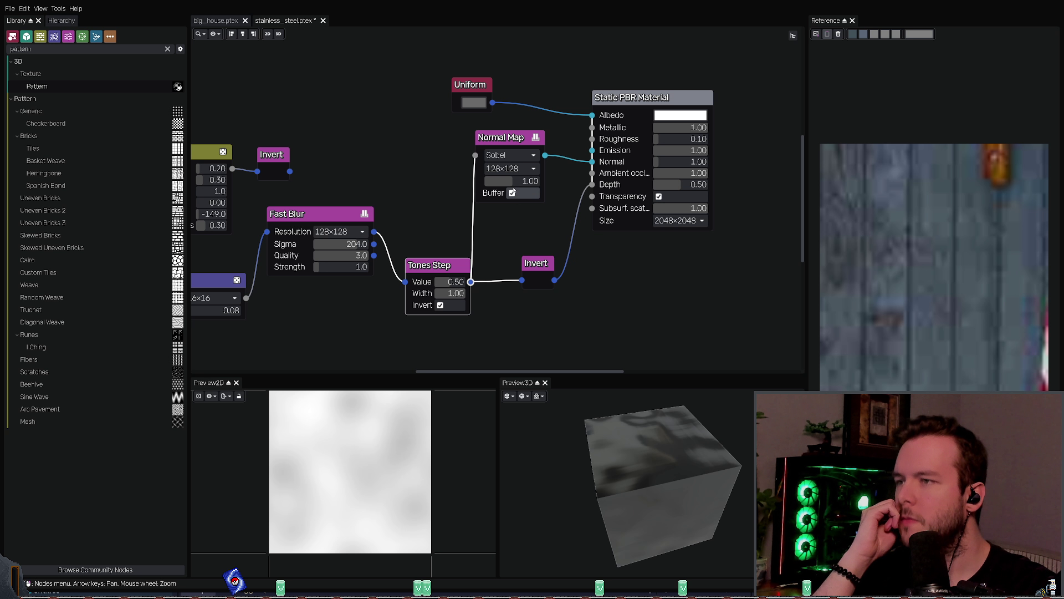
Step: Drag the Normal Map strength down to 0.15, check the nearly smooth cube, and save stainless_steel.ptex
{"action": "left_click", "coordinate": [502, 146]}
{"action": "left_click_drag", "start_coordinate": [502, 145], "coordinate": [516, 149]}
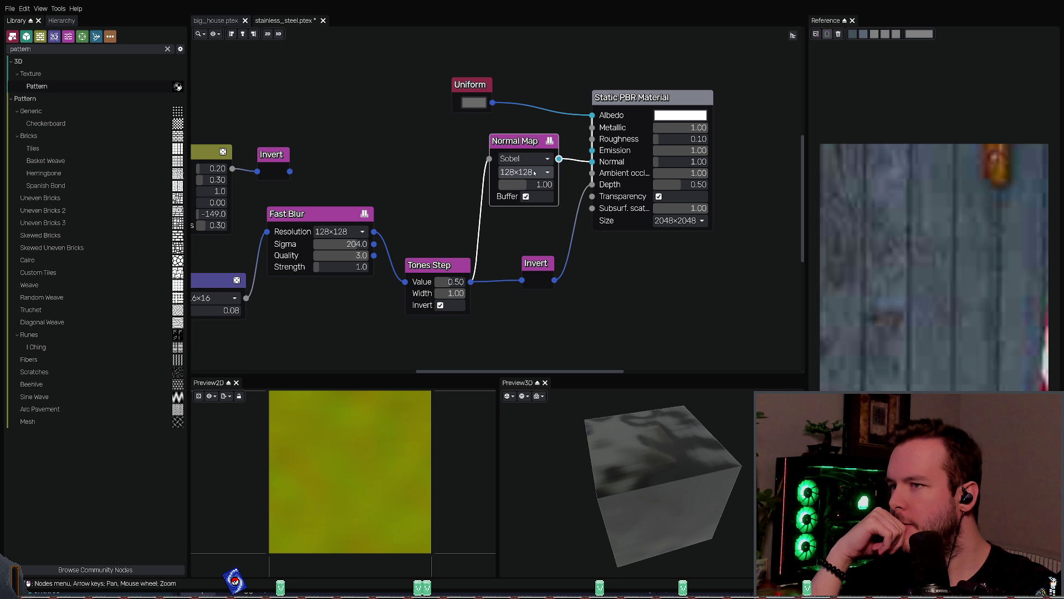
{"action": "left_click", "coordinate": [515, 187]}
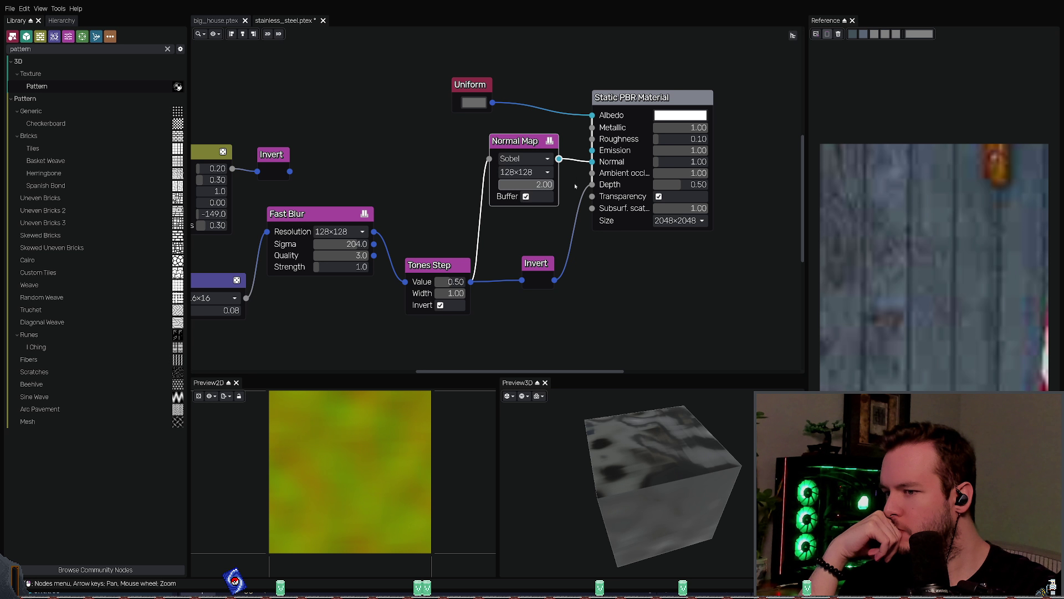
{"action": "left_click_drag", "start_coordinate": [515, 187], "coordinate": [469, 195]}
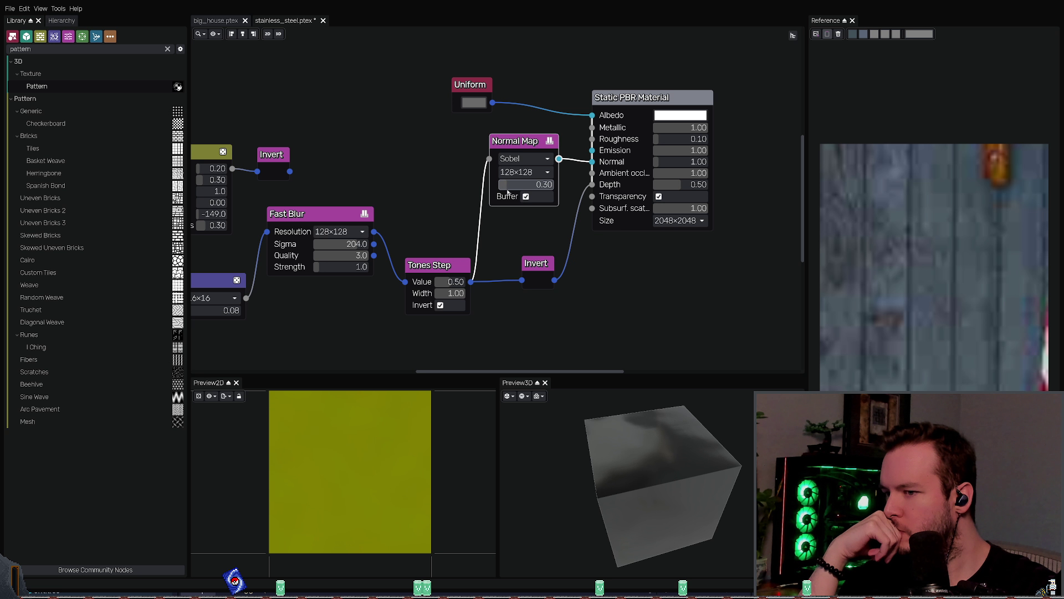
{"action": "mouse_move", "coordinate": [654, 471]}
{"action": "left_mouse_down"}
{"action": "mouse_move", "coordinate": [629, 455]}
{"action": "mouse_move", "coordinate": [637, 447]}
{"action": "mouse_move", "coordinate": [610, 444]}
{"action": "left_mouse_up"}
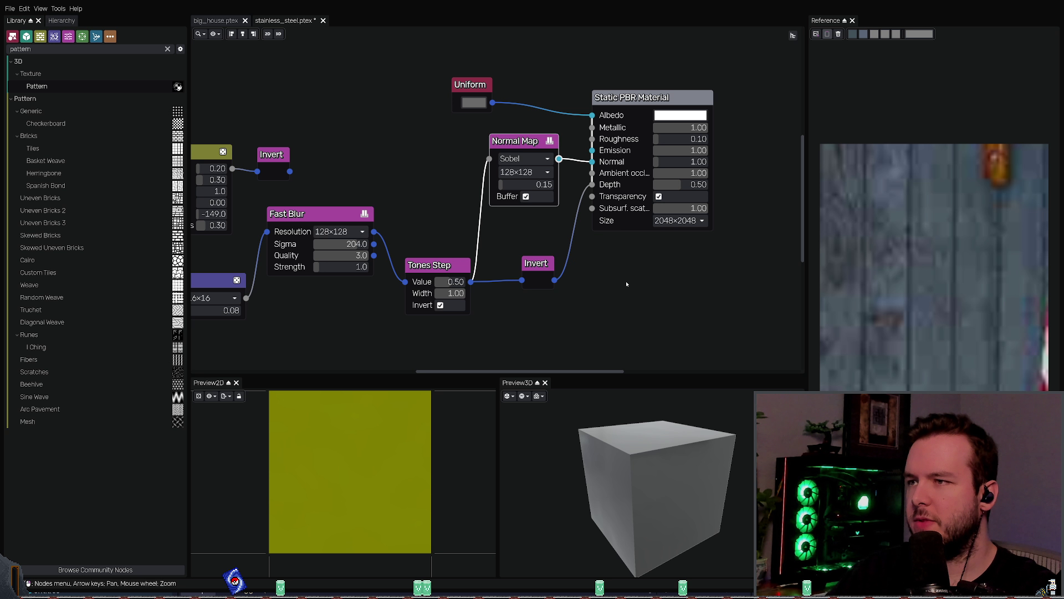
{"action": "key", "text": "ctrl+s"}
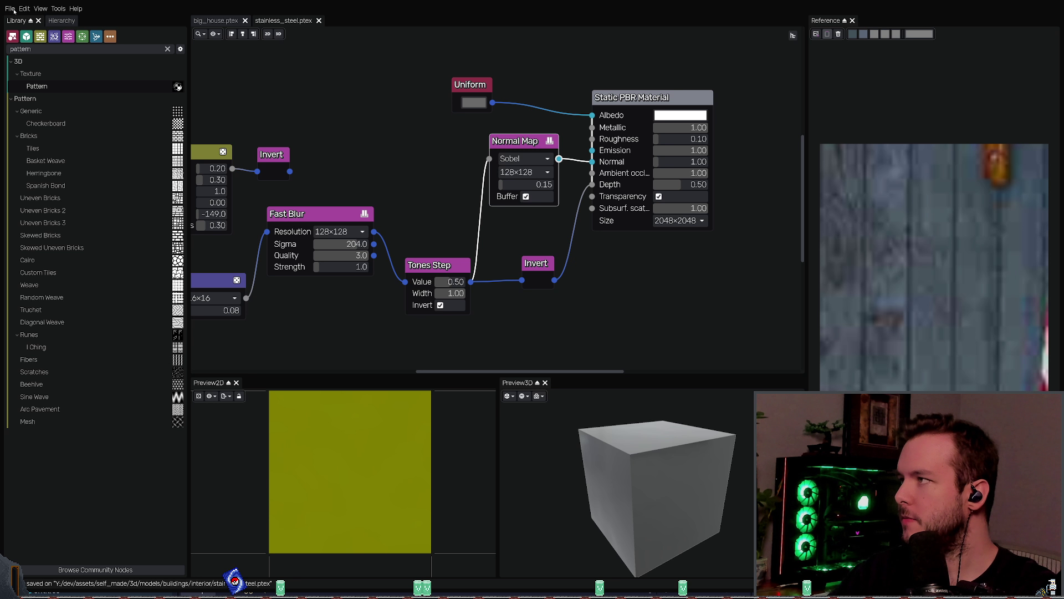
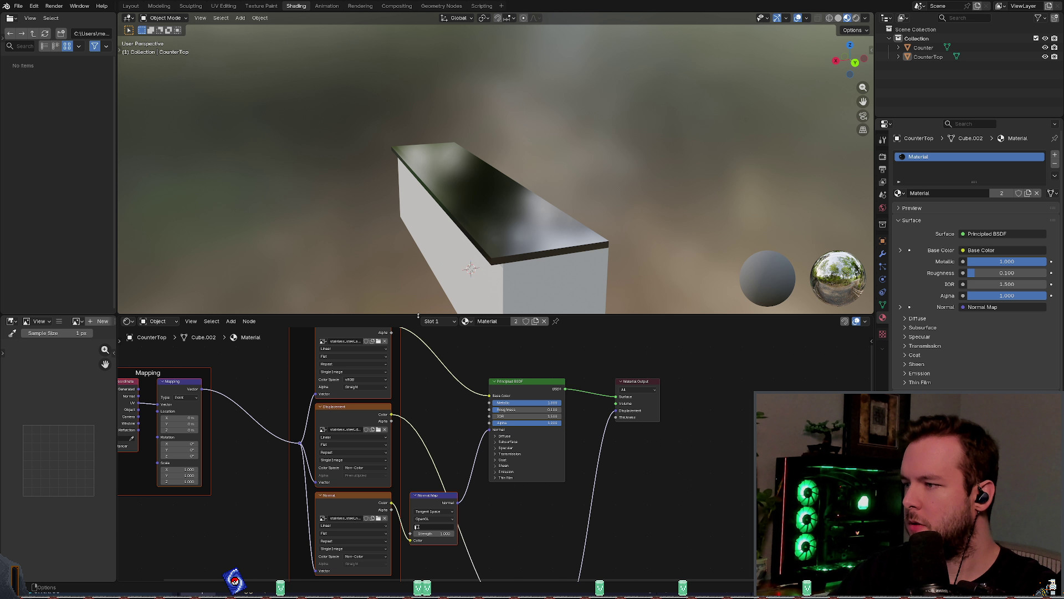
Step: Delete the texture and mapping nodes, then undo the deletion to restore them
{"action": "scroll", "coordinate": [477, 397], "scroll_direction": "down", "scroll_amount": 3}
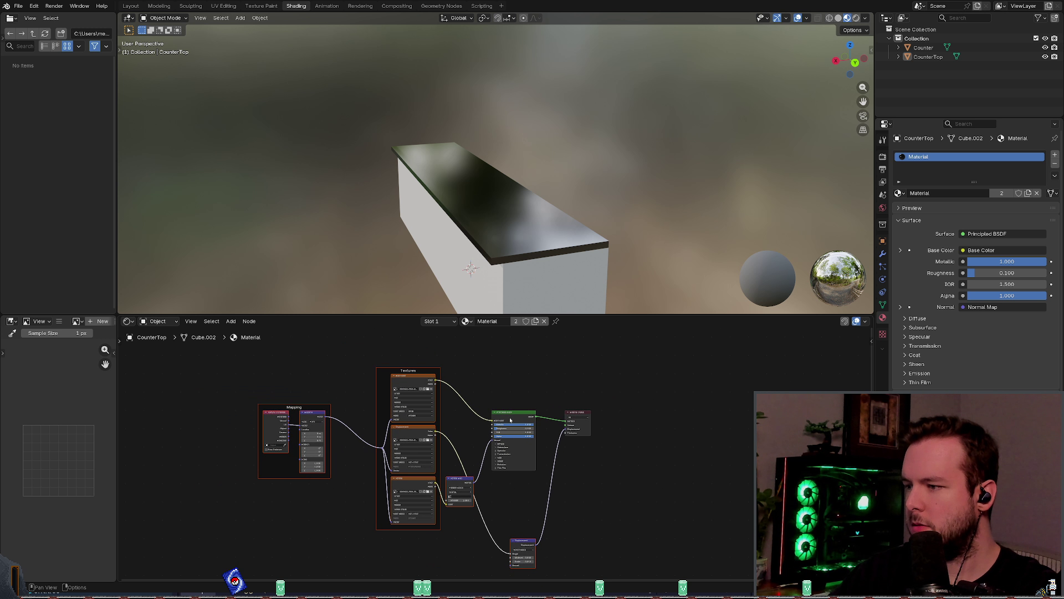
{"action": "middle_click_drag", "start_coordinate": [476, 397], "coordinate": [443, 346]}
{"action": "left_click_drag", "start_coordinate": [232, 519], "coordinate": [431, 367]}
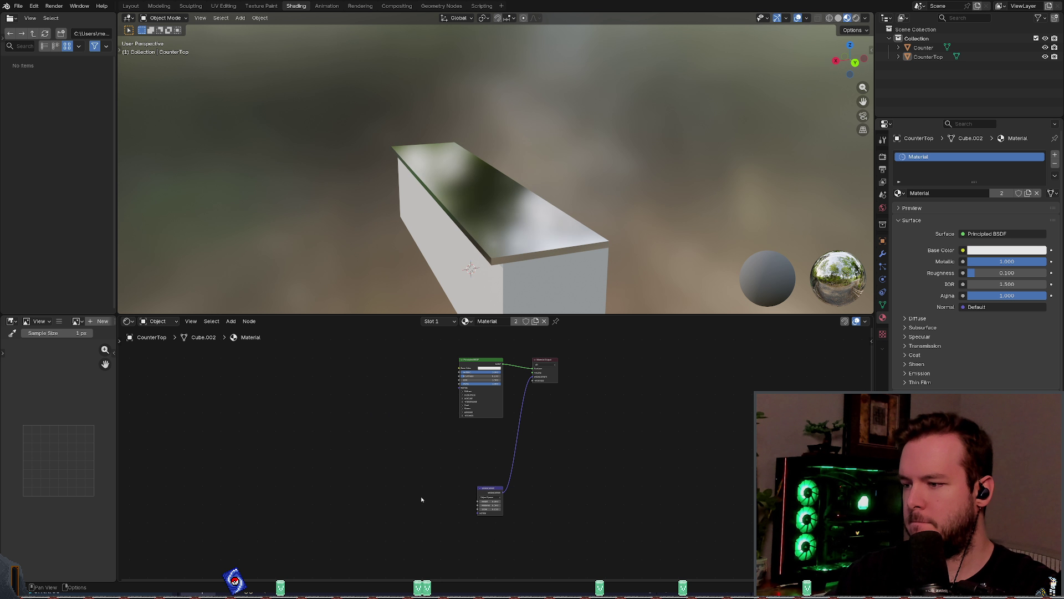
{"action": "key", "text": "Delete"}
{"action": "scroll", "coordinate": [498, 446], "scroll_direction": "up", "scroll_amount": 3}
{"action": "middle_click_drag", "start_coordinate": [499, 446], "coordinate": [511, 474]}
{"action": "scroll", "coordinate": [511, 475], "scroll_direction": "up", "scroll_amount": 2}
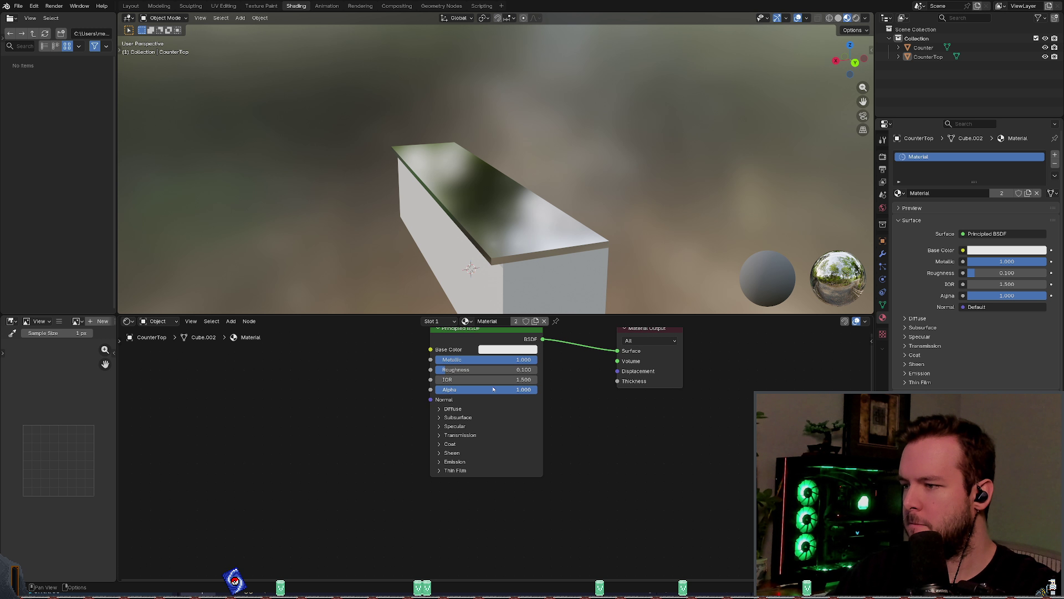
{"action": "key", "text": "shift+a"}
{"action": "key", "text": "Escape"}
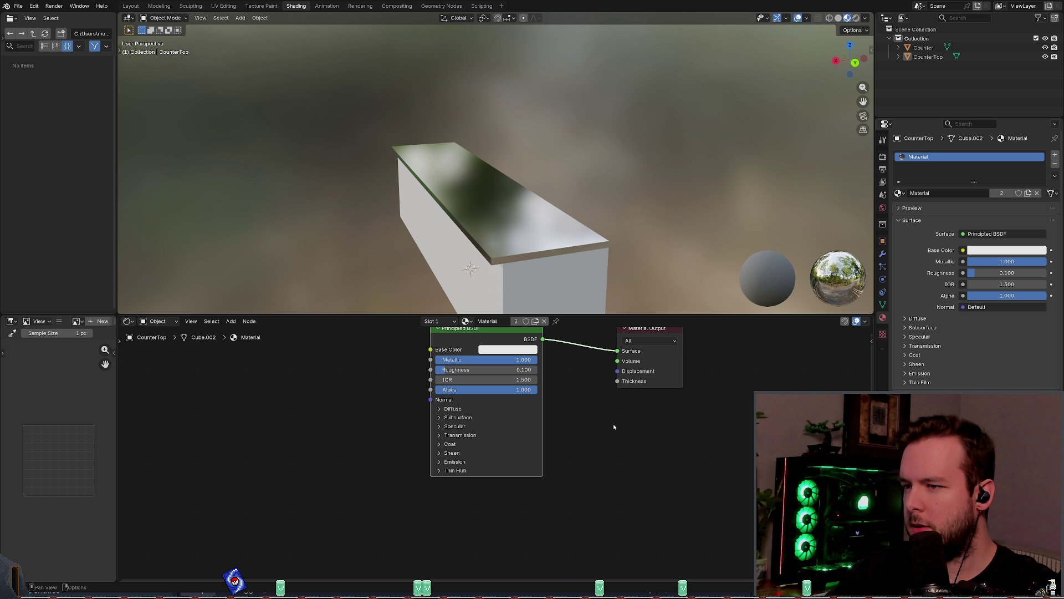
{"action": "key", "text": "ctrl+z"}
{"action": "mouse_move", "coordinate": [532, 210]}
{"action": "middle_mouse_down"}
{"action": "mouse_move", "coordinate": [499, 238]}
{"action": "mouse_move", "coordinate": [526, 260]}
{"action": "middle_mouse_up"}
{"action": "scroll", "coordinate": [342, 403], "scroll_direction": "left", "scroll_amount": 10, "text": "ctrl"}
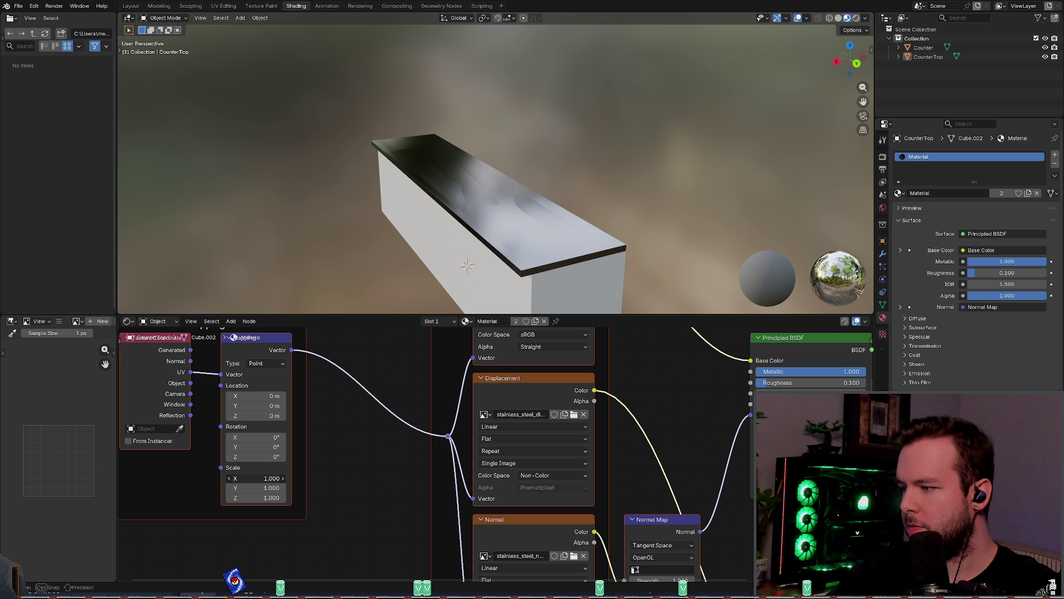
Step: Try Mapping scales of 4 by 16 and then 1 by 4, orbiting to inspect the countertop
{"action": "left_click", "coordinate": [255, 478]}
{"action": "type", "text": "4"}
{"action": "key", "text": "Tab"}
{"action": "type", "text": "6"}
{"action": "key", "text": "Return"}
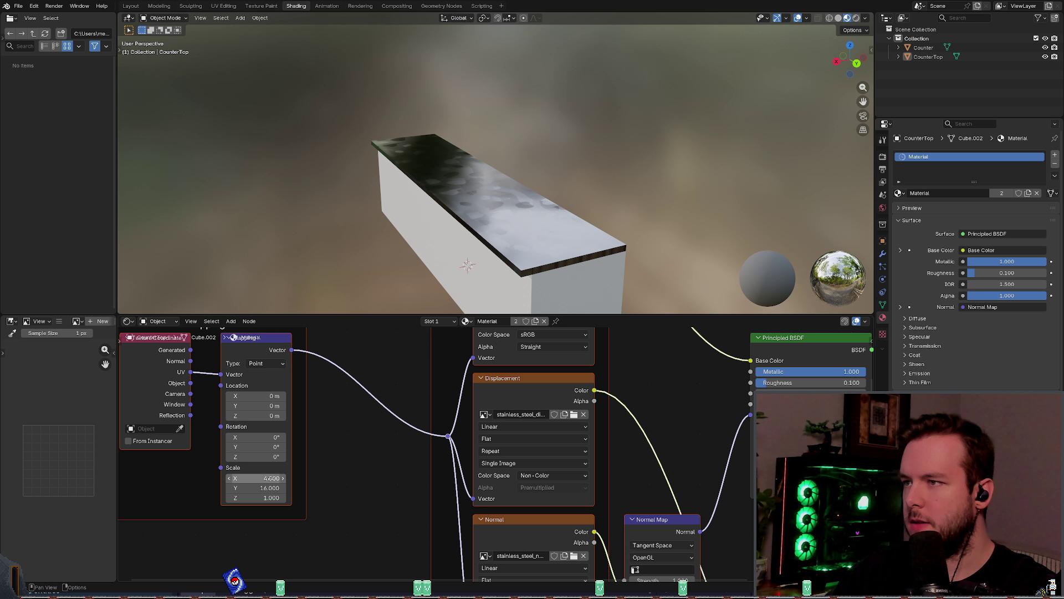
{"action": "left_click_drag", "start_coordinate": [270, 478], "coordinate": [270, 477]}
{"action": "key", "text": "Return"}
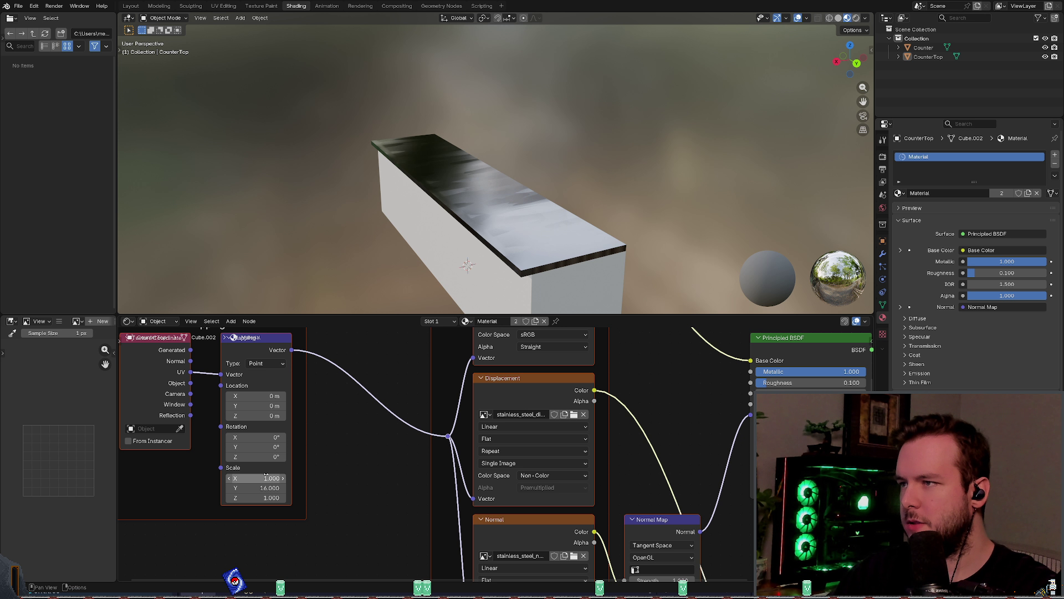
{"action": "key", "text": "Return"}
{"action": "left_click_drag", "start_coordinate": [269, 478], "coordinate": [282, 488]}
{"action": "type", "text": "4.000"}
{"action": "key", "text": "Return"}
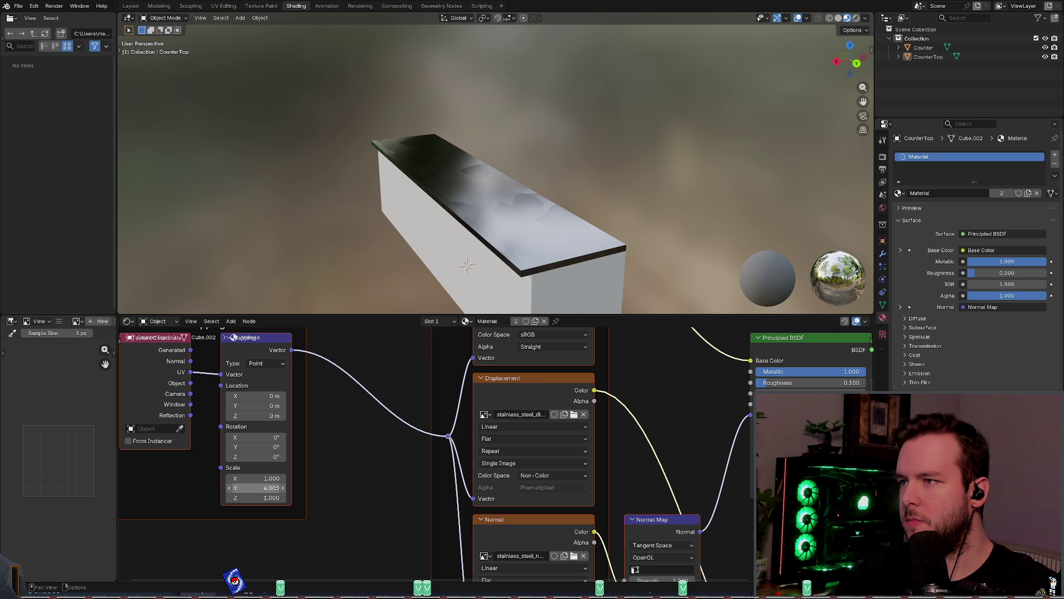
{"action": "mouse_move", "coordinate": [537, 99]}
{"action": "middle_mouse_down"}
{"action": "mouse_move", "coordinate": [513, 95]}
{"action": "mouse_move", "coordinate": [497, 206]}
{"action": "mouse_move", "coordinate": [467, 185]}
{"action": "middle_mouse_up"}
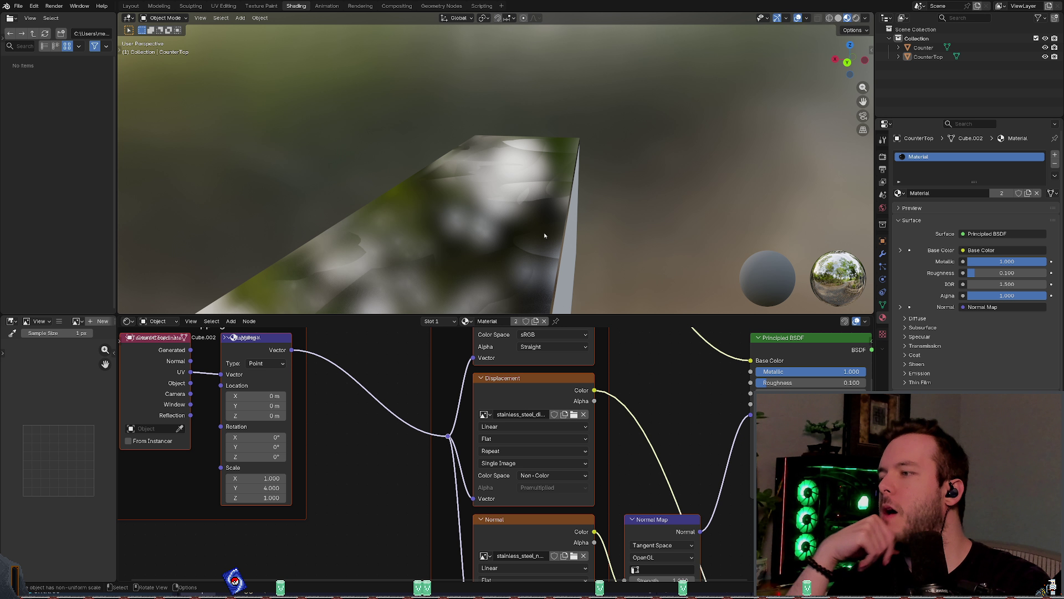
{"action": "mouse_move", "coordinate": [570, 235]}
{"action": "middle_mouse_down"}
{"action": "mouse_move", "coordinate": [616, 214]}
{"action": "mouse_move", "coordinate": [588, 229]}
{"action": "middle_mouse_up"}
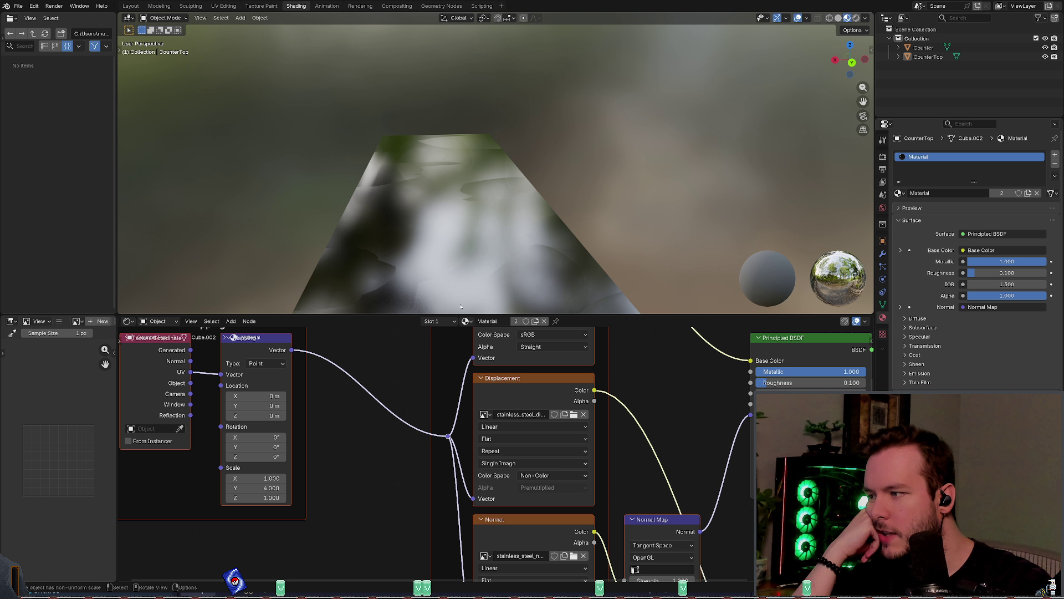
Step: Try Mapping X scales of 1 and 8 and Y scales of 63.6 and 32
{"action": "mouse_move", "coordinate": [256, 478]}
{"action": "left_mouse_down"}
{"action": "mouse_move", "coordinate": [278, 478]}
{"action": "mouse_move", "coordinate": [230, 478]}
{"action": "mouse_move", "coordinate": [280, 478]}
{"action": "left_mouse_up"}
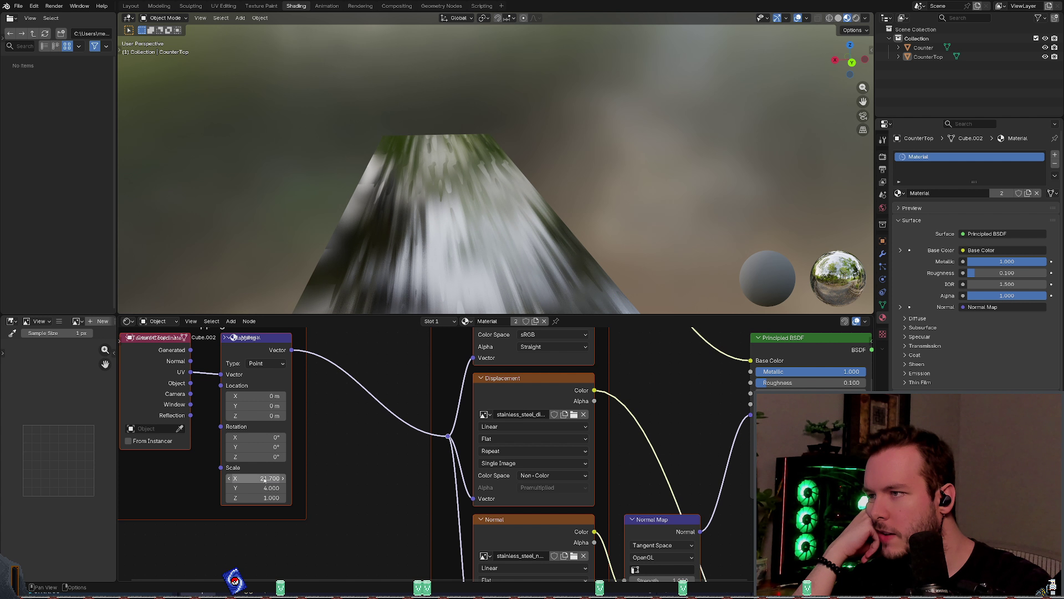
{"action": "double_click", "coordinate": [256, 477]}
{"action": "type", "text": "1"}
{"action": "key", "text": "Return"}
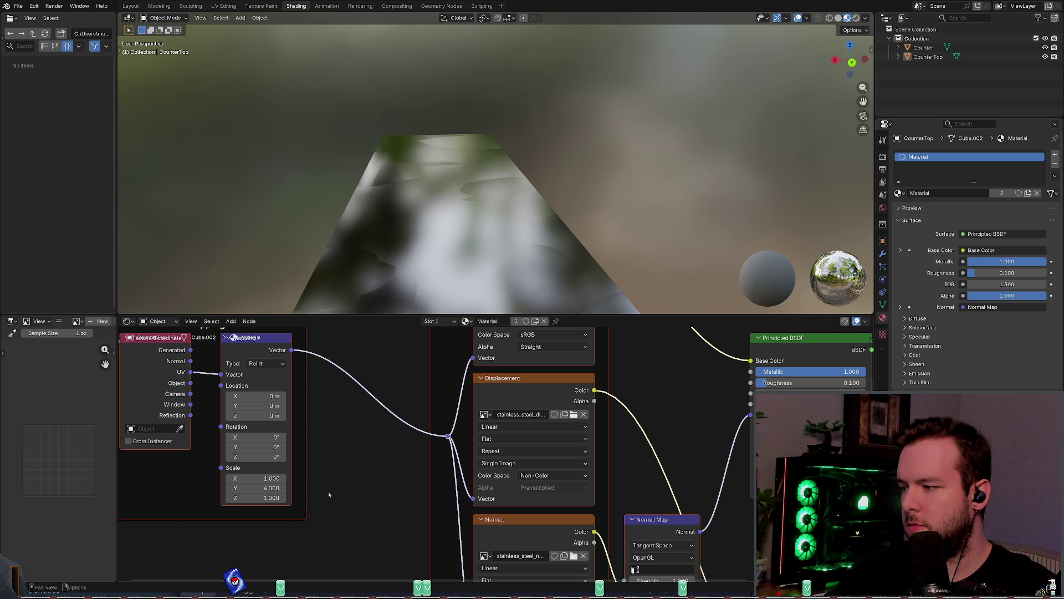
{"action": "left_click_drag", "start_coordinate": [265, 487], "coordinate": [319, 488]}
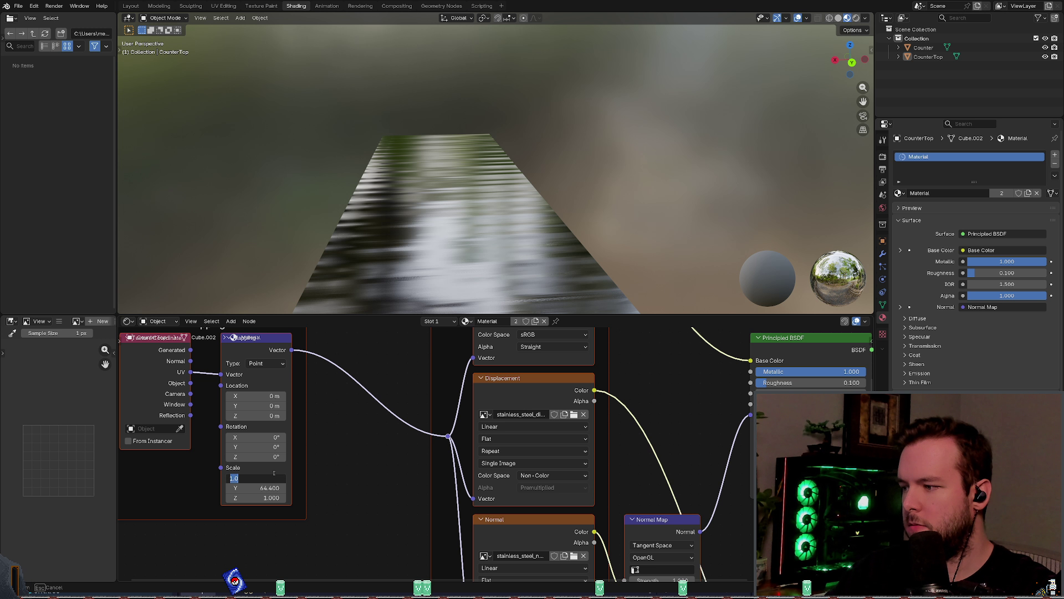
{"action": "type", "text": "8"}
{"action": "key", "text": "Return"}
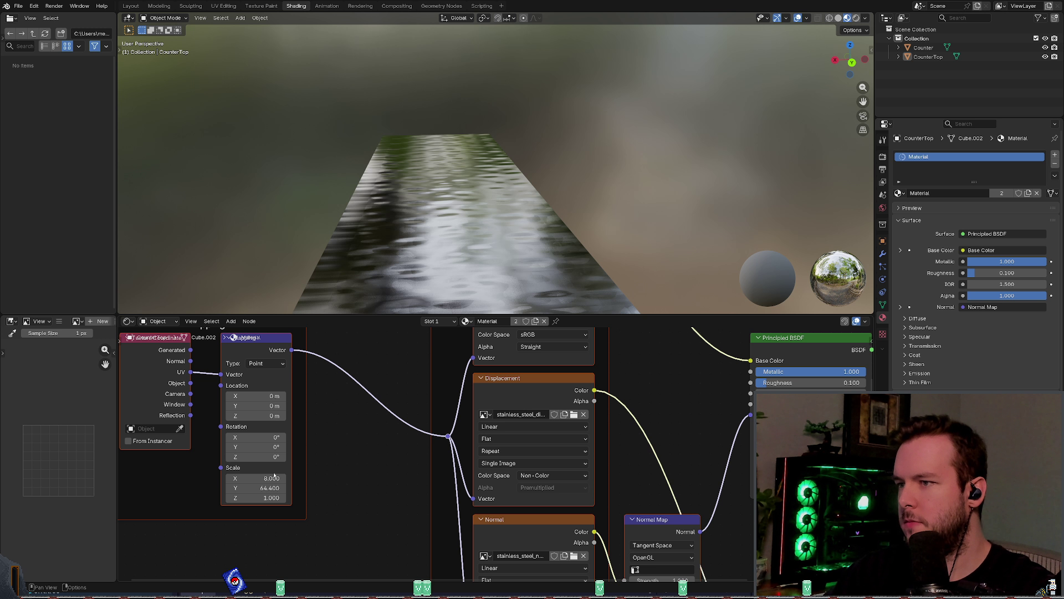
{"action": "left_click", "coordinate": [277, 488]}
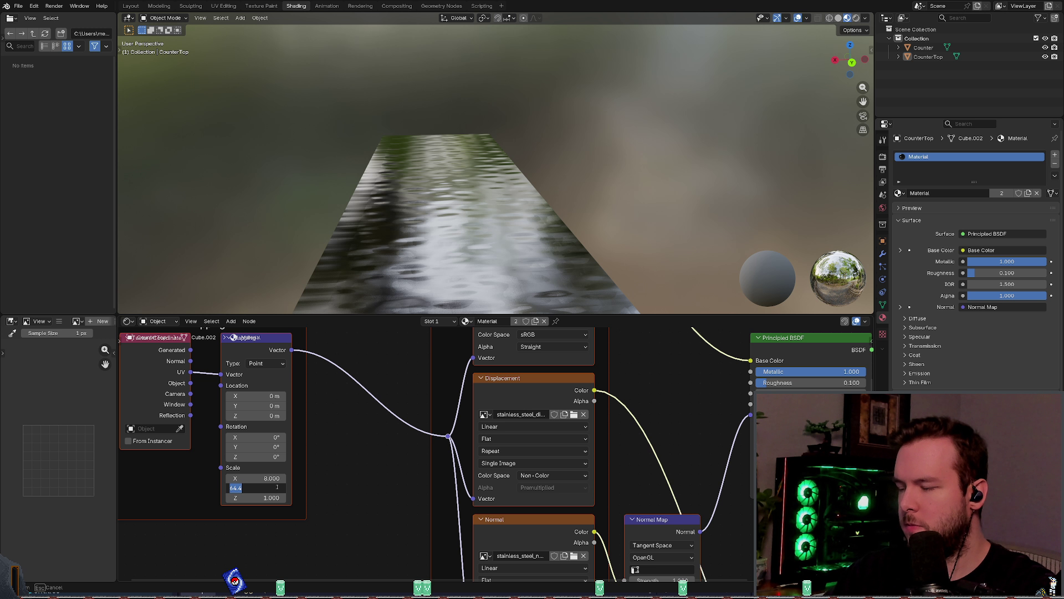
{"action": "type", "text": "63.6"}
{"action": "key", "text": "Return"}
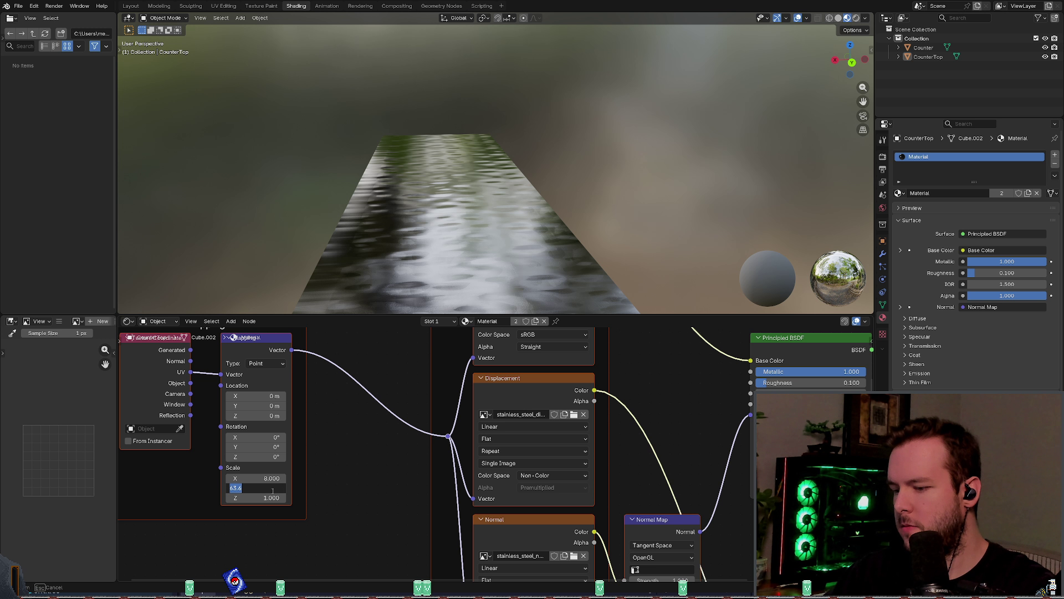
{"action": "type", "text": "32"}
{"action": "key", "text": "Return"}
Step: Set the Mapping scale to X 16, Y 64 and save kitchen_counter.blend
{"action": "mouse_move", "coordinate": [399, 222]}
{"action": "middle_mouse_down"}
{"action": "mouse_move", "coordinate": [487, 231]}
{"action": "mouse_move", "coordinate": [502, 263]}
{"action": "mouse_move", "coordinate": [487, 245]}
{"action": "middle_mouse_up"}
{"action": "left_click", "coordinate": [275, 478]}
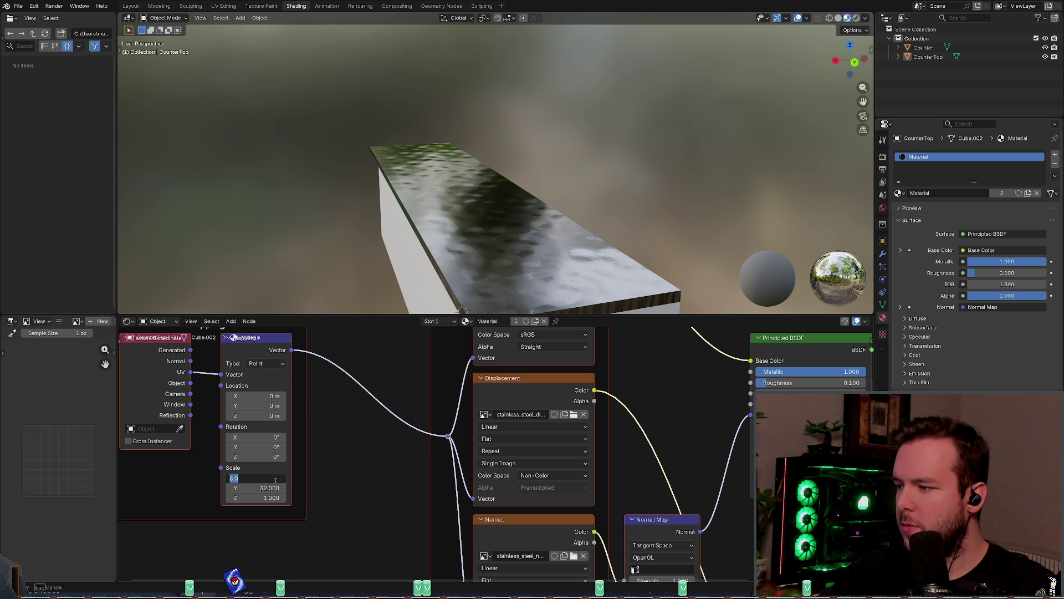
{"action": "type", "text": "16"}
{"action": "key", "text": "Tab"}
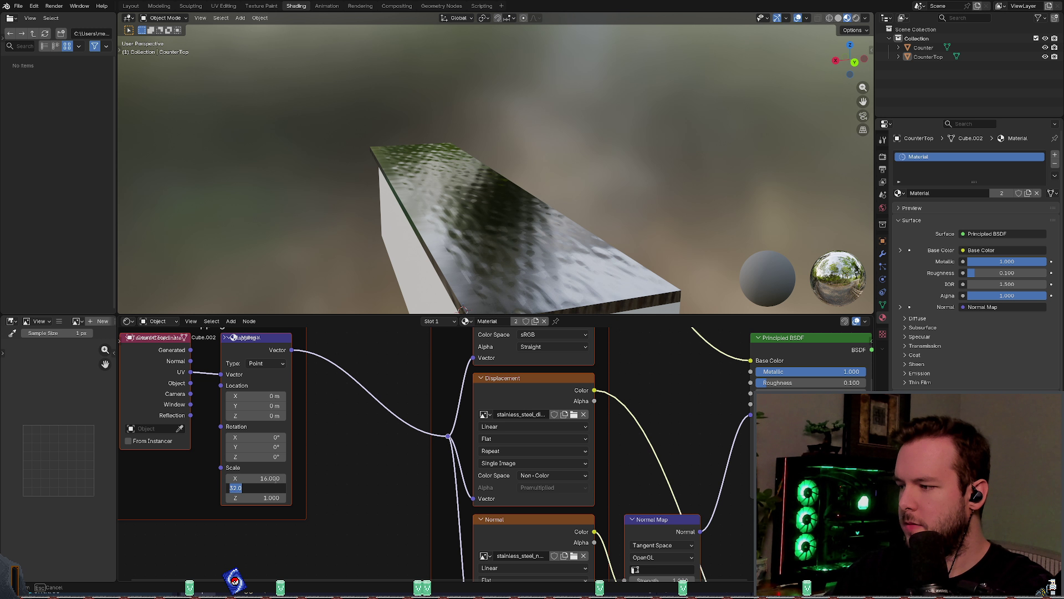
{"action": "type", "text": "64.000"}
{"action": "key", "text": "Return"}
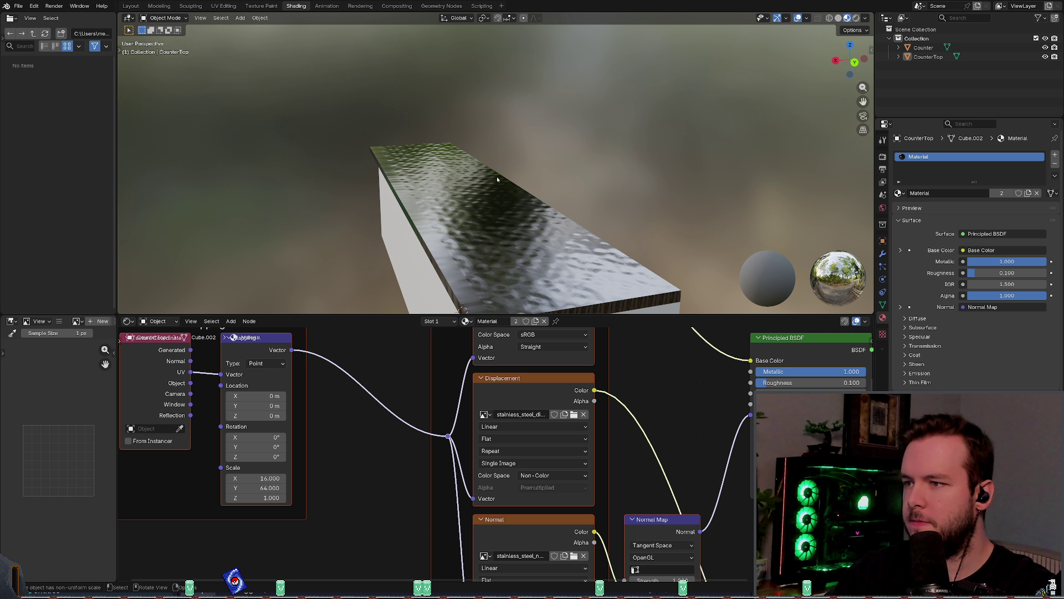
{"action": "mouse_move", "coordinate": [497, 177]}
{"action": "middle_mouse_down"}
{"action": "mouse_move", "coordinate": [550, 163]}
{"action": "mouse_move", "coordinate": [527, 206]}
{"action": "middle_mouse_up"}
{"action": "key", "text": "ctrl+s"}
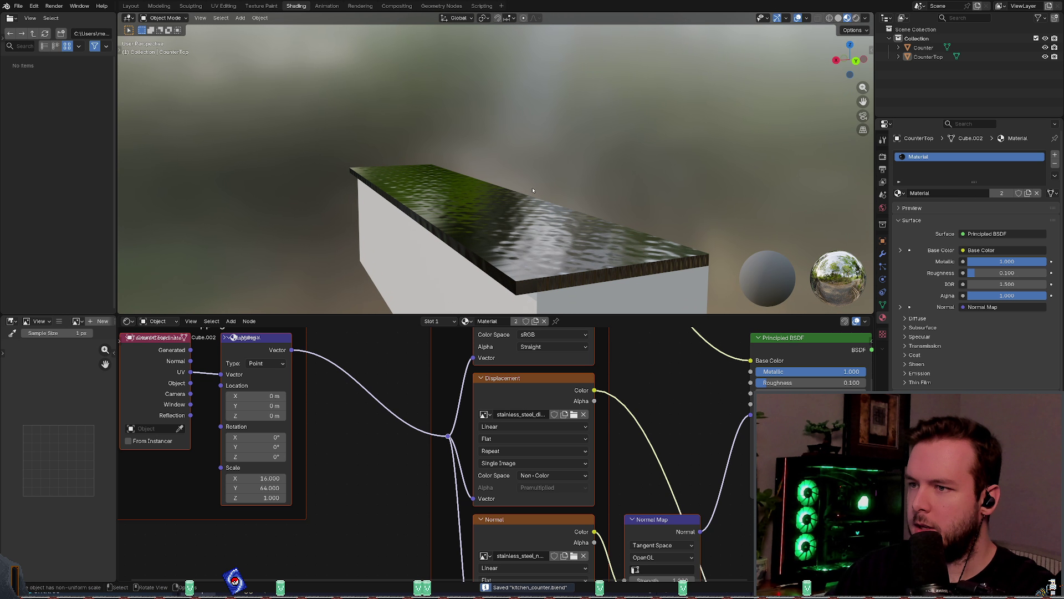
Step: Glance at Godot and Material Maker, rotating the material preview, then return to Godot
{"action": "key", "text": "alt+Tab"}
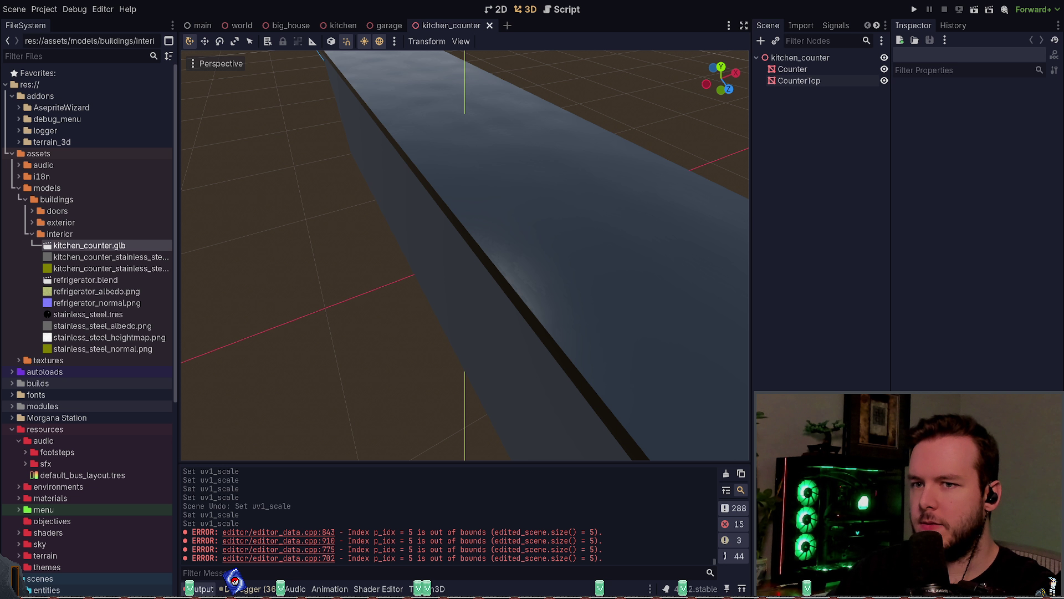
{"action": "key", "text": "alt+Tab"}
{"action": "mouse_move", "coordinate": [660, 477]}
{"action": "left_mouse_down"}
{"action": "mouse_move", "coordinate": [620, 443]}
{"action": "mouse_move", "coordinate": [659, 465]}
{"action": "left_mouse_up"}
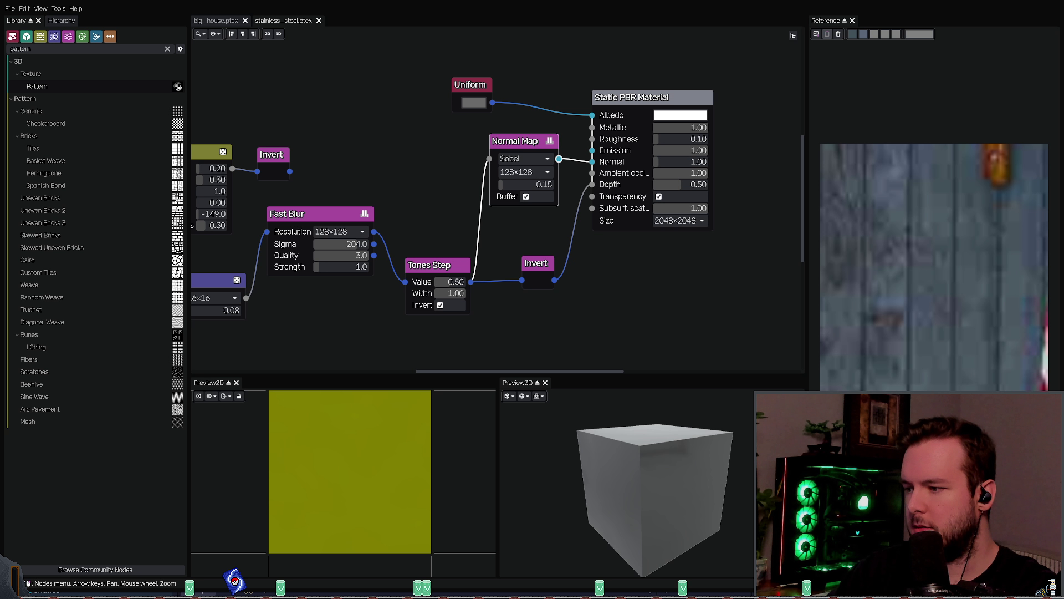
{"action": "key", "text": "alt+Tab"}
{"action": "key", "text": "alt+Tab"}
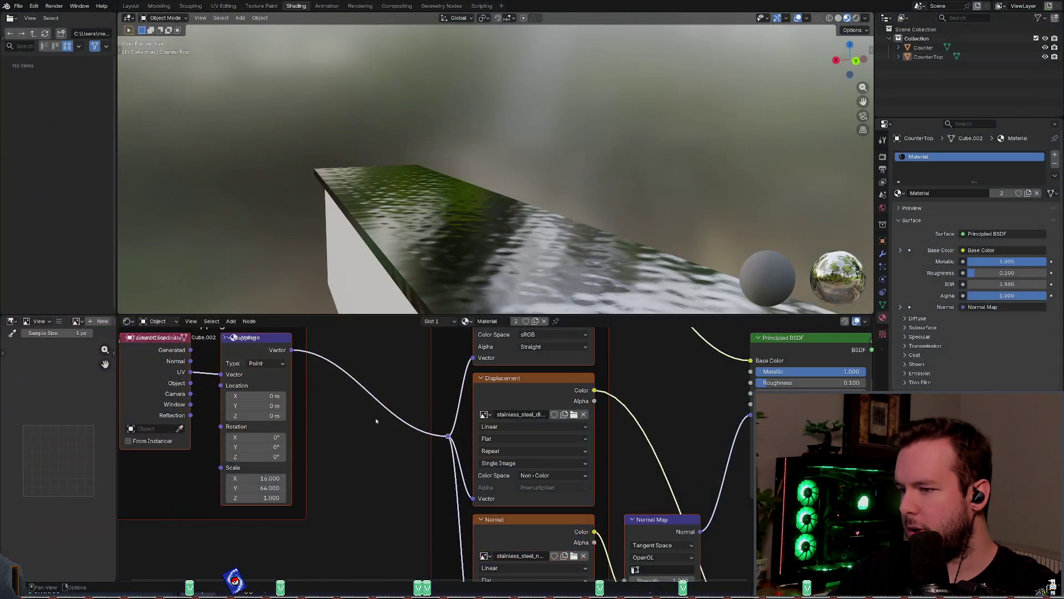
Step: Expand and collapse the Principled BSDF settings groups, including Specular
{"action": "scroll", "coordinate": [557, 426], "scroll_direction": "up", "scroll_amount": 3}
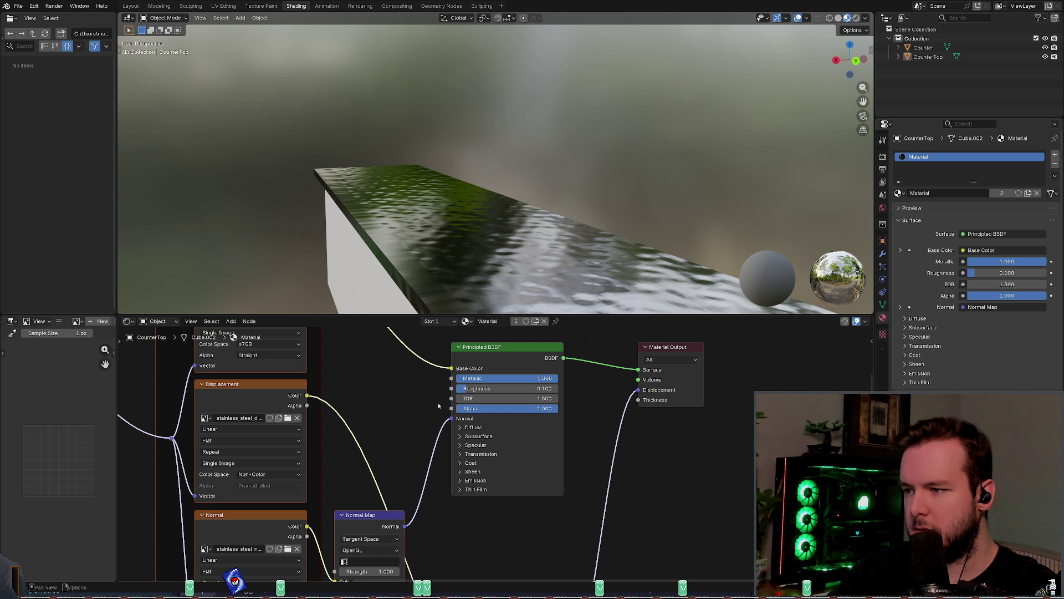
{"action": "left_click", "coordinate": [471, 410]}
{"action": "left_click", "coordinate": [472, 409]}
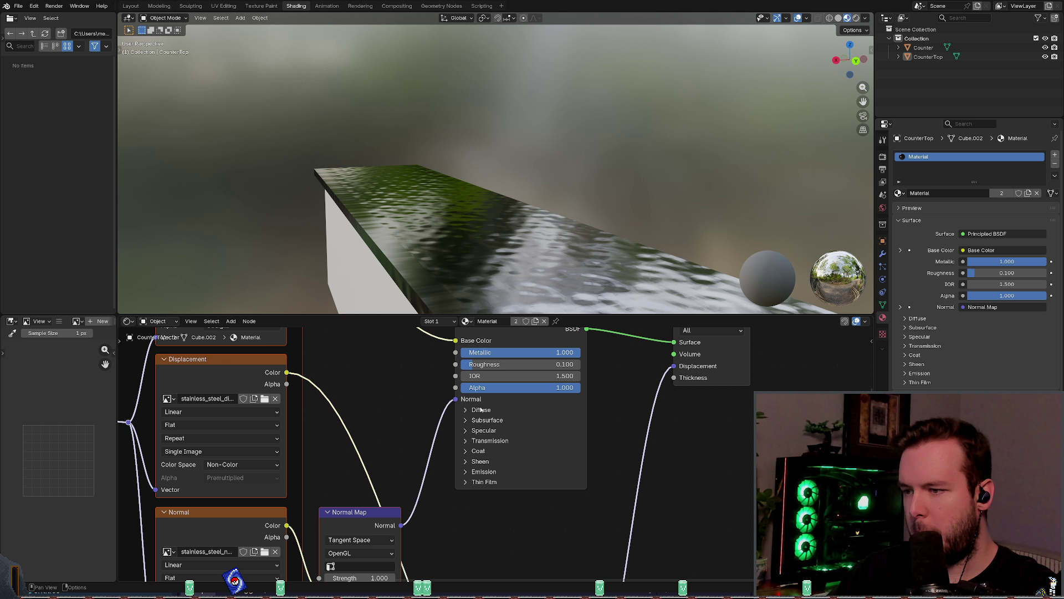
{"action": "left_click", "coordinate": [483, 420]}
{"action": "left_click", "coordinate": [483, 419]}
{"action": "left_click", "coordinate": [489, 430]}
{"action": "left_click", "coordinate": [489, 430]}
Step: Experiment with Normal Map Strength values of 0 and 10 and check its UV map choices
{"action": "middle_click_drag", "start_coordinate": [383, 576], "coordinate": [487, 498]}
{"action": "left_click_drag", "start_coordinate": [487, 498], "coordinate": [449, 499]}
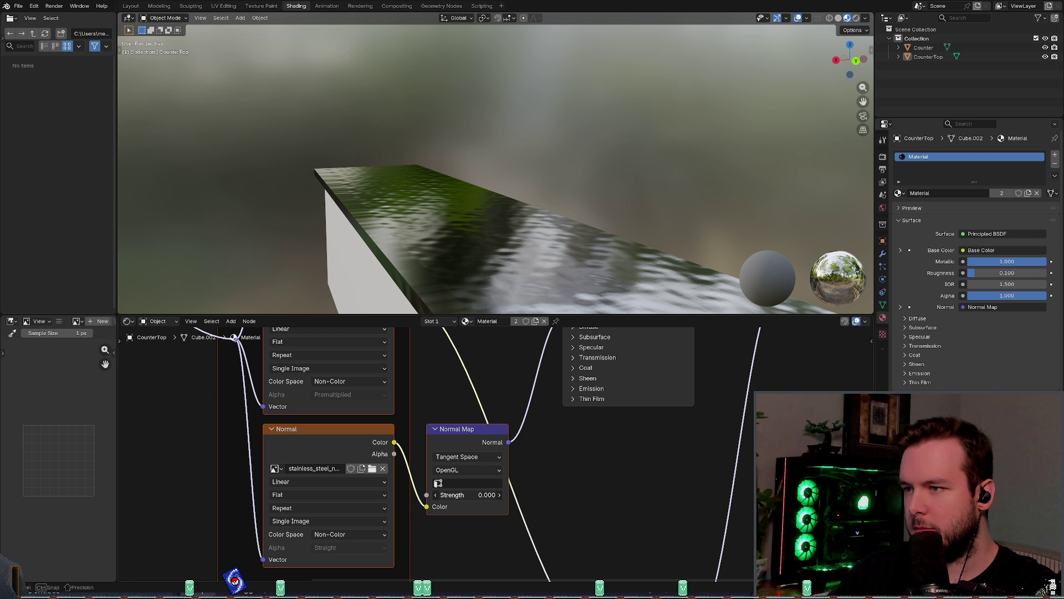
{"action": "left_click", "coordinate": [462, 483]}
{"action": "left_click", "coordinate": [458, 495]}
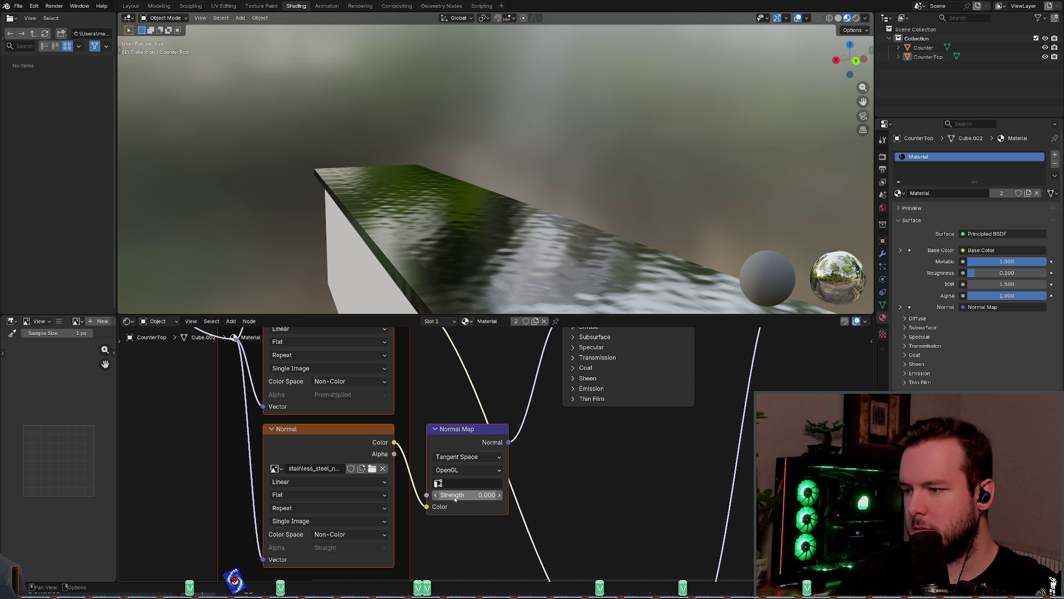
{"action": "mouse_move", "coordinate": [448, 494]}
{"action": "left_mouse_down"}
{"action": "mouse_move", "coordinate": [510, 495]}
{"action": "mouse_move", "coordinate": [448, 495]}
{"action": "left_mouse_up"}
{"action": "scroll", "coordinate": [487, 385], "scroll_direction": "down", "scroll_amount": 2}
Step: Undo back to a 1 by 4 mapping scale and set Normal Map Strength to 0.200
{"action": "key", "text": "ctrl+z"}
{"action": "key", "text": "ctrl+z"}
{"action": "key", "text": "ctrl+z"}
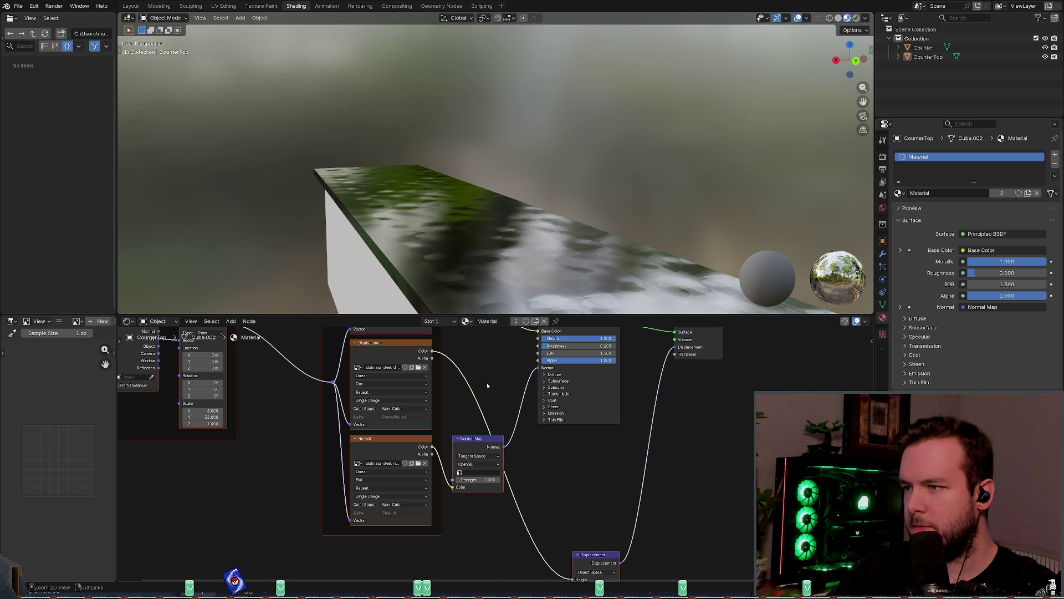
{"action": "key", "text": "ctrl+z"}
{"action": "key", "text": "ctrl+z"}
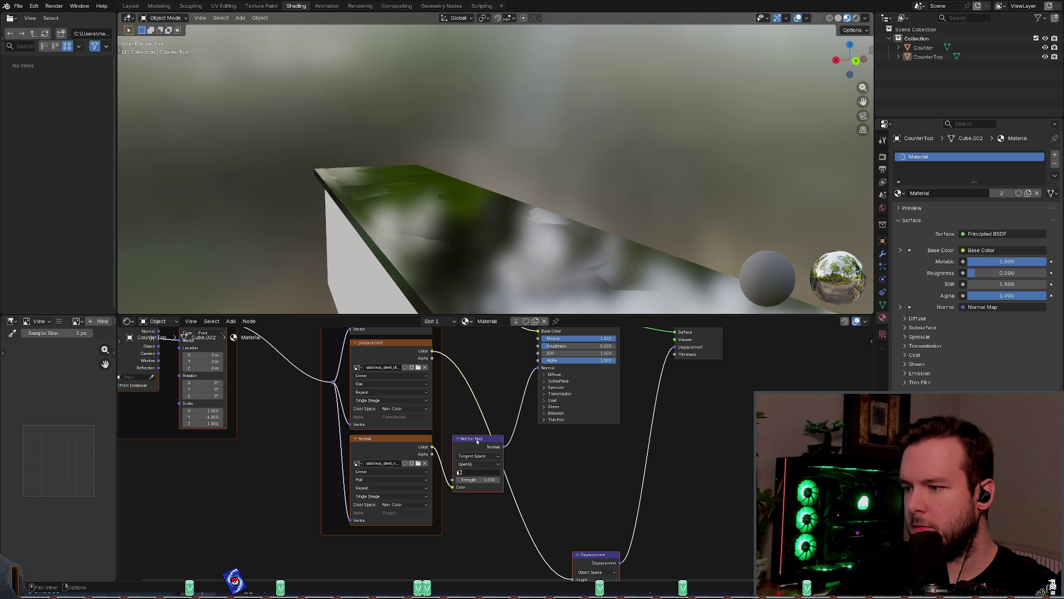
{"action": "left_click_drag", "start_coordinate": [484, 484], "coordinate": [471, 484]}
{"action": "mouse_move", "coordinate": [482, 272]}
{"action": "middle_mouse_down"}
{"action": "mouse_move", "coordinate": [480, 261]}
{"action": "mouse_move", "coordinate": [500, 281]}
{"action": "mouse_move", "coordinate": [491, 310]}
{"action": "middle_mouse_up"}
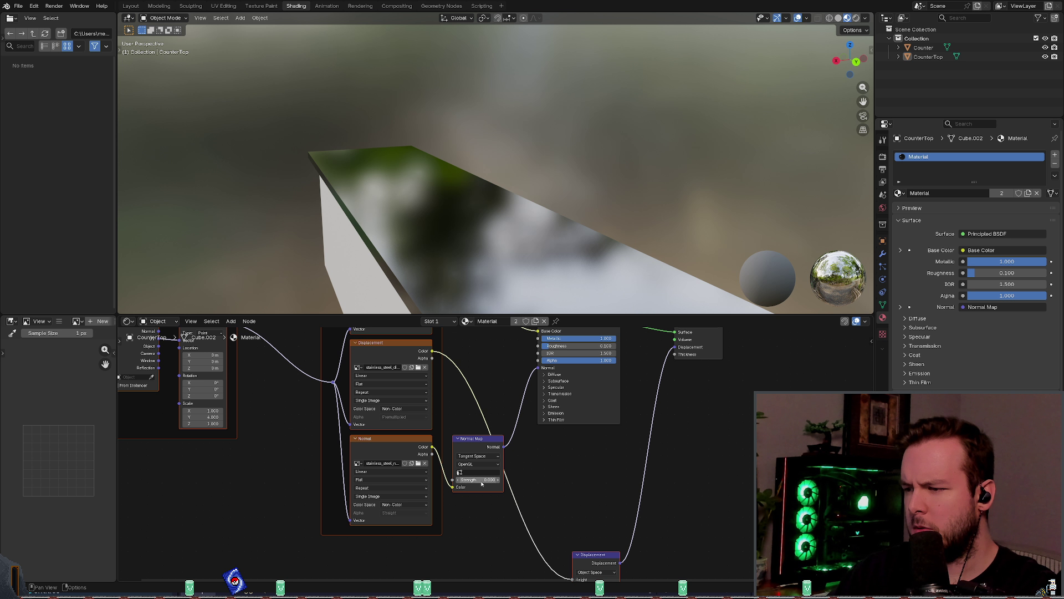
{"action": "left_click_drag", "start_coordinate": [482, 483], "coordinate": [481, 484]}
{"action": "mouse_move", "coordinate": [499, 266]}
{"action": "middle_mouse_down"}
{"action": "mouse_move", "coordinate": [507, 259]}
{"action": "mouse_move", "coordinate": [501, 277]}
{"action": "middle_mouse_up"}
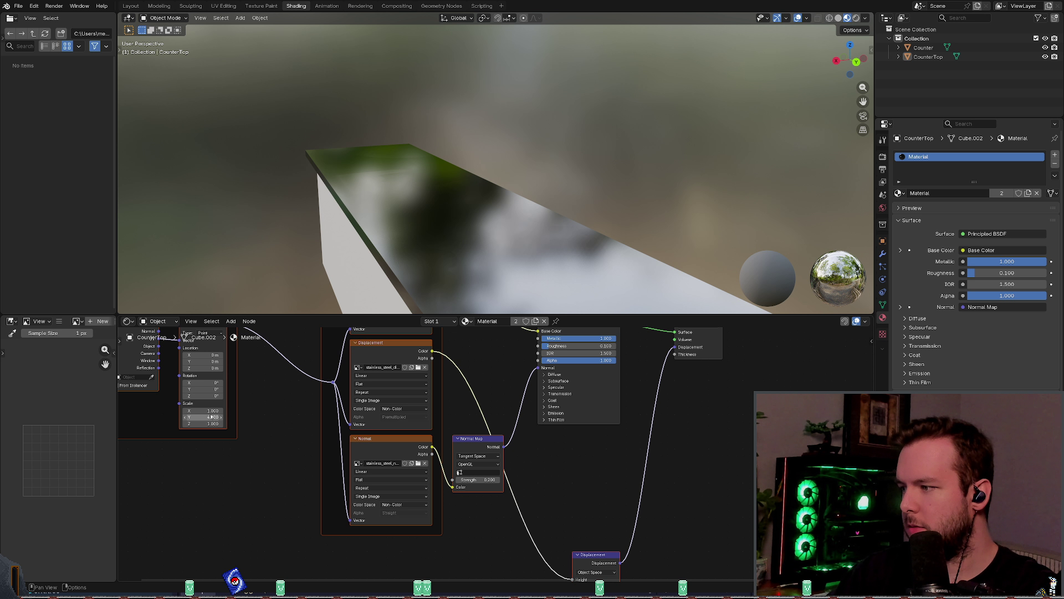
Step: Set the Mapping scale to 4 by 16, inspect the countertop, and save kitchen_counter.blend
{"action": "double_click", "coordinate": [220, 413]}
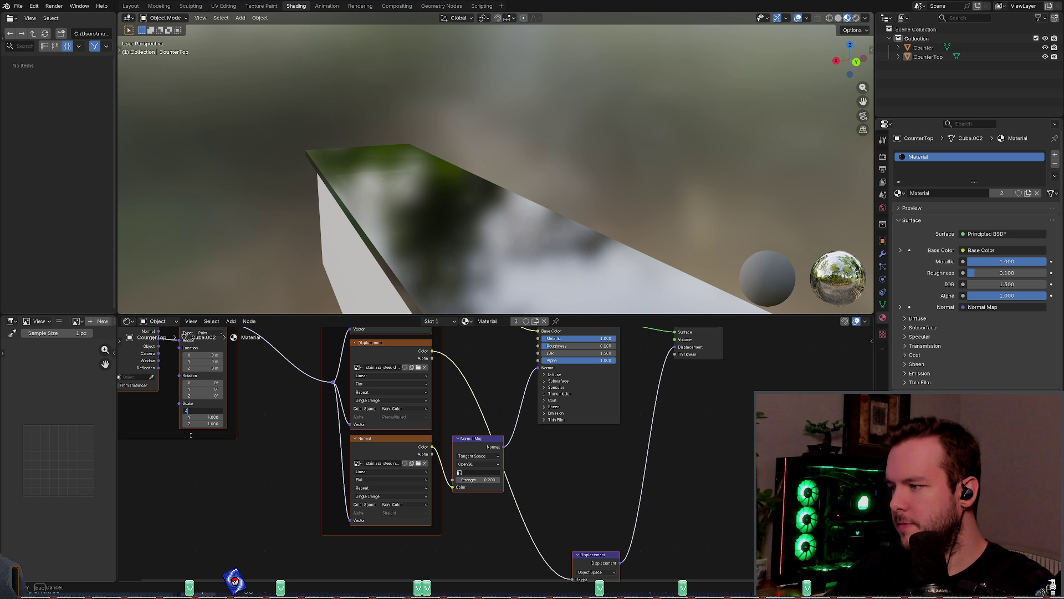
{"action": "key", "text": "Return"}
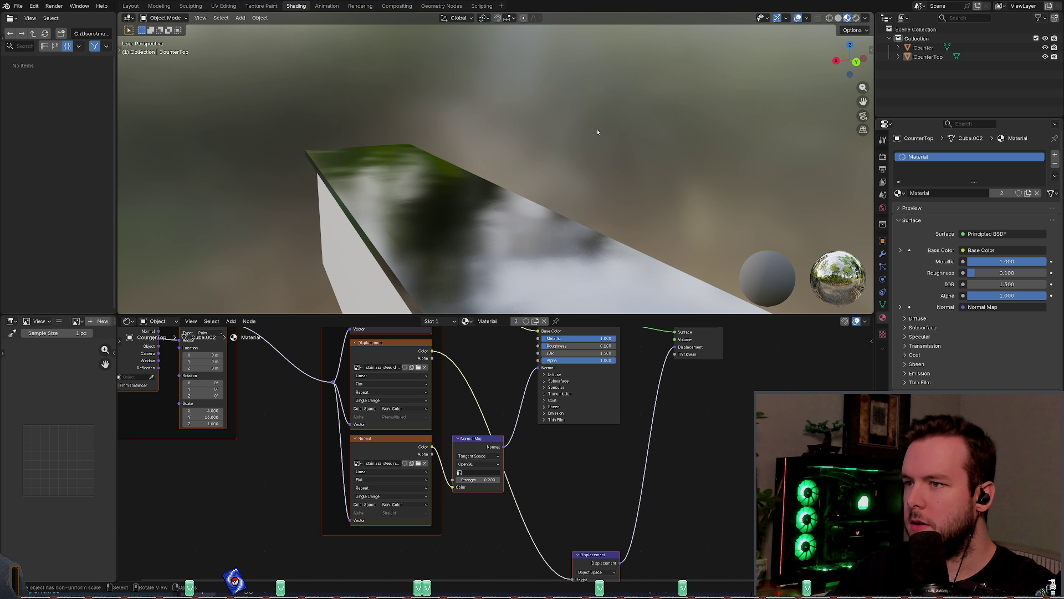
{"action": "mouse_move", "coordinate": [597, 132]}
{"action": "middle_mouse_down"}
{"action": "mouse_move", "coordinate": [601, 161]}
{"action": "mouse_move", "coordinate": [471, 212]}
{"action": "mouse_move", "coordinate": [424, 208]}
{"action": "middle_mouse_up"}
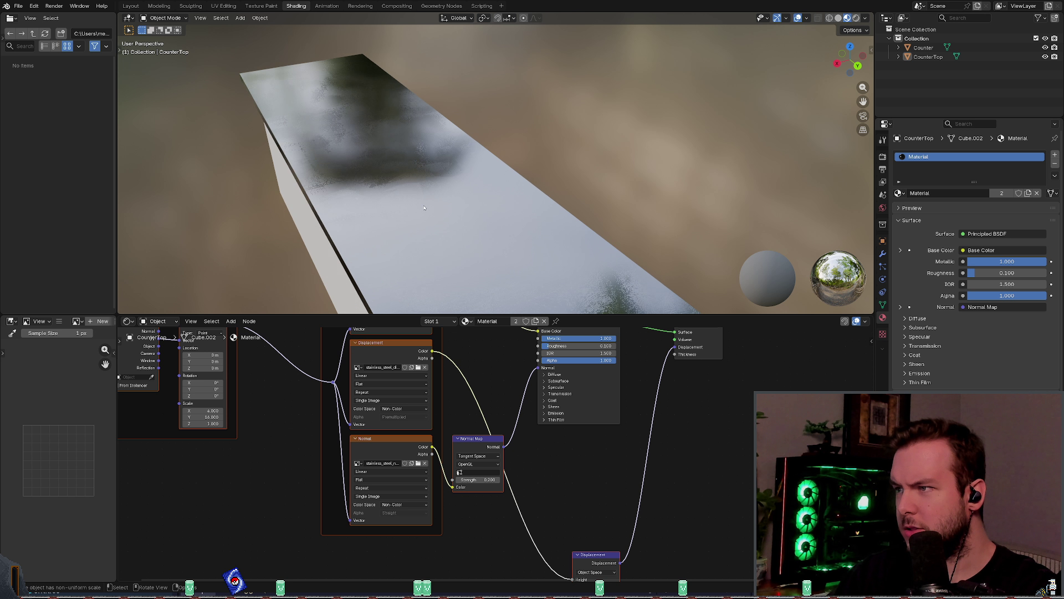
{"action": "scroll", "coordinate": [424, 208], "scroll_direction": "up", "scroll_amount": 5}
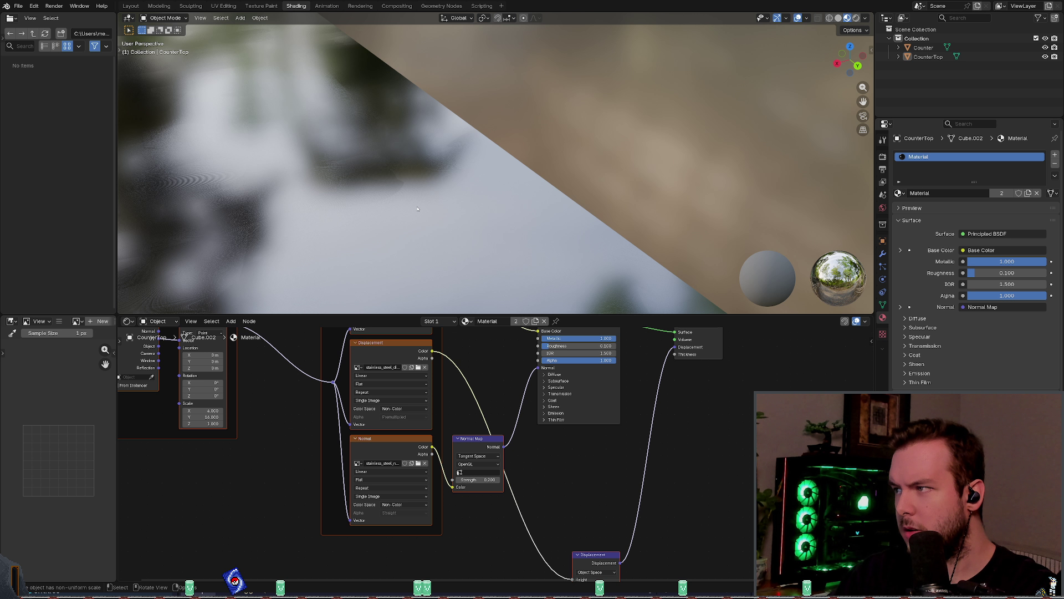
{"action": "scroll", "coordinate": [192, 180], "scroll_direction": "down", "scroll_amount": 6}
{"action": "mouse_move", "coordinate": [344, 194]}
{"action": "middle_mouse_down"}
{"action": "mouse_move", "coordinate": [427, 202]}
{"action": "mouse_move", "coordinate": [437, 219]}
{"action": "middle_mouse_up"}
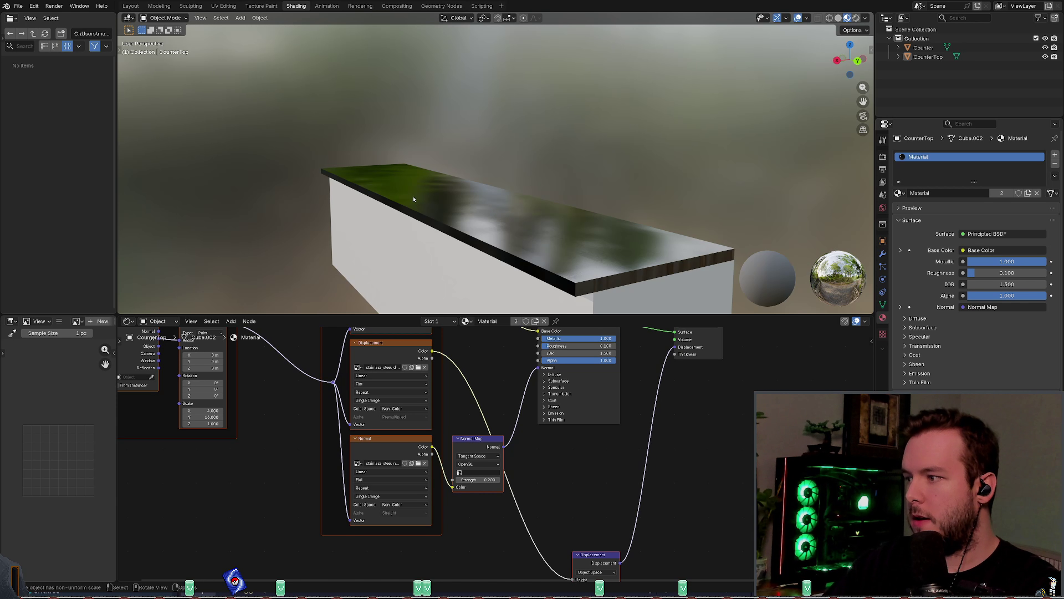
{"action": "key", "text": "ctrl+s"}
Step: Box-select the image texture and mapping nodes and delete them with X
{"action": "scroll", "coordinate": [446, 448], "scroll_direction": "down", "scroll_amount": 4}
{"action": "left_click_drag", "start_coordinate": [292, 506], "coordinate": [480, 368]}
{"action": "key", "text": "x"}
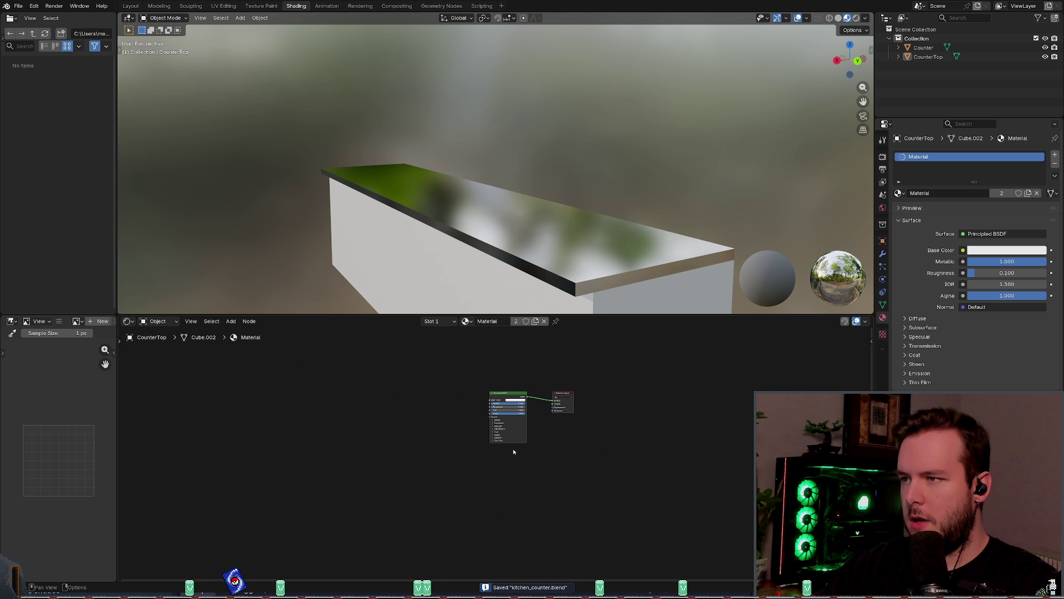
{"action": "scroll", "coordinate": [513, 452], "scroll_direction": "up", "scroll_amount": 3}
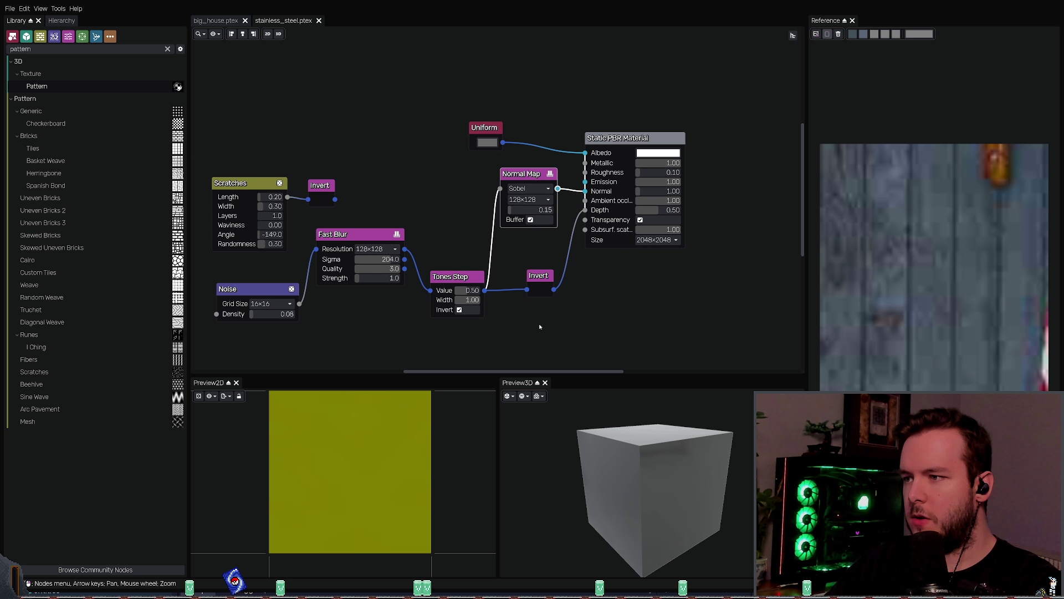
Step: Disconnect Invert from Depth and Tones Step from Normal Map, then save stainless_steel
{"action": "left_click_drag", "start_coordinate": [569, 204], "coordinate": [549, 244]}
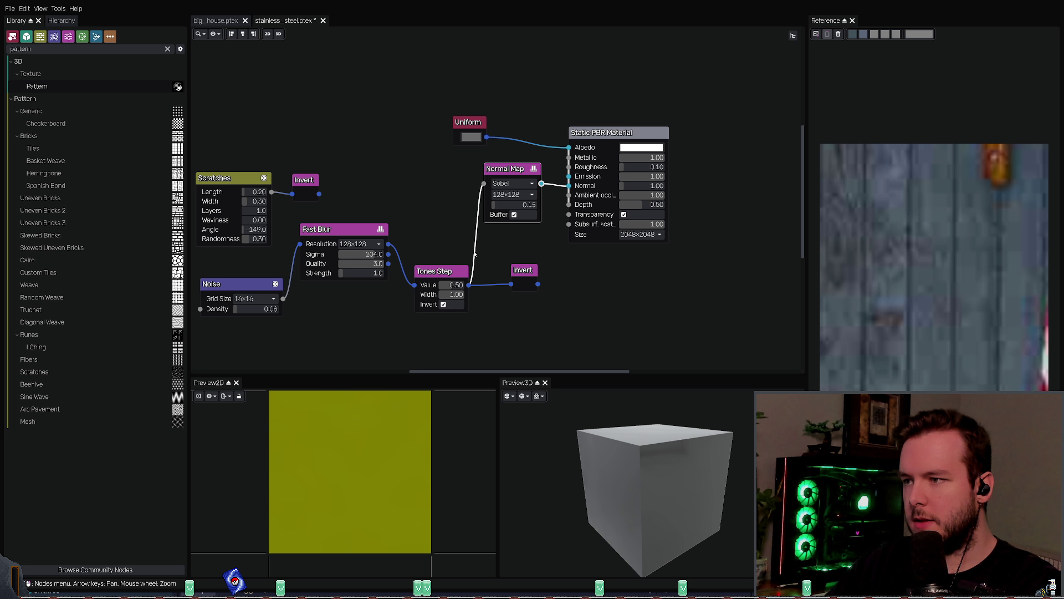
{"action": "left_click_drag", "start_coordinate": [469, 284], "coordinate": [495, 272]}
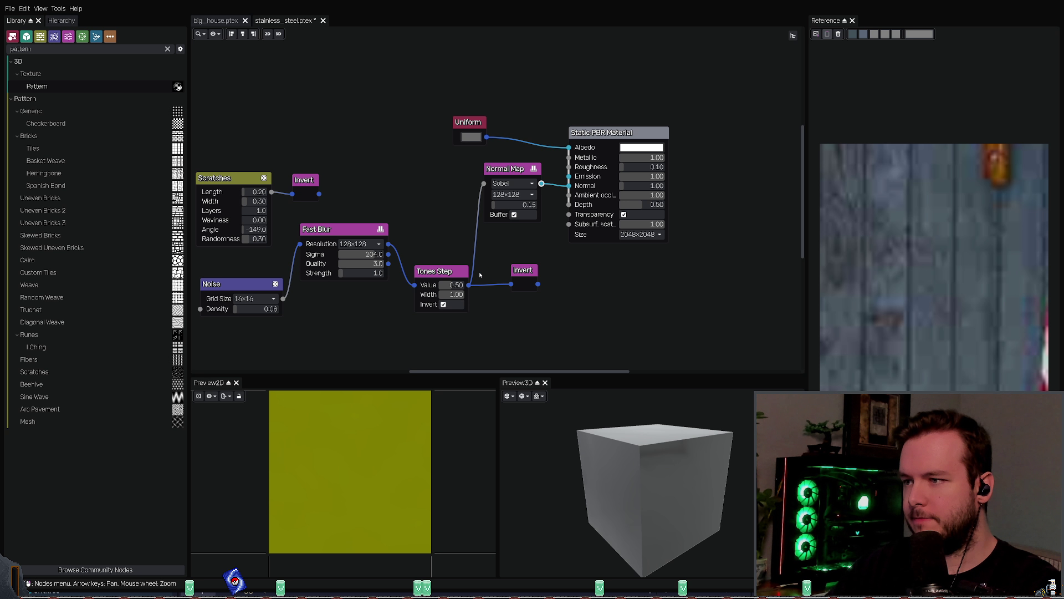
{"action": "left_click_drag", "start_coordinate": [484, 183], "coordinate": [501, 255]}
{"action": "middle_click_drag", "start_coordinate": [560, 281], "coordinate": [543, 294]}
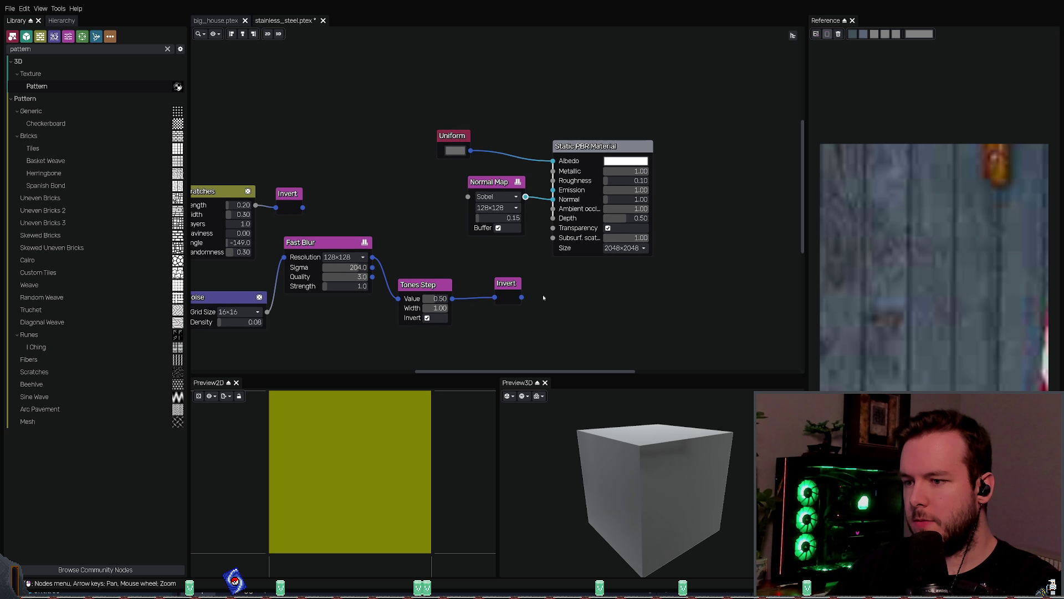
{"action": "mouse_move", "coordinate": [668, 431]}
{"action": "left_mouse_down"}
{"action": "mouse_move", "coordinate": [637, 451]}
{"action": "mouse_move", "coordinate": [682, 429]}
{"action": "mouse_move", "coordinate": [686, 449]}
{"action": "mouse_move", "coordinate": [674, 438]}
{"action": "left_mouse_up"}
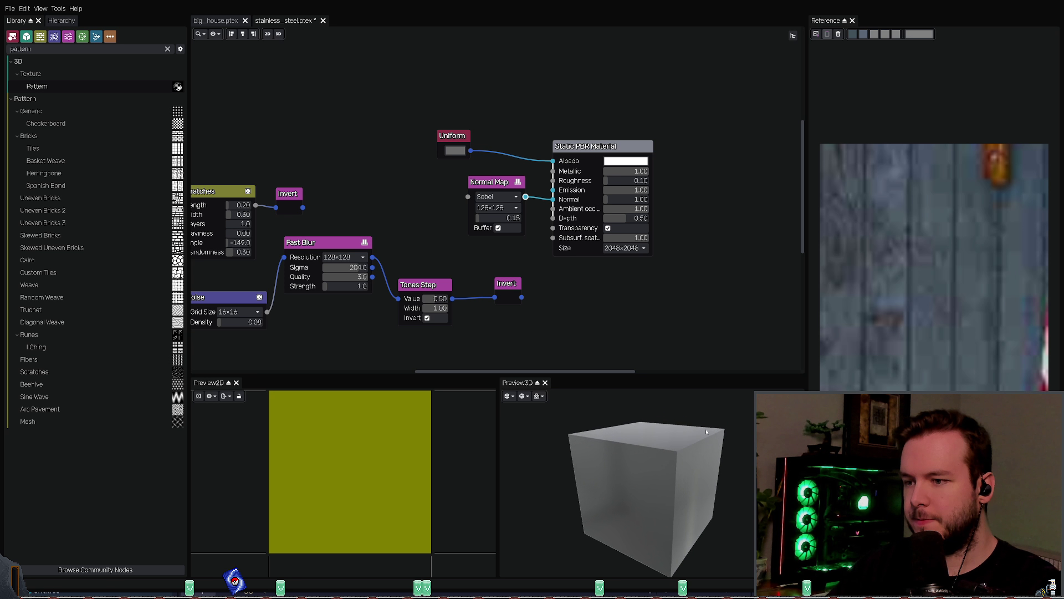
{"action": "key", "text": "ctrl+s"}
Step: Check the preview cube shading, save, and undo to restore the Normal Map and Depth links
{"action": "scroll", "coordinate": [673, 259], "scroll_direction": "up", "scroll_amount": 3}
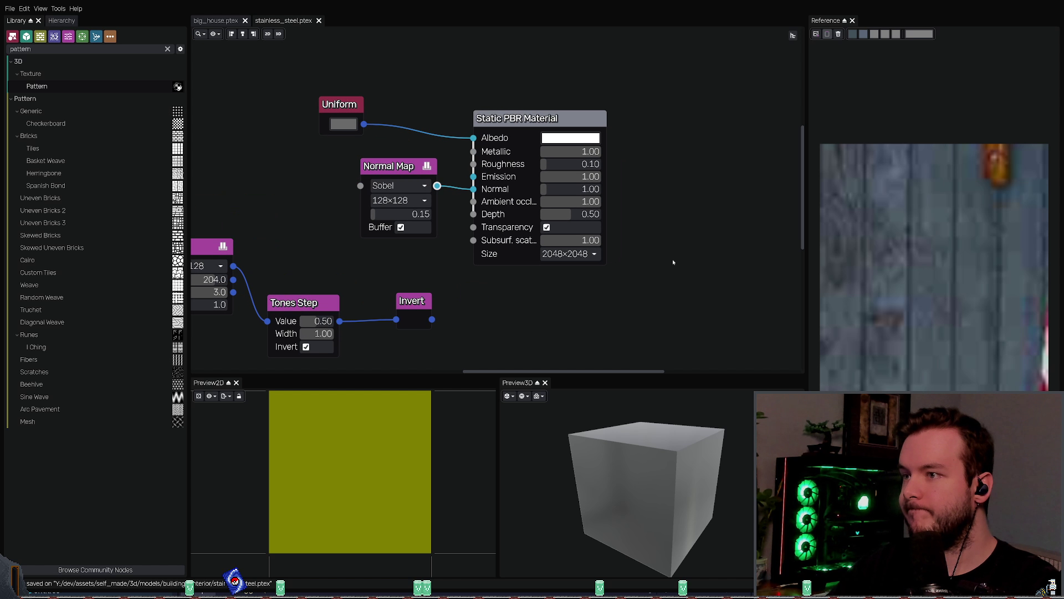
{"action": "scroll", "coordinate": [659, 222], "scroll_direction": "down", "scroll_amount": 3}
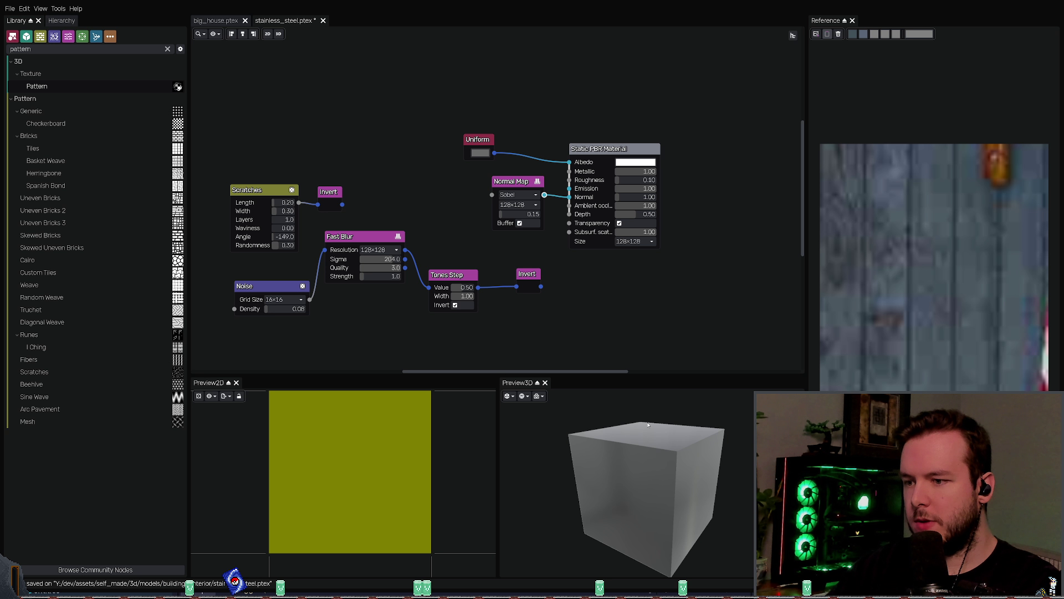
{"action": "mouse_move", "coordinate": [648, 424]}
{"action": "left_mouse_down"}
{"action": "mouse_move", "coordinate": [660, 449]}
{"action": "mouse_move", "coordinate": [646, 466]}
{"action": "mouse_move", "coordinate": [601, 334]}
{"action": "left_mouse_up"}
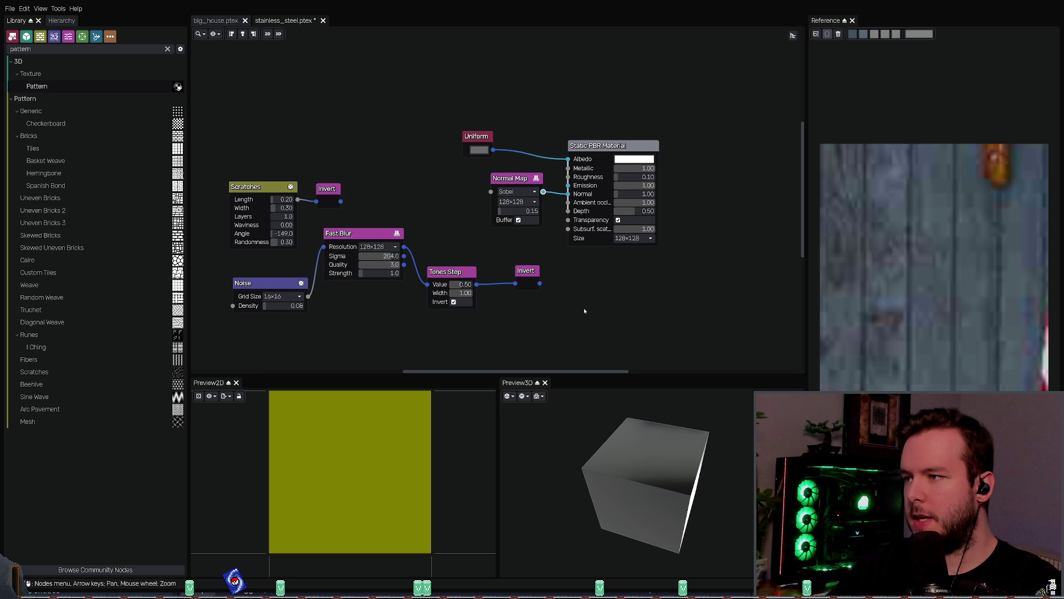
{"action": "key", "text": "ctrl+s"}
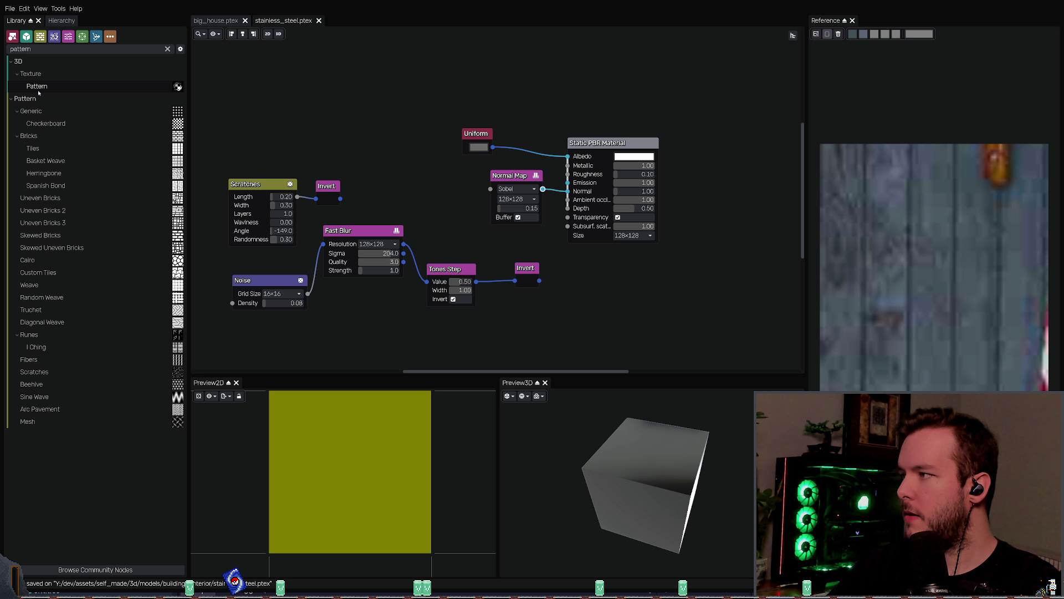
{"action": "scroll", "coordinate": [516, 191], "scroll_direction": "up", "scroll_amount": 2}
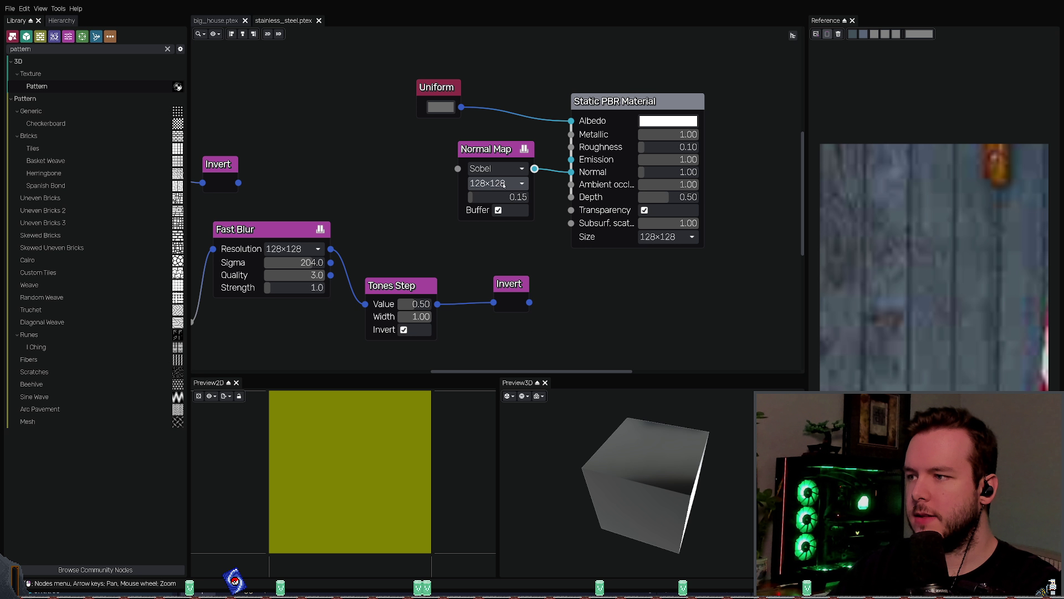
{"action": "scroll", "coordinate": [416, 201], "scroll_direction": "down", "scroll_amount": 1}
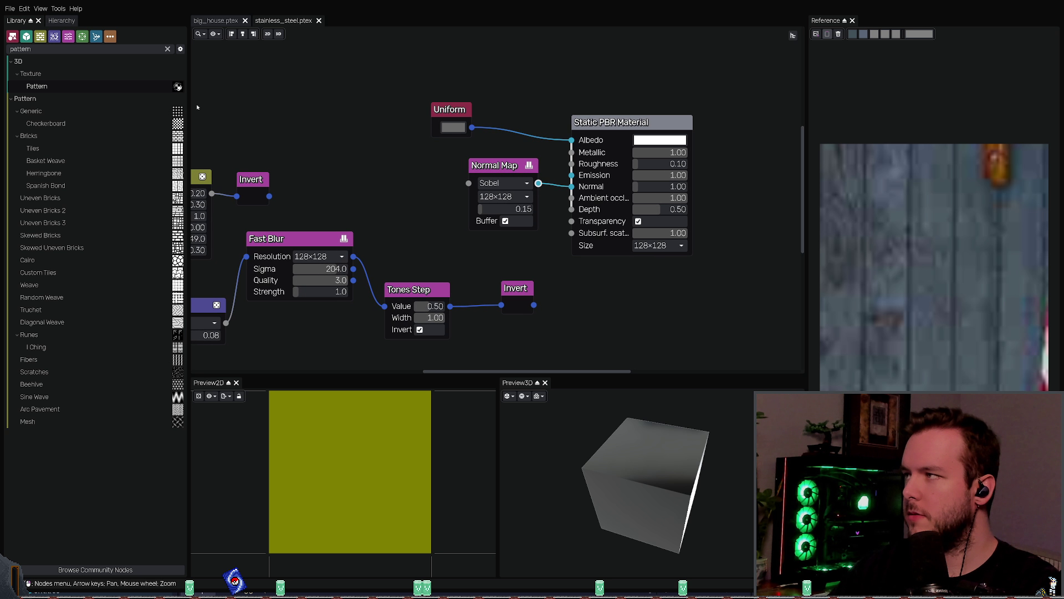
{"action": "key", "text": "ctrl+z"}
{"action": "key", "text": "ctrl+z"}
{"action": "key", "text": "ctrl+z"}
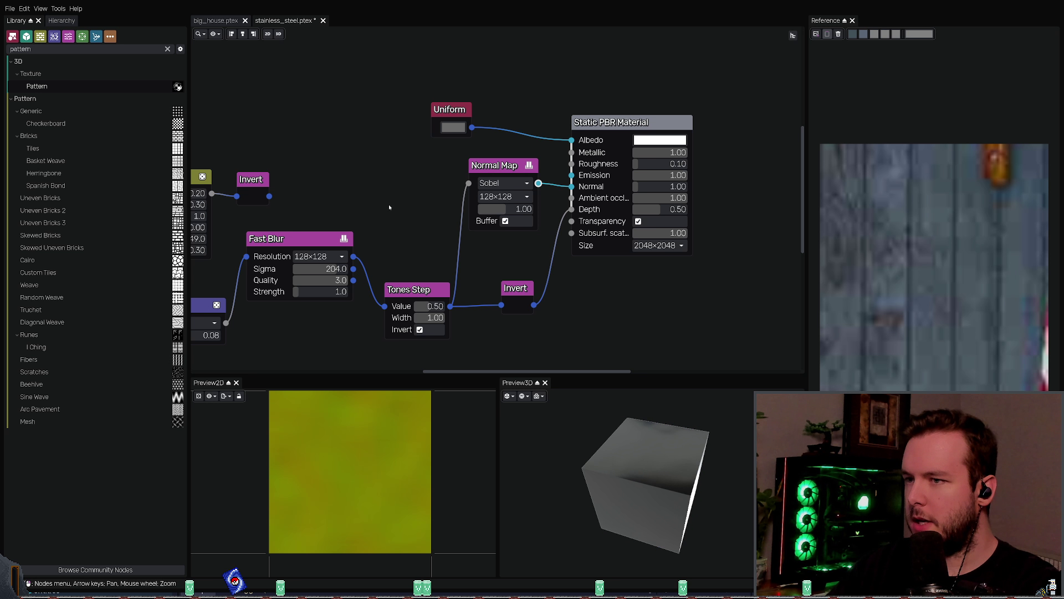
Step: Undo a stray Normal Map node move, keep 512×512 resolution, and save the material
{"action": "key", "text": "ctrl+z"}
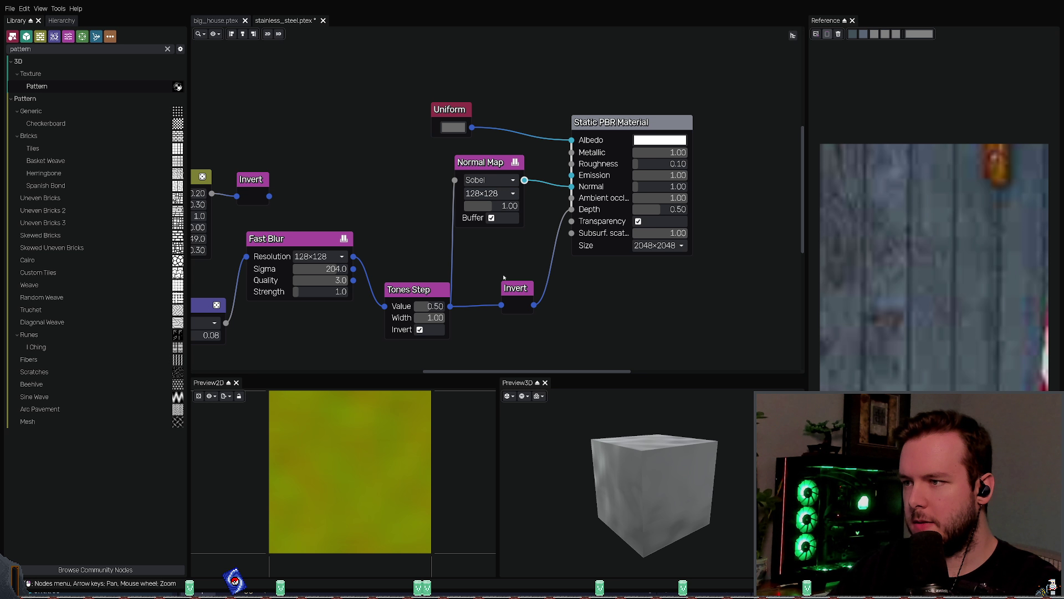
{"action": "left_click", "coordinate": [512, 193]}
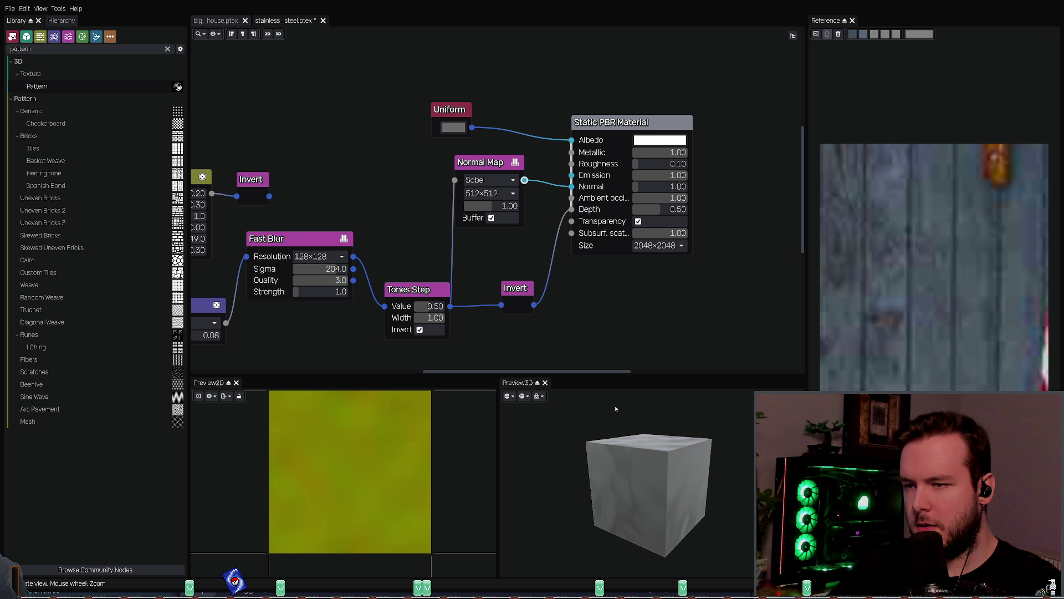
{"action": "left_click", "coordinate": [516, 219]}
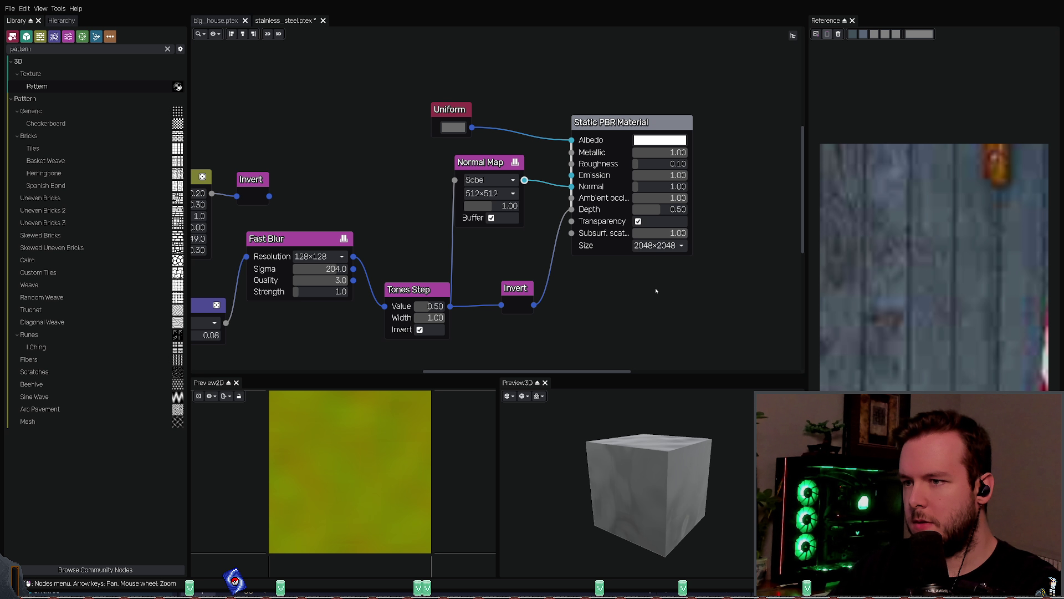
{"action": "mouse_move", "coordinate": [637, 443]}
{"action": "left_mouse_down"}
{"action": "mouse_move", "coordinate": [656, 438]}
{"action": "mouse_move", "coordinate": [646, 432]}
{"action": "left_mouse_up"}
{"action": "scroll", "coordinate": [659, 245], "scroll_direction": "down", "scroll_amount": 2}
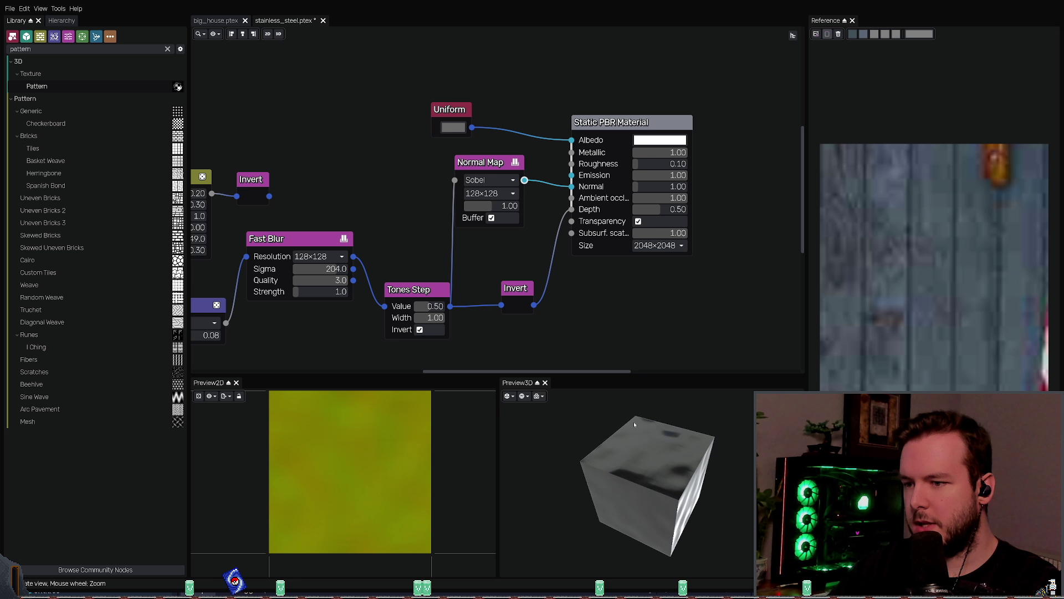
{"action": "key", "text": "ctrl+z"}
{"action": "key", "text": "ctrl+s"}
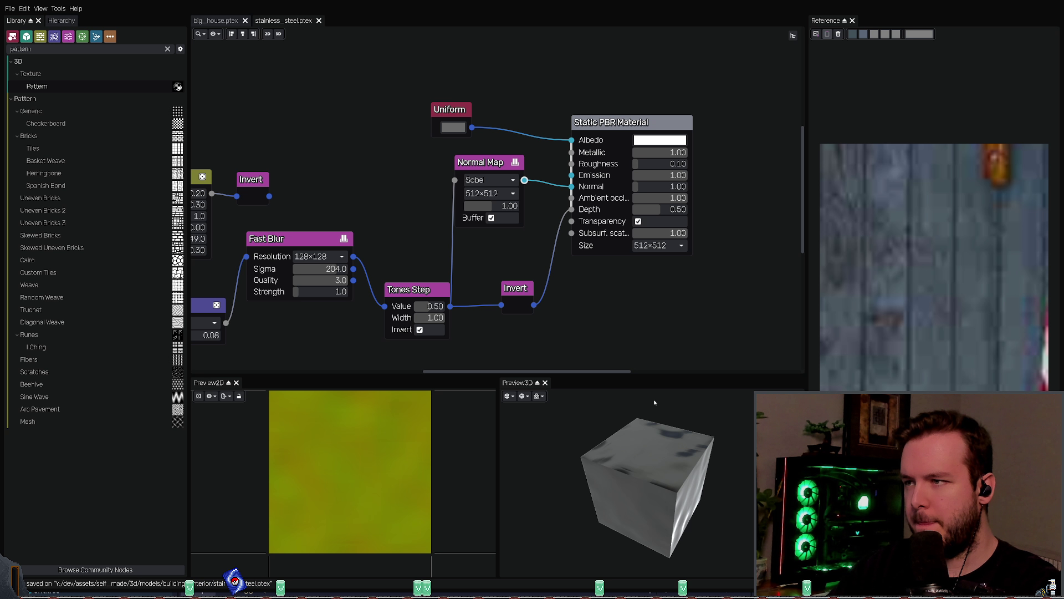
Step: Set Normal Map strength to 0.20, save the .ptex, and re-export the stainless_steel textures
{"action": "left_click_drag", "start_coordinate": [501, 210], "coordinate": [471, 210]}
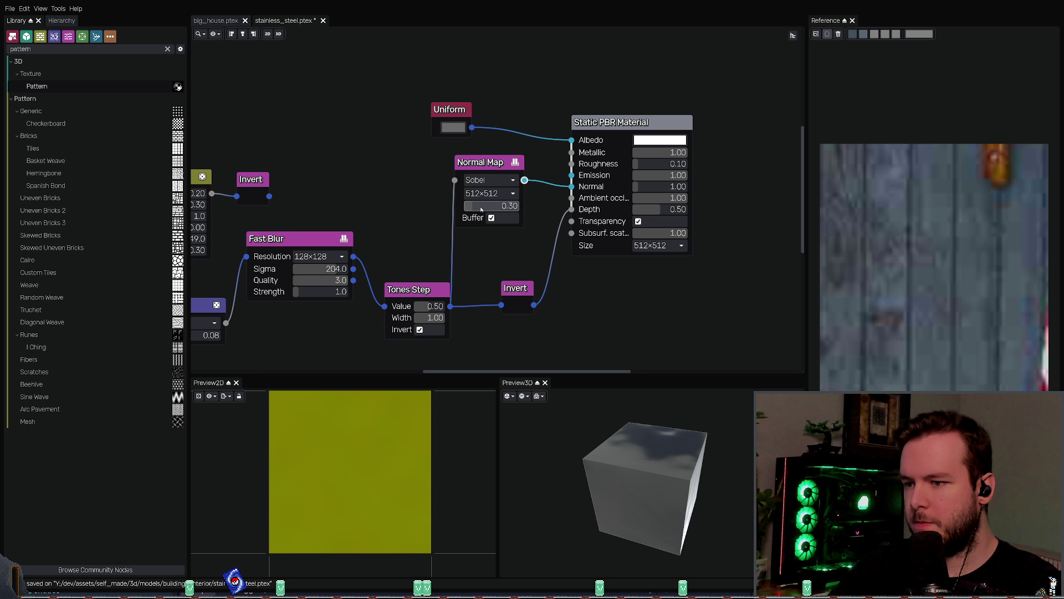
{"action": "mouse_move", "coordinate": [654, 443]}
{"action": "left_mouse_down"}
{"action": "mouse_move", "coordinate": [621, 442]}
{"action": "mouse_move", "coordinate": [619, 455]}
{"action": "left_mouse_up"}
{"action": "left_click", "coordinate": [502, 205]}
{"action": "type", "text": "0.2"}
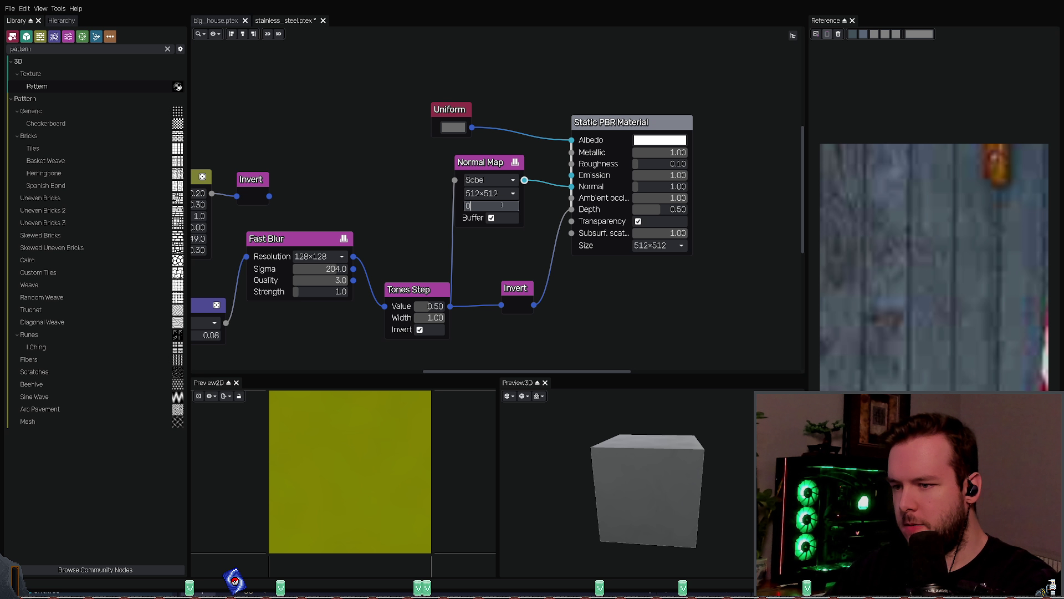
{"action": "key", "text": "Return"}
{"action": "key", "text": "ctrl+s"}
{"action": "key", "text": "ctrl+e"}
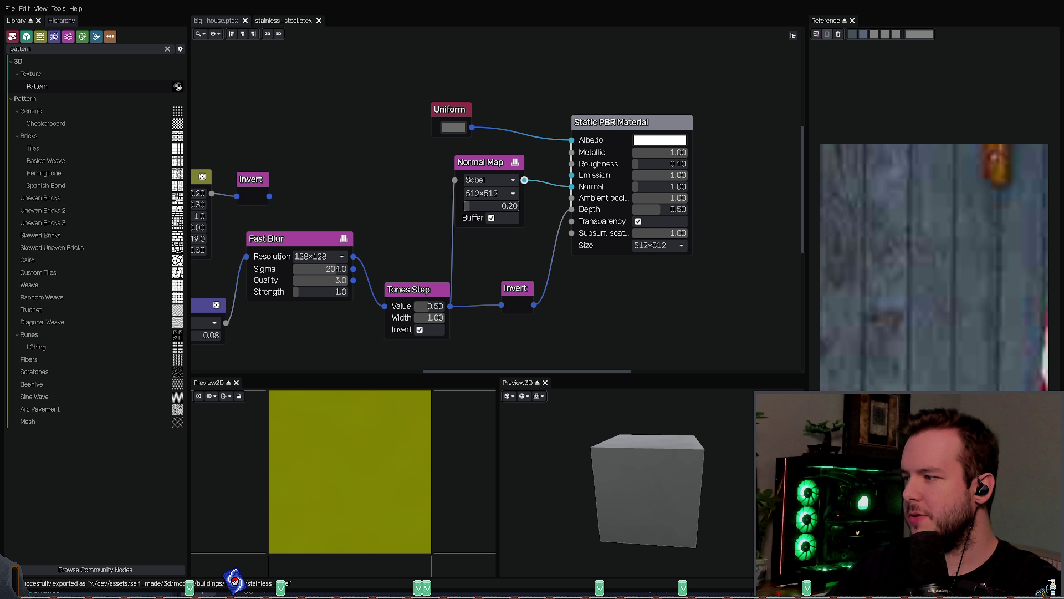
{"action": "key", "text": "alt+Tab"}
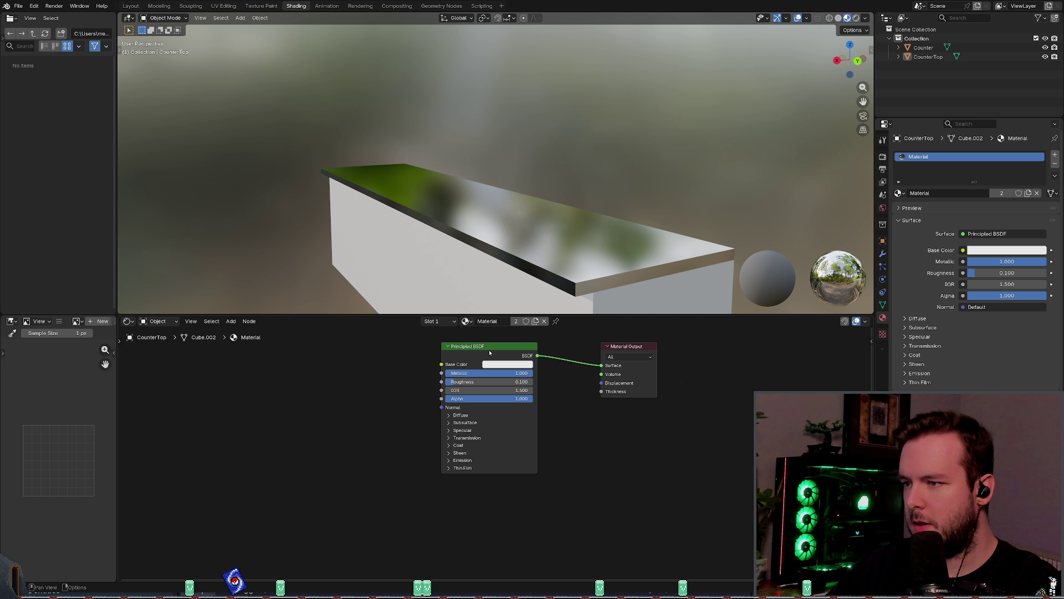
Step: Undo back to the plain Principled BSDF nodes and save kitchen_counter.blend
{"action": "right_click", "coordinate": [467, 351]}
{"action": "key", "text": "Escape"}
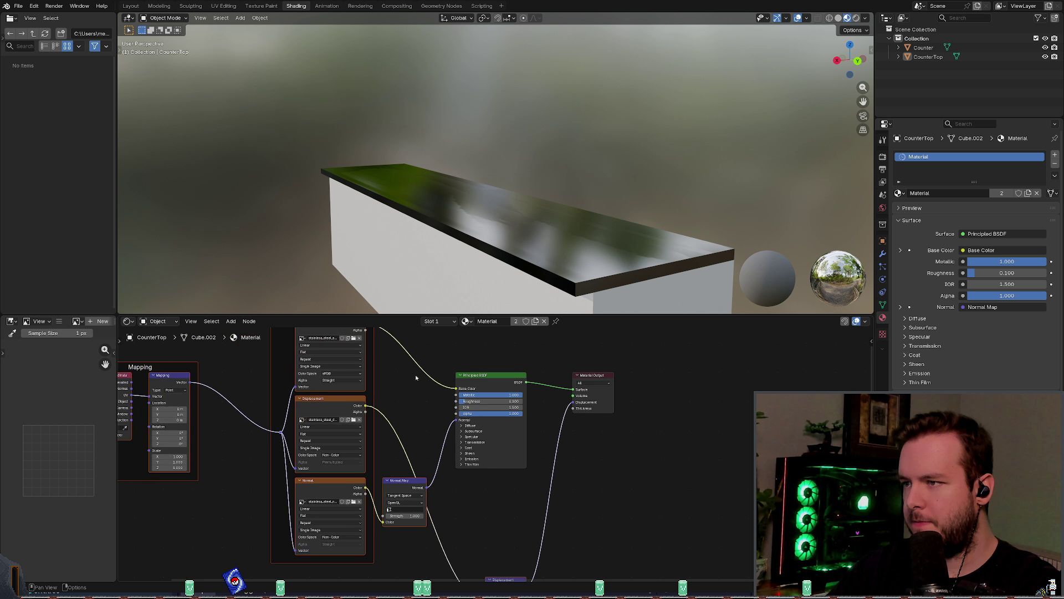
{"action": "mouse_move", "coordinate": [476, 249]}
{"action": "middle_mouse_down"}
{"action": "mouse_move", "coordinate": [490, 286]}
{"action": "mouse_move", "coordinate": [482, 299]}
{"action": "middle_mouse_up"}
{"action": "scroll", "coordinate": [456, 368], "scroll_direction": "down", "scroll_amount": 2}
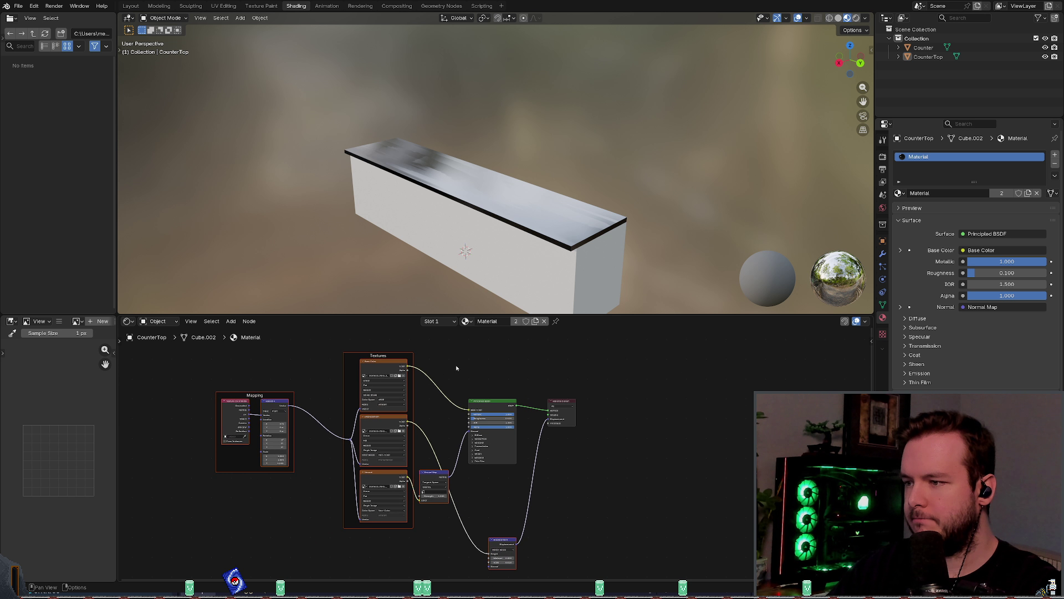
{"action": "key", "text": "ctrl+z"}
{"action": "key", "text": "ctrl+z"}
{"action": "key", "text": "ctrl+z"}
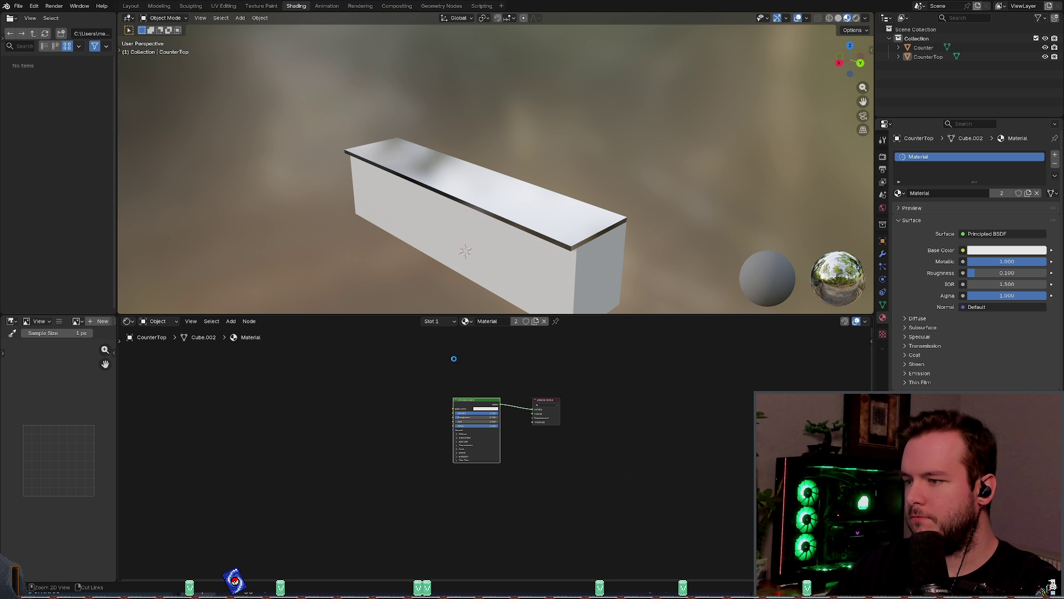
{"action": "key", "text": "ctrl+s"}
Step: Remove the material slot from CounterTop and check the Counter base's material
{"action": "mouse_move", "coordinate": [506, 256]}
{"action": "middle_mouse_down"}
{"action": "mouse_move", "coordinate": [488, 209]}
{"action": "mouse_move", "coordinate": [453, 322]}
{"action": "middle_mouse_up"}
{"action": "key", "text": "Home"}
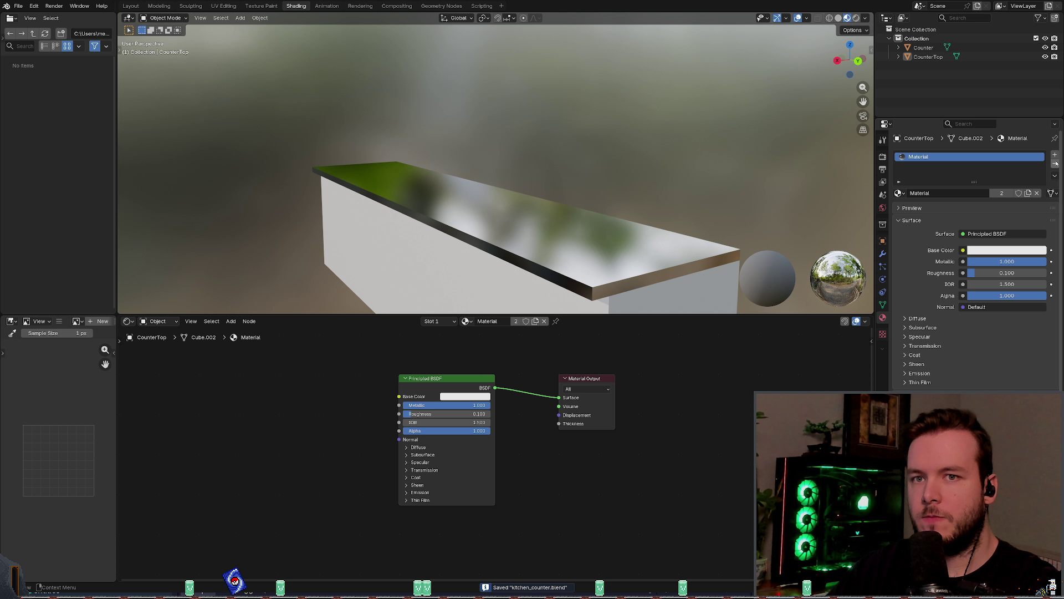
{"action": "left_click", "coordinate": [1055, 163]}
{"action": "left_click", "coordinate": [928, 56]}
Step: Select CounterTop and export the model via File > Export > glTF 2.0 (.glb/.gltf)
{"action": "left_click", "coordinate": [923, 47]}
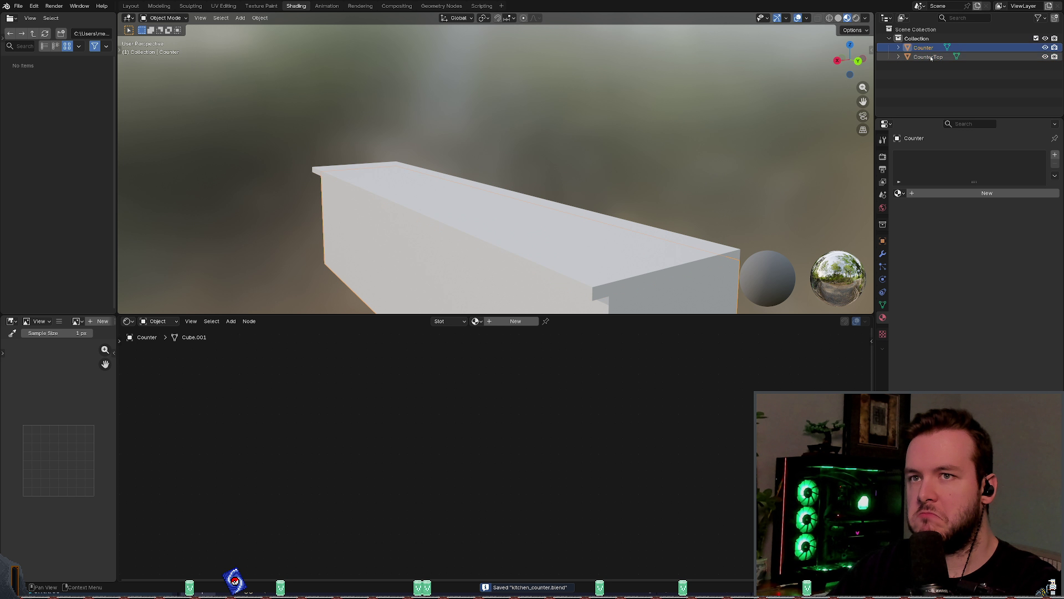
{"action": "left_click", "coordinate": [928, 57]}
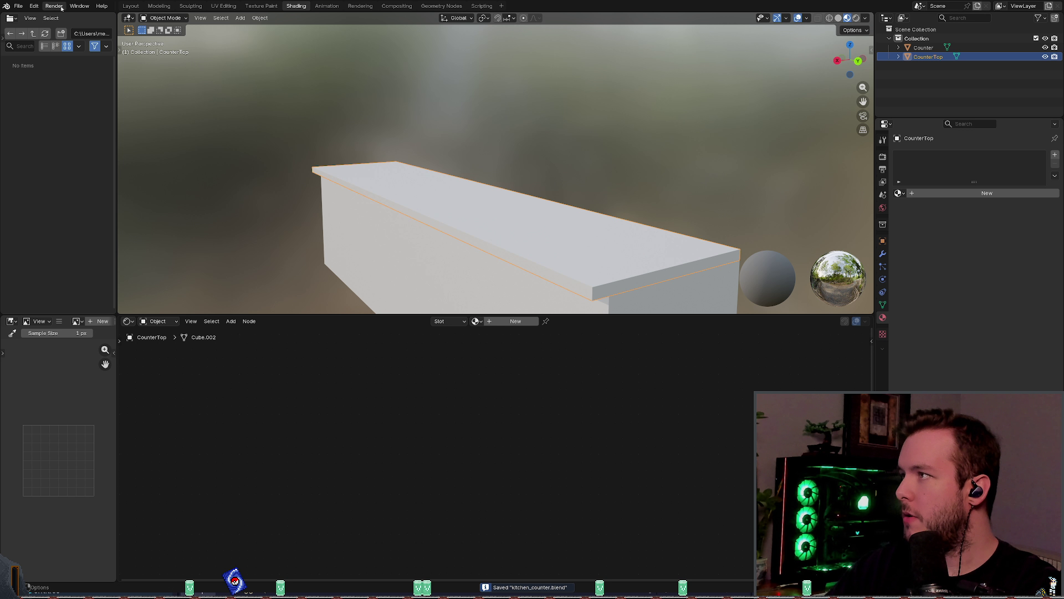
{"action": "left_click", "coordinate": [19, 5]}
{"action": "mouse_move", "coordinate": [59, 136]}
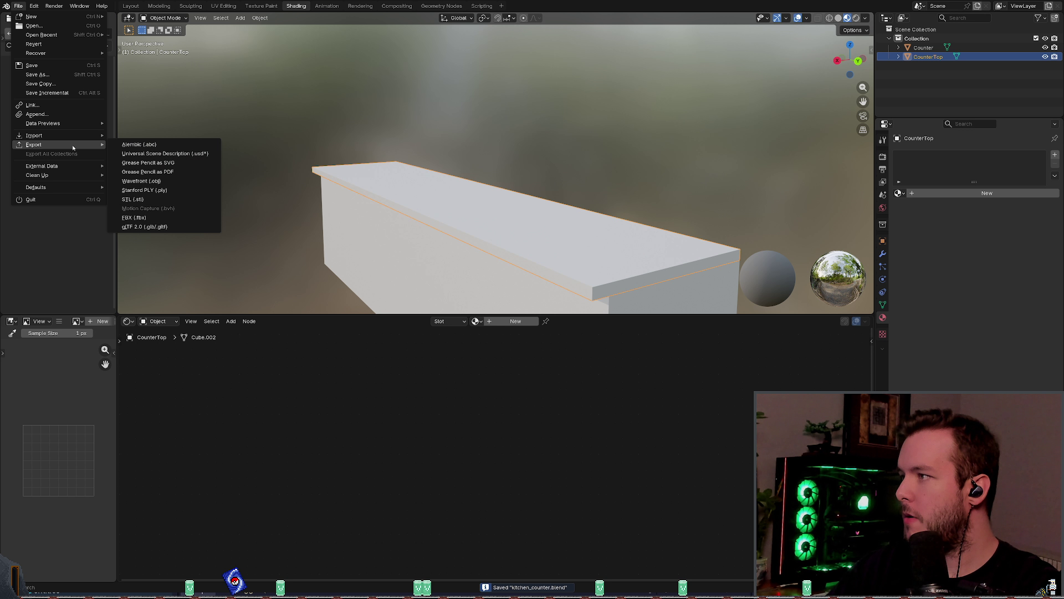
{"action": "left_click", "coordinate": [161, 228]}
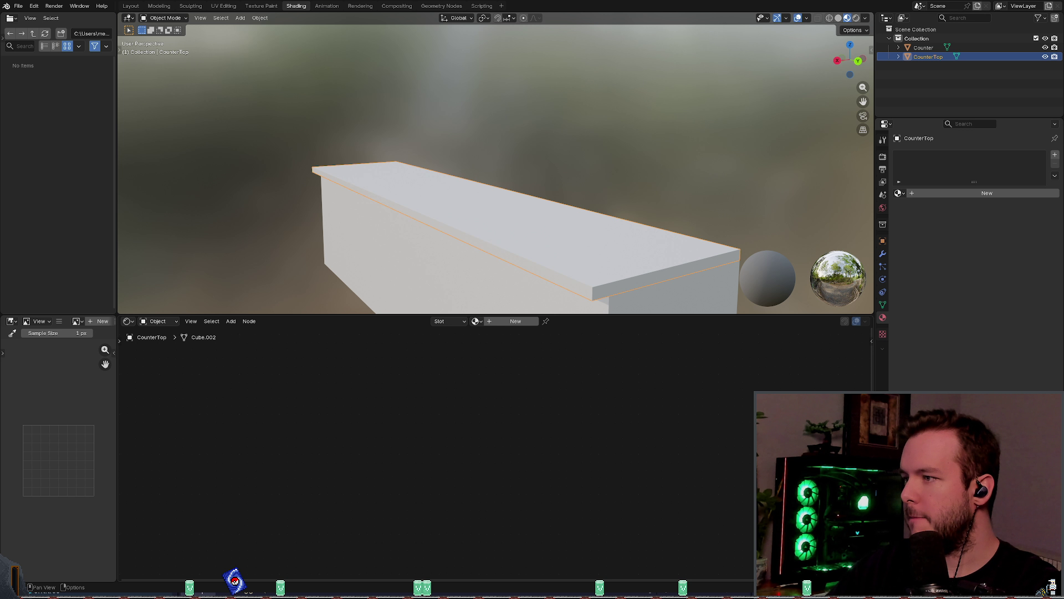
{"action": "key", "text": "alt+Tab"}
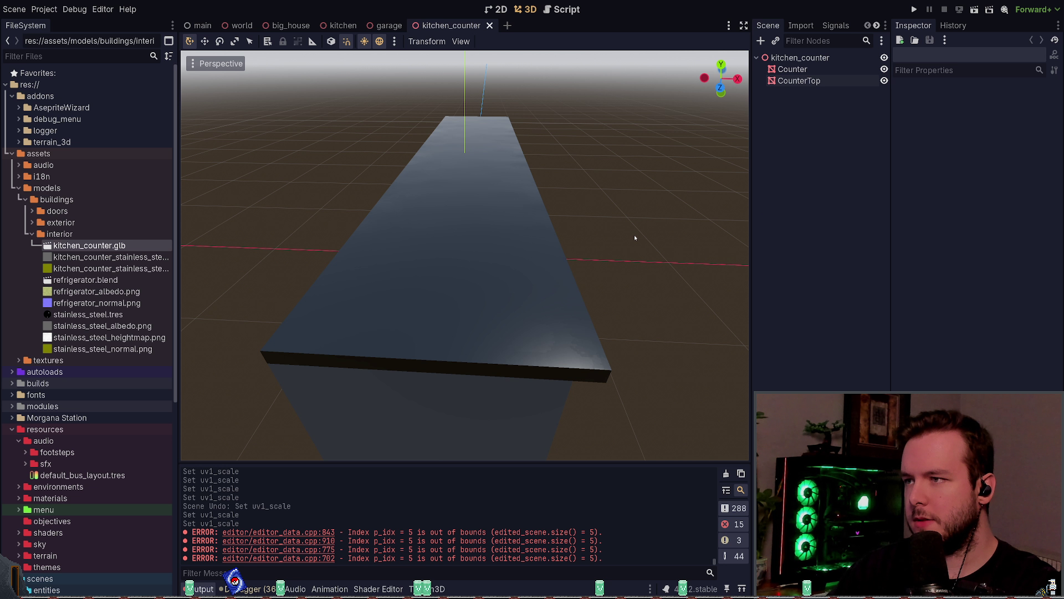
Step: Close the kitchen_counter scene tab, orbiting around the counter before and after
{"action": "mouse_move", "coordinate": [576, 250]}
{"action": "middle_mouse_down"}
{"action": "mouse_move", "coordinate": [591, 238]}
{"action": "mouse_move", "coordinate": [603, 257]}
{"action": "middle_mouse_up"}
{"action": "scroll", "coordinate": [610, 239], "scroll_direction": "up", "scroll_amount": 2}
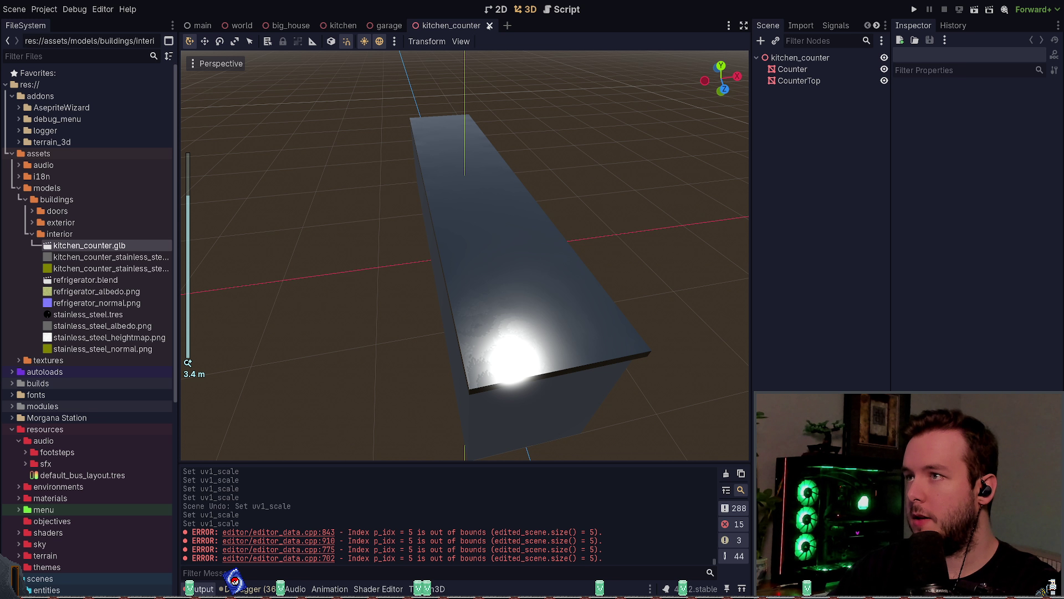
{"action": "left_click", "coordinate": [490, 25]}
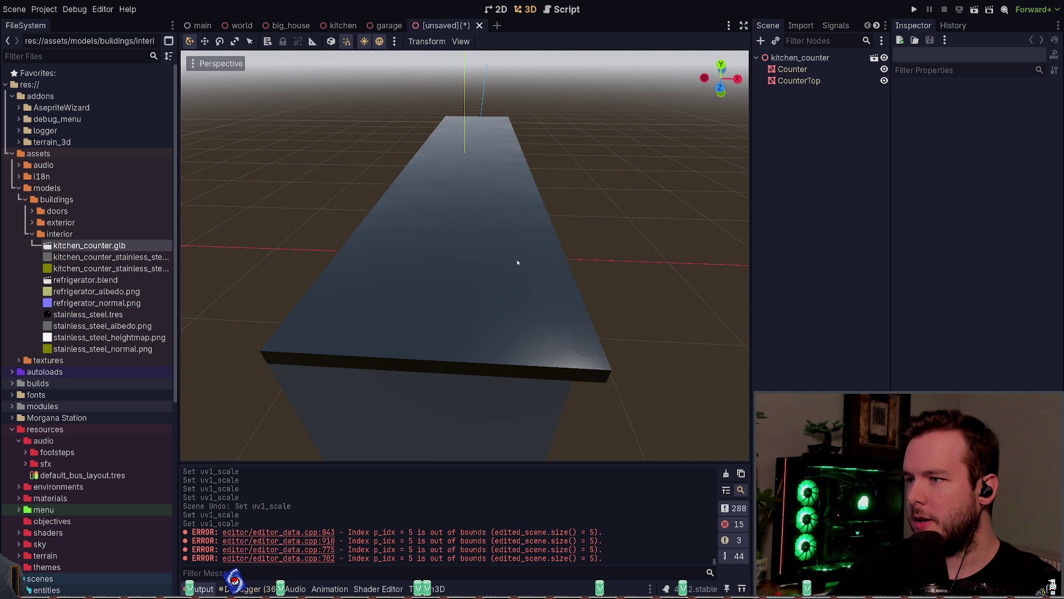
{"action": "mouse_move", "coordinate": [517, 262]}
{"action": "middle_mouse_down"}
{"action": "mouse_move", "coordinate": [499, 255]}
{"action": "mouse_move", "coordinate": [568, 324]}
{"action": "middle_mouse_up"}
{"action": "middle_click_drag", "start_coordinate": [541, 299], "coordinate": [566, 264]}
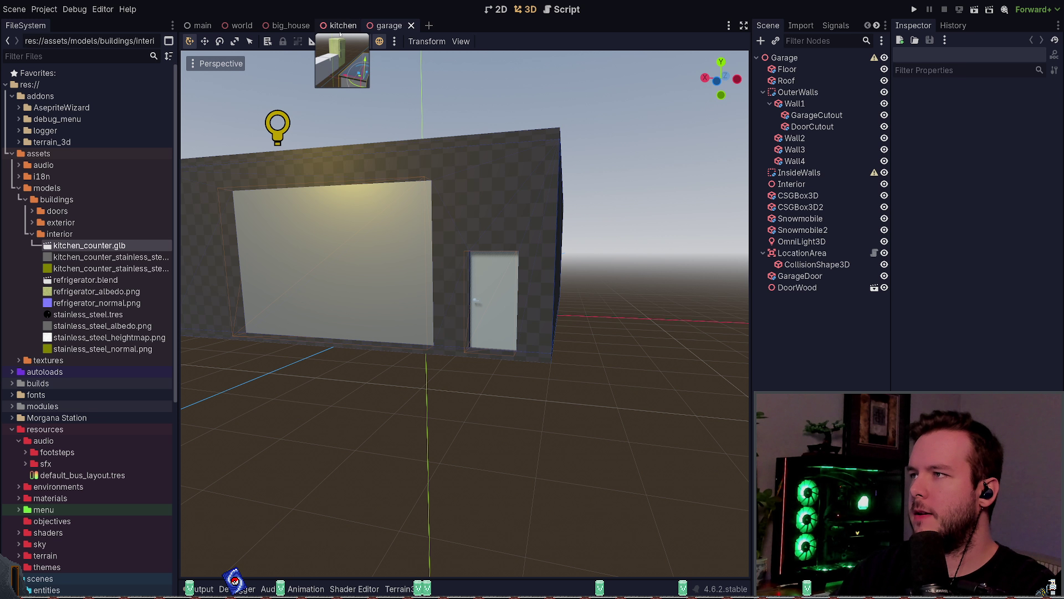
Step: Open kitchen_counter from the kitchen scene and select the CounterTop mesh
{"action": "left_click", "coordinate": [341, 26]}
{"action": "mouse_move", "coordinate": [582, 277]}
{"action": "middle_mouse_down"}
{"action": "mouse_move", "coordinate": [623, 259]}
{"action": "mouse_move", "coordinate": [588, 266]}
{"action": "mouse_move", "coordinate": [601, 244]}
{"action": "middle_mouse_up"}
{"action": "left_click", "coordinate": [797, 158]}
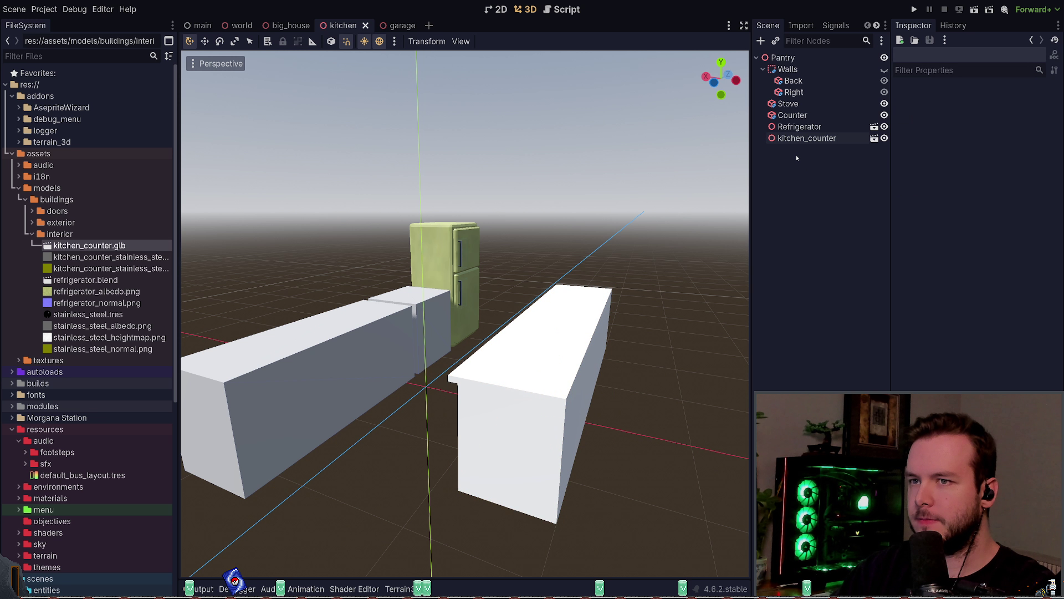
{"action": "left_click", "coordinate": [795, 141]}
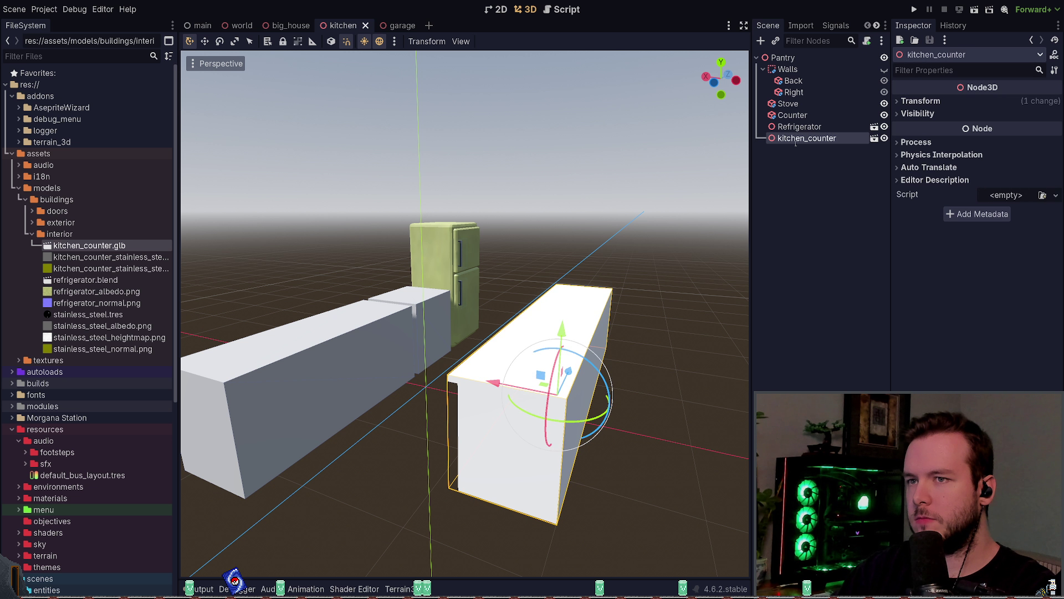
{"action": "double_click", "coordinate": [514, 335]}
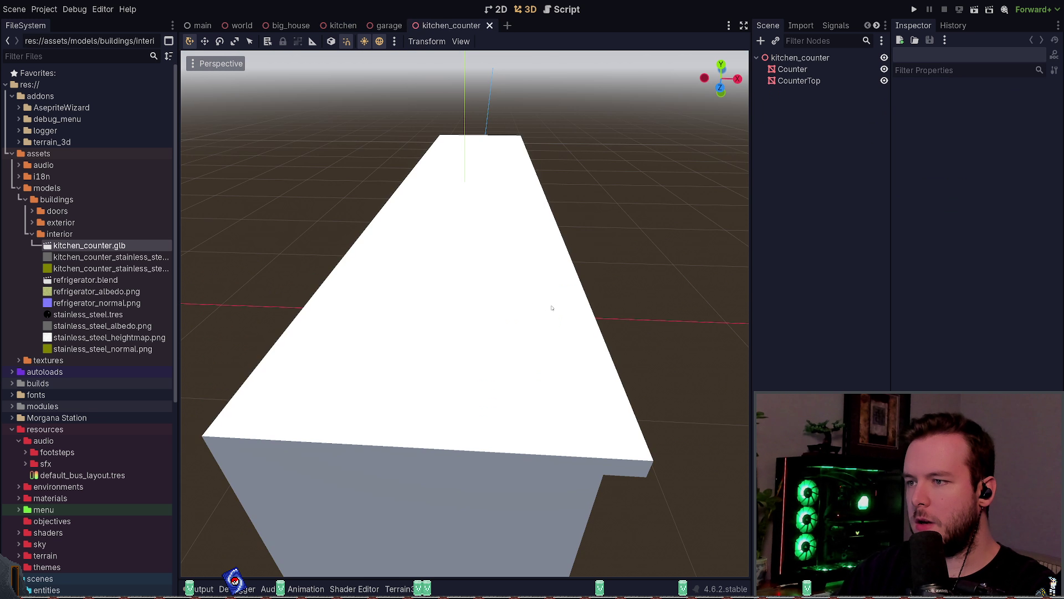
{"action": "left_click", "coordinate": [523, 295]}
{"action": "middle_click_drag", "start_coordinate": [637, 271], "coordinate": [666, 269]}
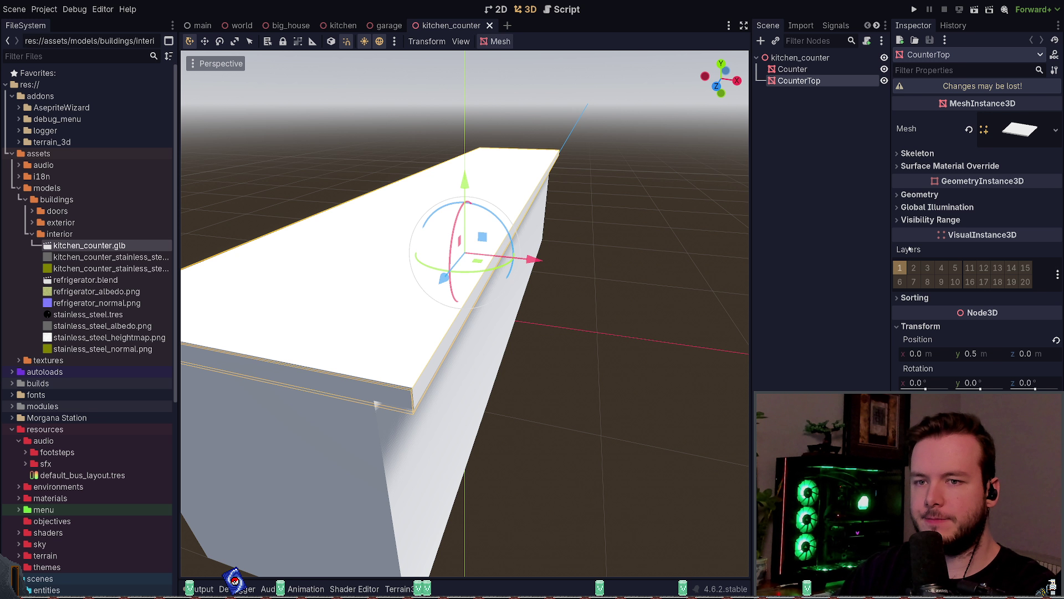
Step: Expand CounterTop's Mesh > Surface 0 > Material properties to set its material
{"action": "left_click", "coordinate": [1017, 143]}
{"action": "scroll", "coordinate": [963, 235], "scroll_direction": "down", "scroll_amount": 2}
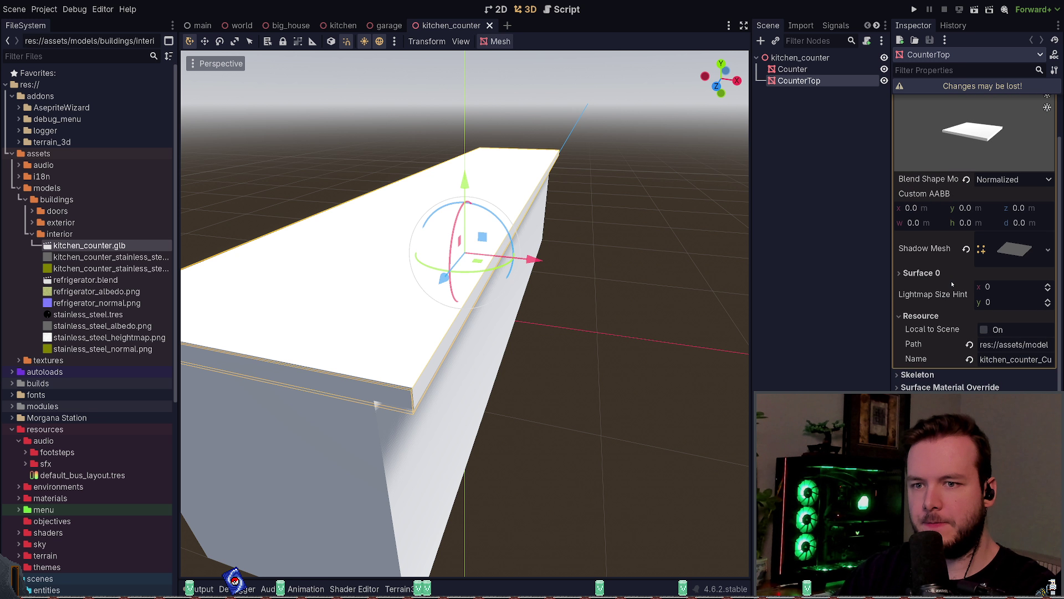
{"action": "left_click", "coordinate": [950, 273]}
{"action": "left_click", "coordinate": [1001, 314]}
{"action": "scroll", "coordinate": [986, 266], "scroll_direction": "down", "scroll_amount": 4}
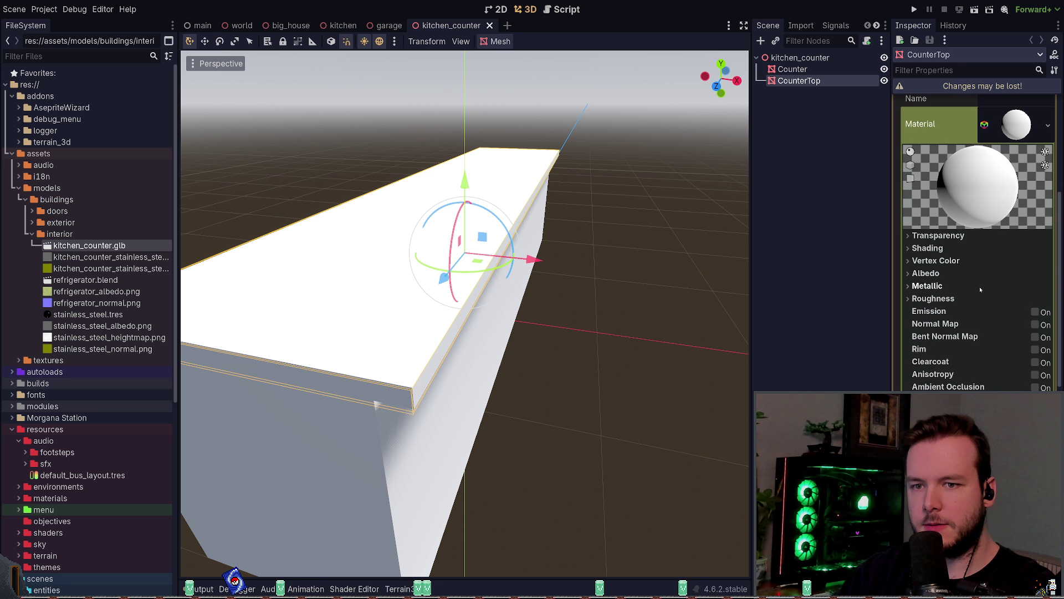
{"action": "scroll", "coordinate": [938, 303], "scroll_direction": "down", "scroll_amount": 1}
{"action": "scroll", "coordinate": [997, 277], "scroll_direction": "up", "scroll_amount": 3}
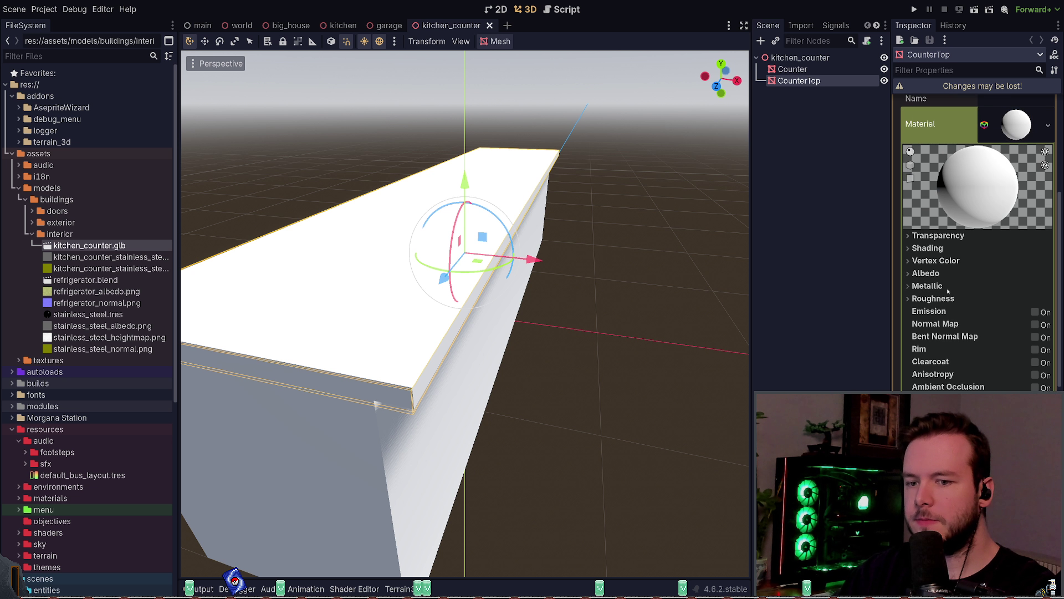
{"action": "left_click", "coordinate": [1021, 258]}
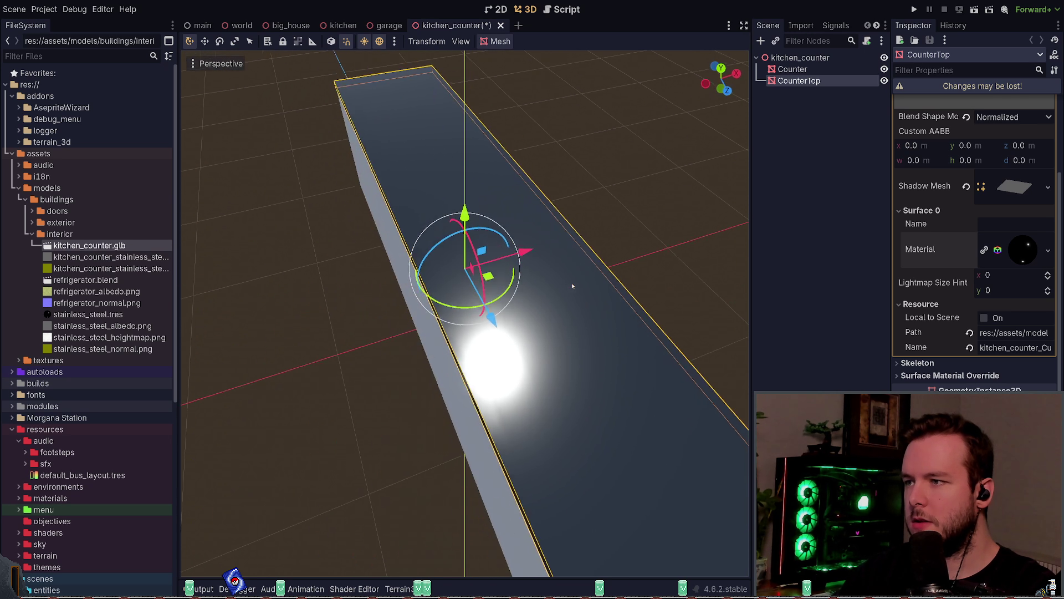
Step: Orbit and zoom the Godot viewport to inspect the glossy countertop along its full length
{"action": "mouse_move", "coordinate": [572, 286]}
{"action": "middle_mouse_down"}
{"action": "mouse_move", "coordinate": [624, 309]}
{"action": "mouse_move", "coordinate": [684, 290]}
{"action": "mouse_move", "coordinate": [586, 318]}
{"action": "mouse_move", "coordinate": [603, 295]}
{"action": "mouse_move", "coordinate": [558, 216]}
{"action": "mouse_move", "coordinate": [582, 214]}
{"action": "mouse_move", "coordinate": [541, 182]}
{"action": "mouse_move", "coordinate": [576, 133]}
{"action": "mouse_move", "coordinate": [546, 325]}
{"action": "mouse_move", "coordinate": [536, 308]}
{"action": "mouse_move", "coordinate": [519, 323]}
{"action": "middle_mouse_up"}
{"action": "scroll", "coordinate": [975, 244], "scroll_direction": "down", "scroll_amount": 5}
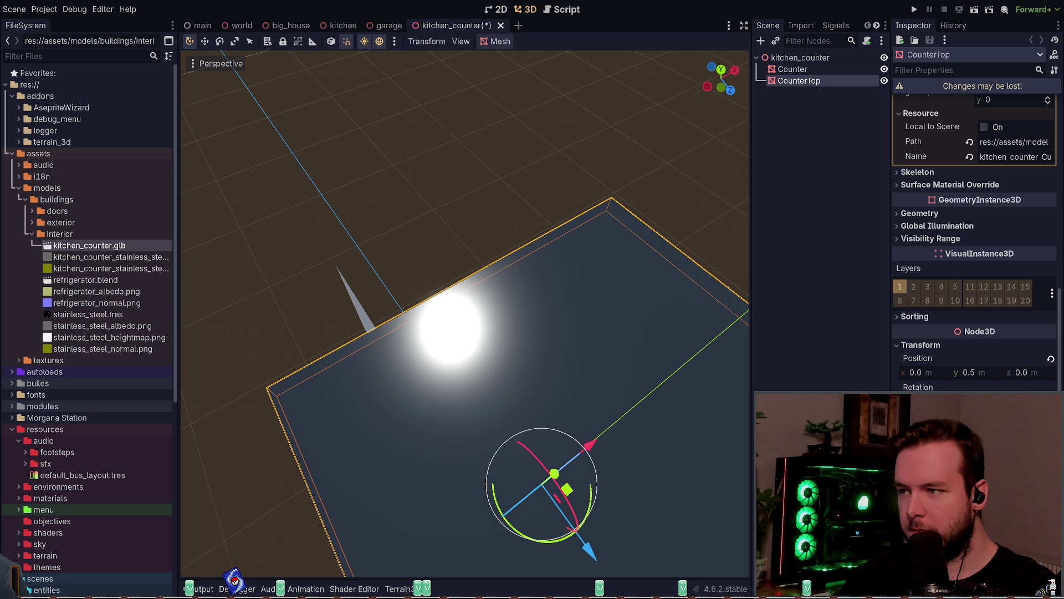
{"action": "scroll", "coordinate": [629, 382], "scroll_direction": "down", "scroll_amount": 5}
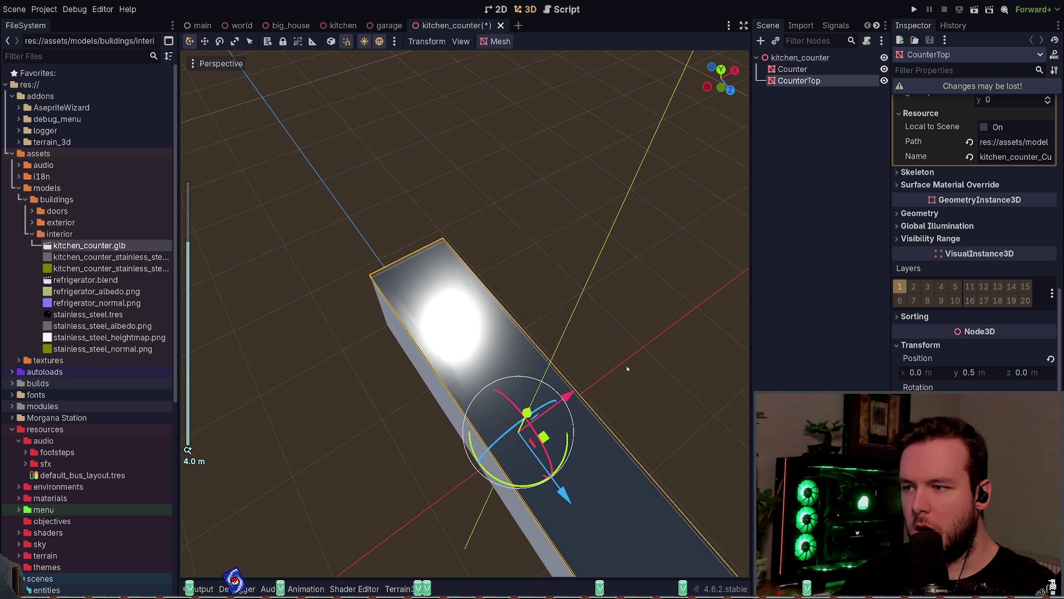
{"action": "middle_click_drag", "start_coordinate": [608, 375], "coordinate": [607, 368]}
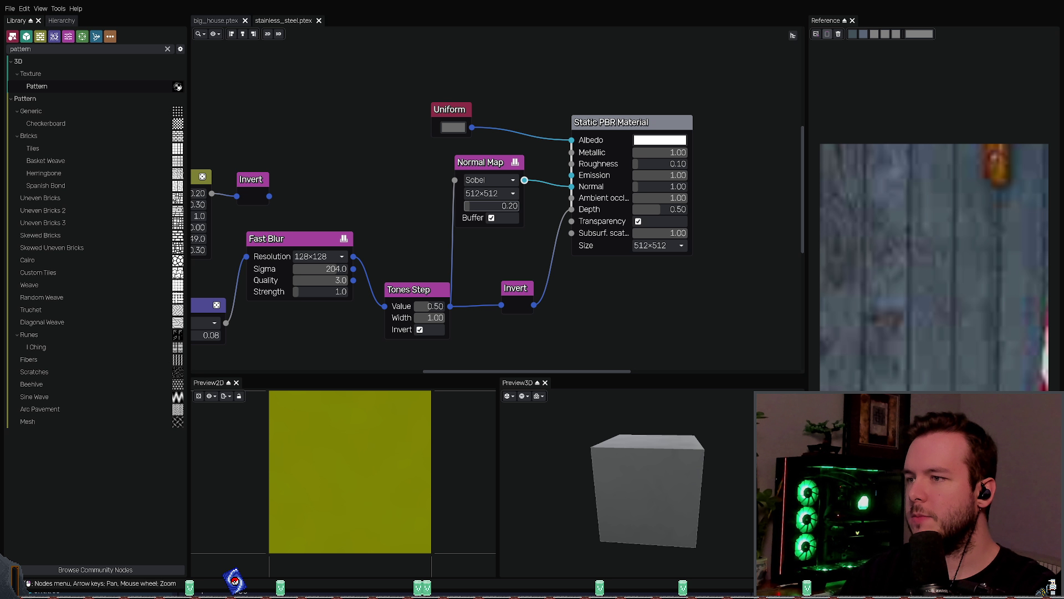
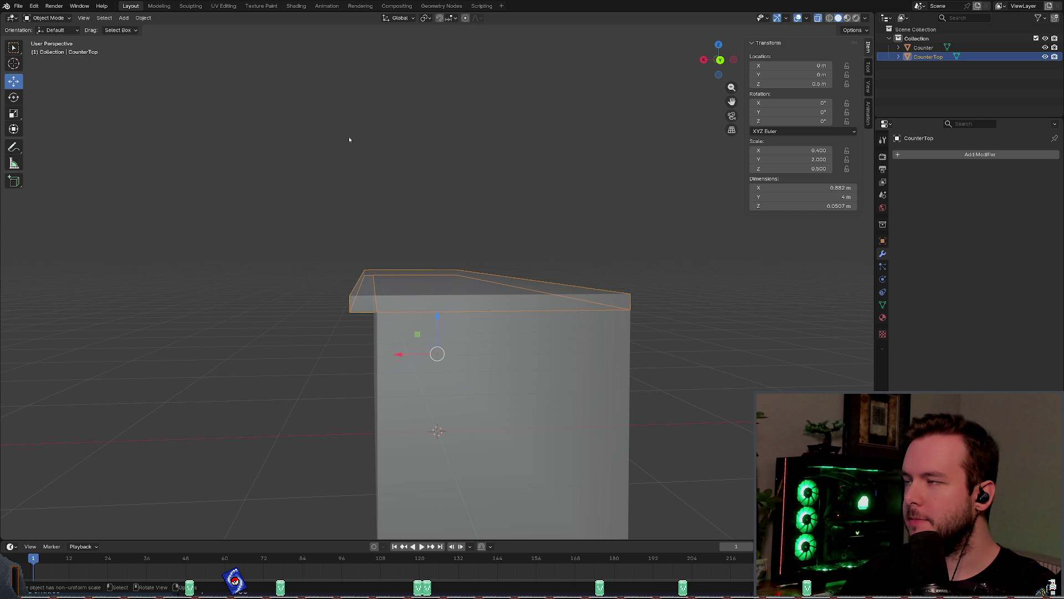
Step: Apply all transforms to CounterTop so its scale reads 1.000
{"action": "middle_click_drag", "start_coordinate": [497, 192], "coordinate": [563, 238]}
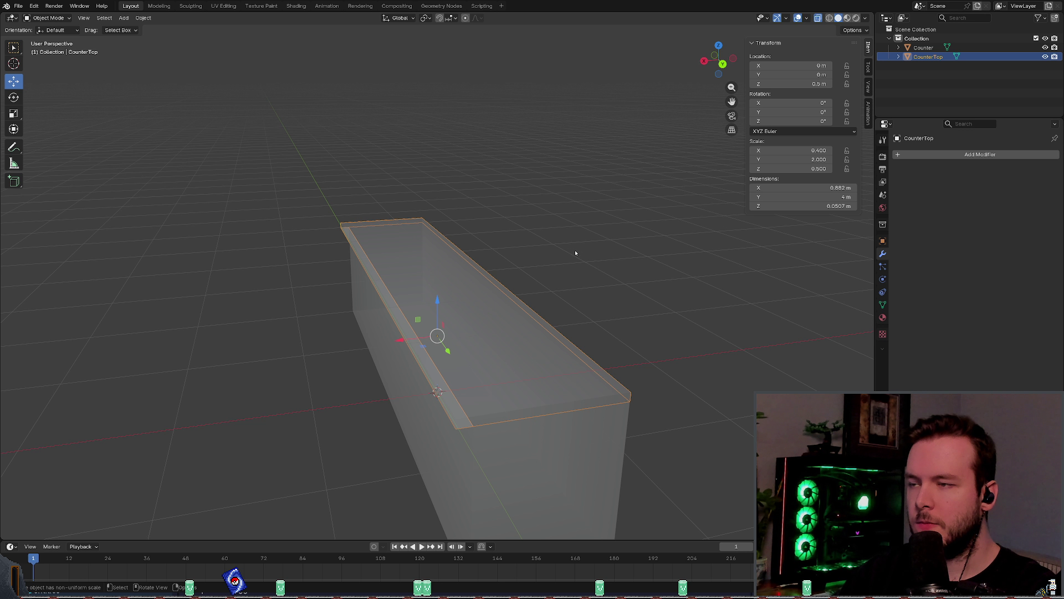
{"action": "key", "text": "shift+a"}
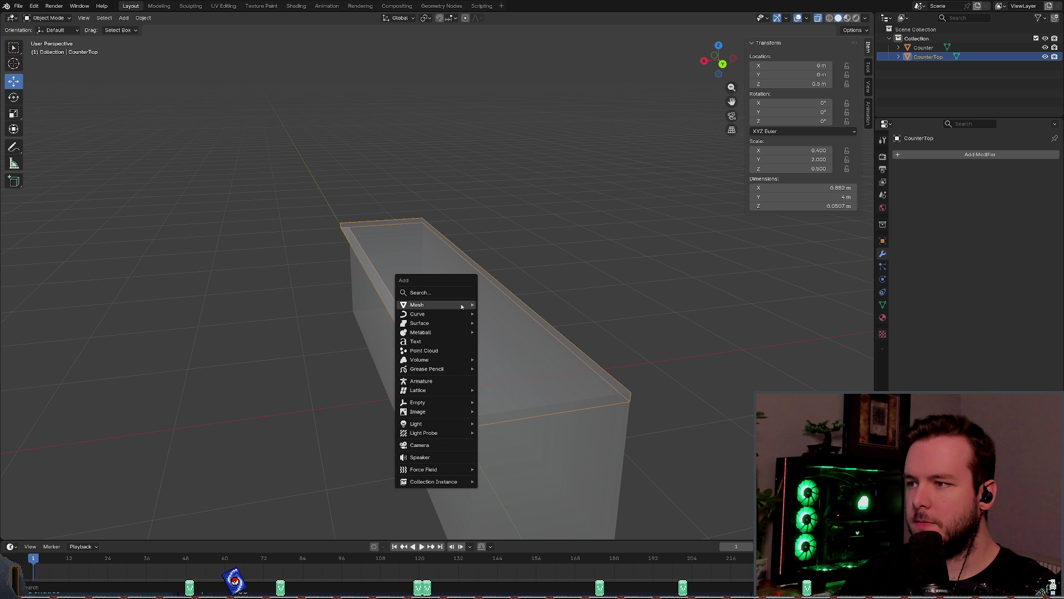
{"action": "mouse_move", "coordinate": [462, 306]}
{"action": "key", "text": "Escape"}
{"action": "key", "text": "ctrl+a"}
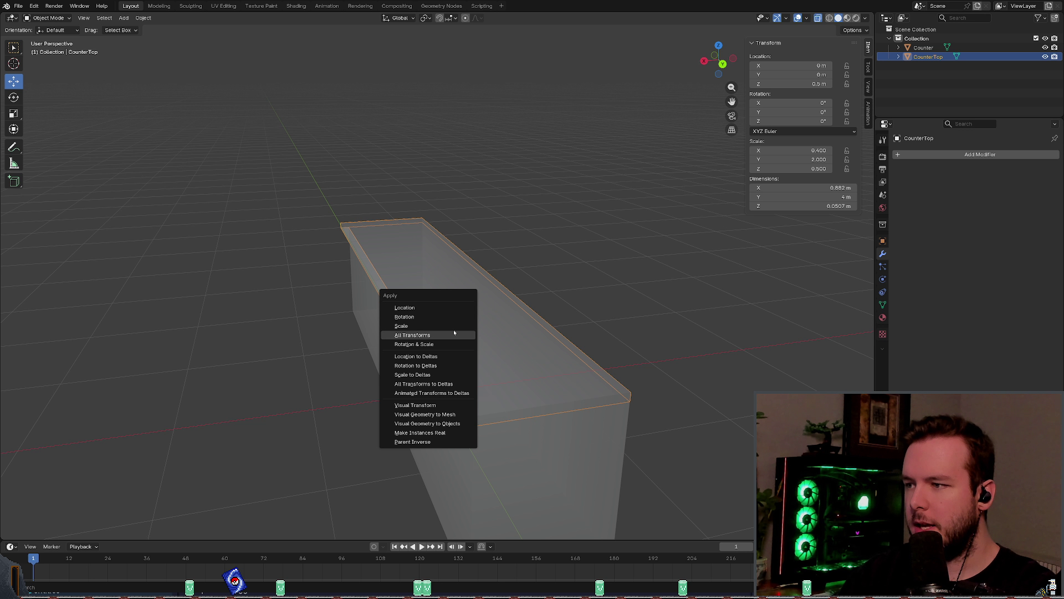
{"action": "left_click", "coordinate": [443, 326]}
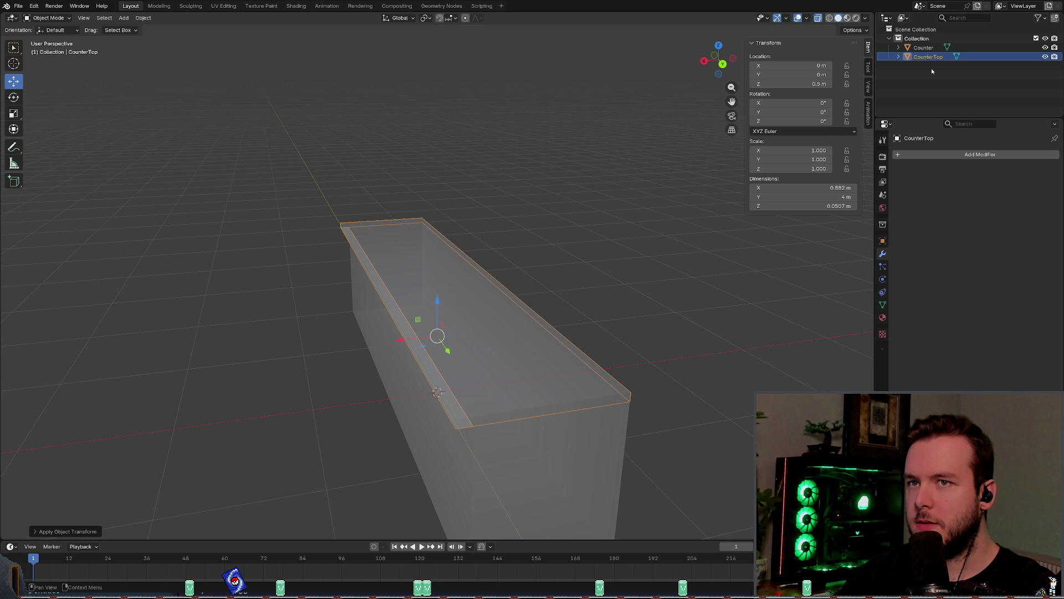
Step: Apply the scale of the Counter object and save kitchen_counter.blend
{"action": "left_click", "coordinate": [923, 48]}
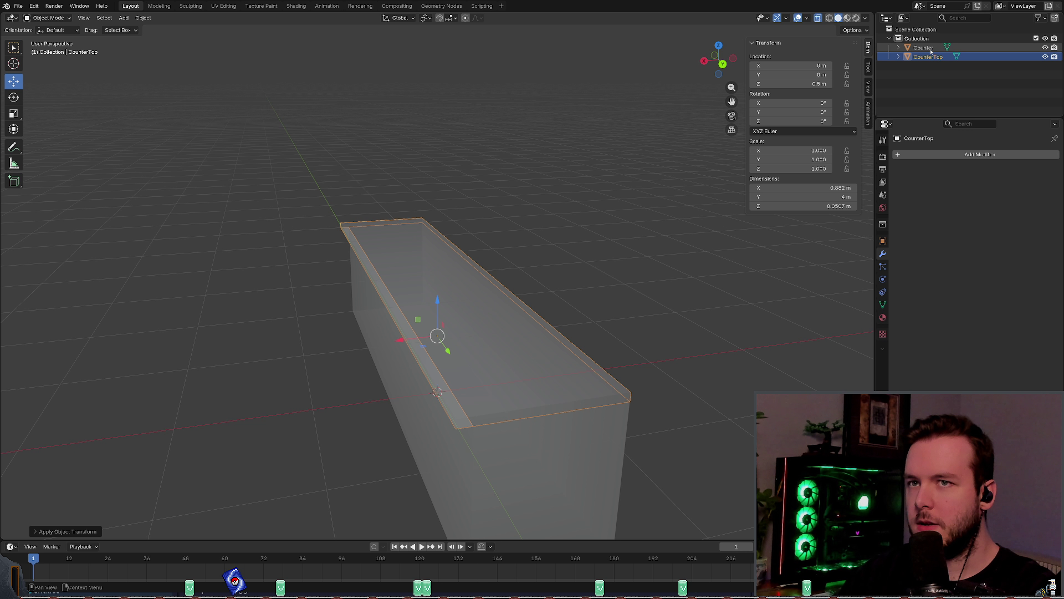
{"action": "key", "text": "ctrl+a"}
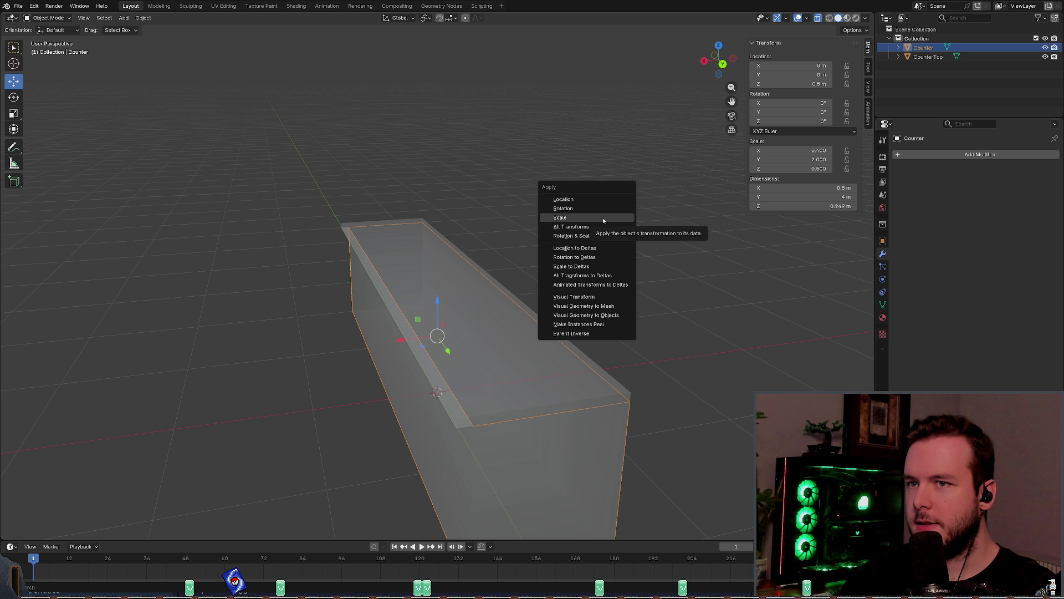
{"action": "left_click", "coordinate": [604, 221]}
{"action": "key", "text": "ctrl+s"}
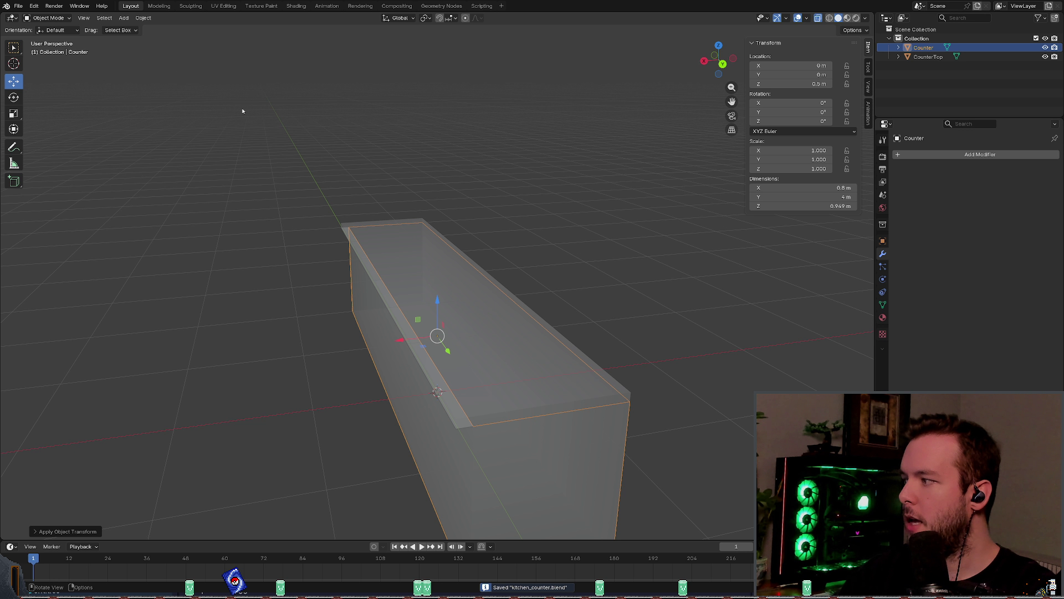
{"action": "left_click", "coordinate": [190, 5]}
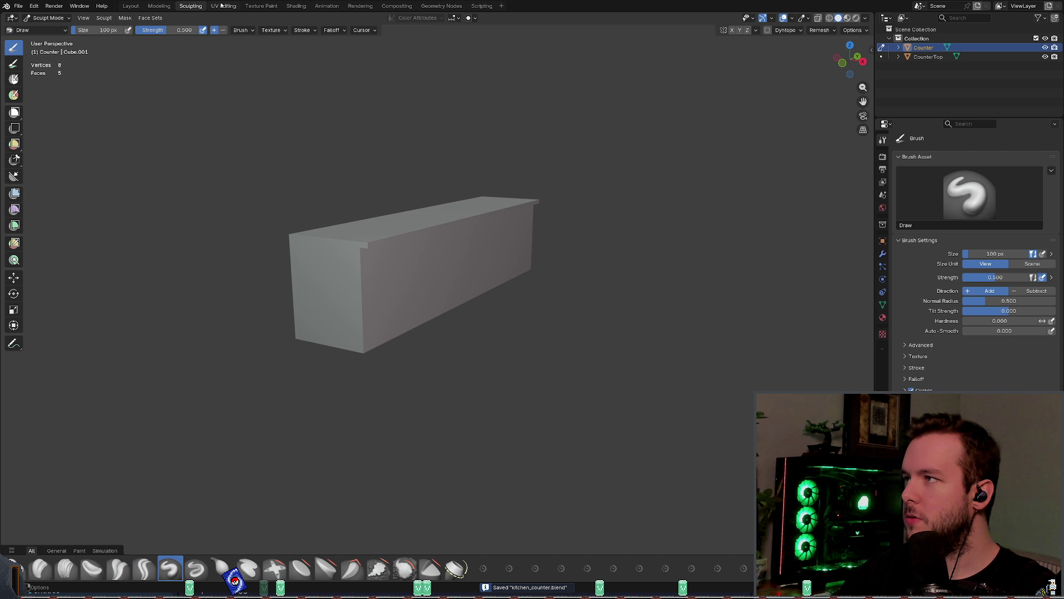
Step: Switch to the Shading workspace and orbit around the counter
{"action": "left_click", "coordinate": [296, 6]}
{"action": "middle_click_drag", "start_coordinate": [443, 194], "coordinate": [471, 189]}
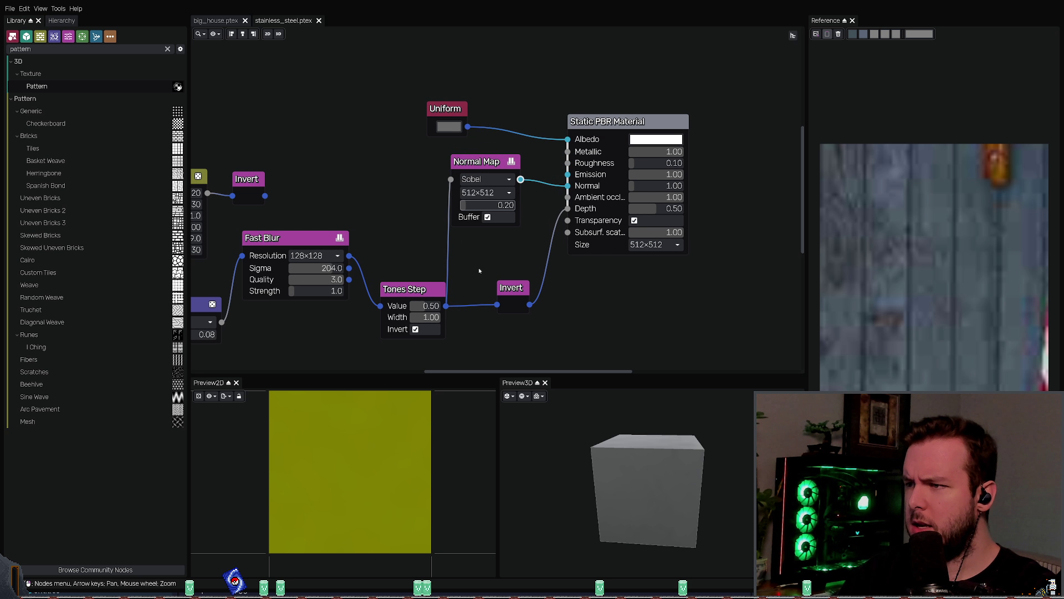
Step: Frame the whole stainless steel node graph and rotate the 3D preview cube
{"action": "scroll", "coordinate": [483, 273], "scroll_direction": "down", "scroll_amount": 1}
{"action": "middle_click_drag", "start_coordinate": [425, 287], "coordinate": [488, 282]}
{"action": "middle_click_drag", "start_coordinate": [608, 316], "coordinate": [601, 296]}
{"action": "left_click_drag", "start_coordinate": [635, 457], "coordinate": [608, 427]}
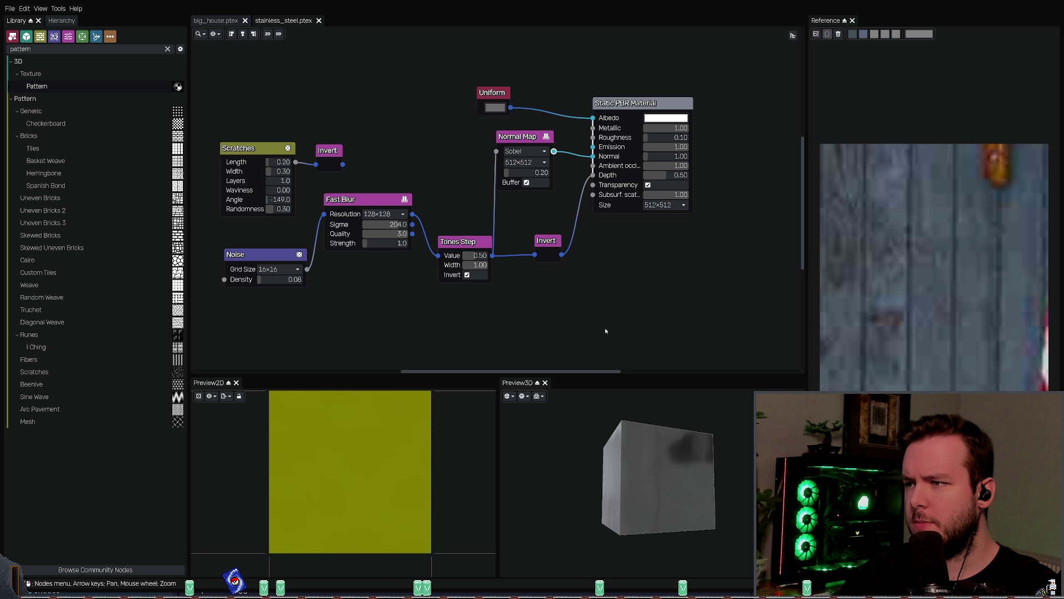
Step: Undo the recent graph edits until Gaussian Blur is back in the chain
{"action": "key", "text": "ctrl+z"}
{"action": "key", "text": "ctrl+z"}
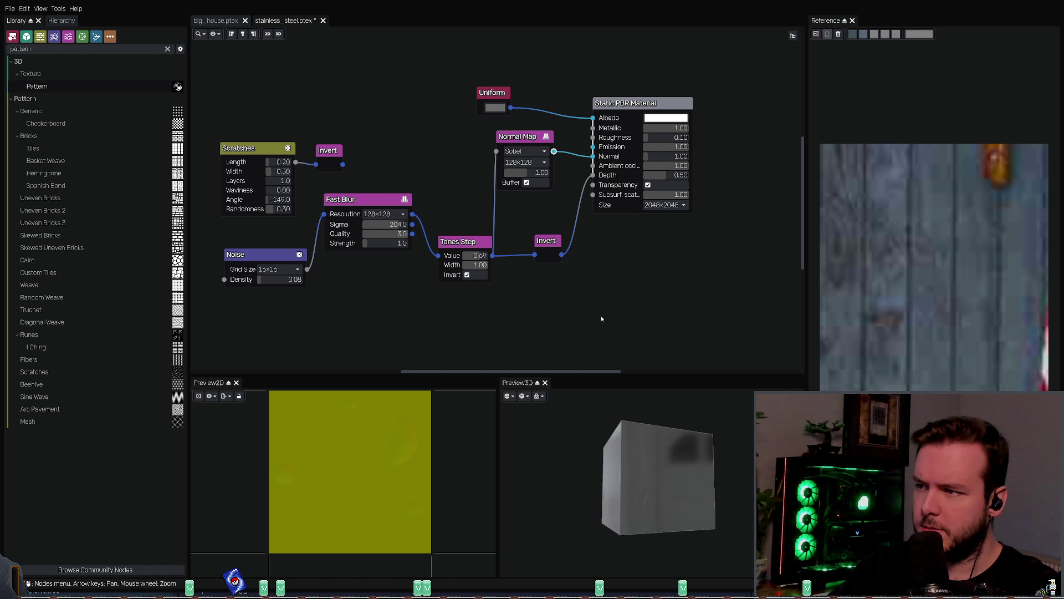
{"action": "key", "text": "ctrl+z"}
{"action": "key", "text": "ctrl+z"}
{"action": "key", "text": "ctrl+z"}
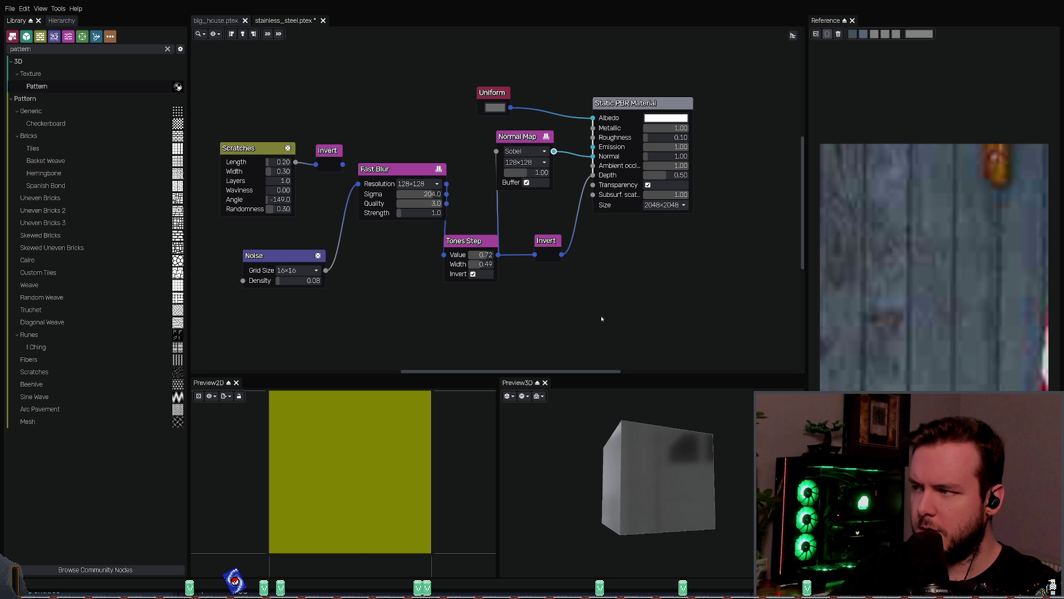
{"action": "key", "text": "ctrl+z"}
{"action": "key", "text": "ctrl+z"}
{"action": "key", "text": "ctrl+z"}
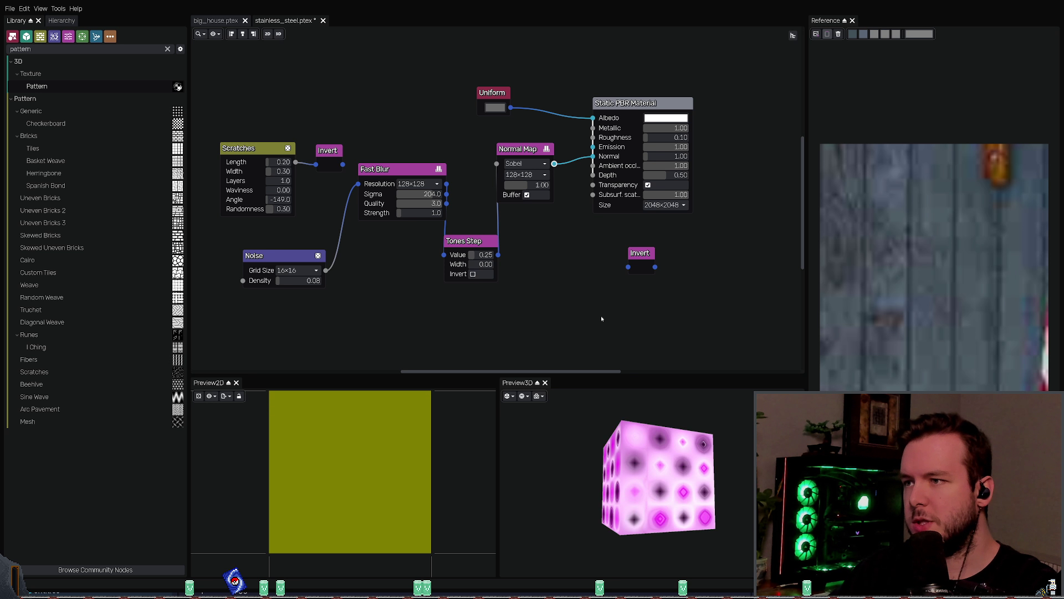
{"action": "key", "text": "ctrl+z"}
{"action": "key", "text": "ctrl+z"}
{"action": "key", "text": "ctrl+z"}
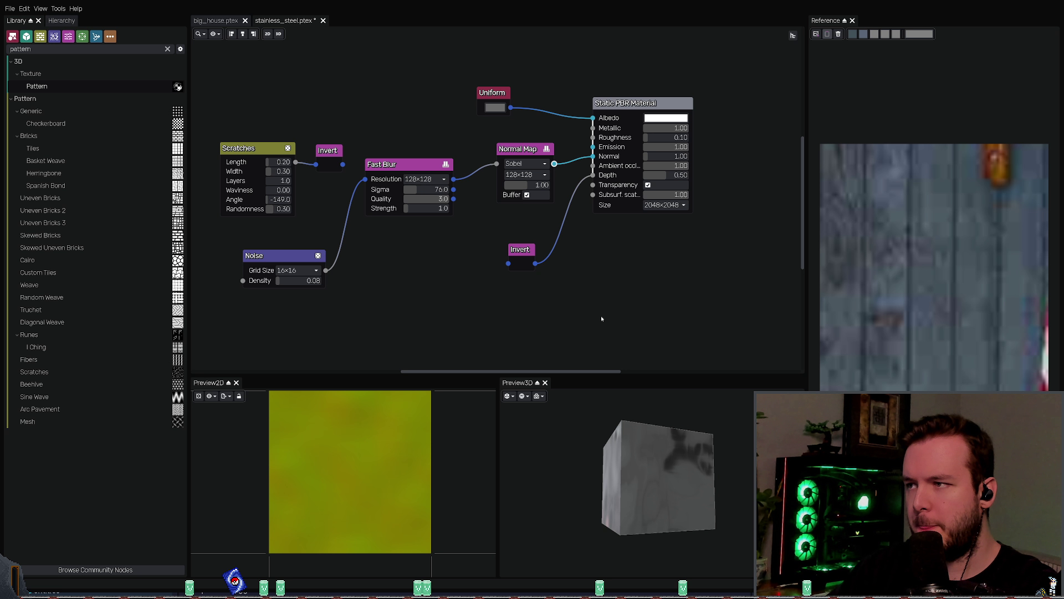
{"action": "key", "text": "ctrl+z"}
{"action": "key", "text": "ctrl+z"}
{"action": "key", "text": "ctrl+z"}
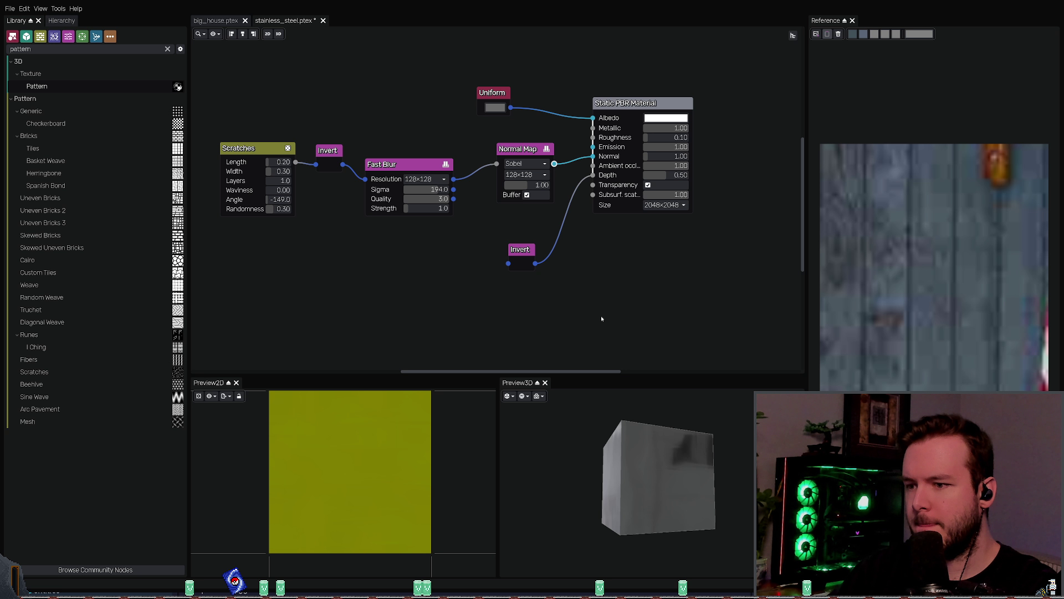
{"action": "key", "text": "ctrl+z"}
{"action": "key", "text": "ctrl+z"}
{"action": "key", "text": "ctrl+z"}
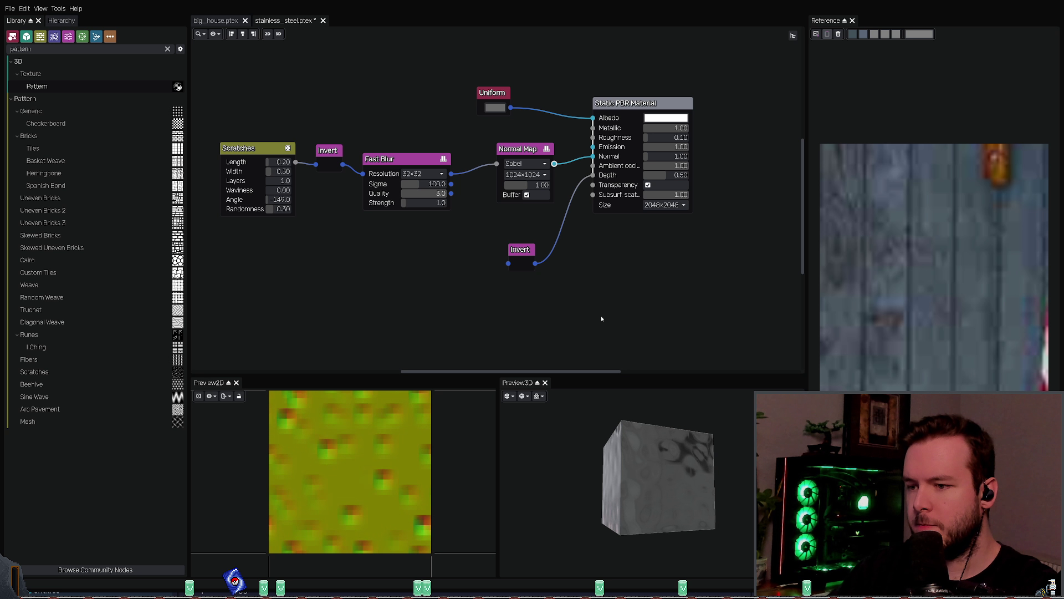
{"action": "key", "text": "ctrl+z"}
{"action": "key", "text": "ctrl+z"}
{"action": "key", "text": "ctrl+z"}
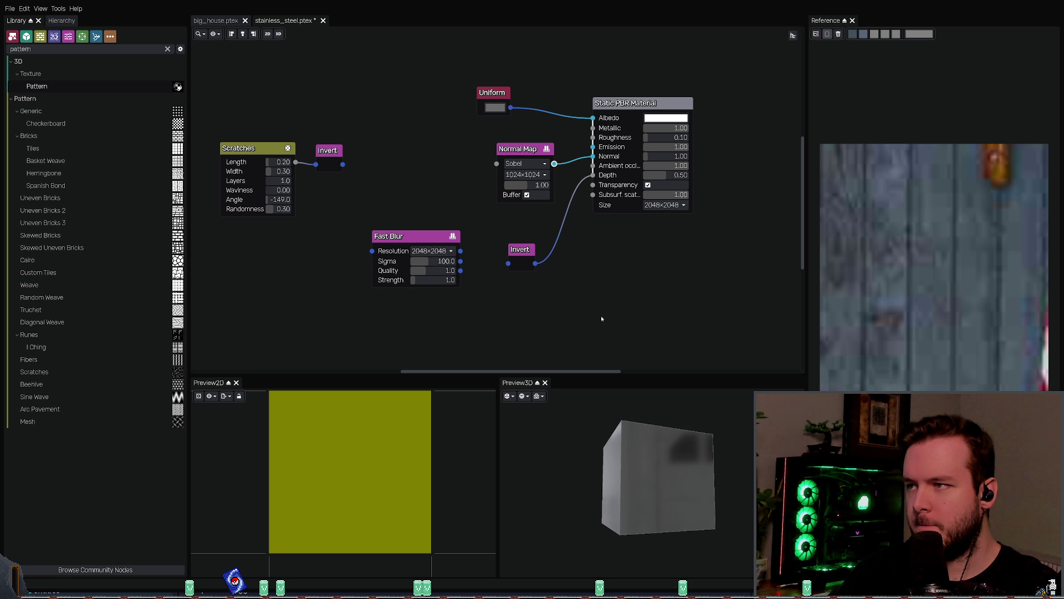
{"action": "key", "text": "ctrl+z"}
{"action": "key", "text": "ctrl+z"}
{"action": "key", "text": "ctrl+z"}
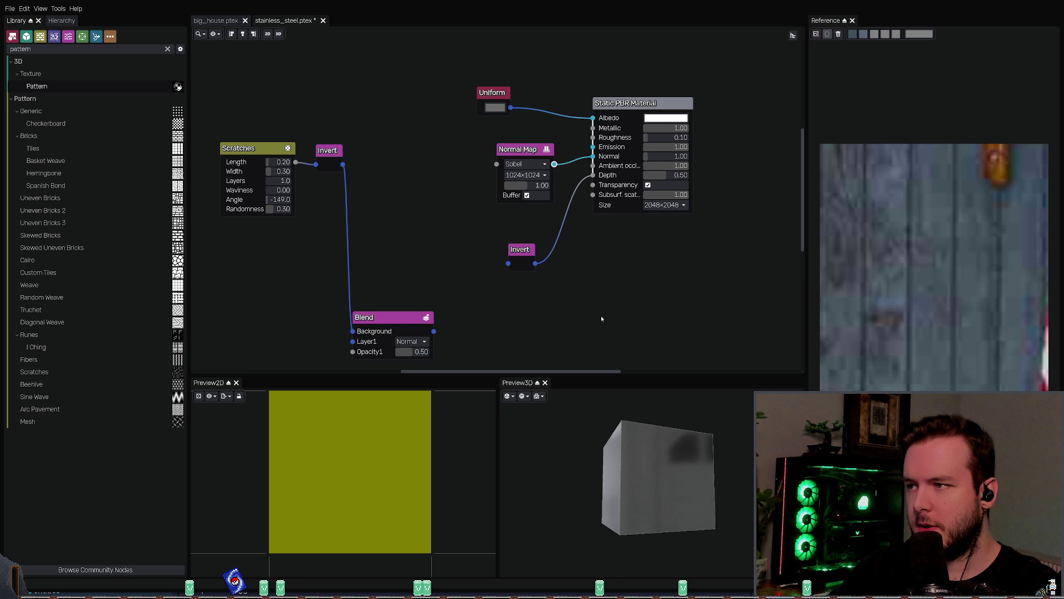
{"action": "key", "text": "ctrl+z"}
{"action": "key", "text": "ctrl+z"}
{"action": "key", "text": "ctrl+z"}
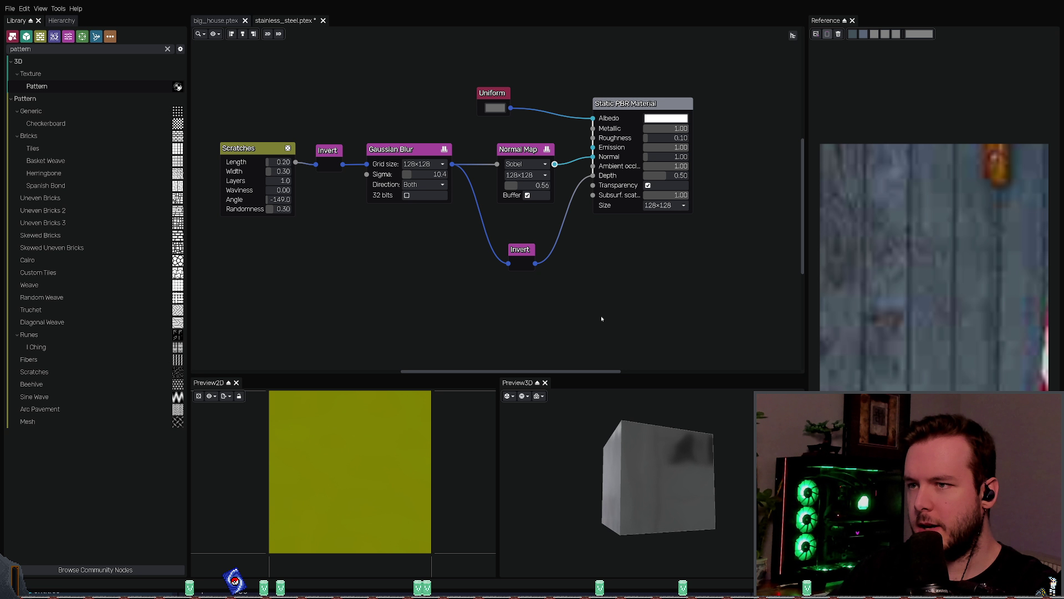
{"action": "key", "text": "ctrl+z"}
{"action": "key", "text": "ctrl+z"}
{"action": "key", "text": "ctrl+z"}
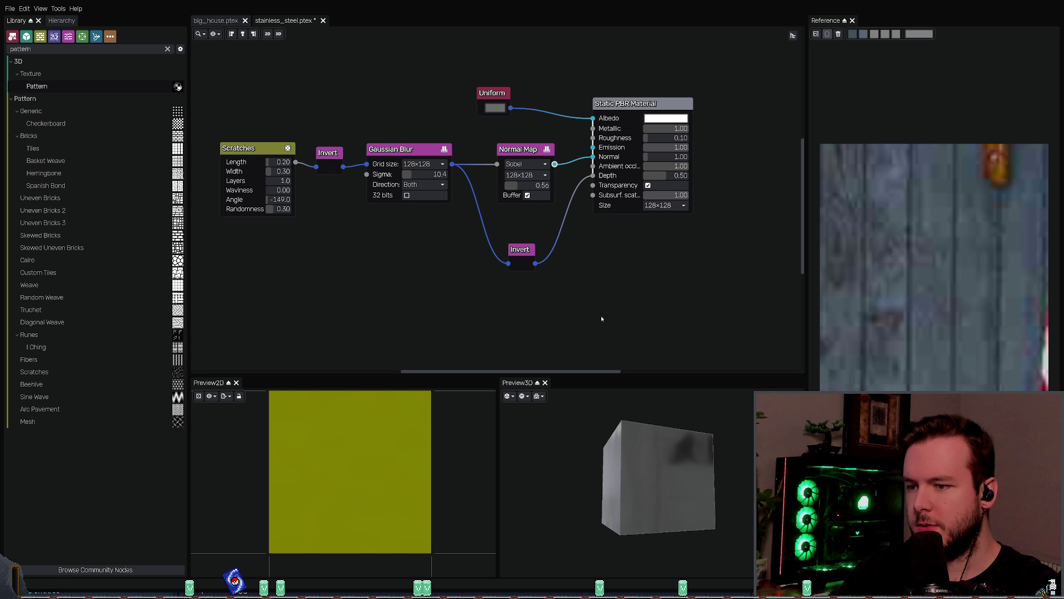
{"action": "key", "text": "ctrl+z"}
{"action": "key", "text": "ctrl+z"}
{"action": "key", "text": "ctrl+z"}
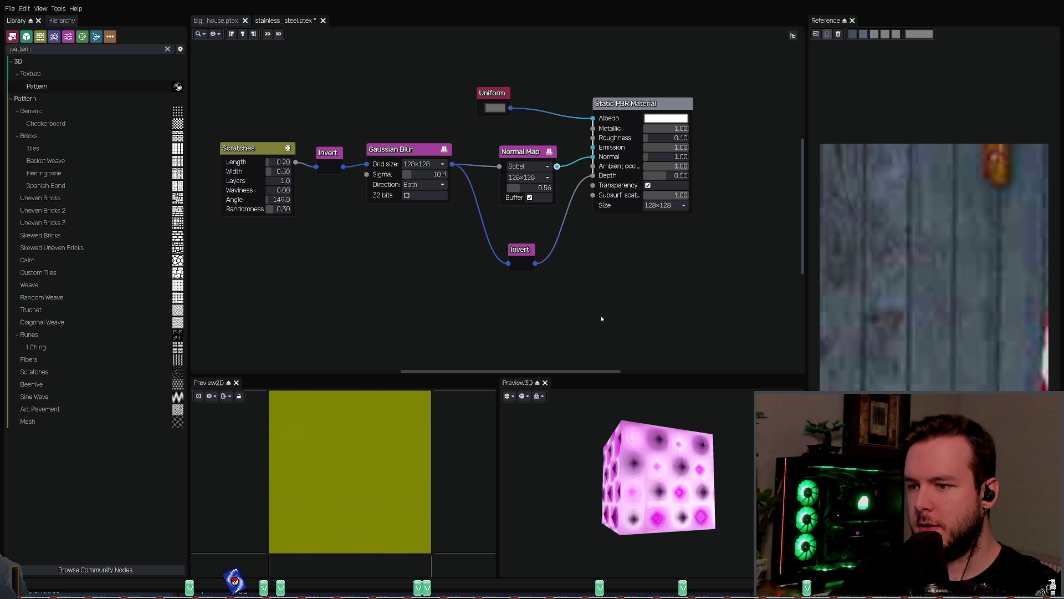
{"action": "key", "text": "ctrl+z"}
{"action": "key", "text": "ctrl+z"}
{"action": "key", "text": "ctrl+z"}
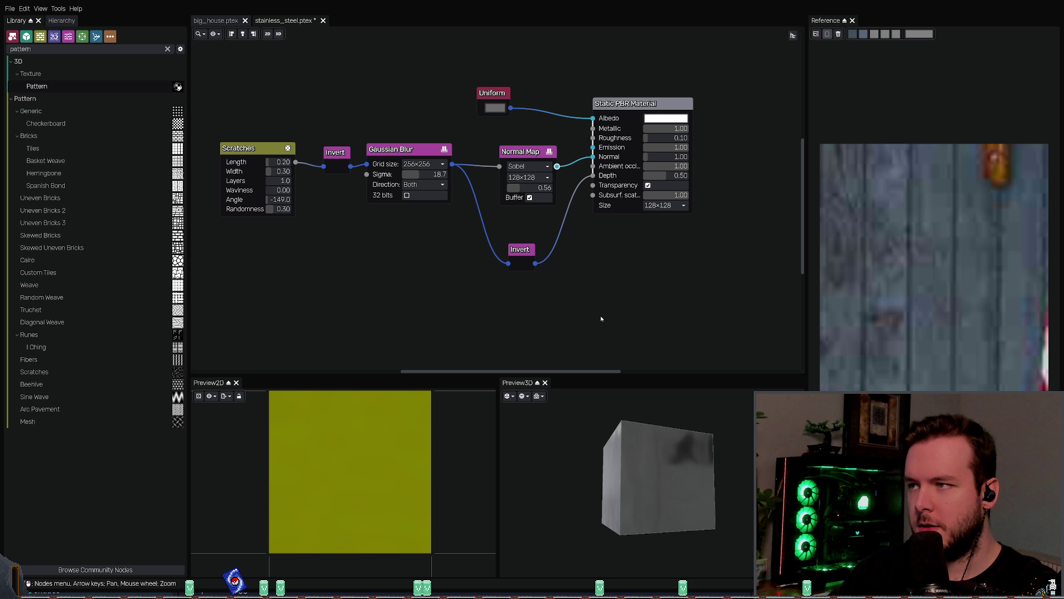
{"action": "key", "text": "ctrl+z"}
{"action": "key", "text": "ctrl+z"}
{"action": "key", "text": "ctrl+z"}
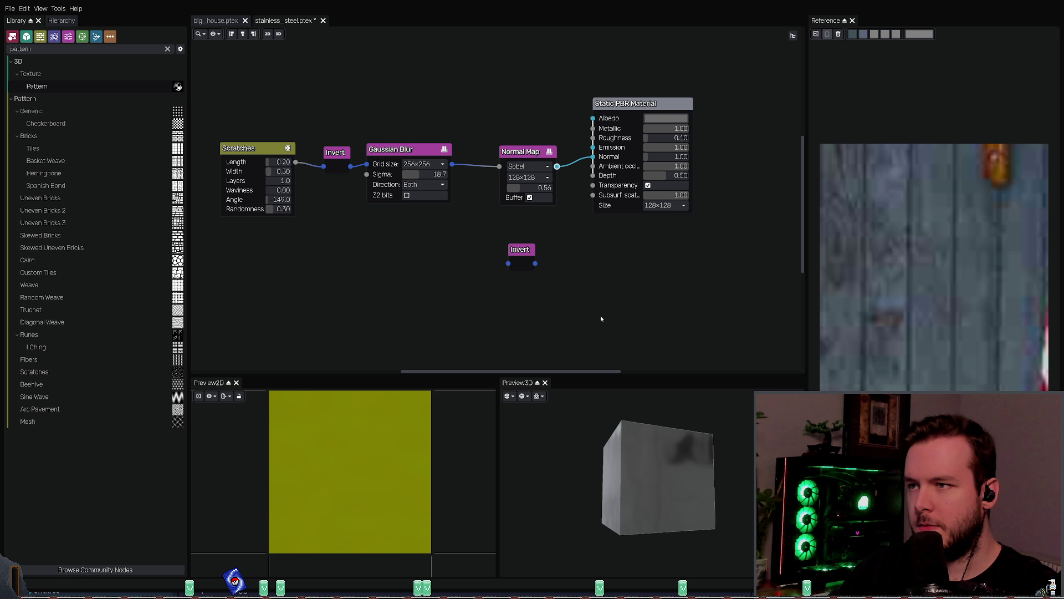
{"action": "key", "text": "ctrl+z"}
{"action": "key", "text": "ctrl+z"}
{"action": "key", "text": "ctrl+z"}
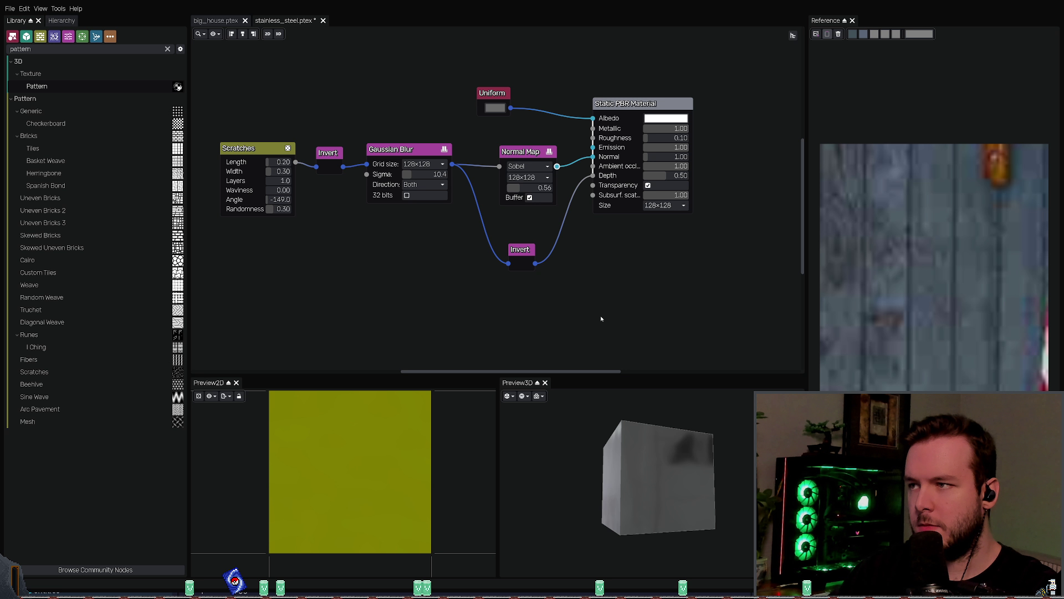
Step: Enable transparency on the material and save stainless_steel.ptex
{"action": "key", "text": "ctrl+z"}
{"action": "key", "text": "ctrl+z"}
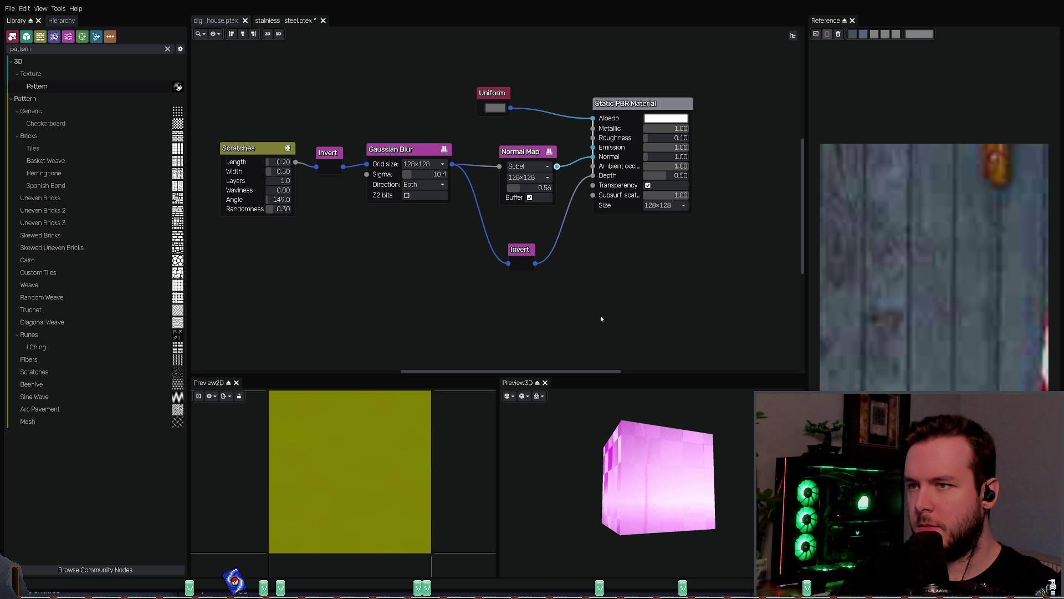
{"action": "key", "text": "ctrl+s"}
{"action": "mouse_move", "coordinate": [637, 471]}
{"action": "left_mouse_down"}
{"action": "mouse_move", "coordinate": [670, 472]}
{"action": "mouse_move", "coordinate": [667, 508]}
{"action": "left_mouse_up"}
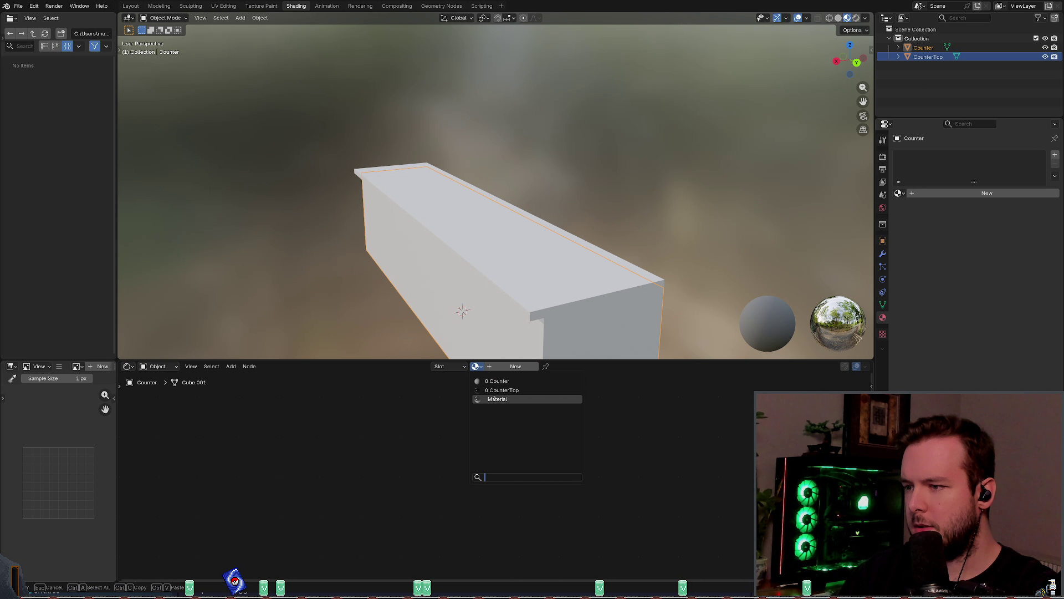
Step: Delete the texture nodes in the Textures frame of the node editor
{"action": "scroll", "coordinate": [427, 389], "scroll_direction": "down", "scroll_amount": 5}
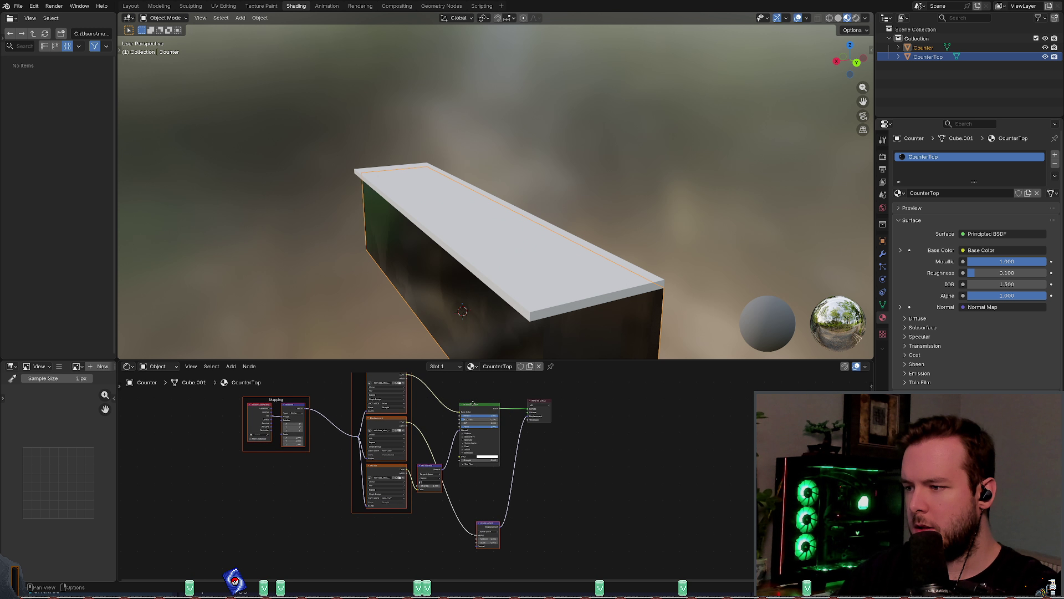
{"action": "scroll", "coordinate": [524, 481], "scroll_direction": "down", "scroll_amount": 2}
{"action": "left_click_drag", "start_coordinate": [338, 522], "coordinate": [480, 414]}
{"action": "key", "text": "x"}
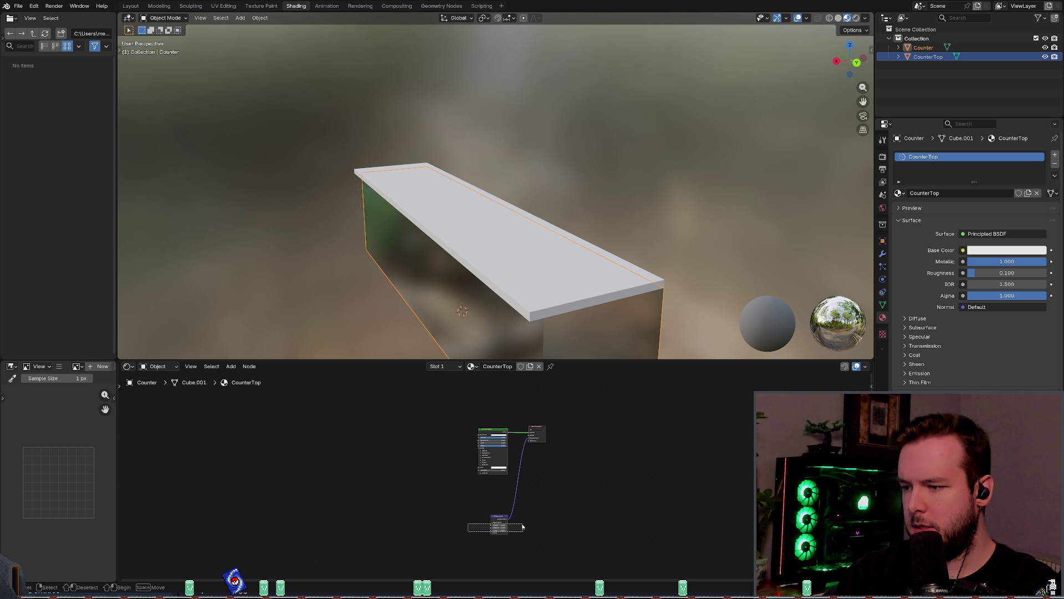
{"action": "scroll", "coordinate": [501, 502], "scroll_direction": "up", "scroll_amount": 2}
{"action": "scroll", "coordinate": [488, 421], "scroll_direction": "up", "scroll_amount": 3}
{"action": "scroll", "coordinate": [490, 410], "scroll_direction": "up", "scroll_amount": 1}
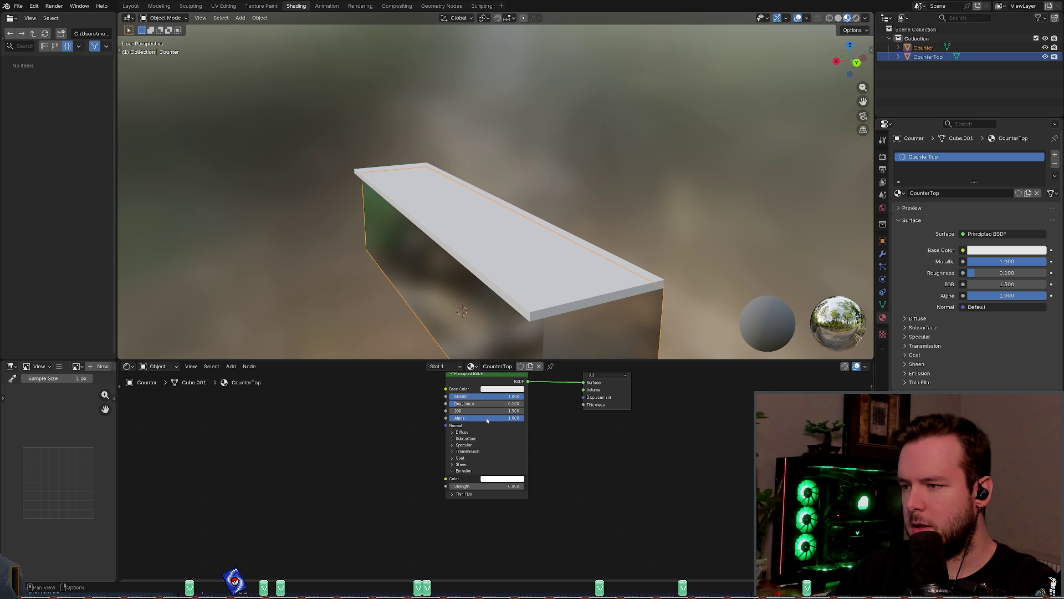
{"action": "key", "text": "shift+w"}
{"action": "left_click", "coordinate": [467, 392]}
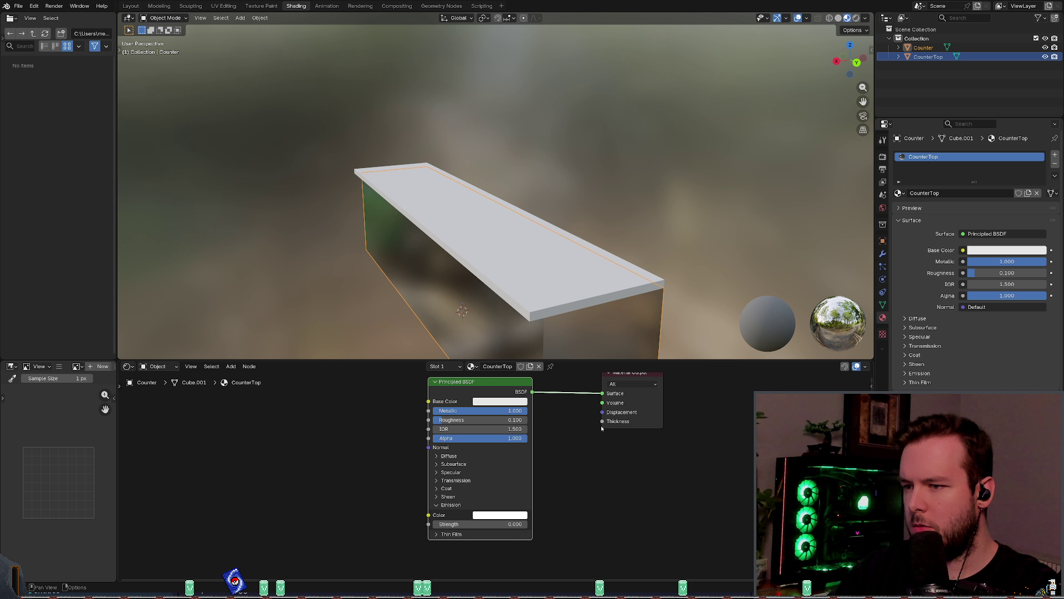
{"action": "key", "text": "ctrl+z"}
{"action": "key", "text": "ctrl+shift+z"}
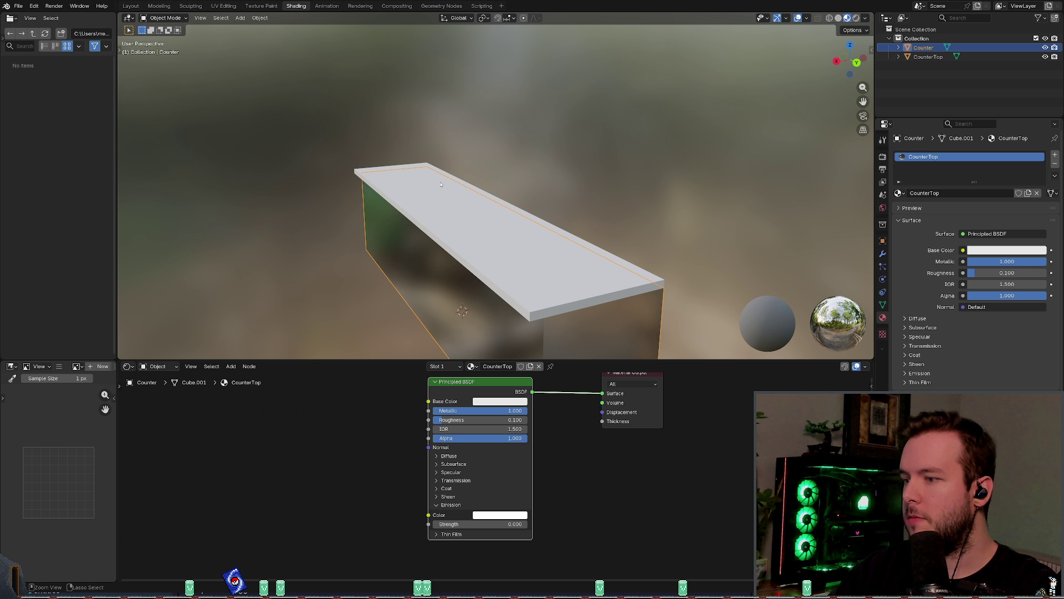
Step: Remove the CounterTop material slot from Counter, then select CounterTop
{"action": "left_click", "coordinate": [480, 366]}
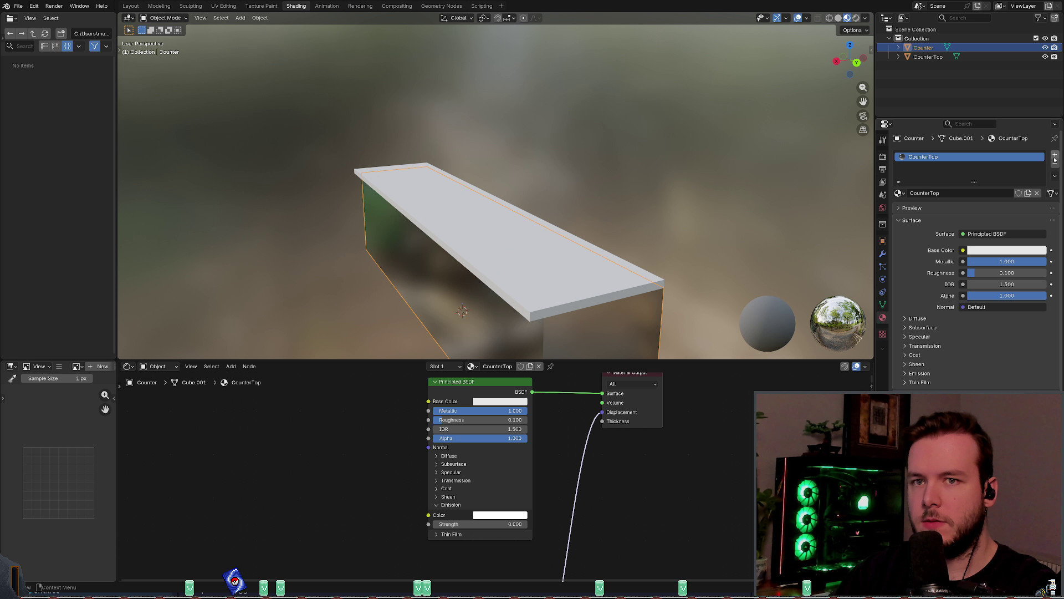
{"action": "left_click", "coordinate": [1056, 162]}
{"action": "left_click", "coordinate": [928, 56]}
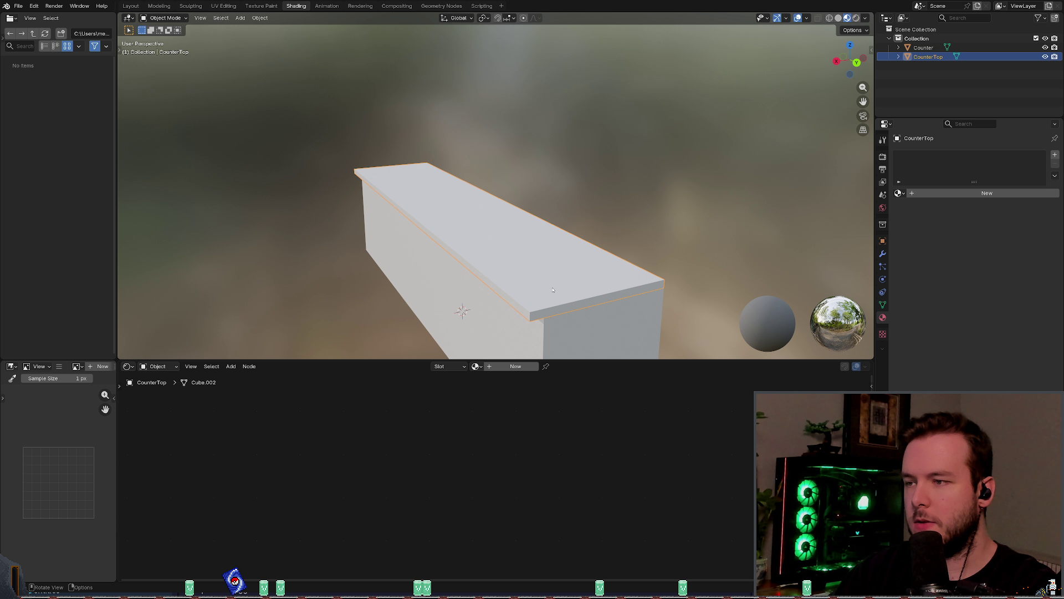
Step: Assign the existing CounterTop material to the CounterTop object
{"action": "left_click", "coordinate": [1054, 154]}
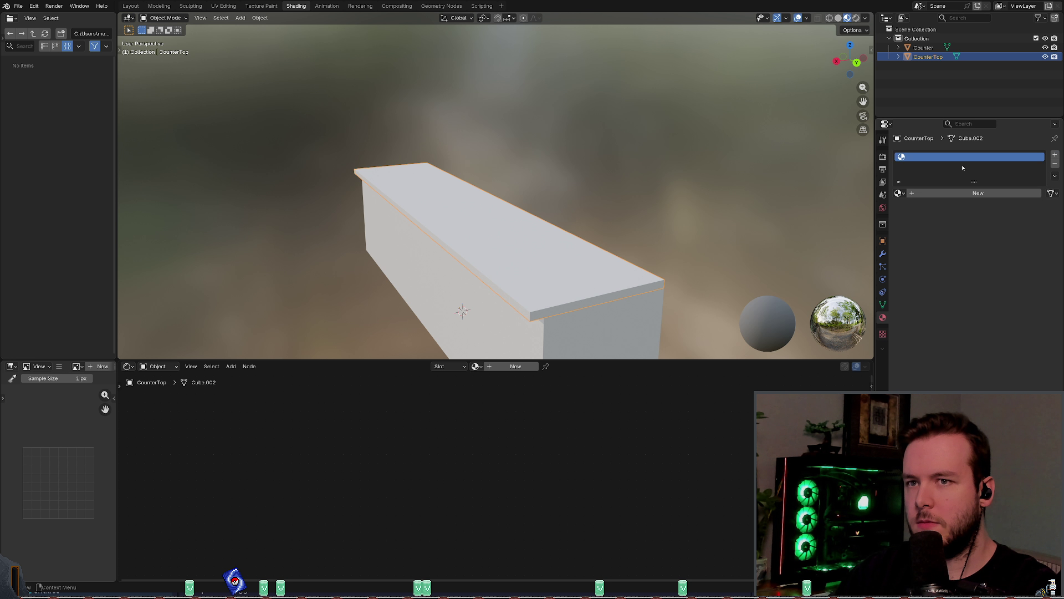
{"action": "left_click", "coordinate": [1054, 163]}
{"action": "left_click", "coordinate": [475, 366]}
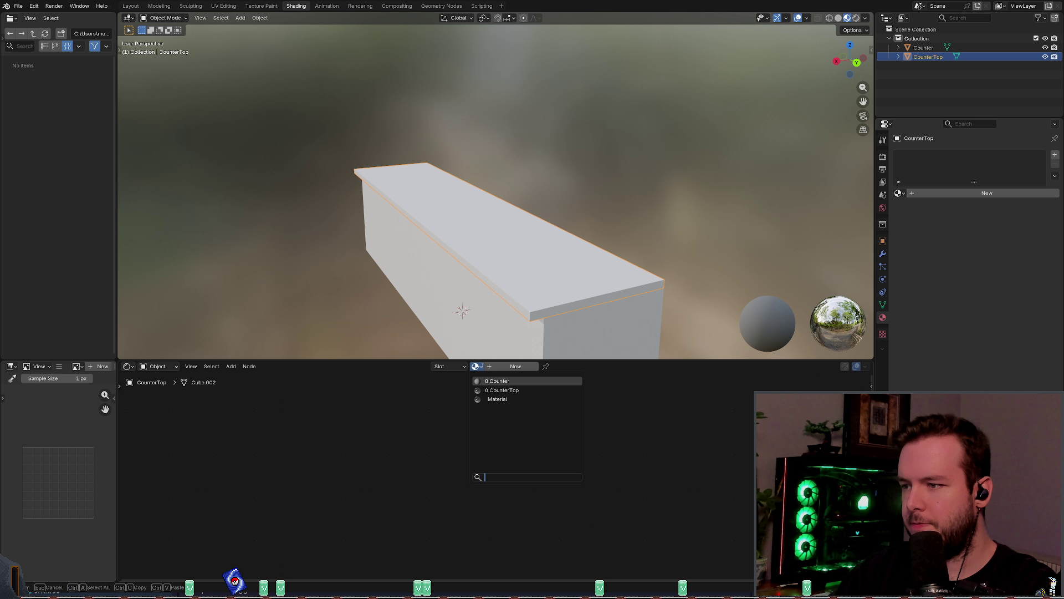
{"action": "left_click", "coordinate": [499, 390]}
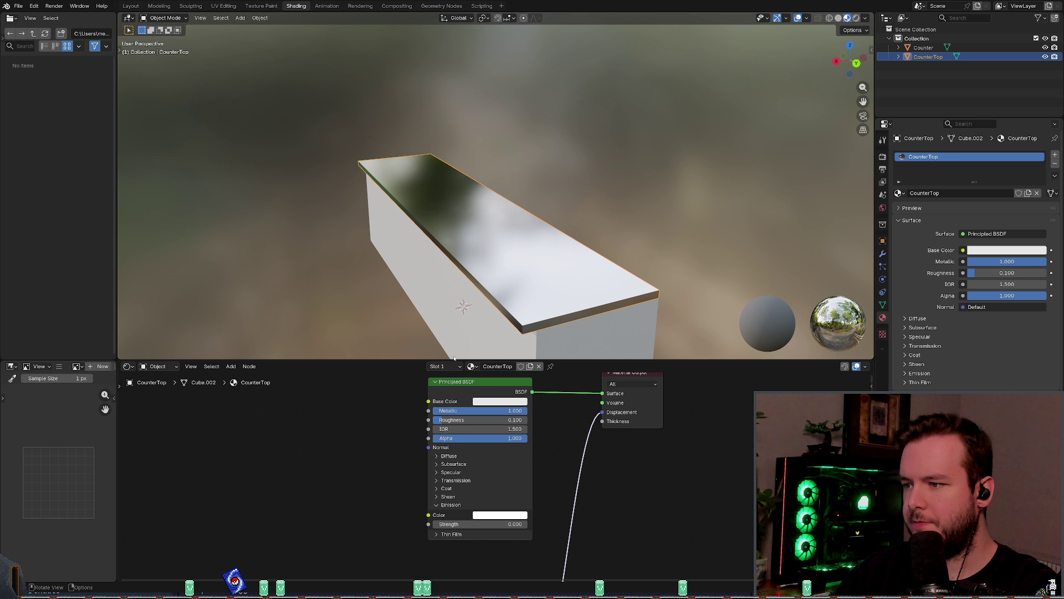
{"action": "right_click", "coordinate": [472, 397]}
{"action": "key", "text": "Escape"}
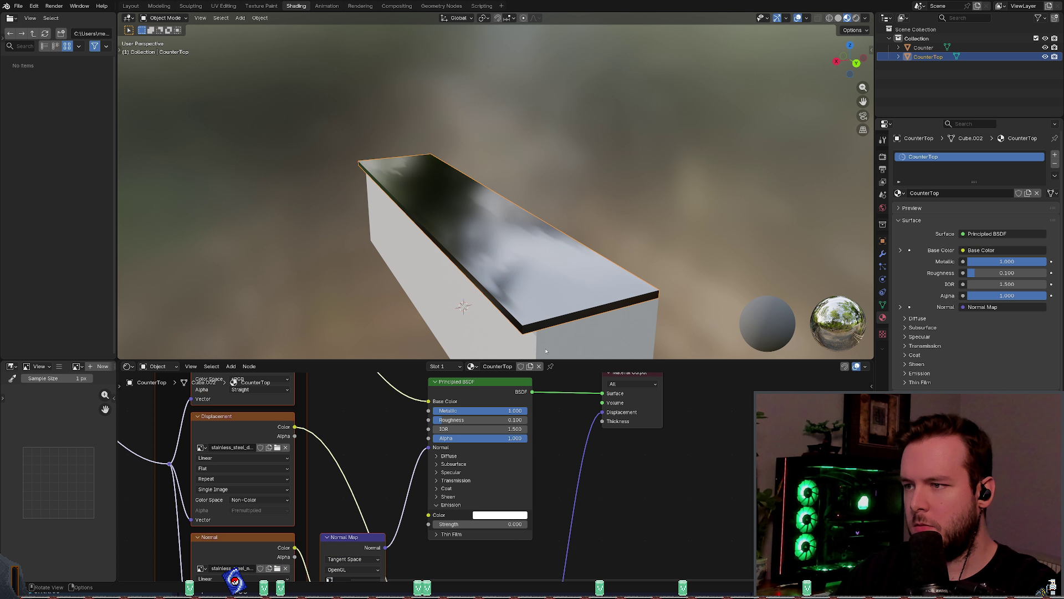
Step: Orbit to inspect the countertop's shine and save kitchen_counter.blend
{"action": "mouse_move", "coordinate": [521, 296]}
{"action": "middle_mouse_down"}
{"action": "mouse_move", "coordinate": [523, 309]}
{"action": "mouse_move", "coordinate": [565, 277]}
{"action": "middle_mouse_up"}
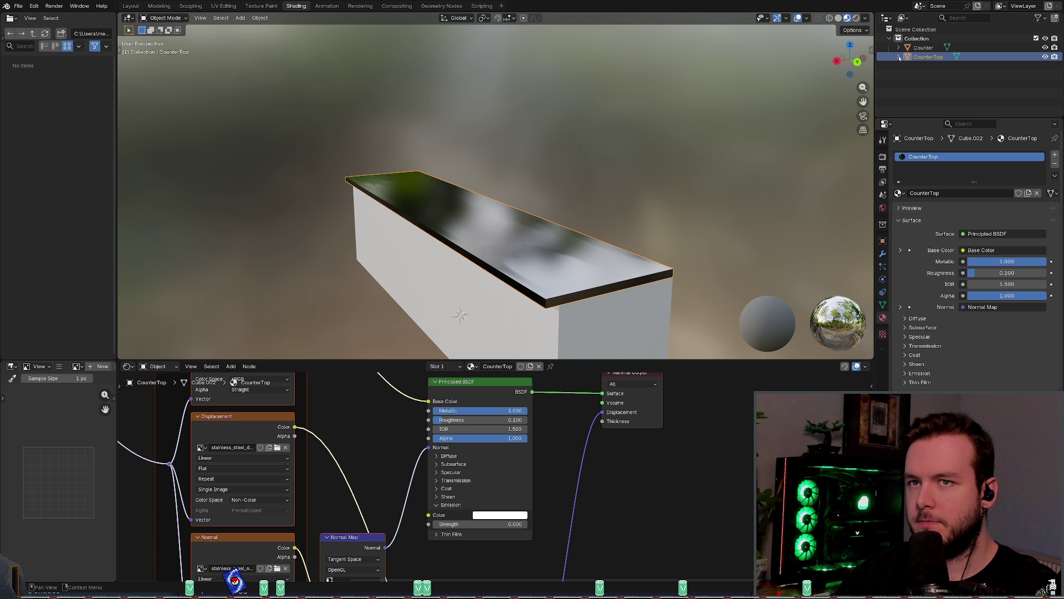
{"action": "left_click", "coordinate": [898, 57]}
{"action": "middle_click_drag", "start_coordinate": [674, 197], "coordinate": [632, 208]}
{"action": "key", "text": "ctrl+s"}
Step: In the Layout workspace, apply all transforms to CounterTop and save
{"action": "left_click", "coordinate": [132, 6]}
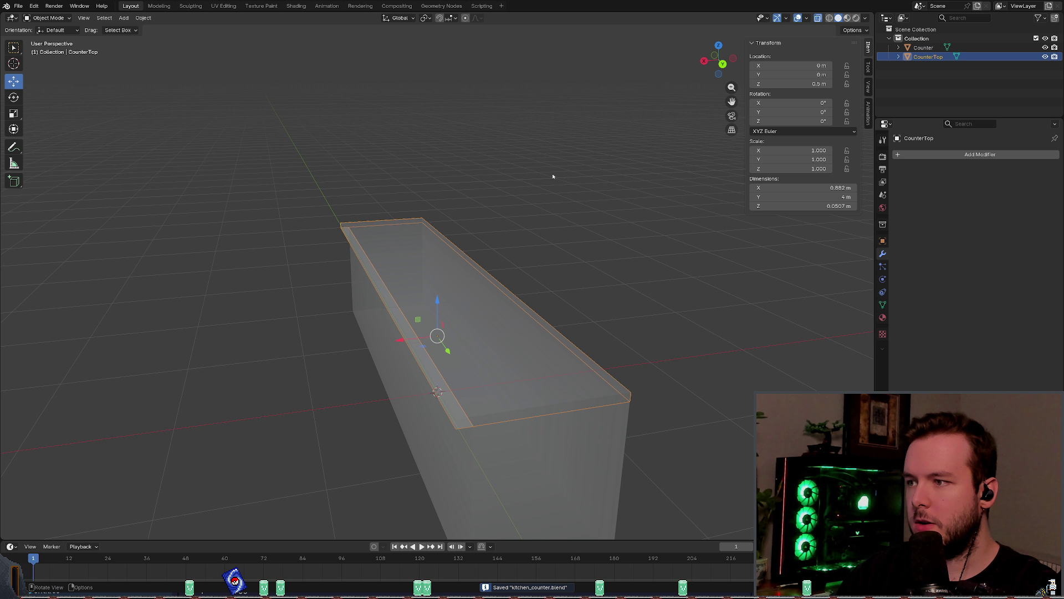
{"action": "right_click", "coordinate": [492, 221]}
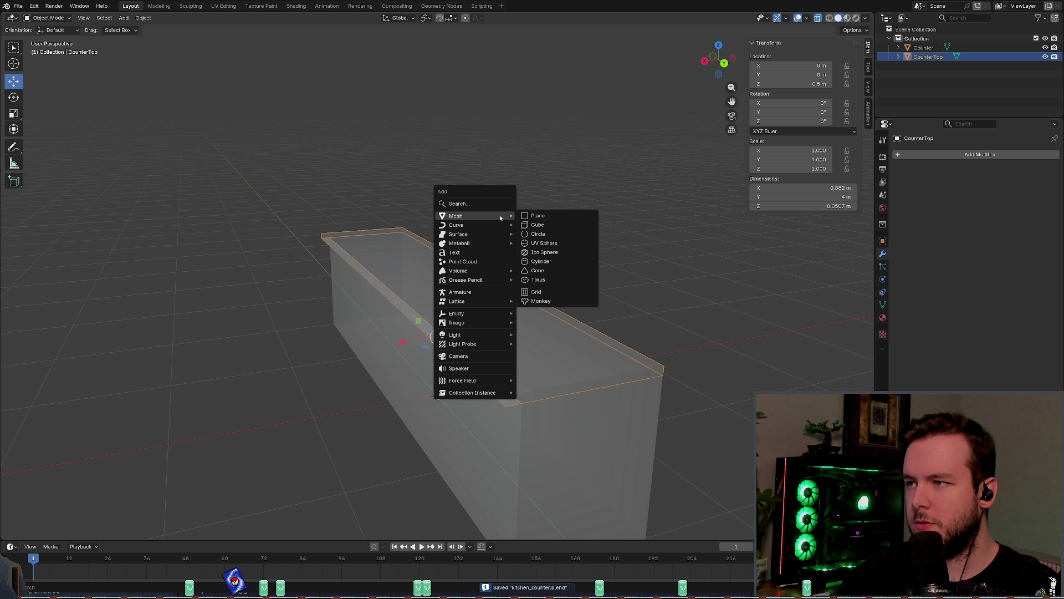
{"action": "key", "text": "Escape"}
{"action": "key", "text": "ctrl+a"}
{"action": "left_click", "coordinate": [494, 224]}
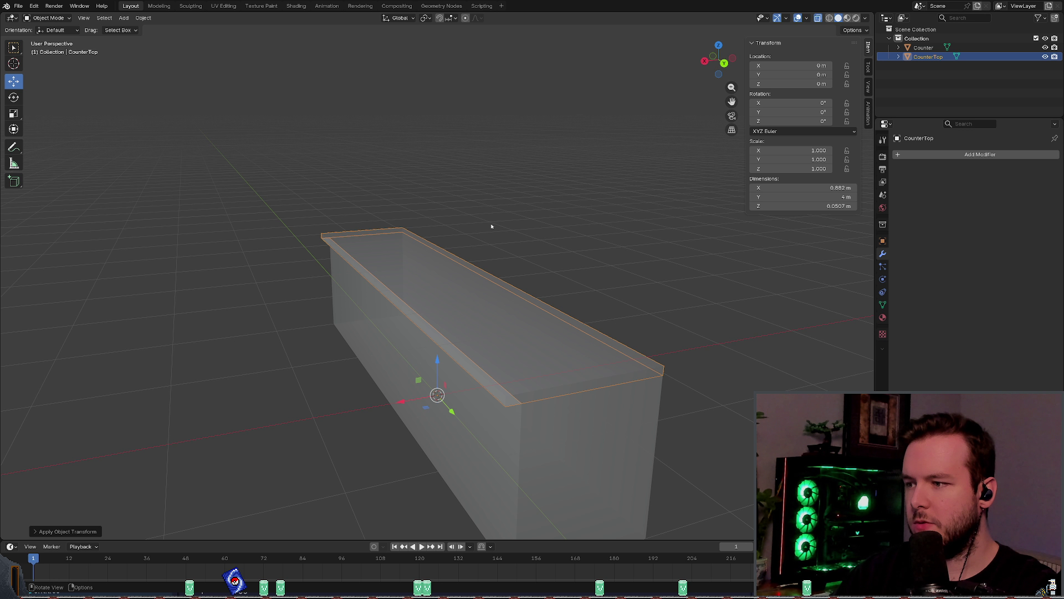
{"action": "key", "text": "ctrl+s"}
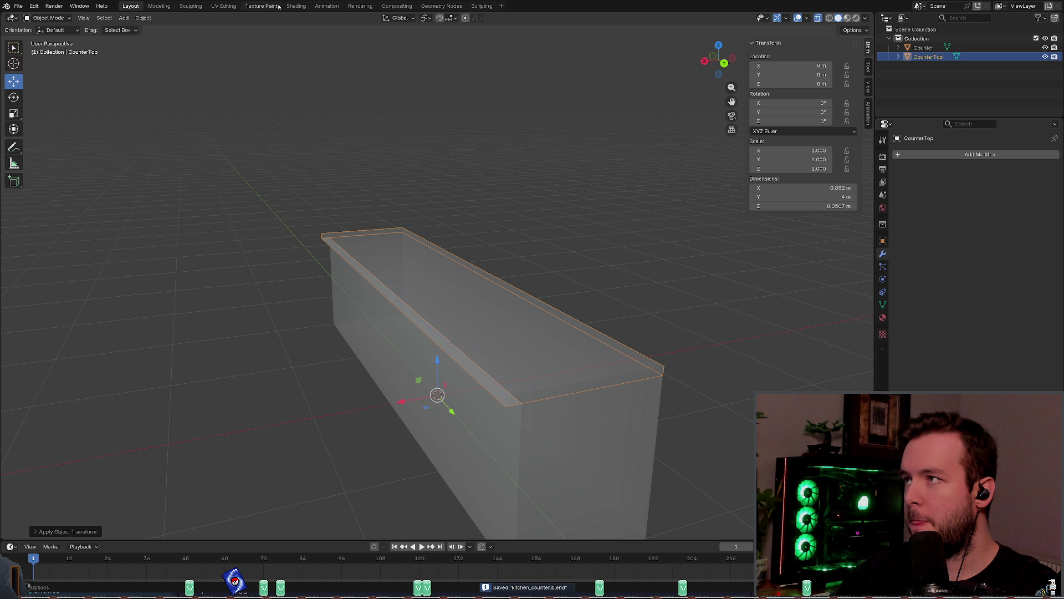
Step: Check the counter in the shading and solid views, then save kitchen_counter.blend again
{"action": "left_click", "coordinate": [296, 5]}
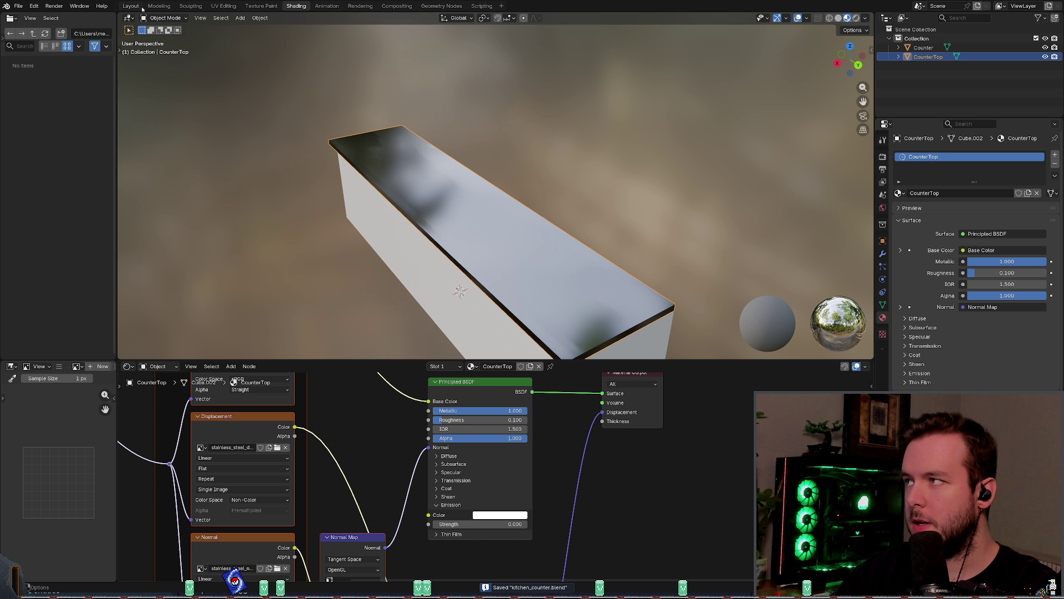
{"action": "left_click", "coordinate": [138, 7]}
{"action": "key", "text": "ctrl+Tab"}
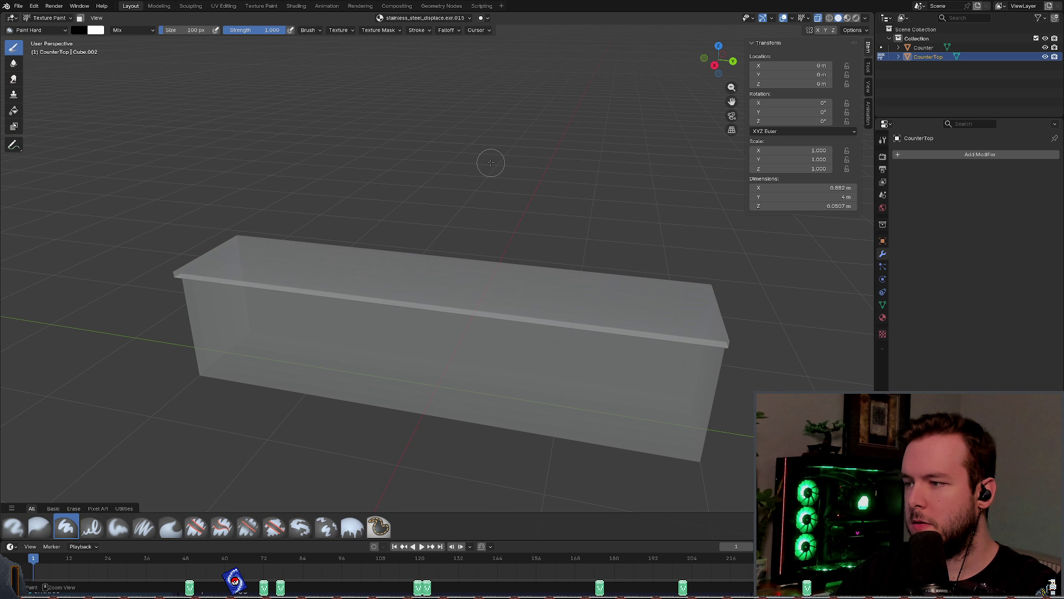
{"action": "key", "text": "ctrl+Tab"}
{"action": "mouse_move", "coordinate": [493, 175]}
{"action": "middle_mouse_down"}
{"action": "mouse_move", "coordinate": [383, 164]}
{"action": "mouse_move", "coordinate": [513, 167]}
{"action": "mouse_move", "coordinate": [470, 178]}
{"action": "middle_mouse_up"}
{"action": "key", "text": "ctrl+s"}
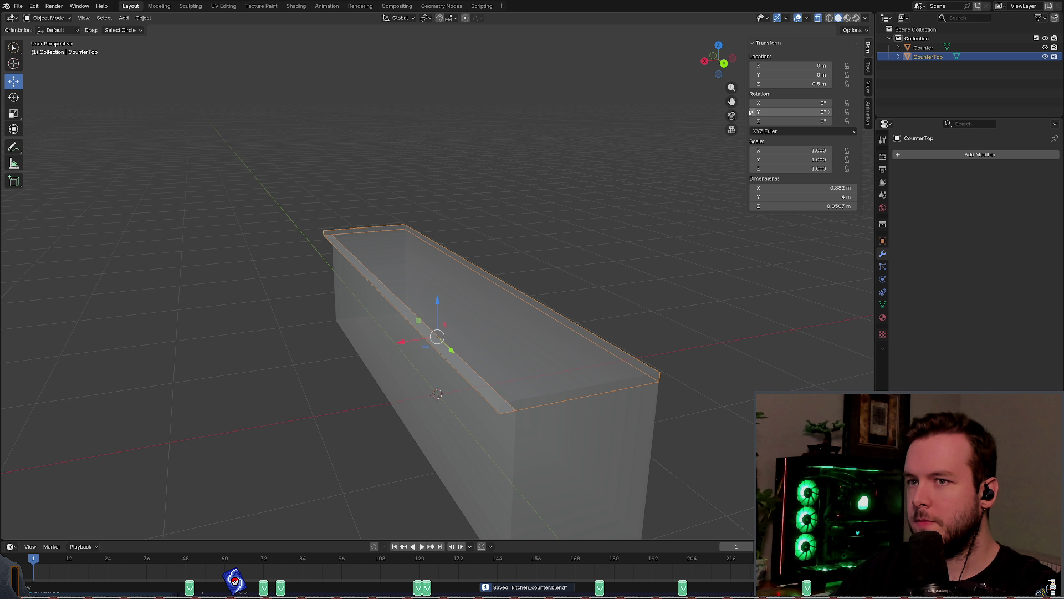
Step: Open UV Editing to show CounterTop in edit mode beside its UV layout
{"action": "left_click", "coordinate": [191, 5]}
{"action": "left_click", "coordinate": [262, 6]}
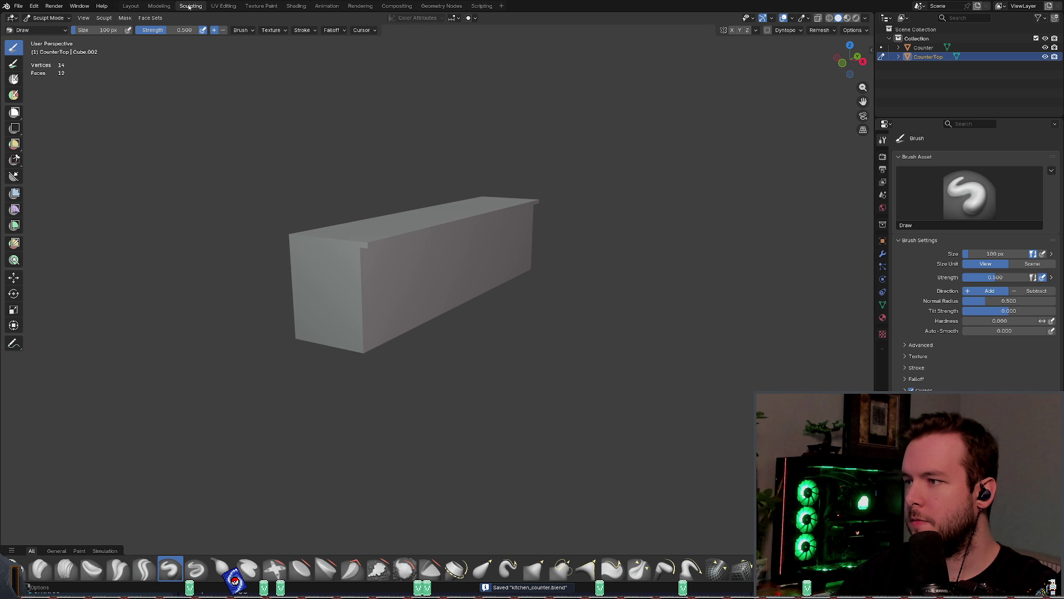
{"action": "left_click", "coordinate": [224, 5]}
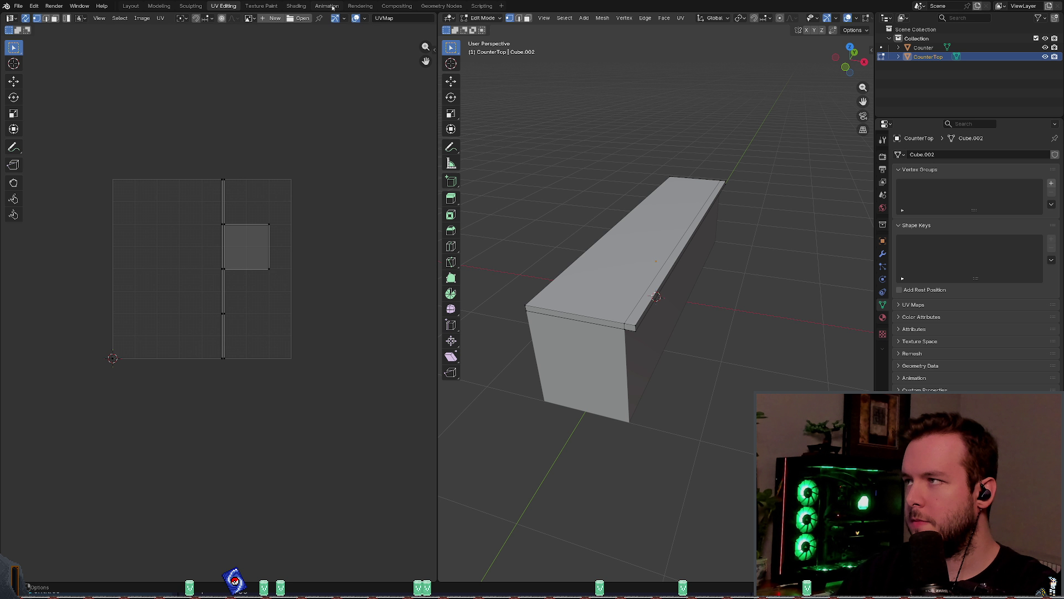
{"action": "left_click", "coordinate": [261, 6]}
{"action": "left_click", "coordinate": [224, 5]}
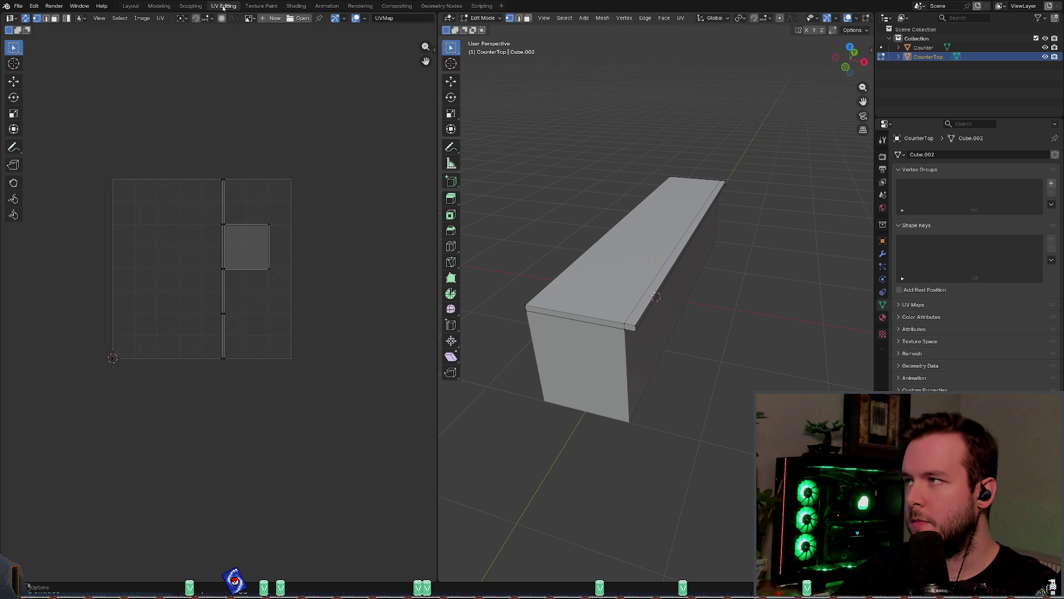
{"action": "scroll", "coordinate": [693, 194], "scroll_direction": "up", "scroll_amount": 5}
{"action": "scroll", "coordinate": [693, 194], "scroll_direction": "down", "scroll_amount": 8}
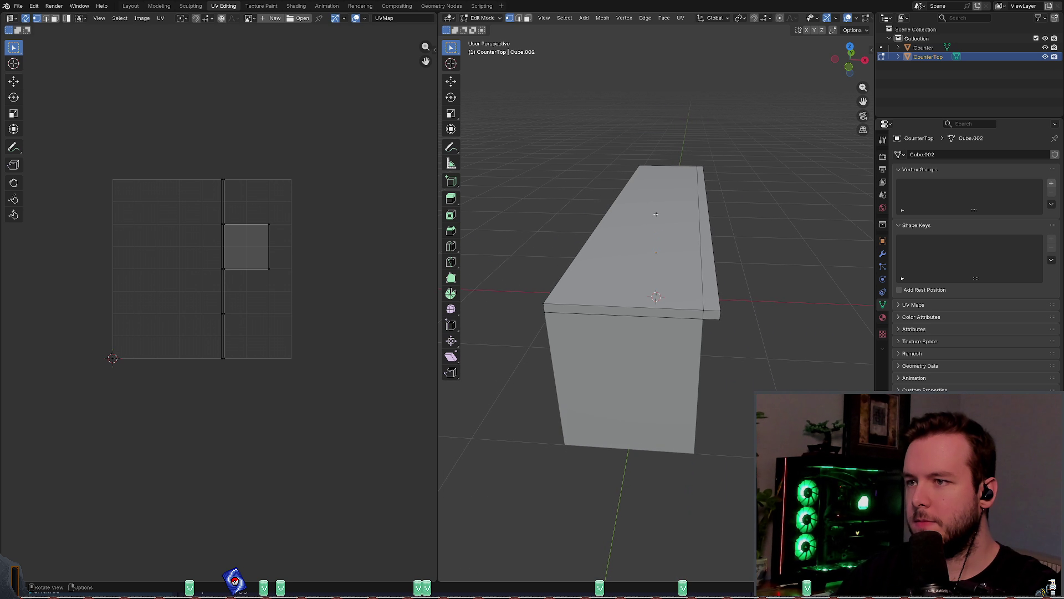